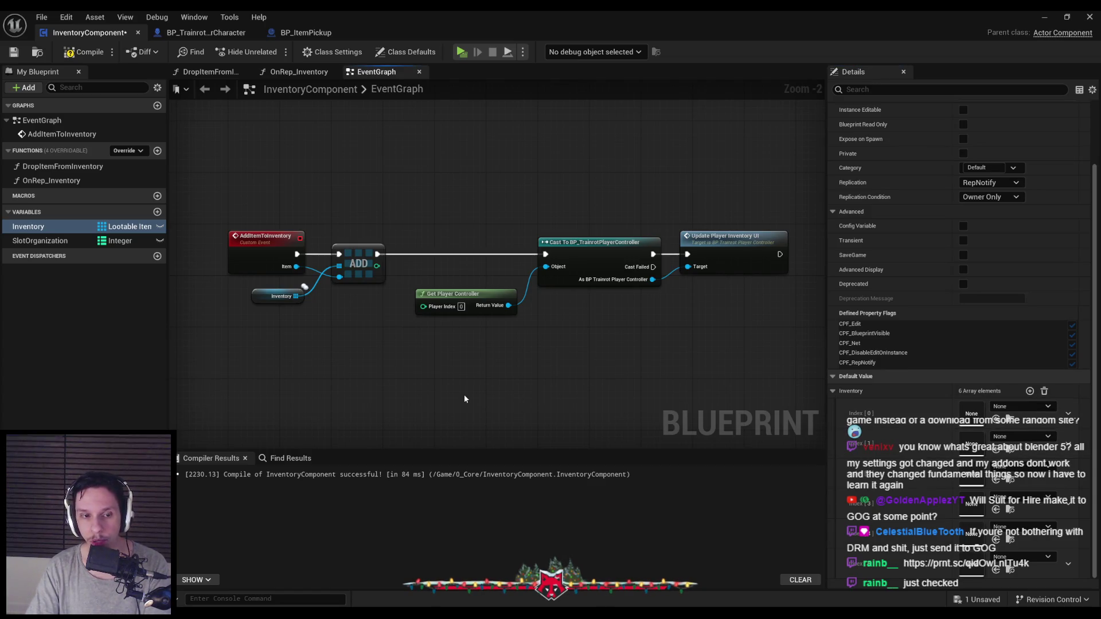
# Step: Remove all elements from the Inventory variable's default value array
pyautogui.click(40, 241)
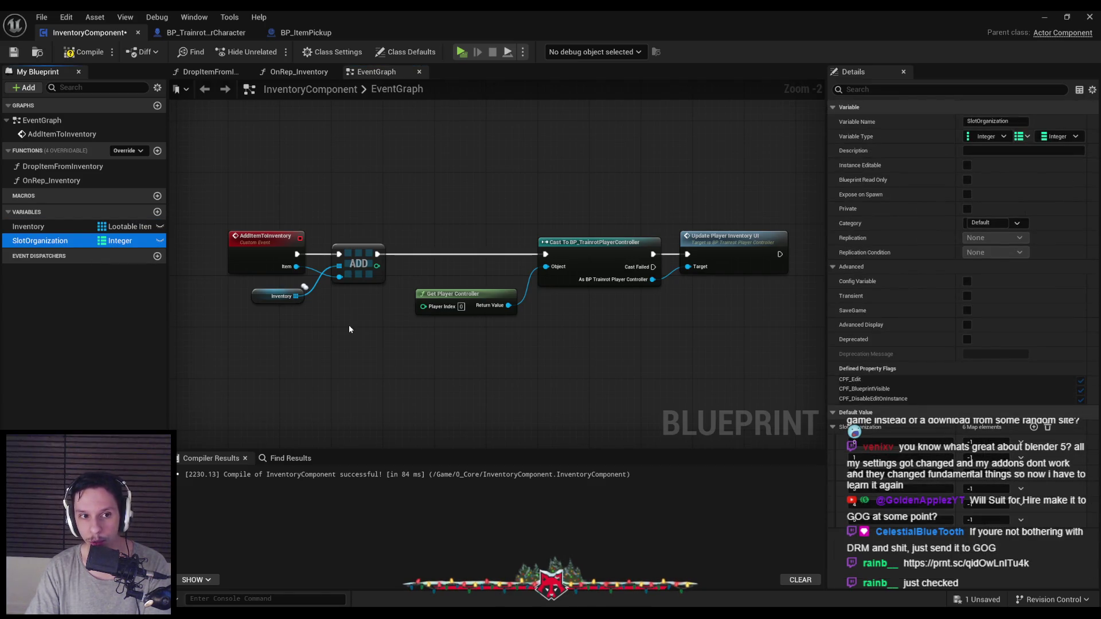
pyautogui.click(69, 230)
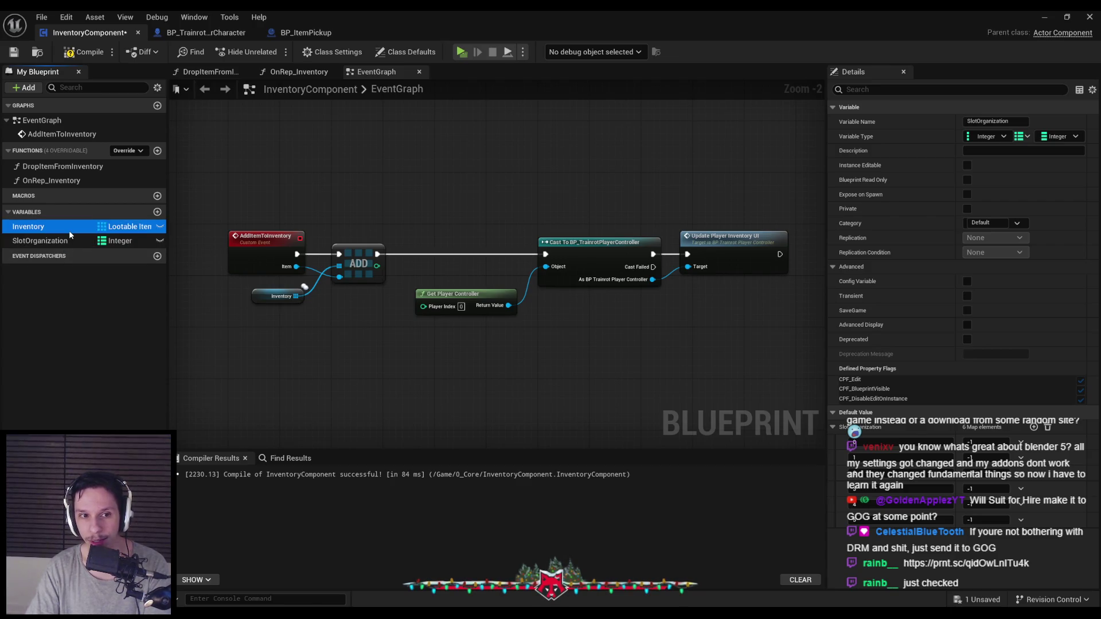
pyautogui.scroll(-2, 869, 501)
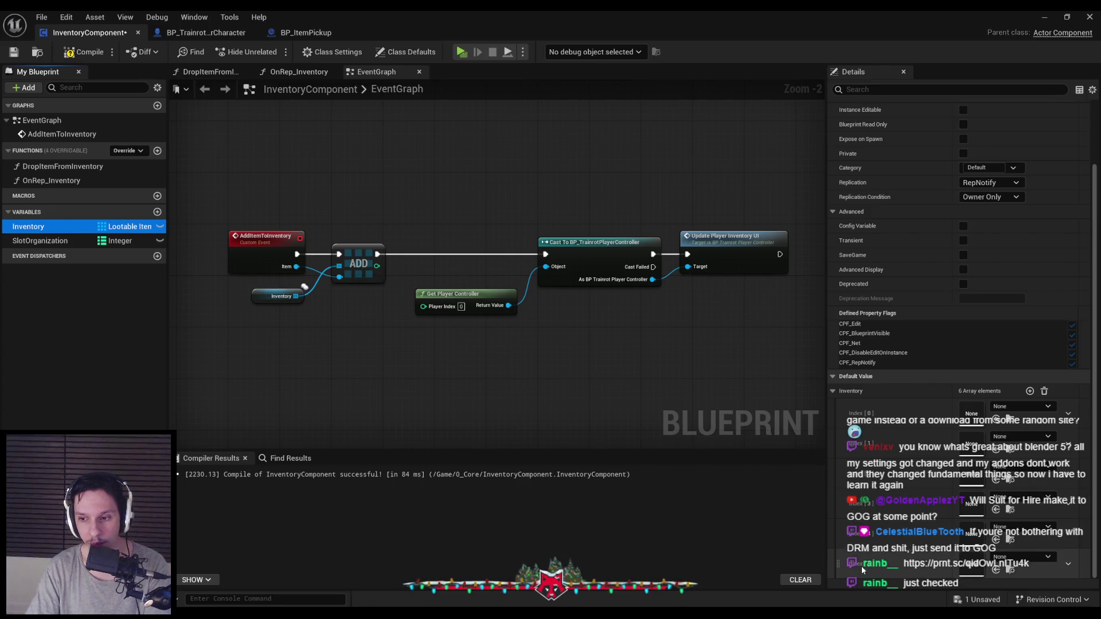
pyautogui.click(1045, 392)
pyautogui.click(1045, 392)
# Step: Compile and save the InventoryComponent blueprint
pyautogui.click(83, 51)
pyautogui.click(14, 52)
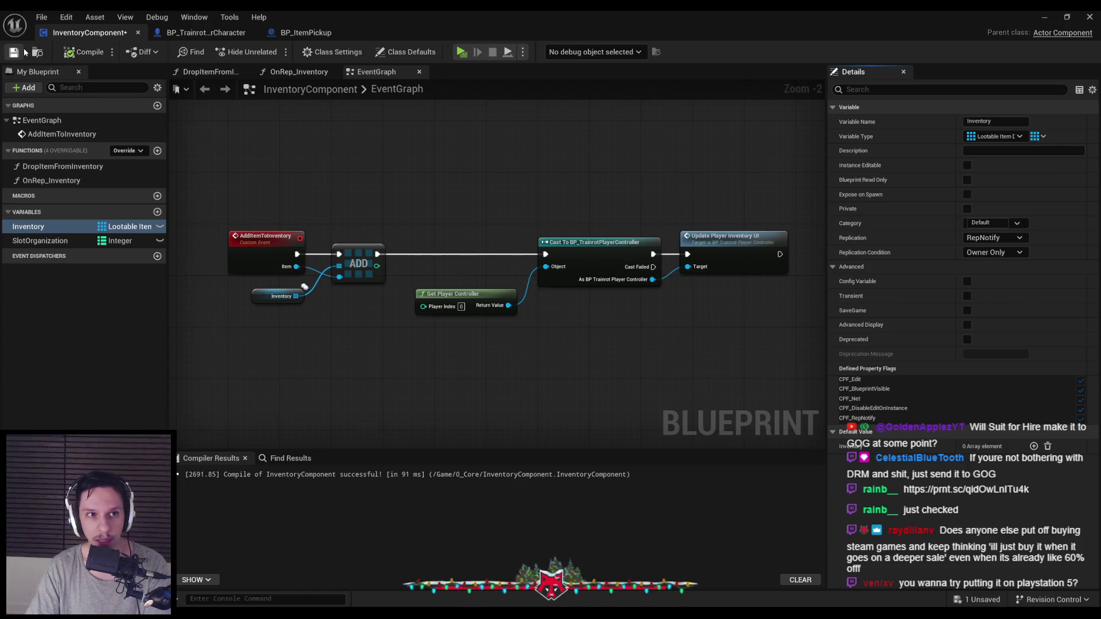
pyautogui.click(40, 240)
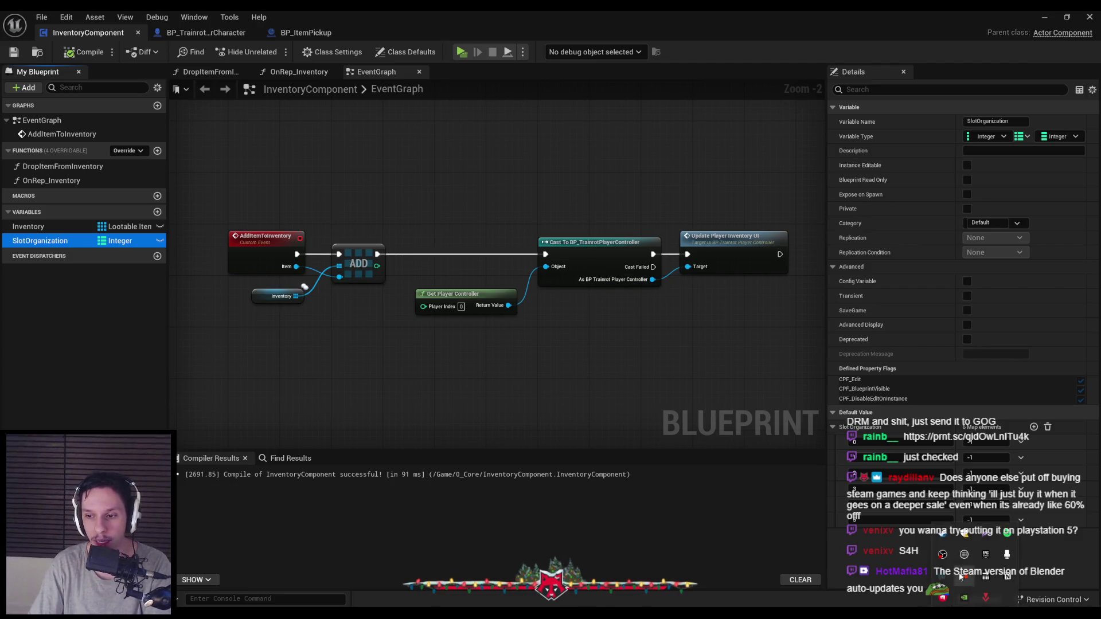
pyautogui.click(947, 541)
# Step: In the Steam library, open Blender's Properties at the Betas settings
pyautogui.click(57, 36)
pyautogui.click(108, 39)
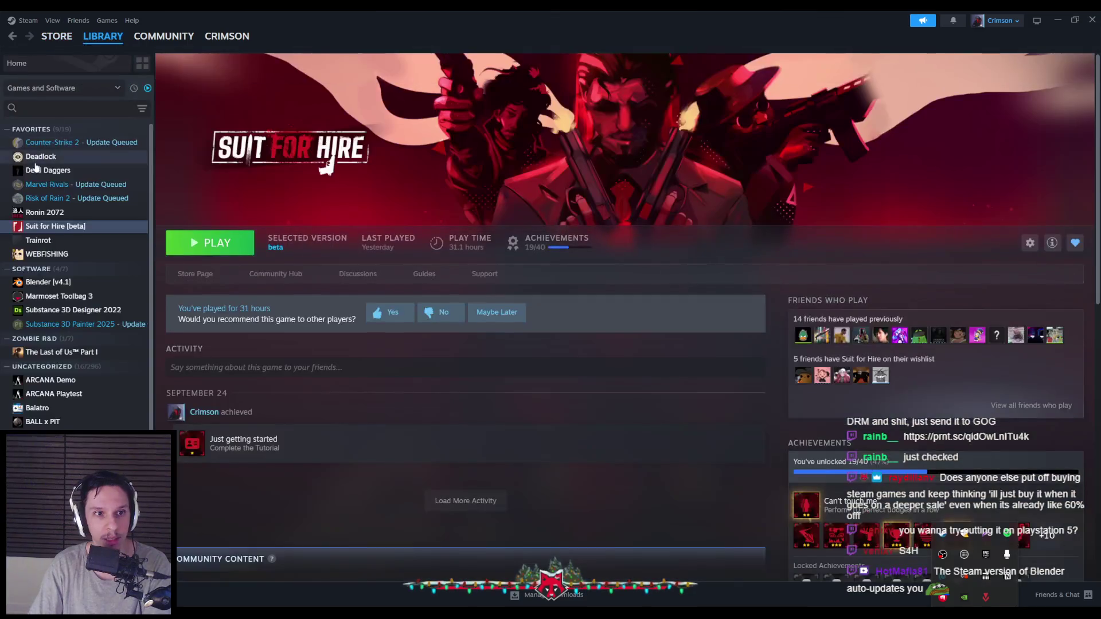
pyautogui.rightClick(73, 281)
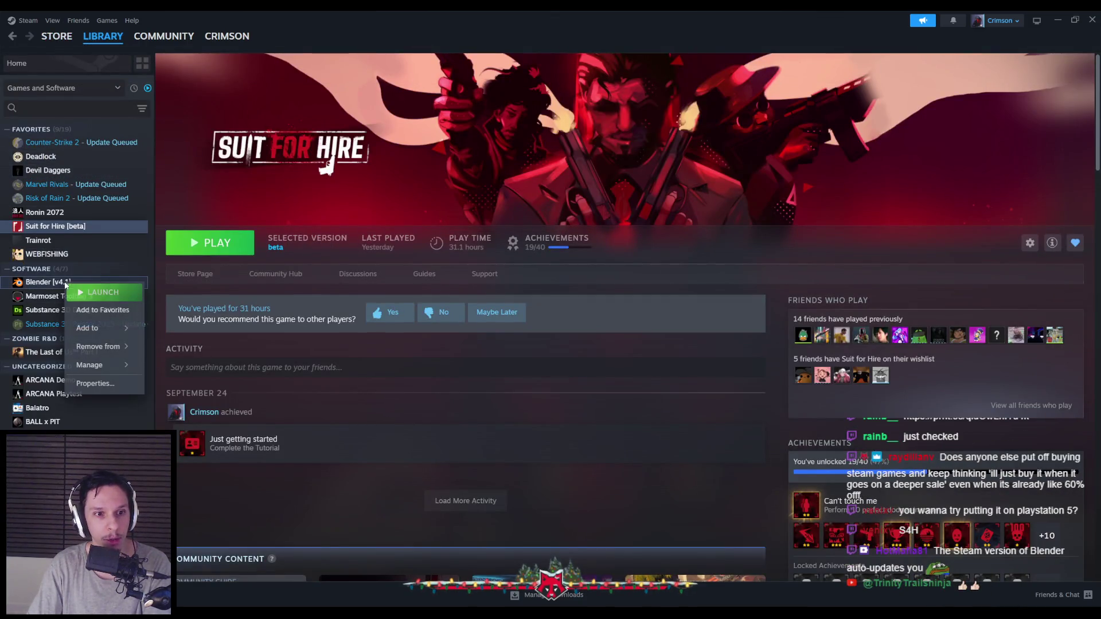
pyautogui.rightClick(73, 281)
pyautogui.click(73, 391)
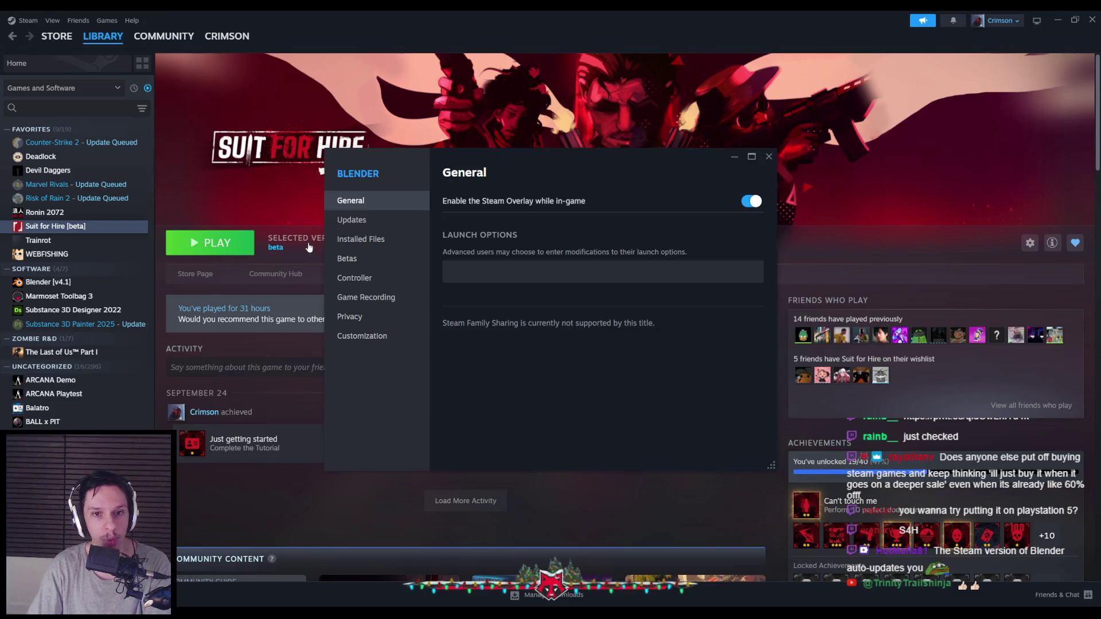
pyautogui.click(352, 259)
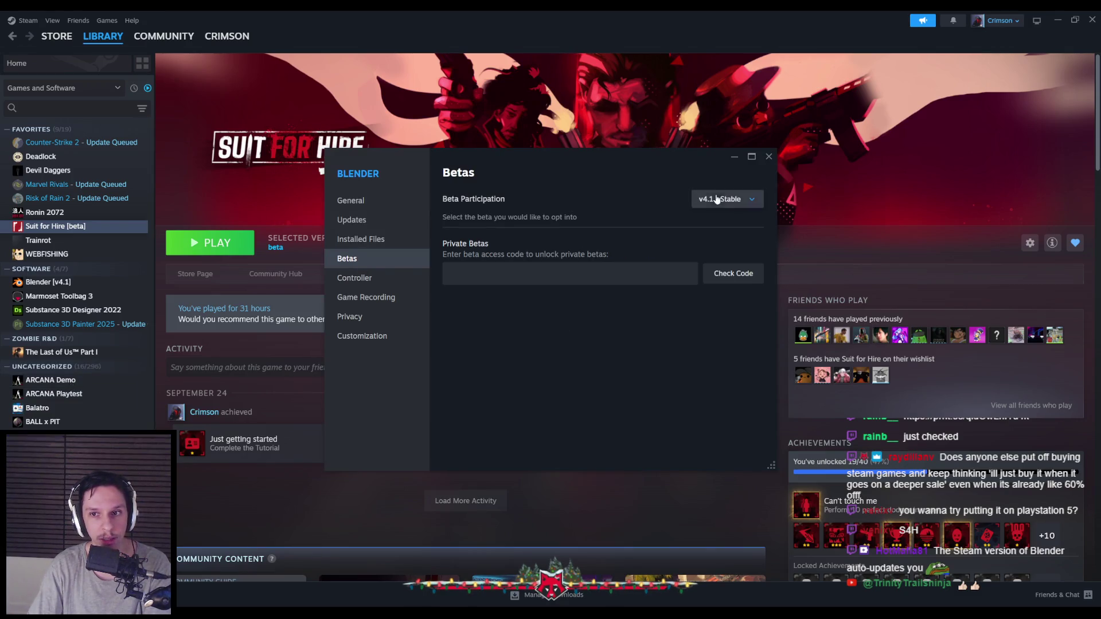
# Step: Review the available beta versions, keep Blender on v4.1 - Stable, and close Properties
pyautogui.click(716, 199)
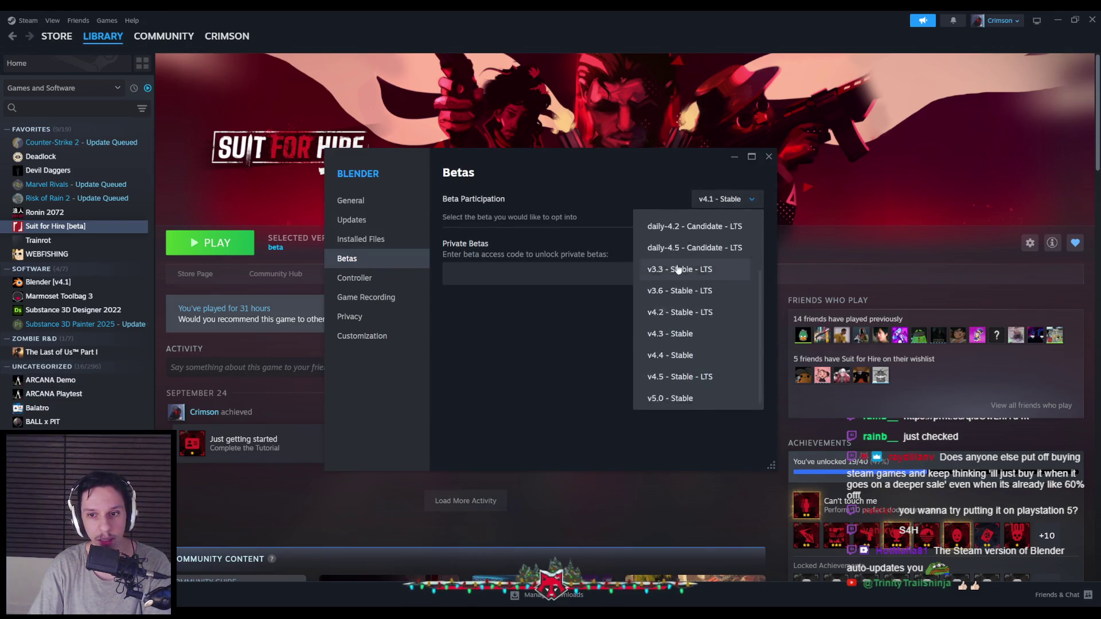
pyautogui.click(674, 270)
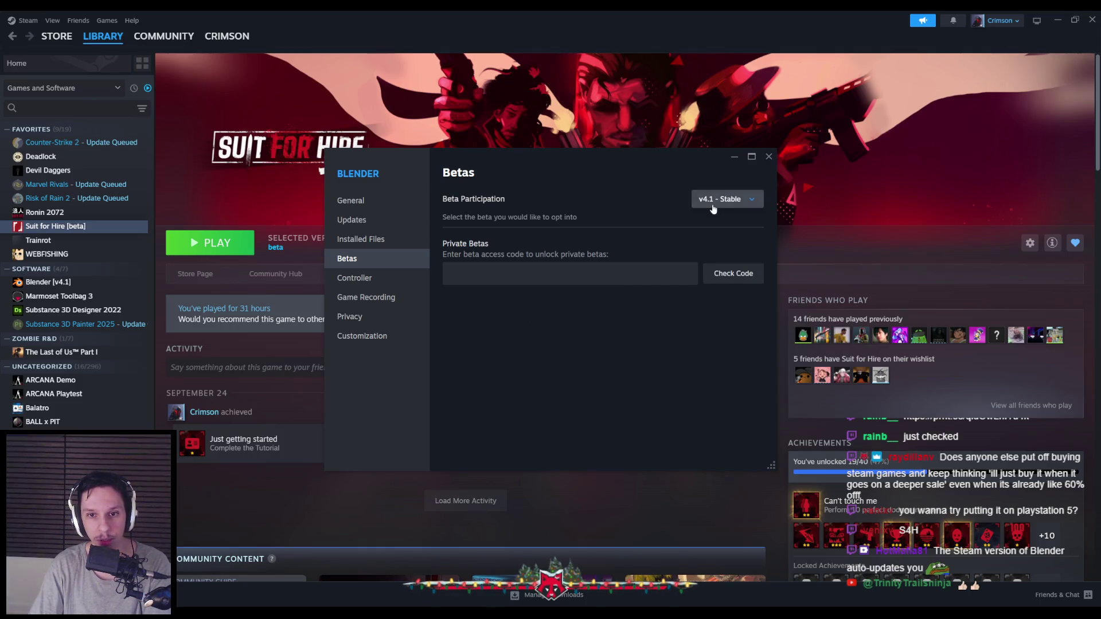
pyautogui.click(727, 199)
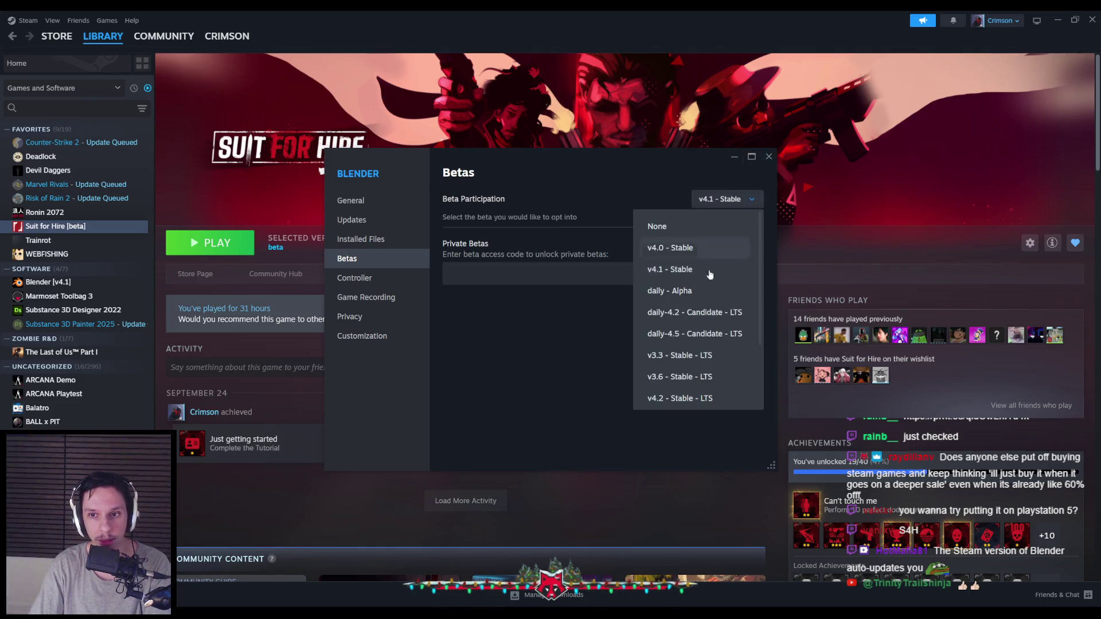
pyautogui.scroll(-3, 668, 372)
pyautogui.click(602, 333)
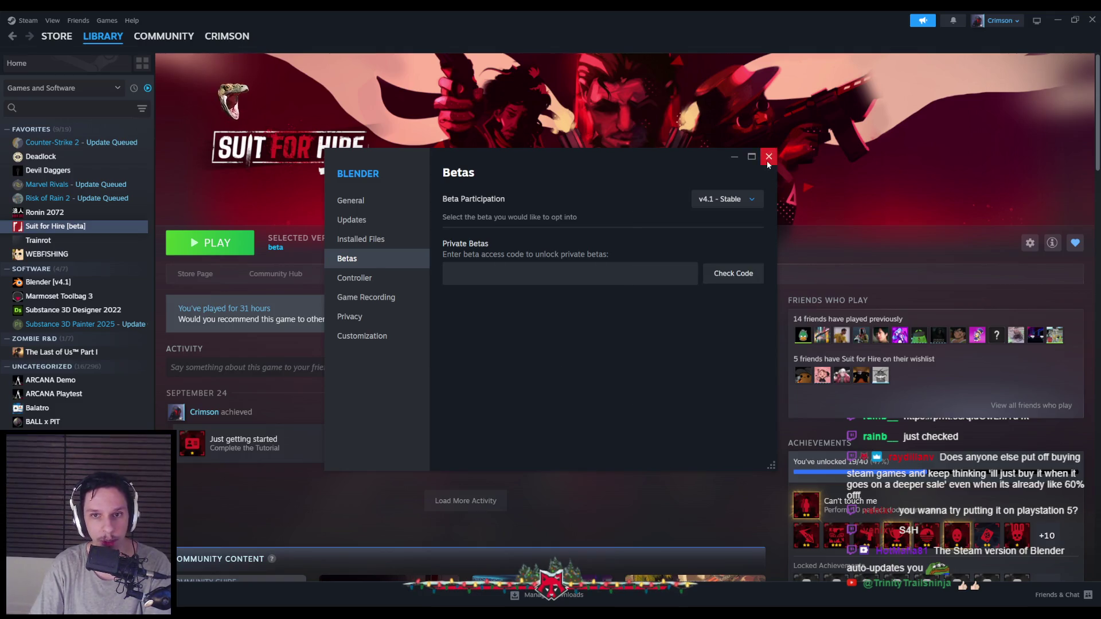
pyautogui.click(767, 158)
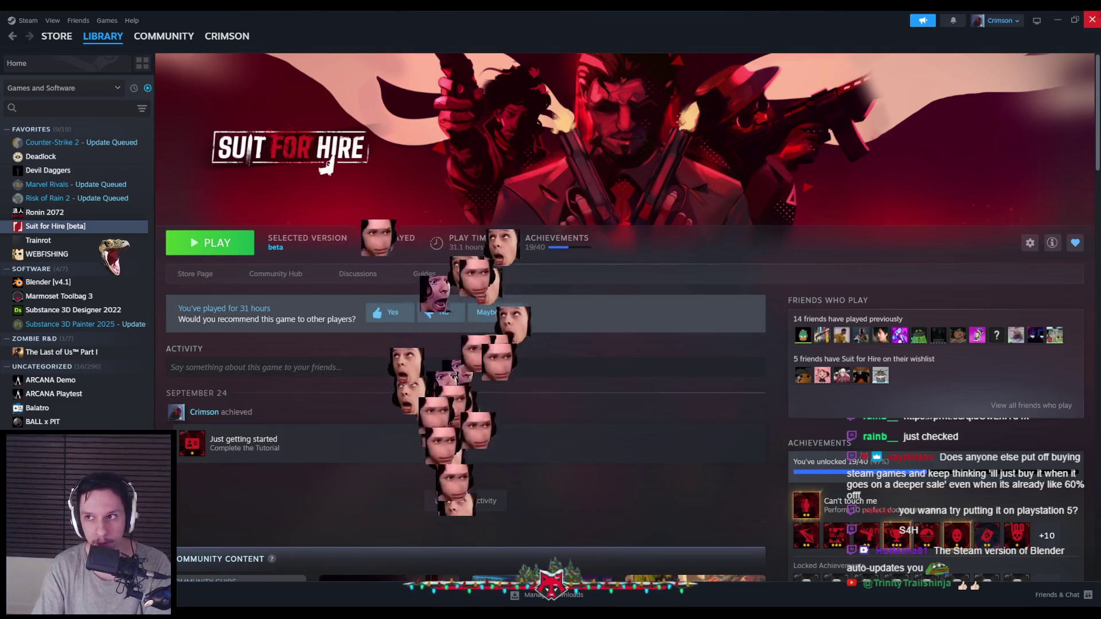
pyautogui.hotkey('alt', 'Tab')
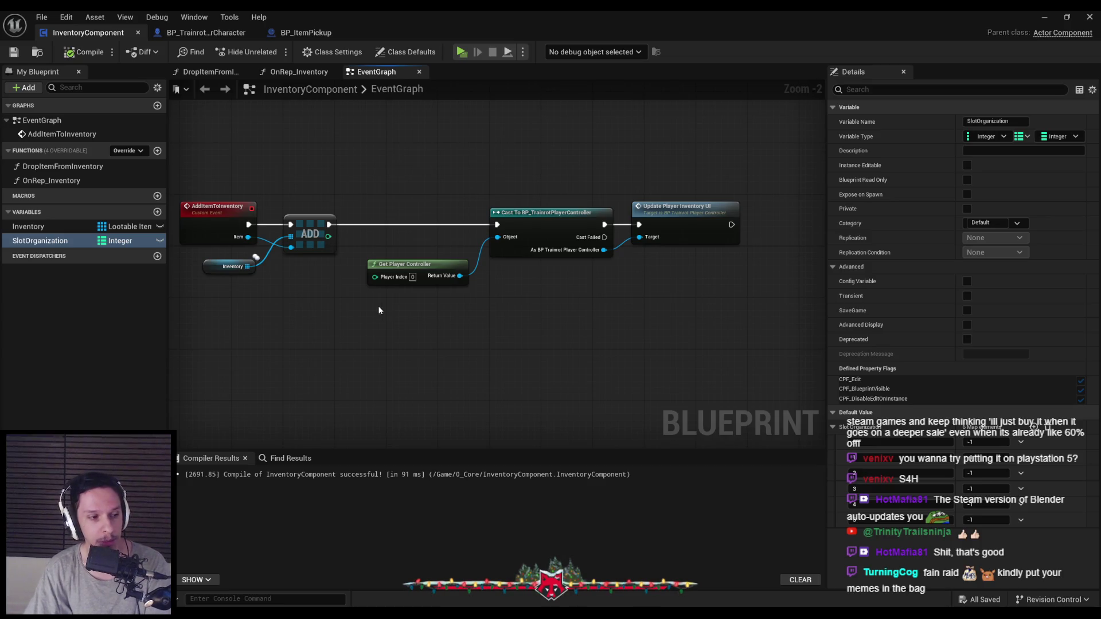
pyautogui.scroll(-1, 376, 321)
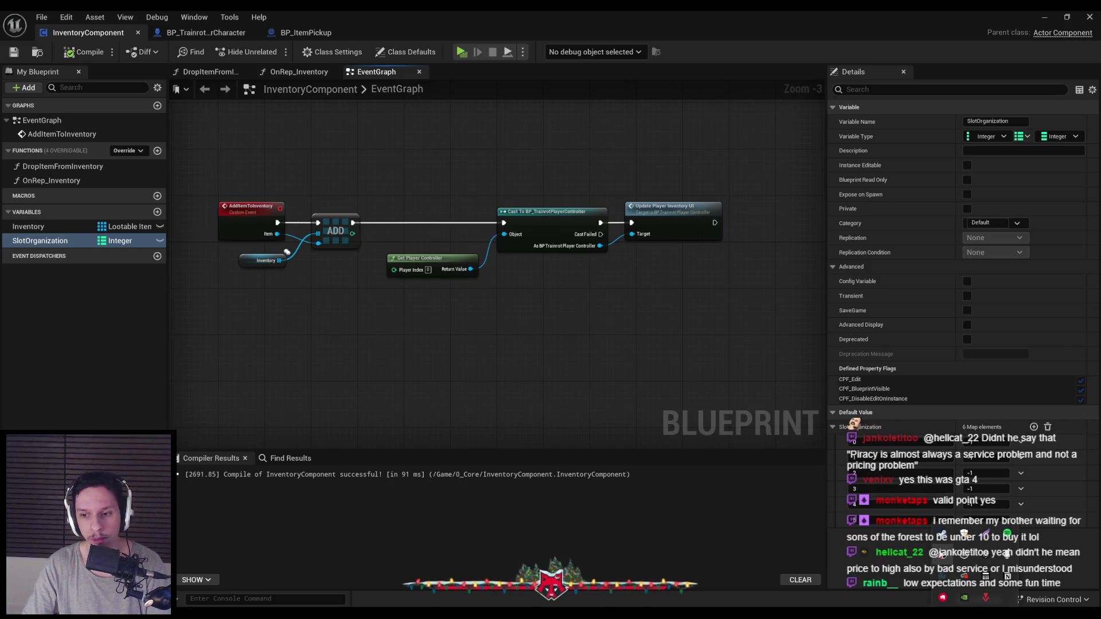
# Step: Search the store for 'mimes' and jump to the MIMESIS user reviews
pyautogui.hotkey('alt', 'Tab')
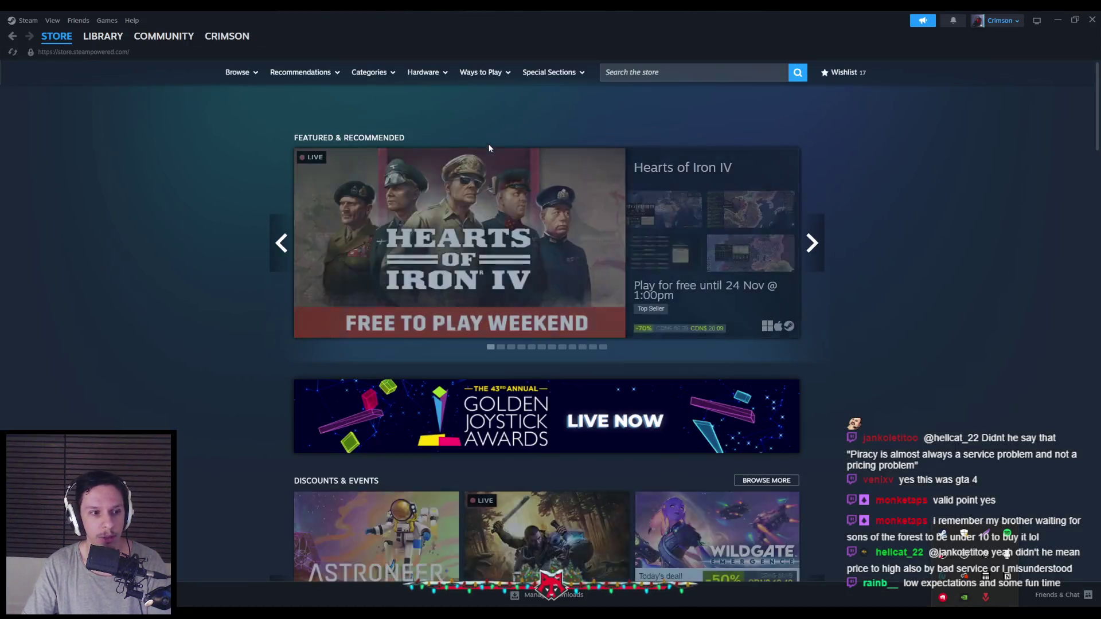
pyautogui.click(639, 72)
pyautogui.write('mimes')
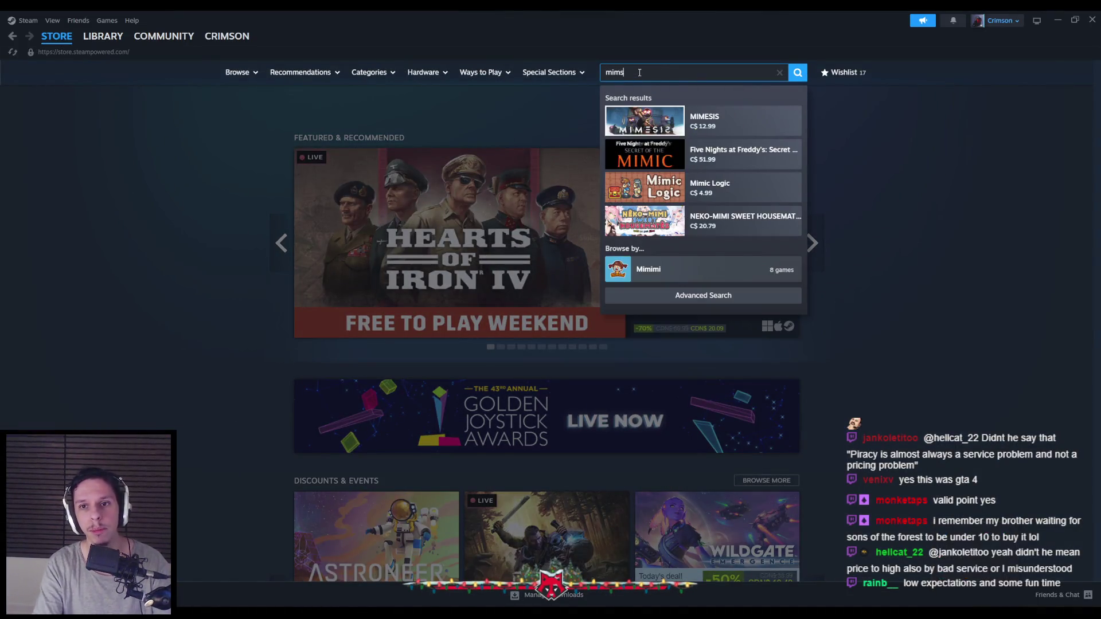
pyautogui.click(754, 115)
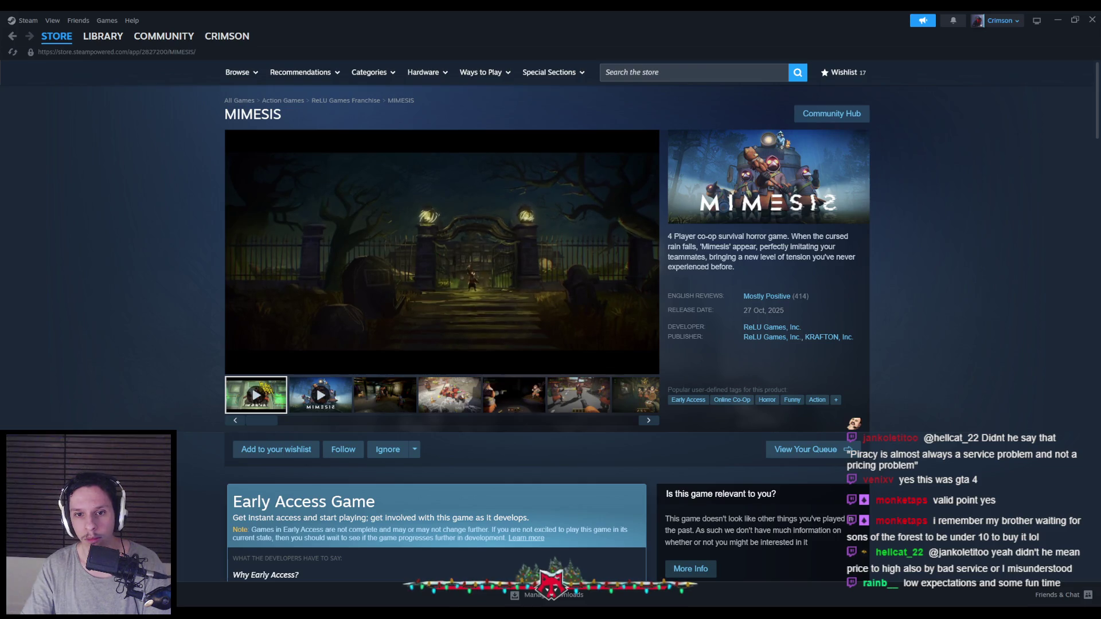
pyautogui.click(756, 296)
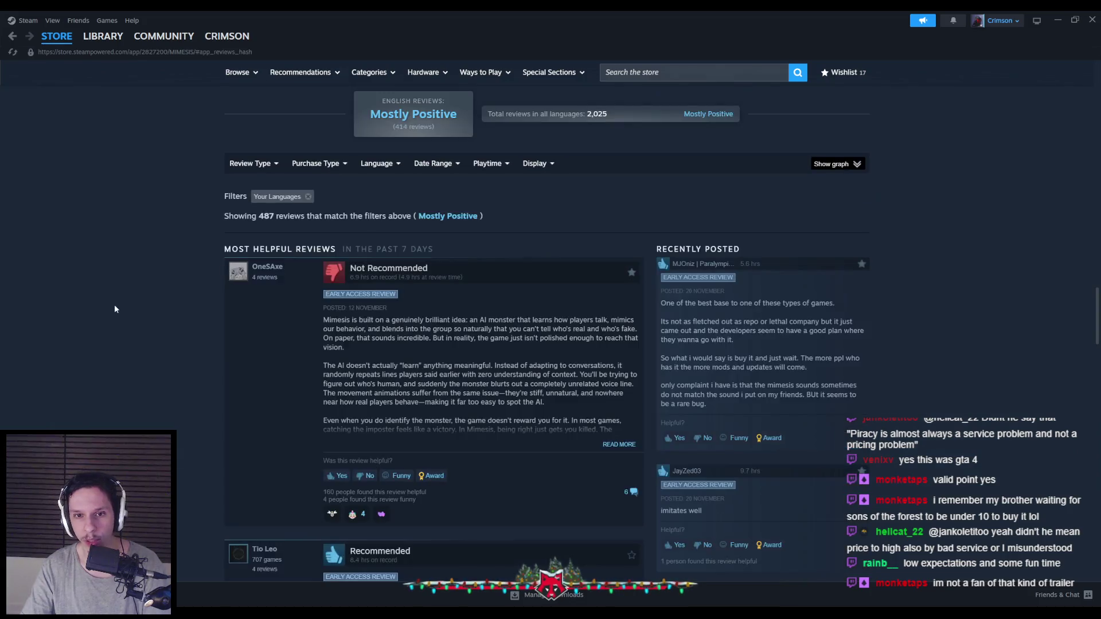
# Step: Expand a not-recommended MIMESIS review and highlight its passage about mimics wearing out
pyautogui.scroll(-1, 119, 302)
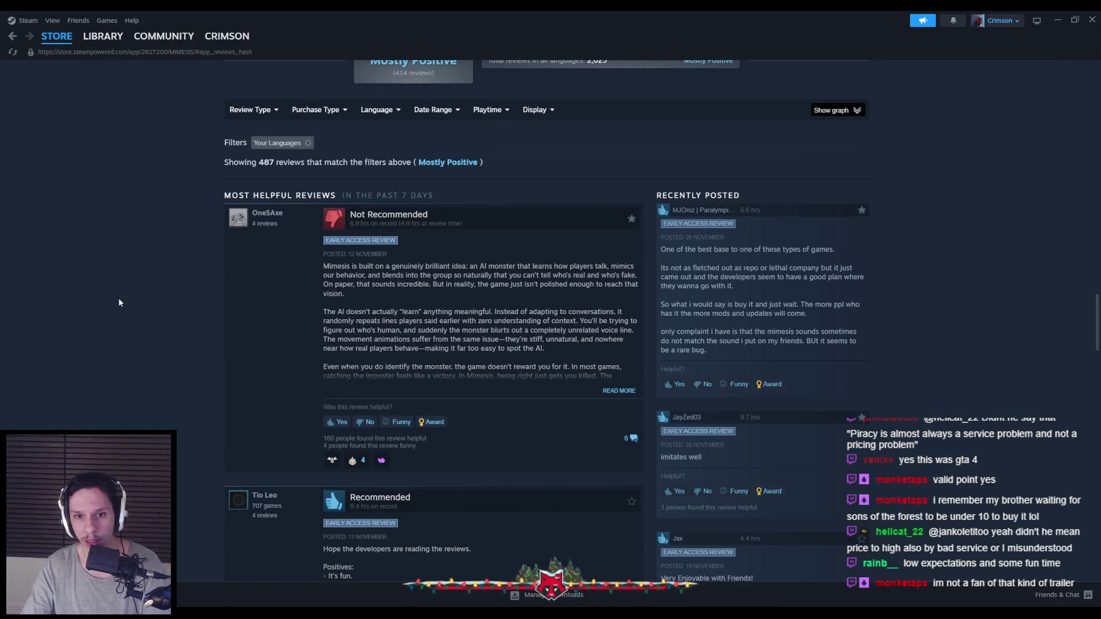
pyautogui.scroll(-1, 127, 302)
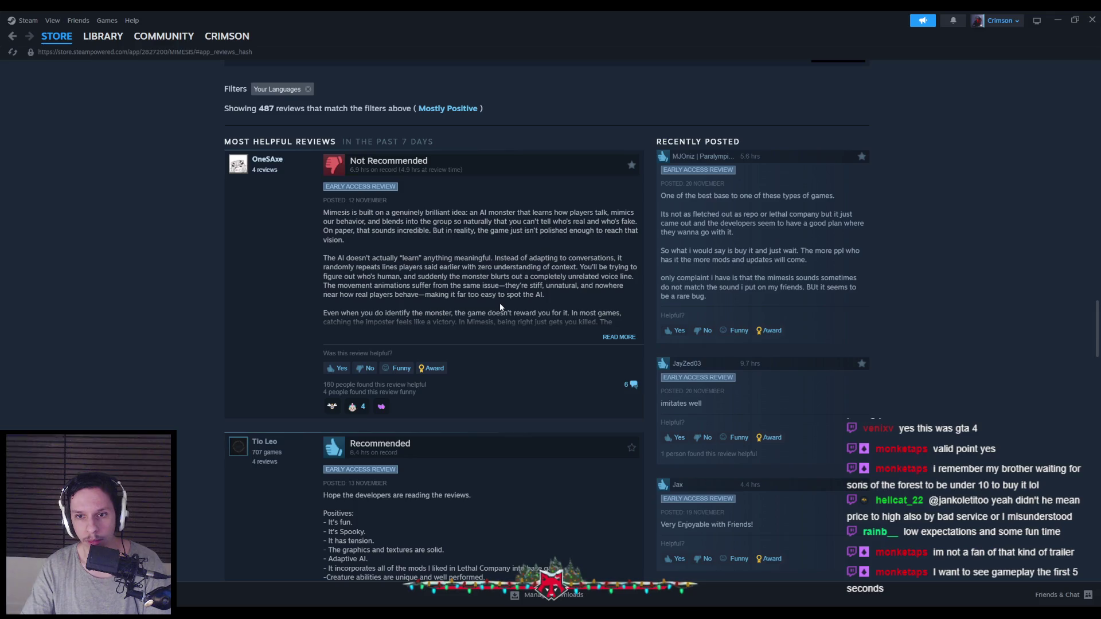
pyautogui.scroll(-5, 158, 319)
pyautogui.scroll(-4, 159, 321)
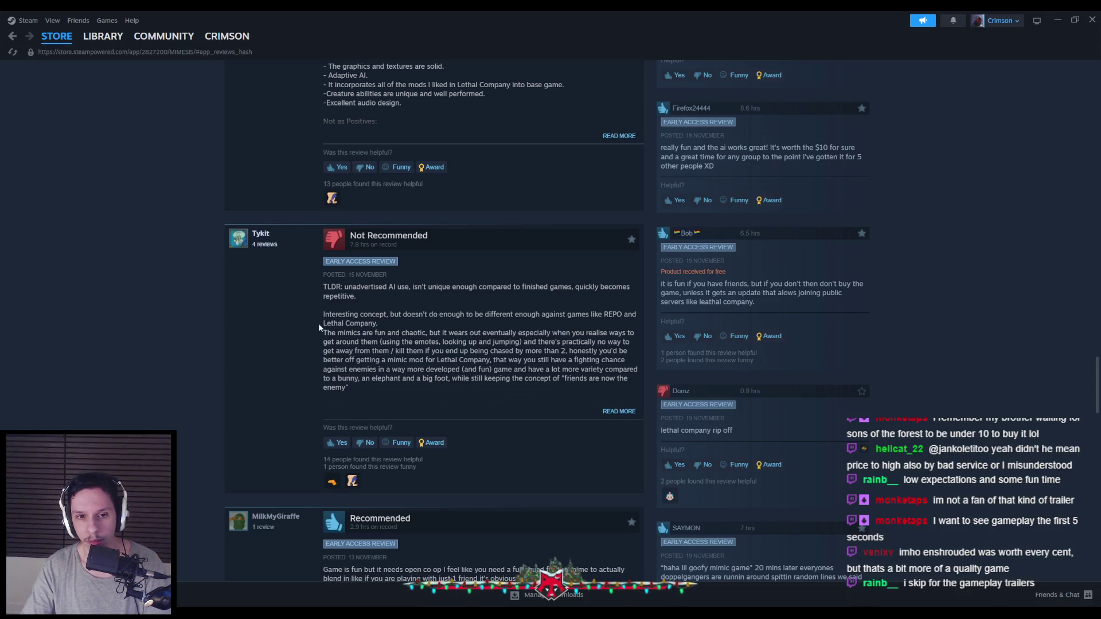
pyautogui.moveTo(413, 314)
pyautogui.mouseDown()
pyautogui.moveTo(622, 316)
pyautogui.moveTo(602, 326)
pyautogui.mouseUp()
pyautogui.click(527, 325)
pyautogui.scroll(-1, 612, 354)
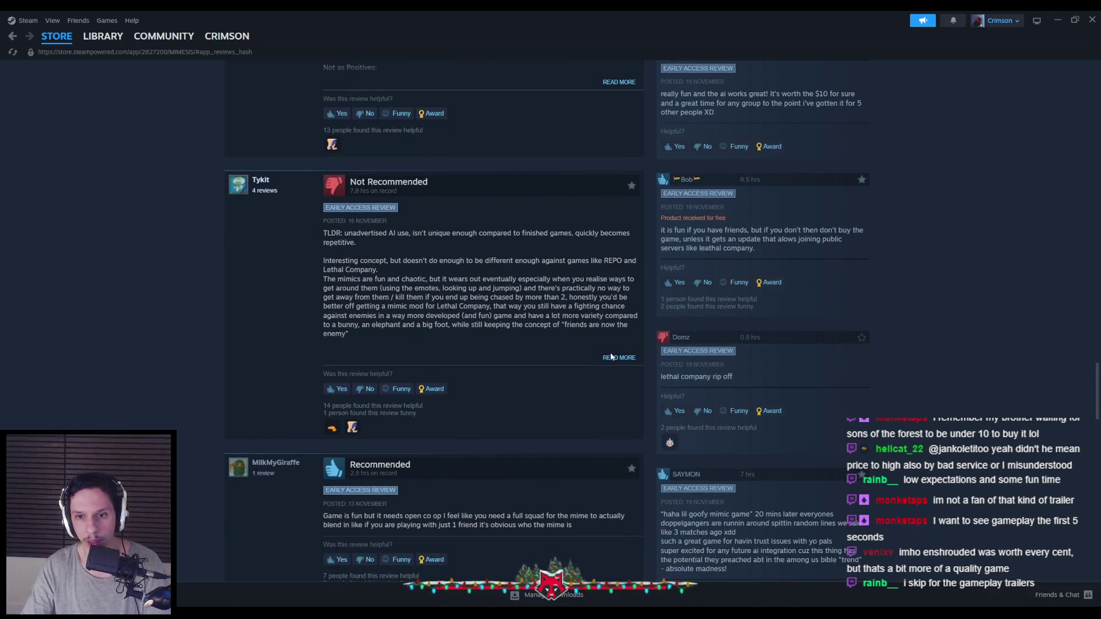
pyautogui.moveTo(498, 279)
pyautogui.mouseDown()
pyautogui.moveTo(518, 280)
pyautogui.moveTo(372, 297)
pyautogui.moveTo(567, 292)
pyautogui.moveTo(437, 290)
pyautogui.moveTo(394, 332)
pyautogui.mouseUp()
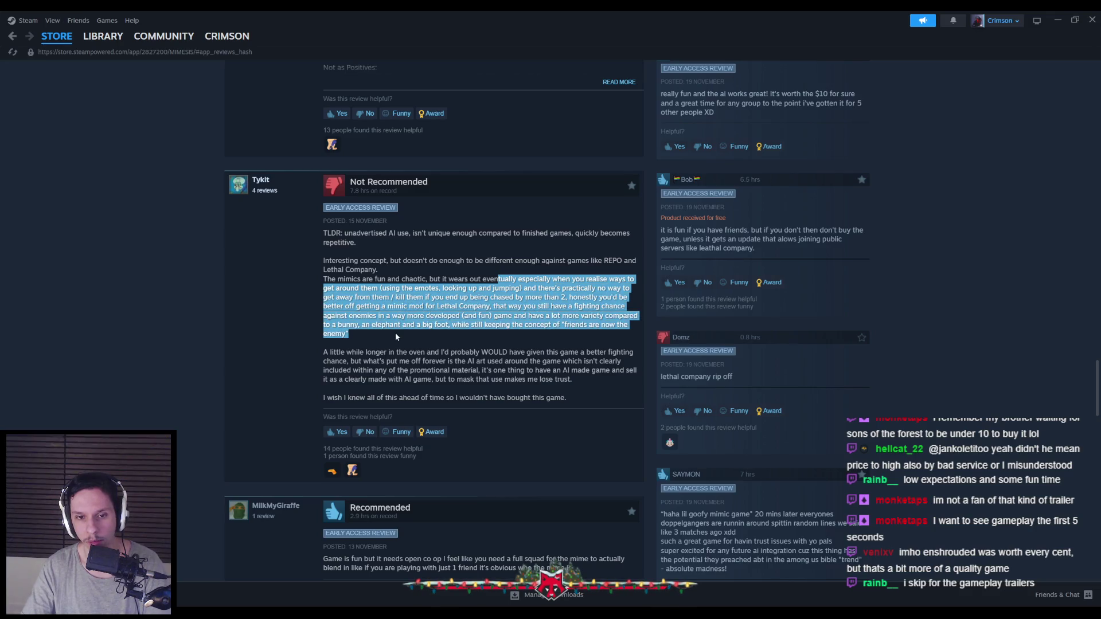
pyautogui.click(395, 332)
# Step: Scroll through the remaining reviews, back up, and close the Steam store window
pyautogui.scroll(-2, 313, 323)
pyautogui.scroll(-3, 313, 323)
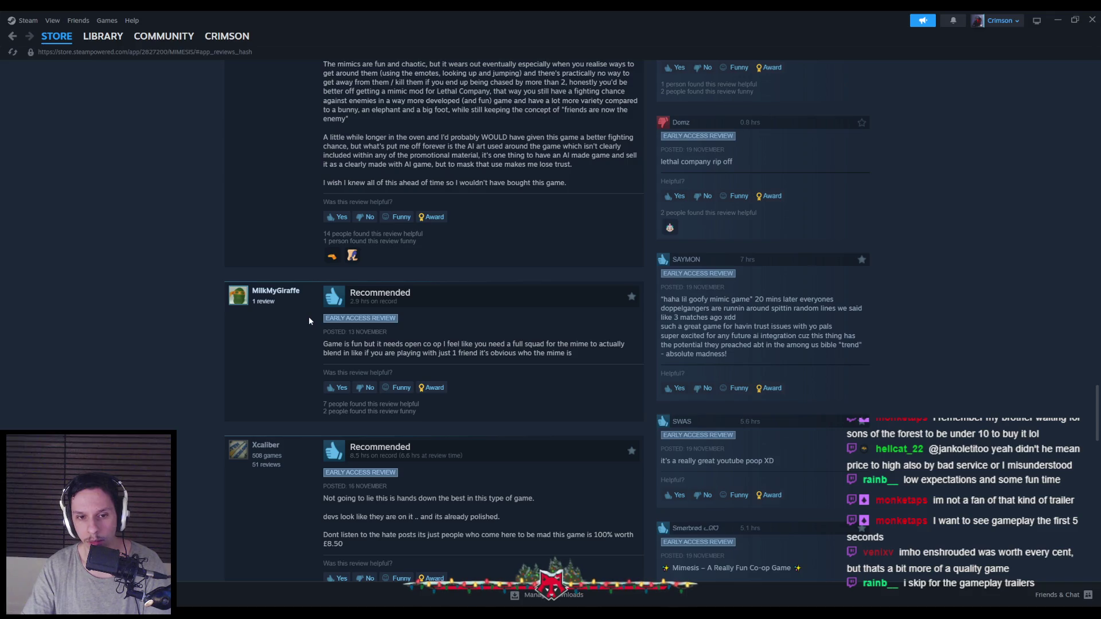
pyautogui.scroll(-4, 308, 320)
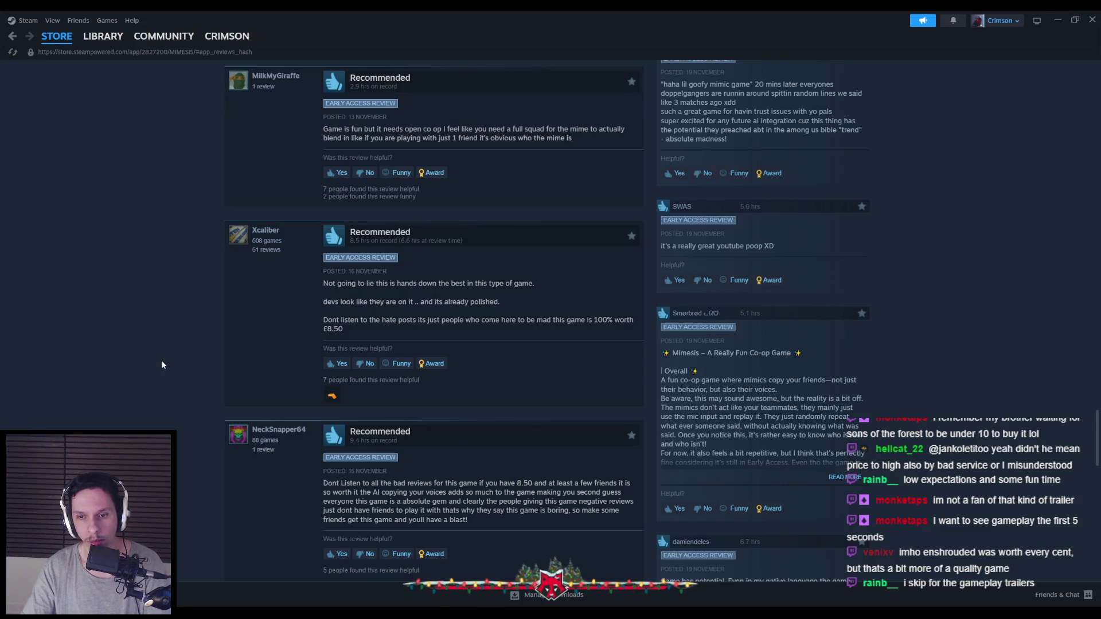
pyautogui.scroll(-8, 161, 360)
pyautogui.scroll(20, 181, 437)
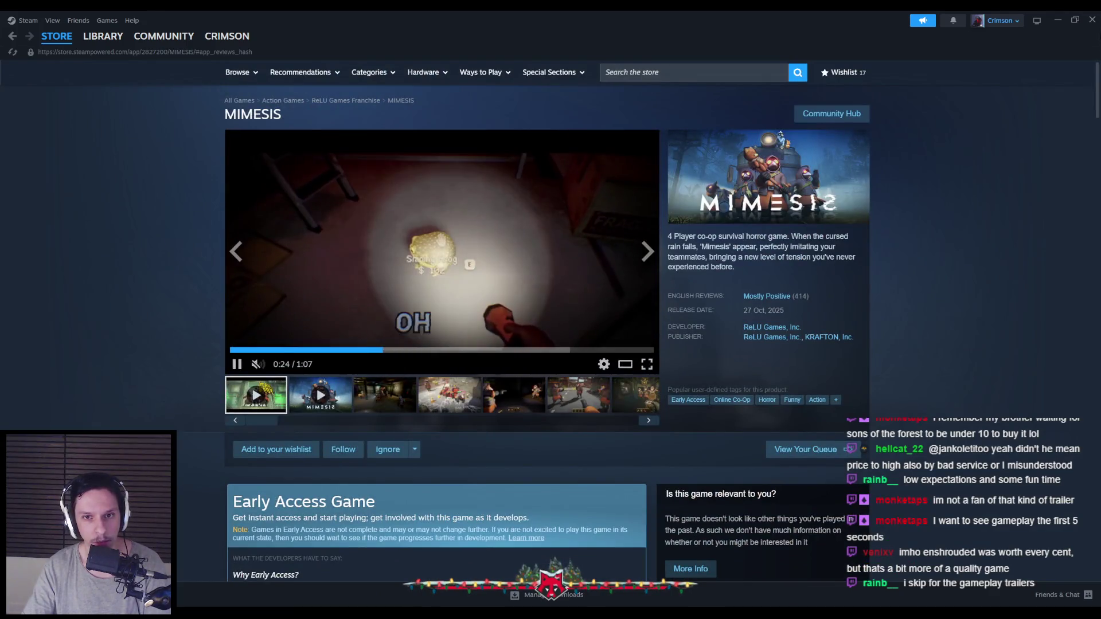
pyautogui.click(1095, 20)
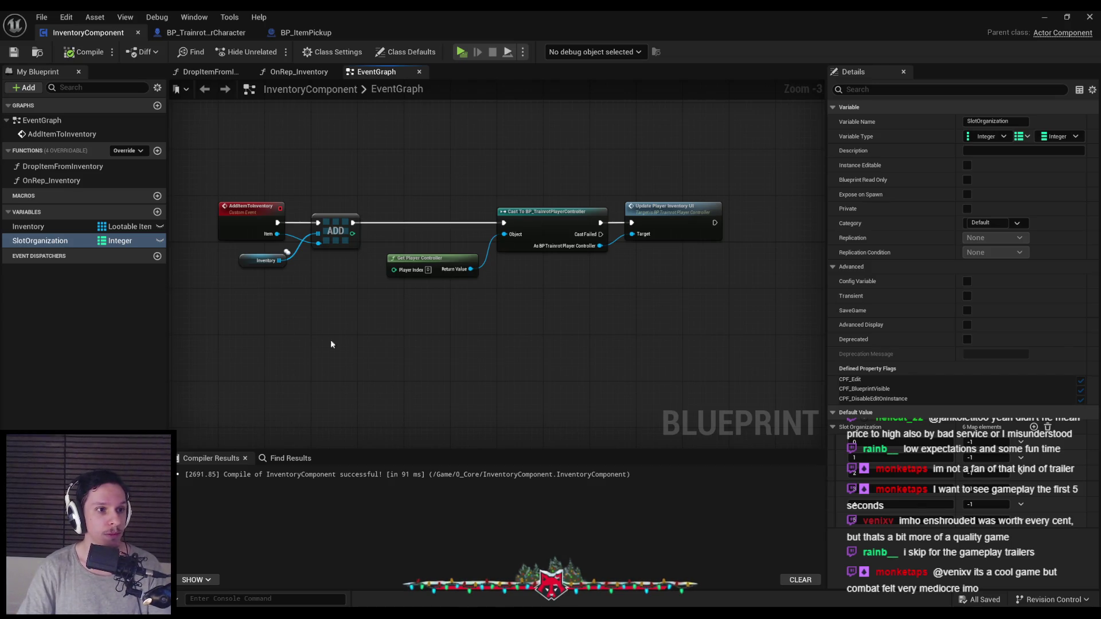
# Step: Move the Get Player Controller node up slightly and recompile the InventoryComponent blueprint
pyautogui.moveTo(379, 355); pyautogui.dragTo(357, 378)
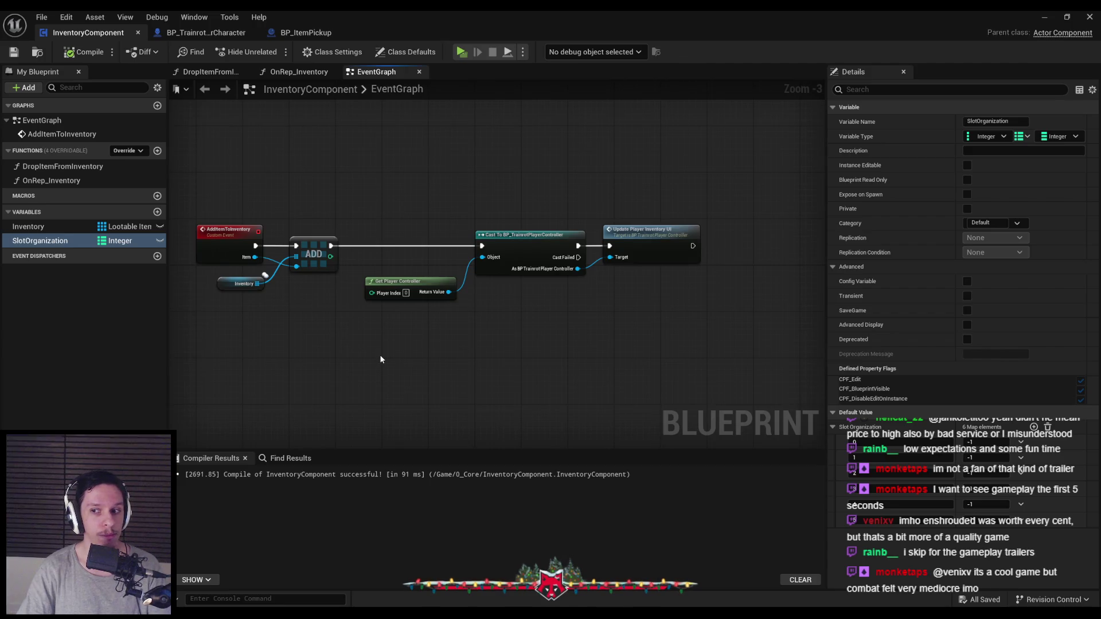
pyautogui.scroll(-1, 378, 355)
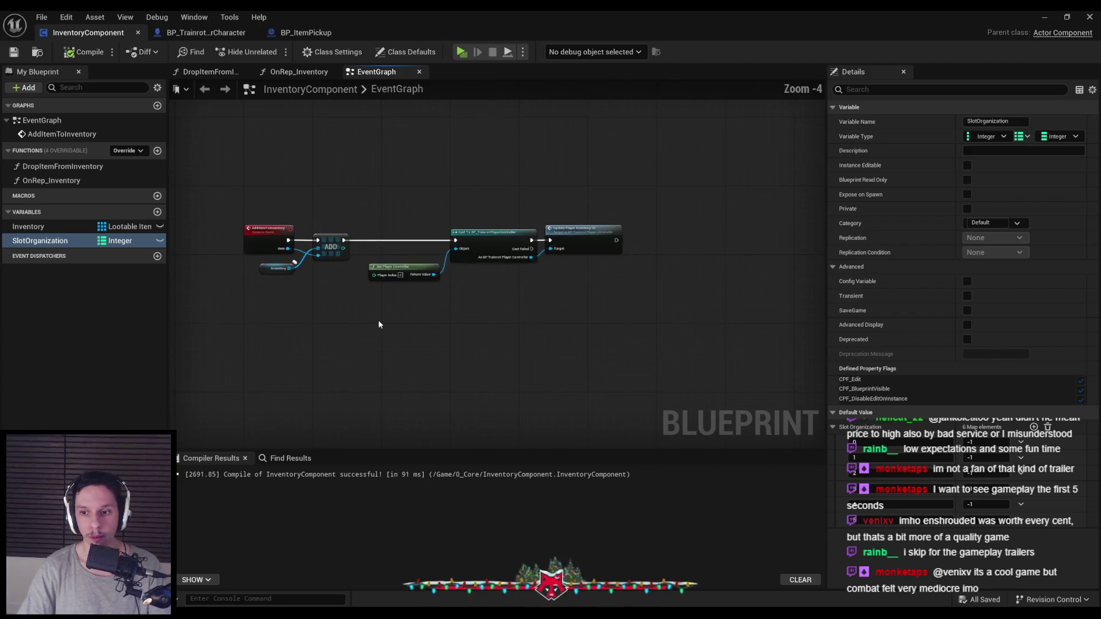
pyautogui.scroll(2, 380, 319)
pyautogui.moveTo(440, 249); pyautogui.dragTo(440, 236)
pyautogui.click(473, 281)
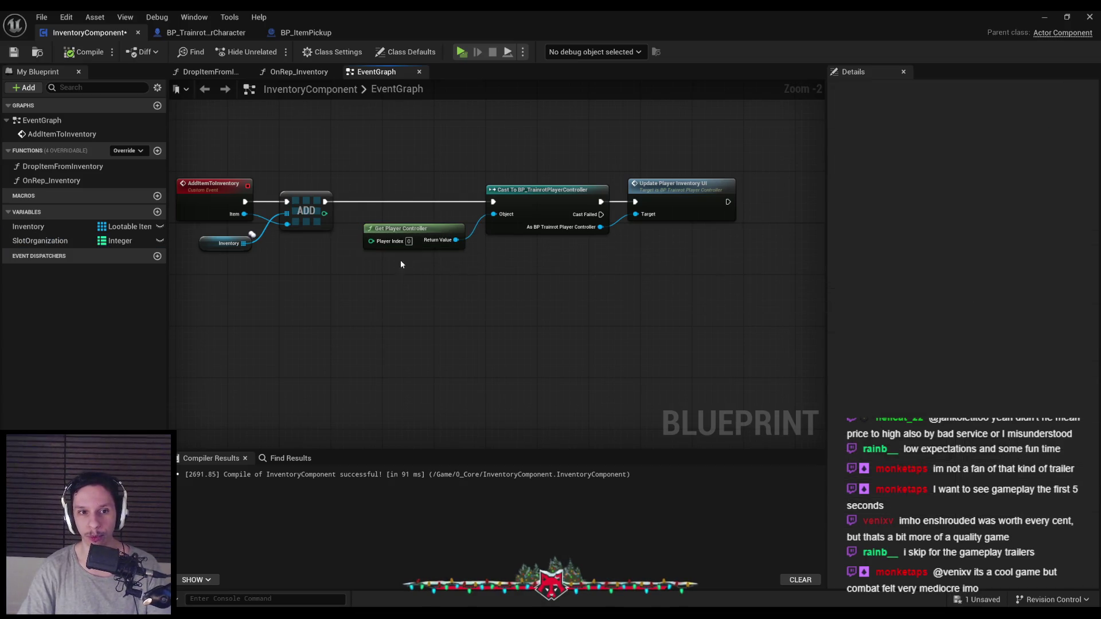
pyautogui.click(86, 52)
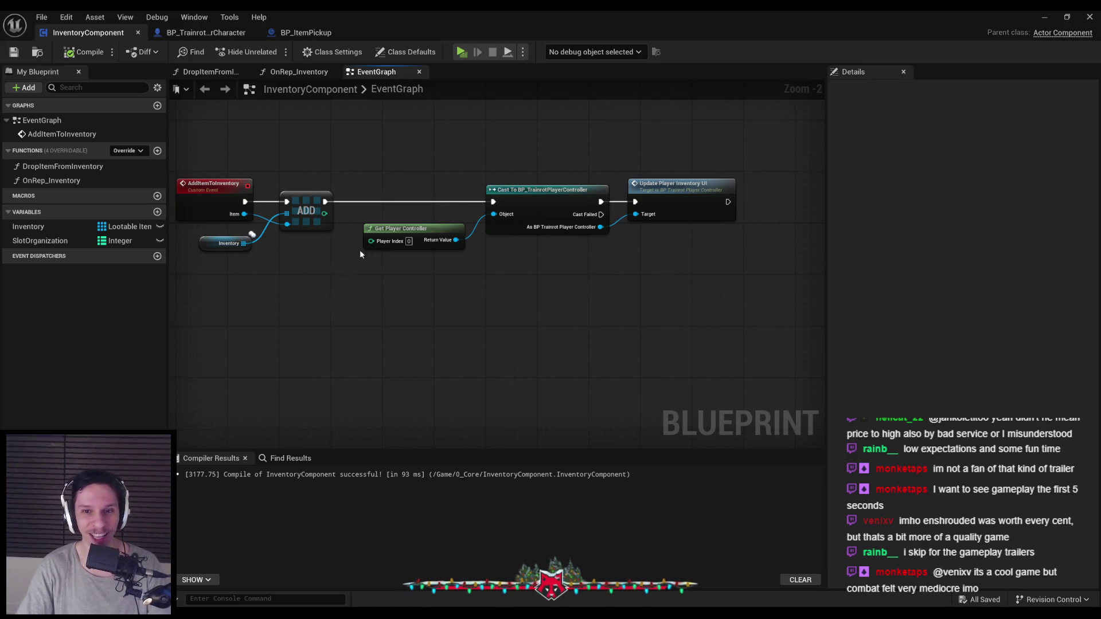
# Step: Marquee-select the Cast and Update Player Inventory UI nodes, deselect, and close the blueprint
pyautogui.scroll(-1, 381, 318)
pyautogui.moveTo(380, 217)
pyautogui.mouseDown()
pyautogui.moveTo(749, 304)
pyautogui.moveTo(745, 317)
pyautogui.mouseUp()
pyautogui.click(744, 322)
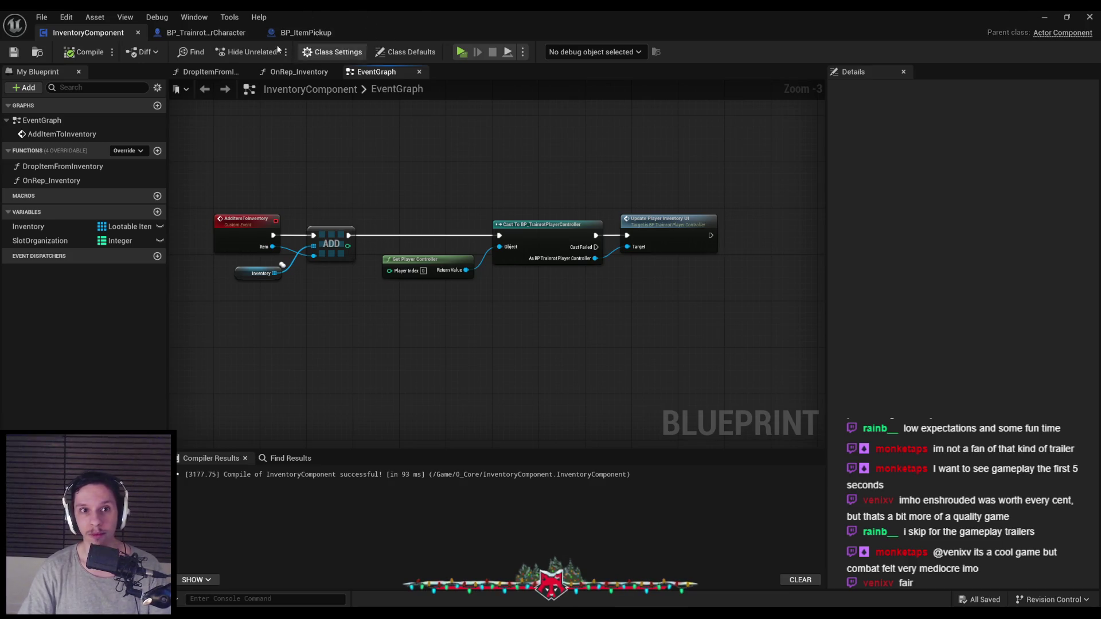
pyautogui.click(1088, 16)
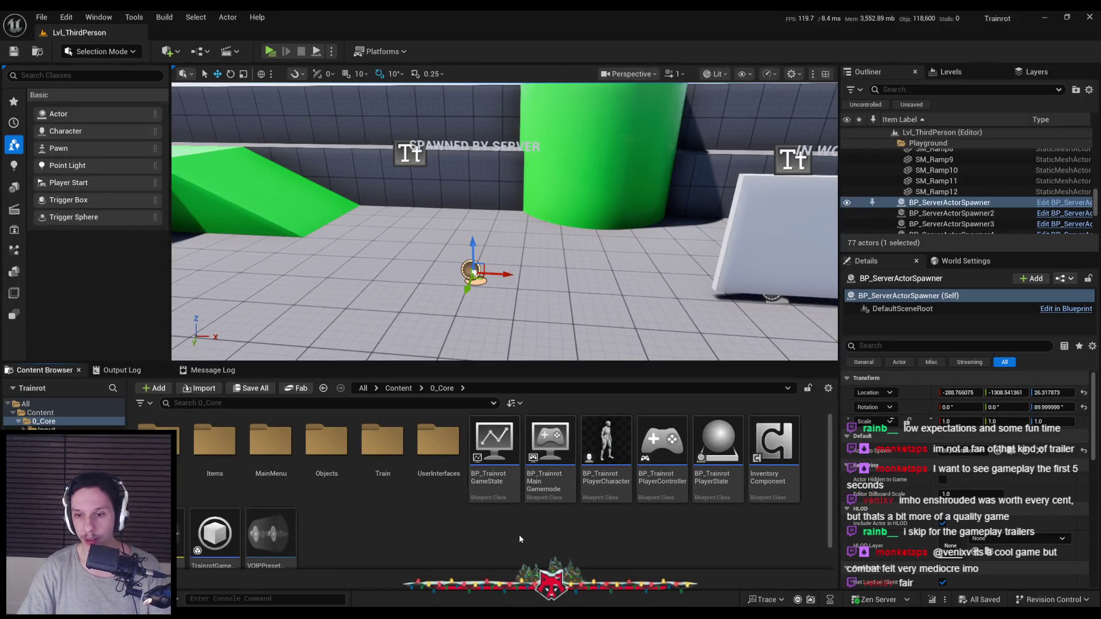
# Step: Browse from 0_Core into UserInterfaces and open WBP_PlayerHUD in the designer
pyautogui.scroll(-1, 518, 534)
pyautogui.scroll(1, 454, 534)
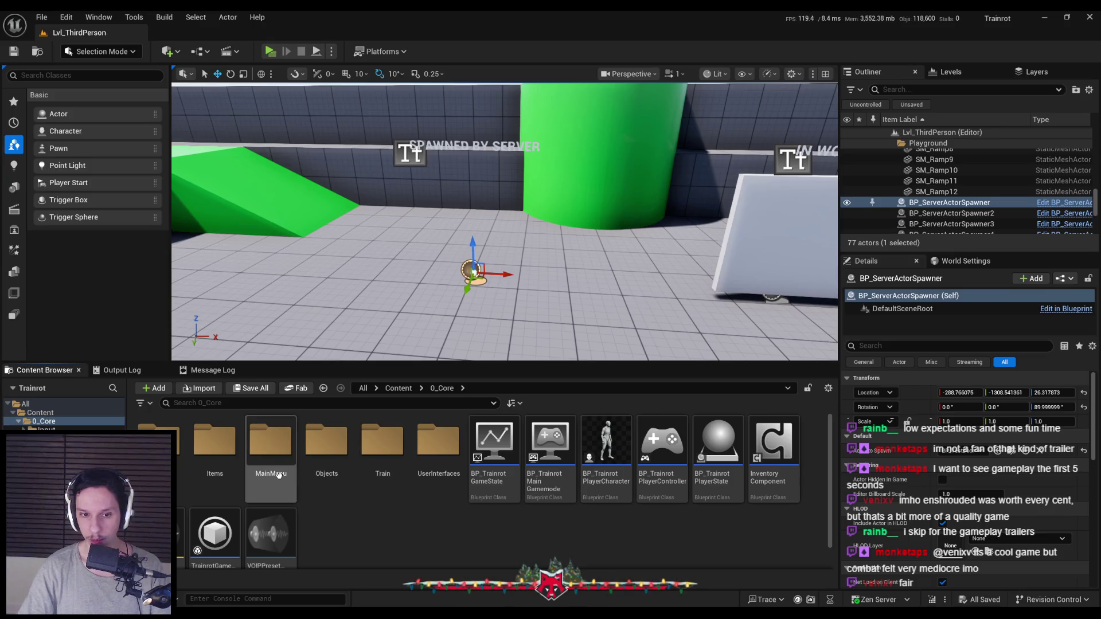
pyautogui.doubleClick(225, 449)
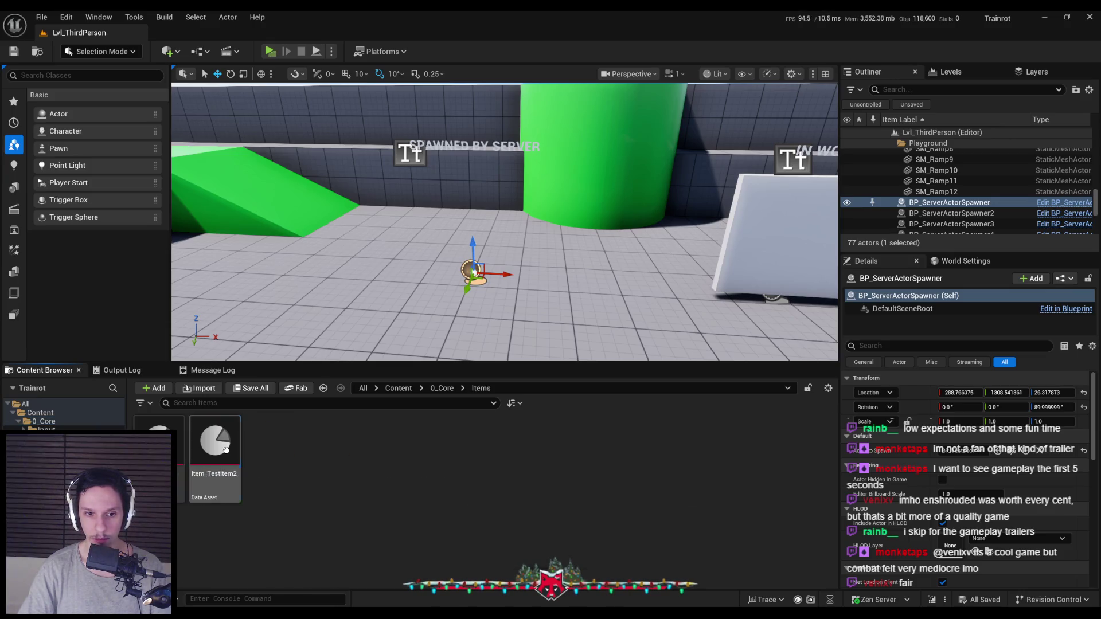
pyautogui.hotkey('alt', 'Left')
pyautogui.doubleClick(438, 445)
pyautogui.click(277, 442)
pyautogui.doubleClick(277, 442)
pyautogui.scroll(6, 450, 302)
# Step: Select the first hotbar slot in WBP_PlayerHUD to inspect its Details, then deselect it
pyautogui.click(449, 302)
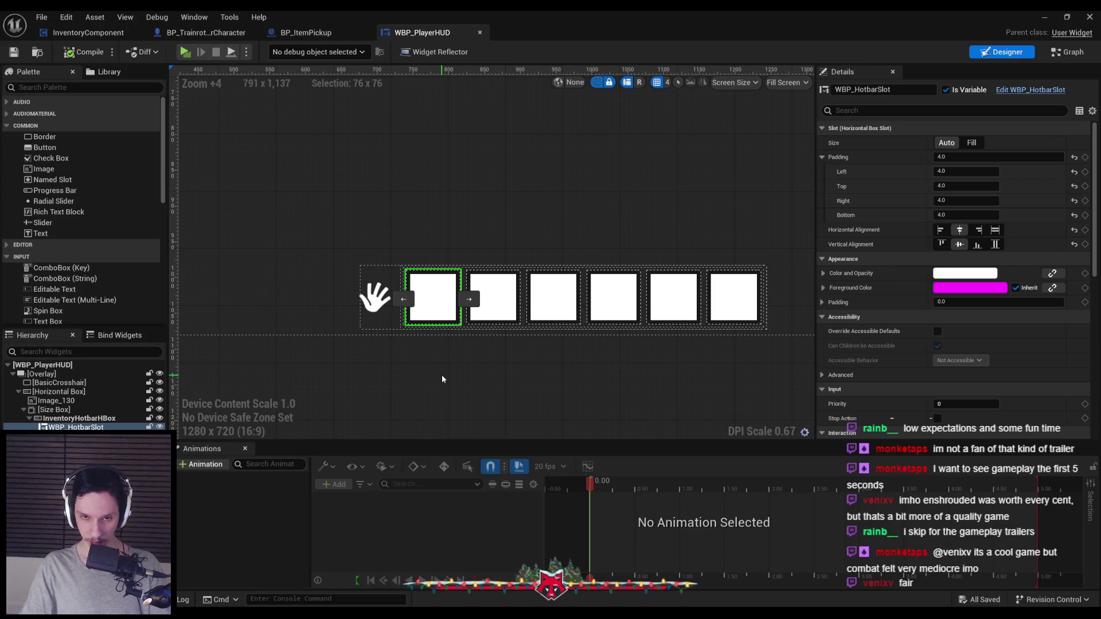
pyautogui.click(442, 379)
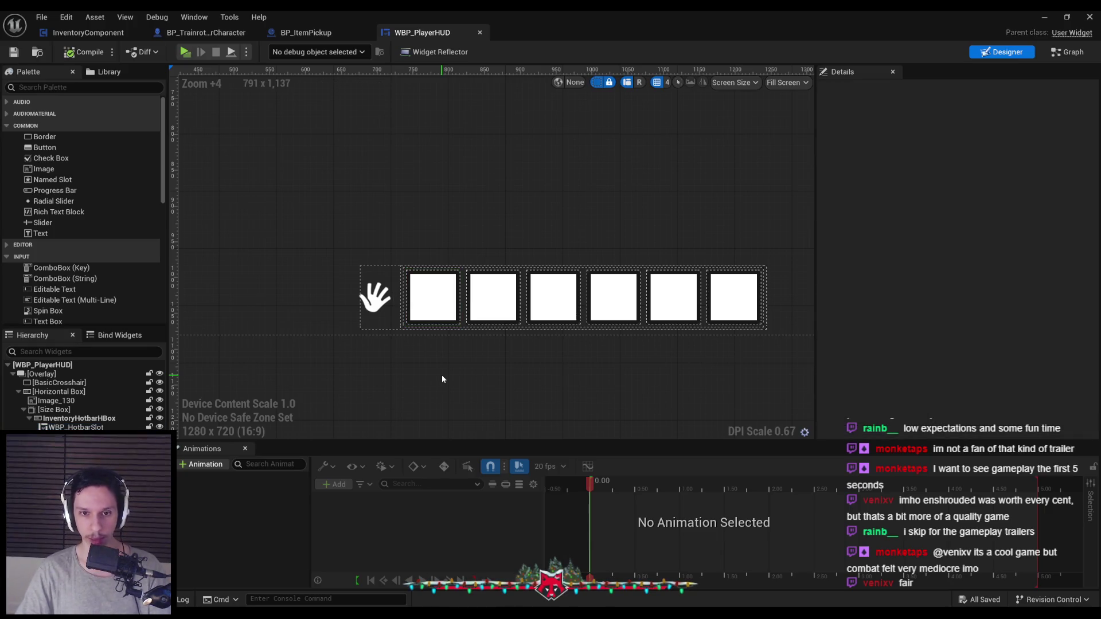
pyautogui.scroll(-3, 441, 376)
pyautogui.moveTo(440, 377); pyautogui.dragTo(424, 317)
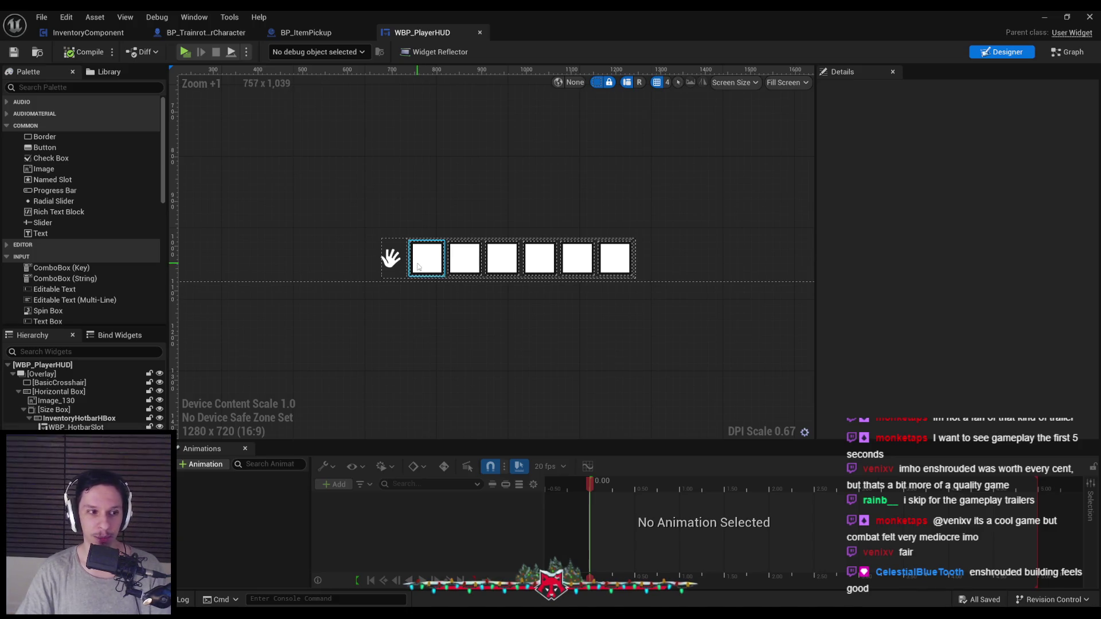
pyautogui.scroll(2, 419, 330)
pyautogui.scroll(-1, 420, 330)
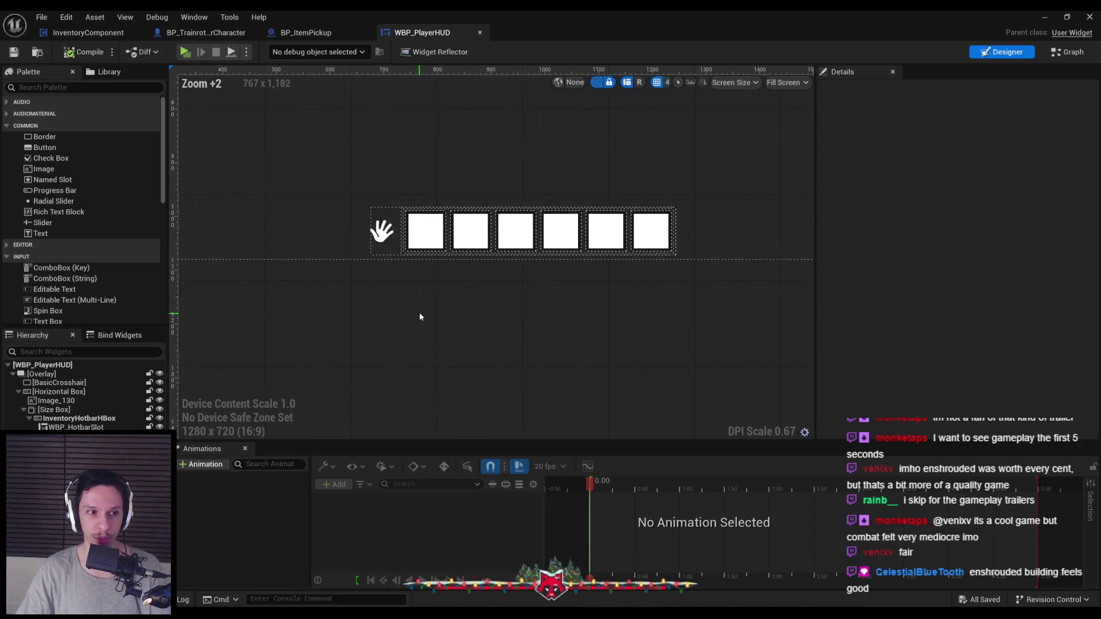
pyautogui.scroll(1, 424, 318)
pyautogui.click(430, 233)
pyautogui.click(383, 292)
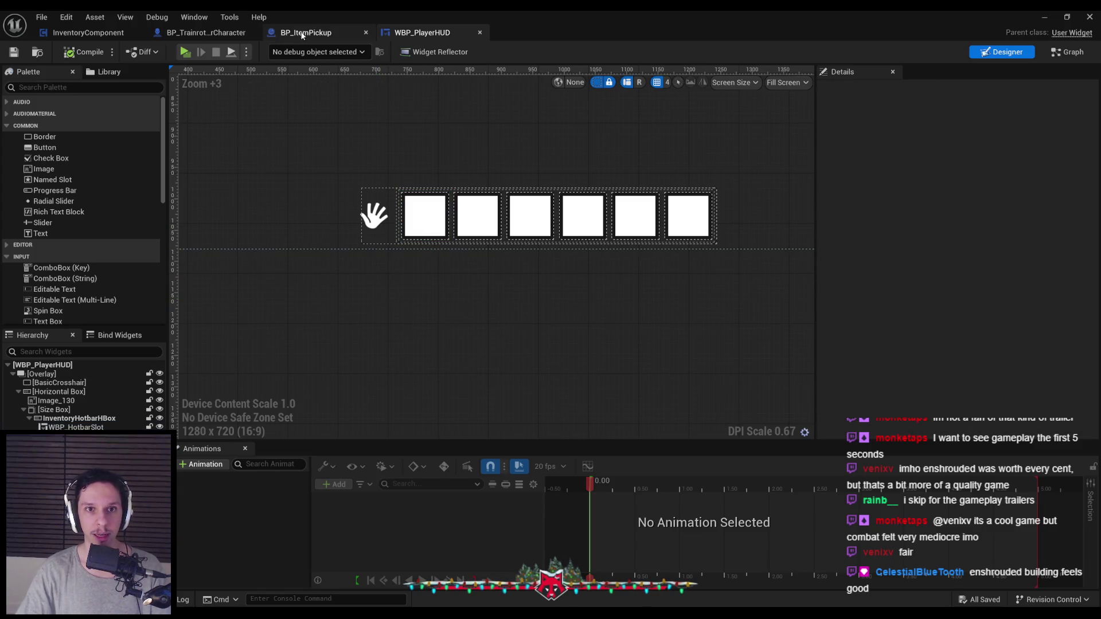
# Step: Open the player controller blueprint from the 0_Core folder in the level editor
pyautogui.click(1044, 16)
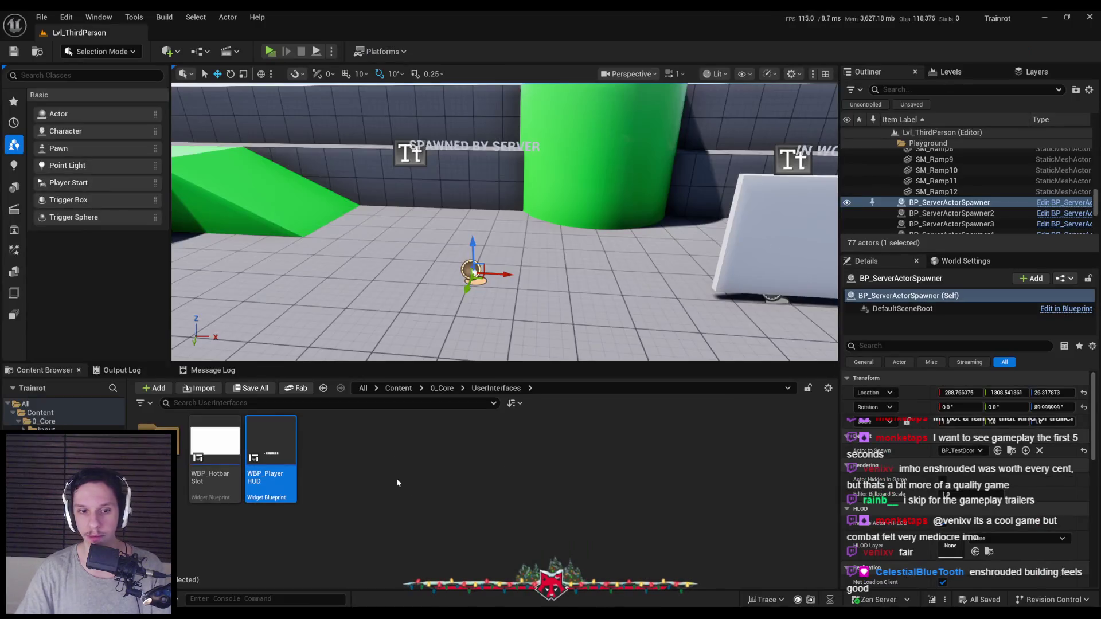
pyautogui.click(435, 389)
pyautogui.doubleClick(662, 450)
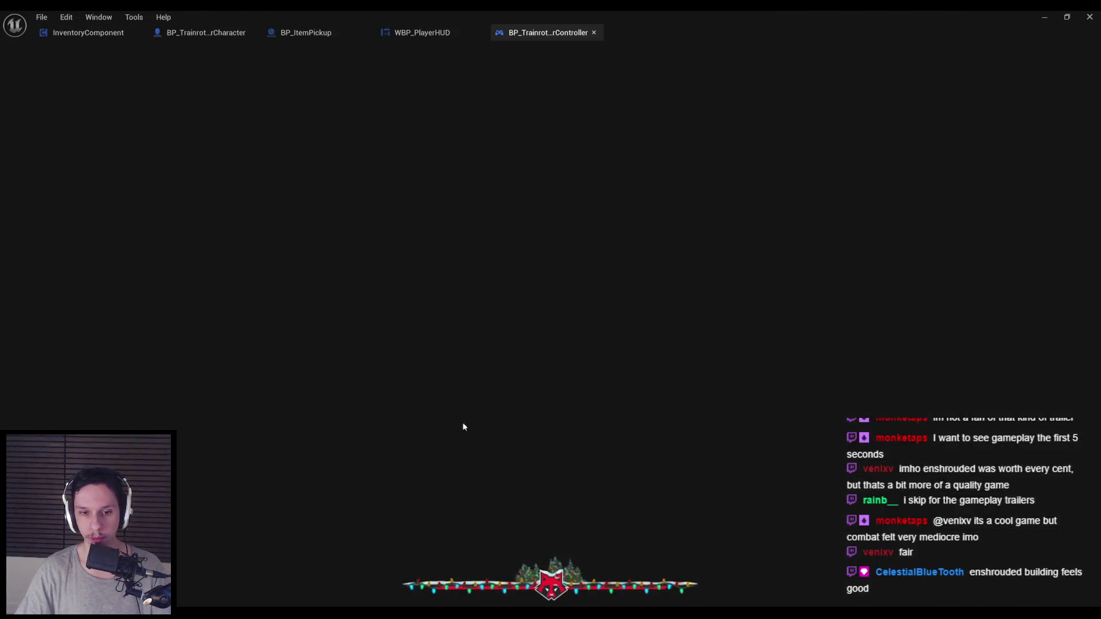
pyautogui.hotkey('alt', 'Tab')
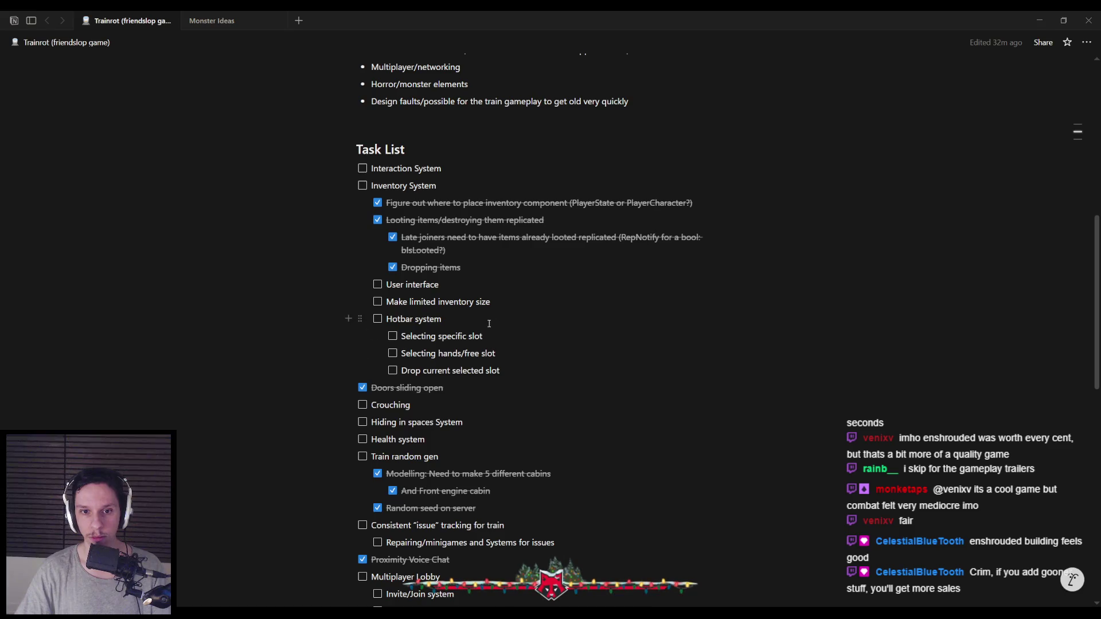
# Step: Add the to-do 'Hitting tab to open mouse cursor input' below 'Drop current selected slot'
pyautogui.press('Return')
pyautogui.write('Hitting tab')
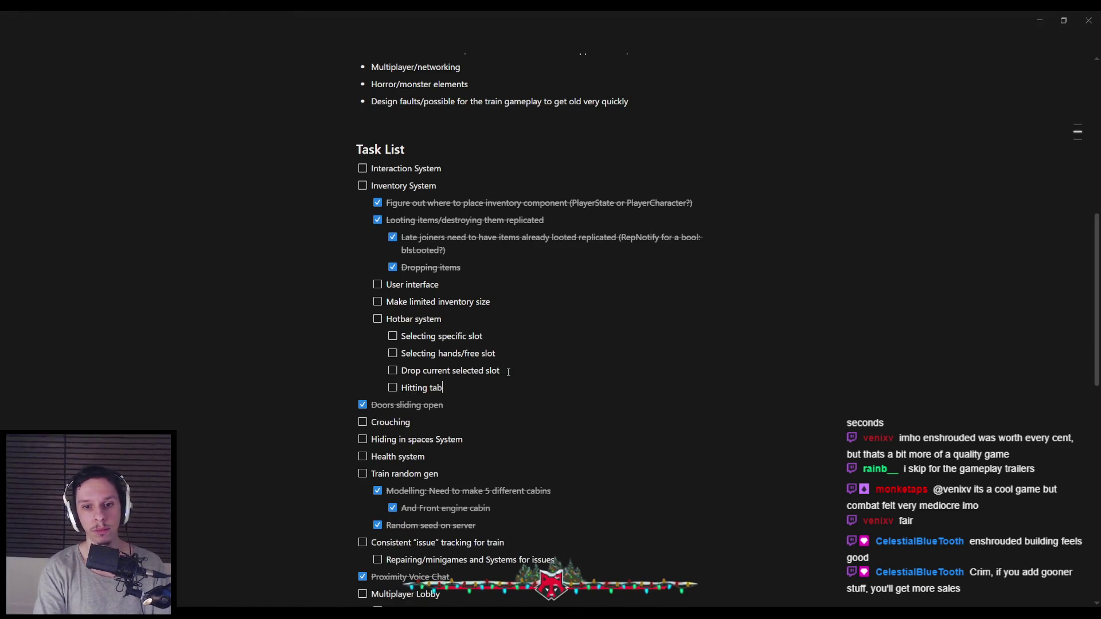
pyautogui.write(' to open mouse inpu')
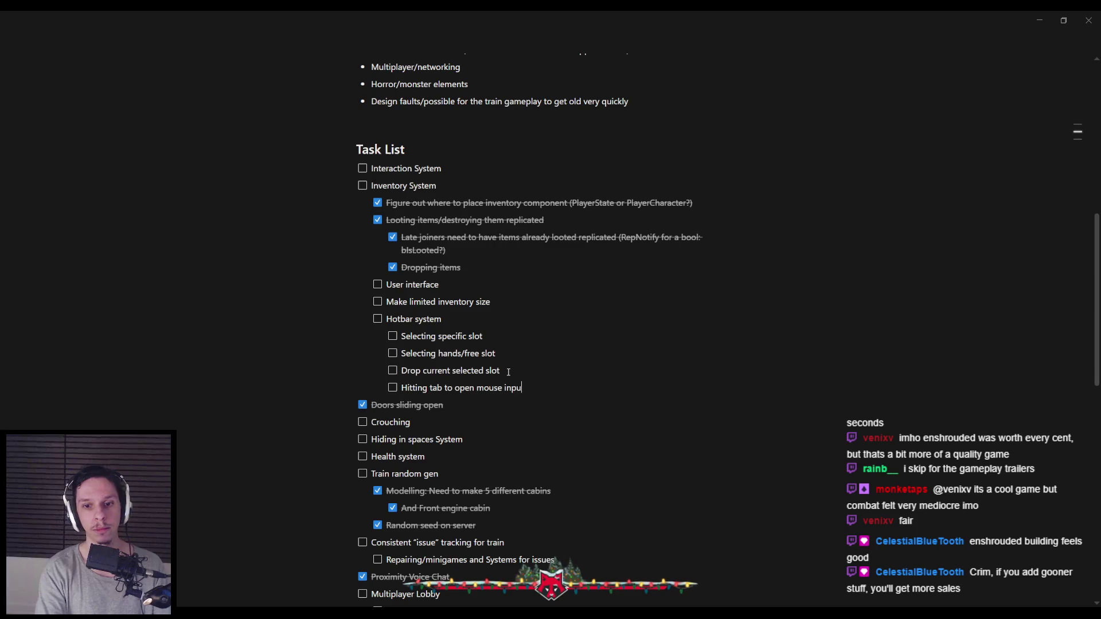
pyautogui.press('BackSpace')
pyautogui.press('BackSpace')
pyautogui.press('BackSpace')
pyautogui.press('BackSpace')
pyautogui.write('cursor input')
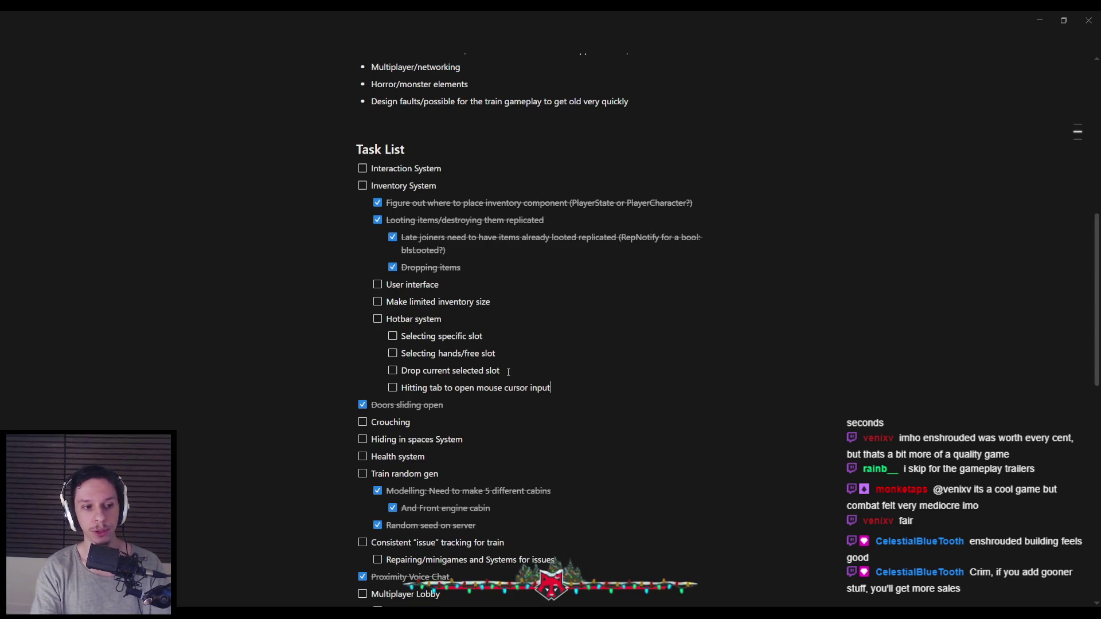
pyautogui.click(331, 593)
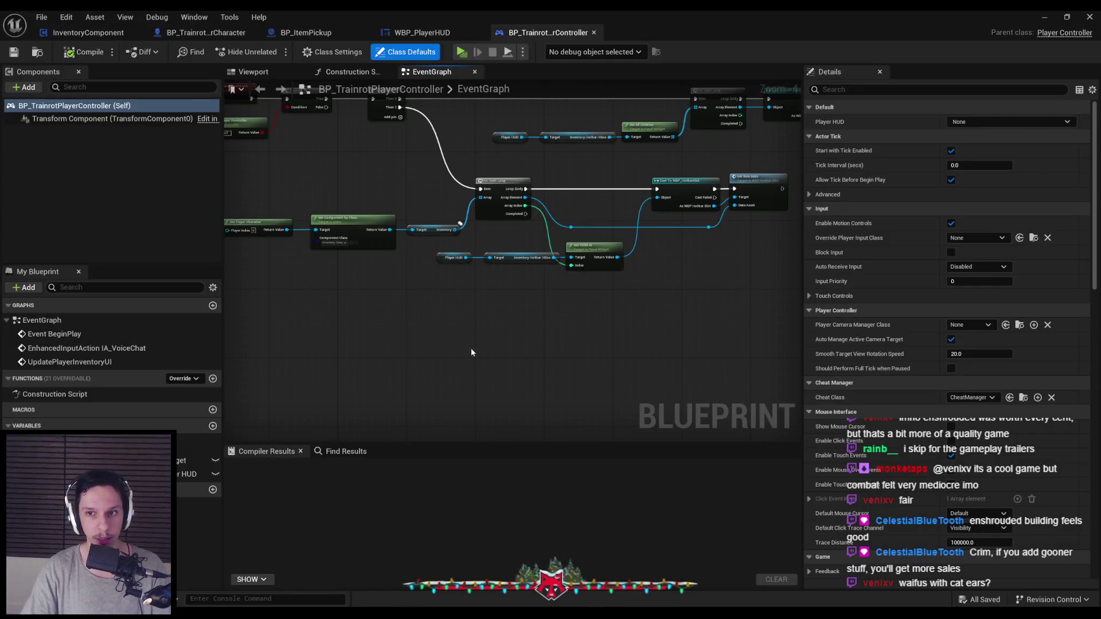
# Step: Add a Tab key event to the player controller graph, then compile and save
pyautogui.scroll(3, 493, 270)
pyautogui.scroll(-2, 498, 277)
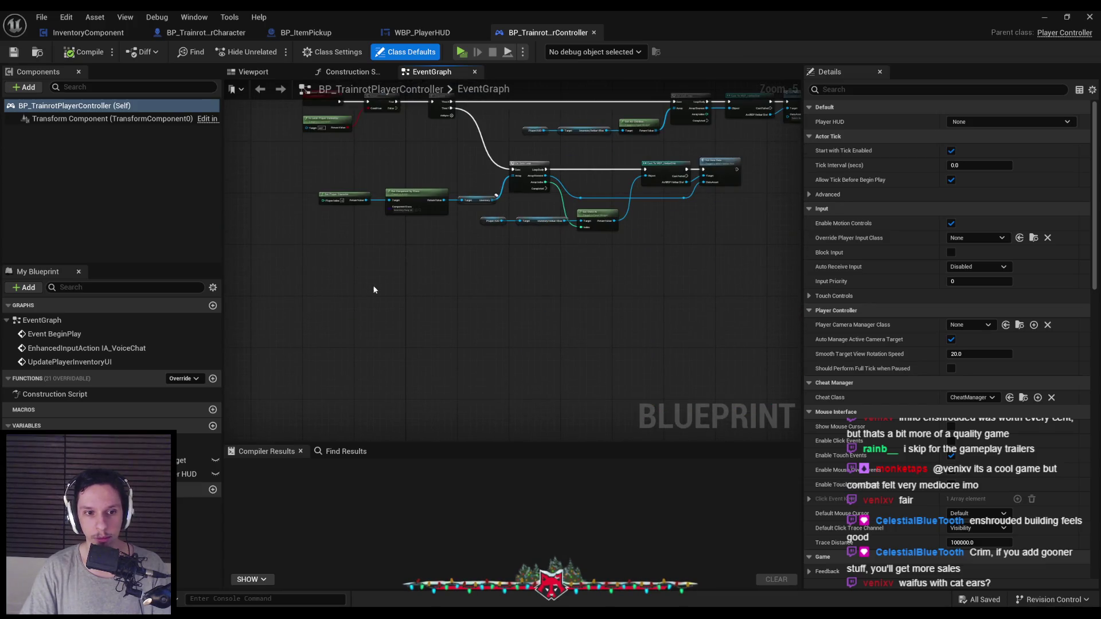
pyautogui.scroll(2, 304, 295)
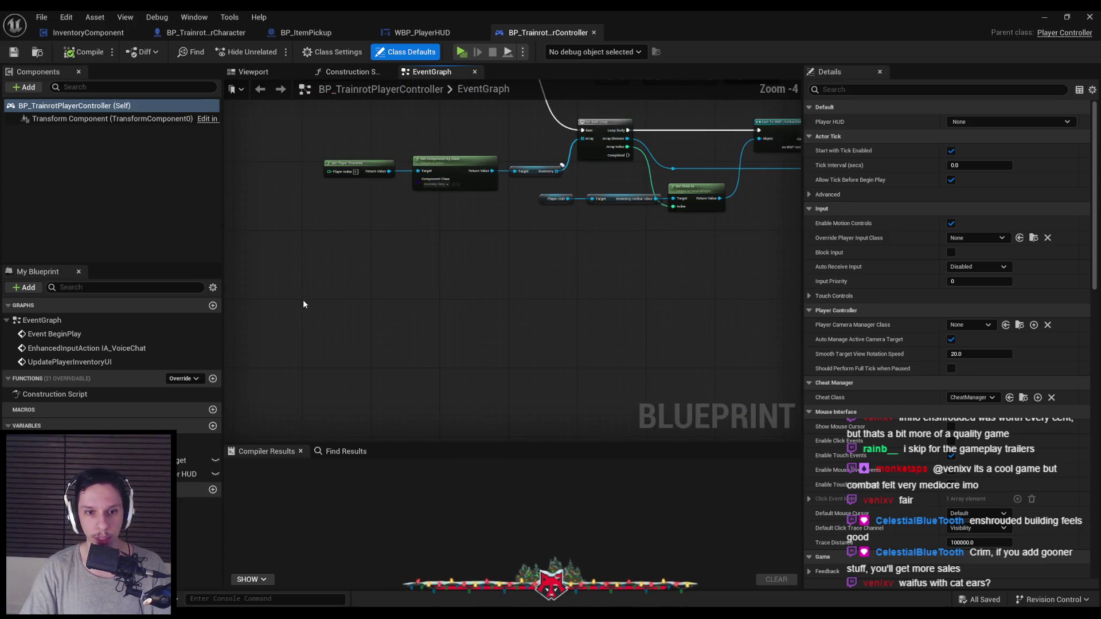
pyautogui.rightClick(303, 299)
pyautogui.write('tab key')
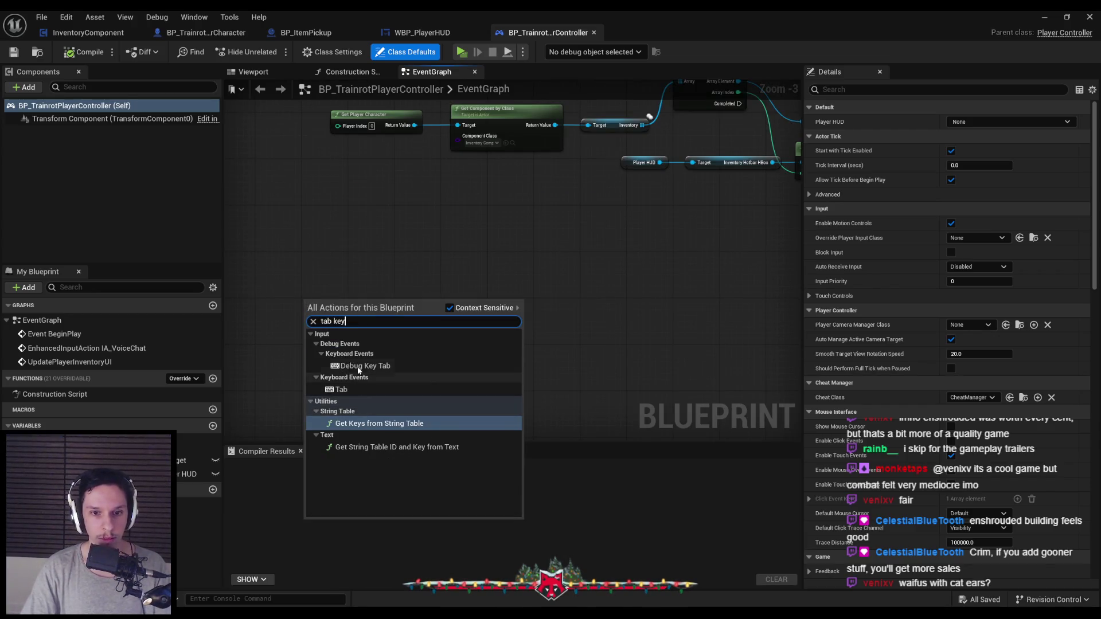
pyautogui.click(353, 388)
pyautogui.click(86, 51)
pyautogui.click(13, 52)
pyautogui.scroll(1, 374, 203)
# Step: From Tab Pressed, add a Set Show Mouse Cursor node with Show Mouse Cursor enabled
pyautogui.moveTo(384, 290); pyautogui.dragTo(523, 294)
pyautogui.write('show mouse cu')
pyautogui.press('Return')
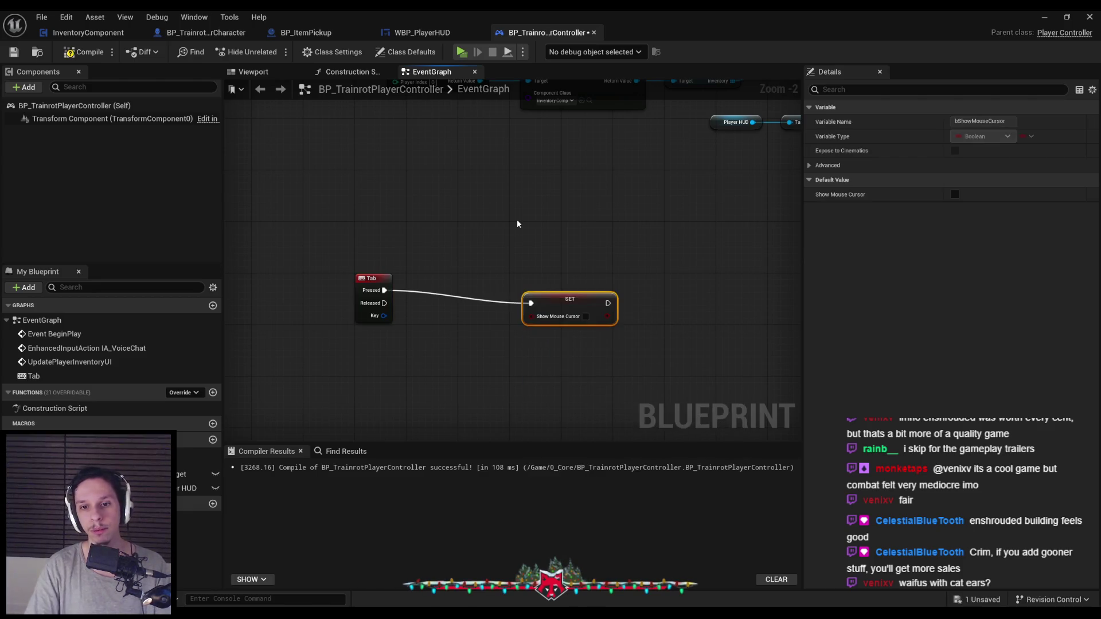
pyautogui.moveTo(552, 301); pyautogui.dragTo(544, 281)
pyautogui.click(580, 305)
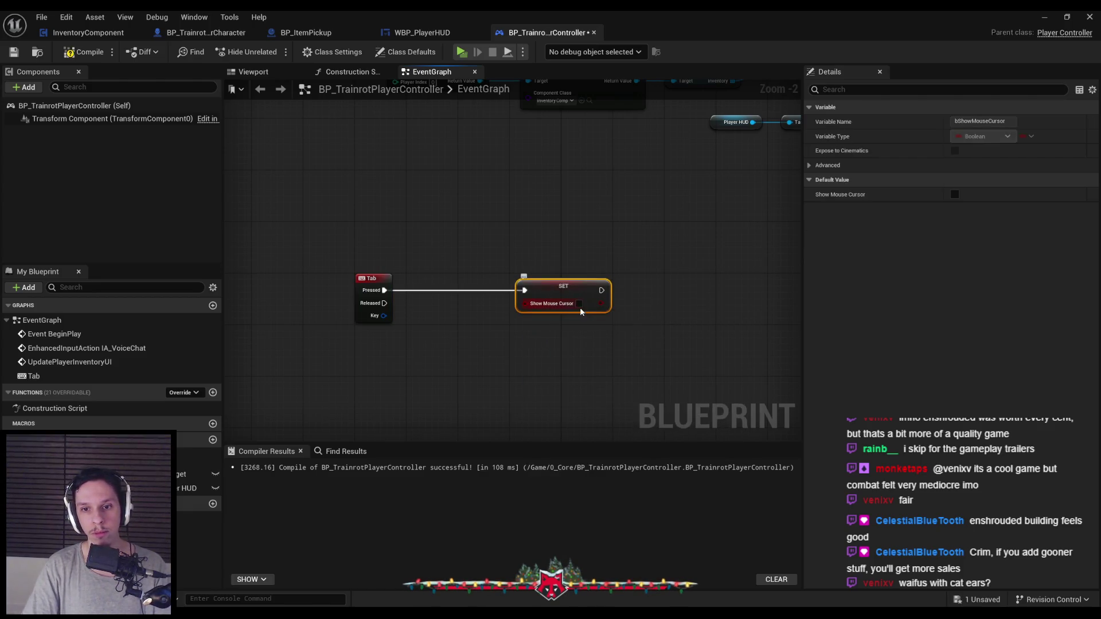
pyautogui.click(531, 340)
pyautogui.click(548, 286)
pyautogui.moveTo(547, 290); pyautogui.dragTo(541, 290)
# Step: Duplicate the SET node for Tab Released with the cursor off, then compile and save
pyautogui.hotkey('ctrl', 'c')
pyautogui.click(511, 340)
pyautogui.hotkey('ctrl', 'v')
pyautogui.moveTo(518, 348); pyautogui.dragTo(383, 303)
pyautogui.moveTo(533, 259); pyautogui.dragTo(533, 259)
pyautogui.moveTo(547, 287); pyautogui.dragTo(489, 290)
pyautogui.click(521, 303)
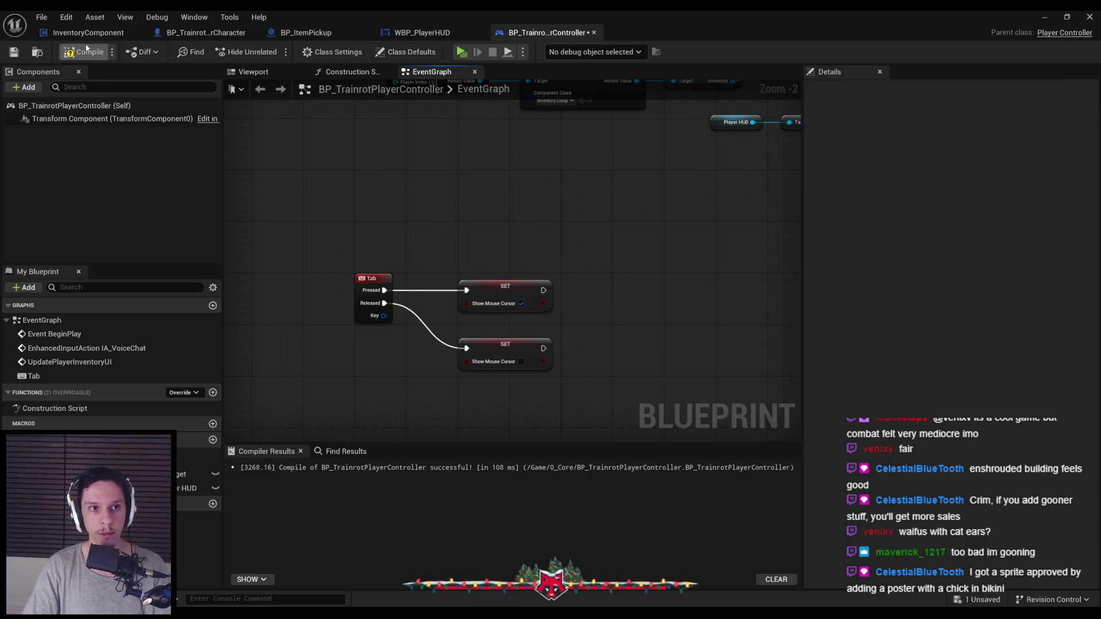
pyautogui.click(83, 52)
pyautogui.click(14, 52)
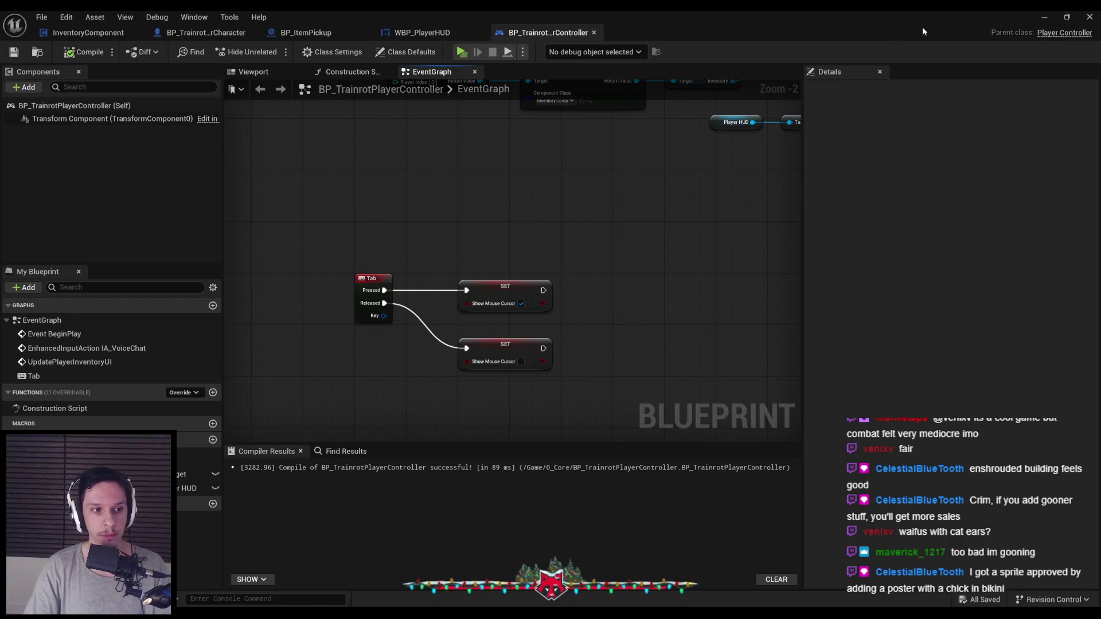
pyautogui.click(1044, 17)
# Step: Run a server-plus-two-client play test, walk and look toward the green blocks, then stop
pyautogui.click(270, 53)
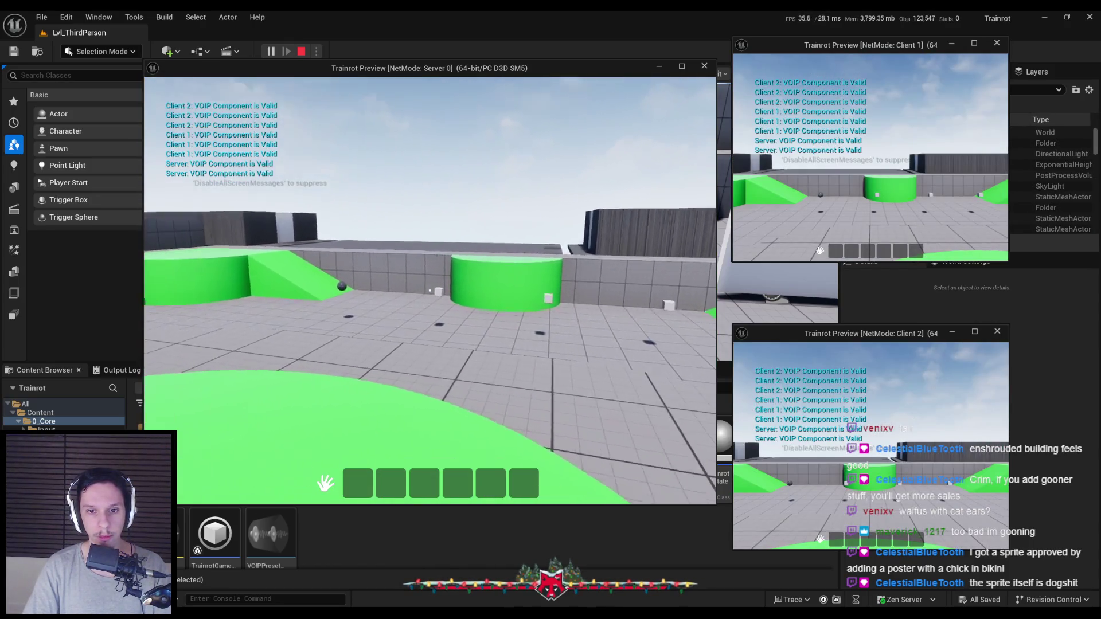
pyautogui.press('w')
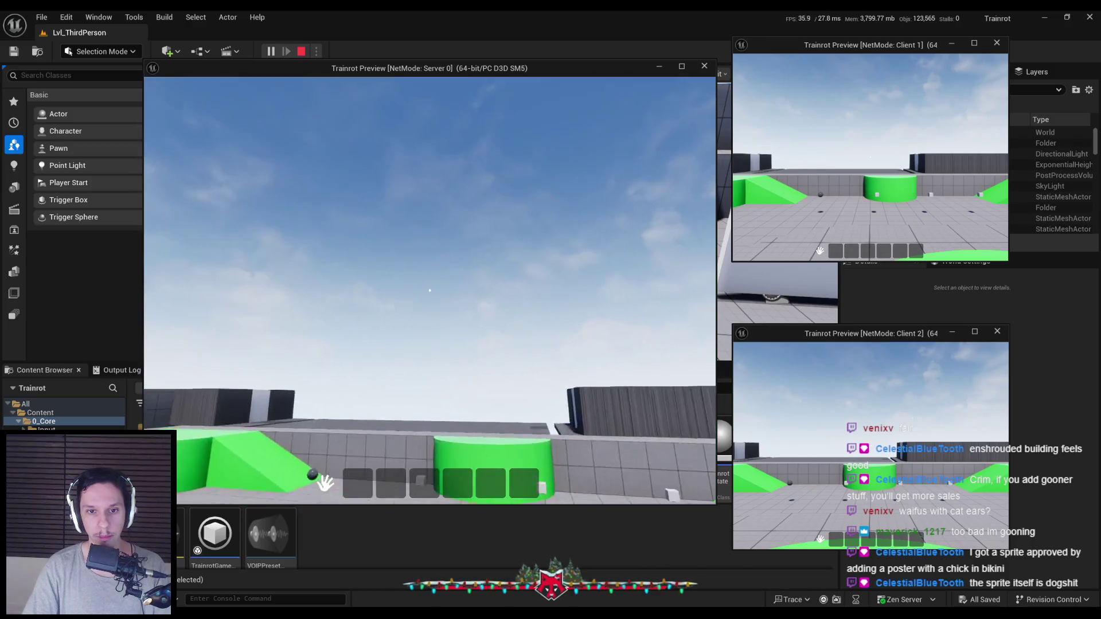
pyautogui.moveTo(378, 423); pyautogui.dragTo(370, 285)
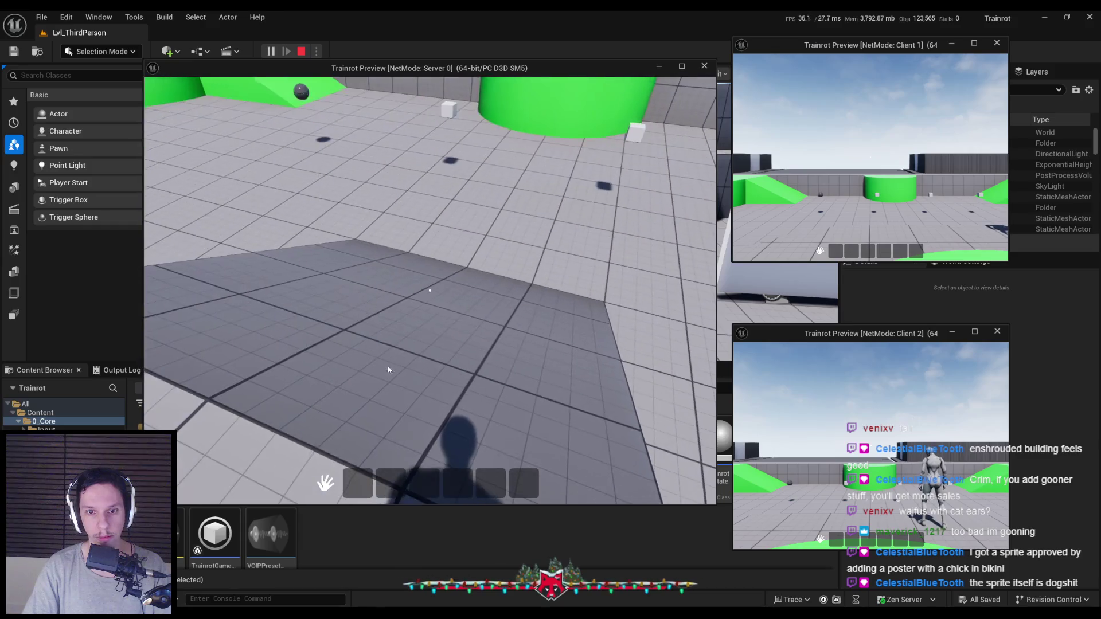
pyautogui.press('Escape')
pyautogui.click(383, 584)
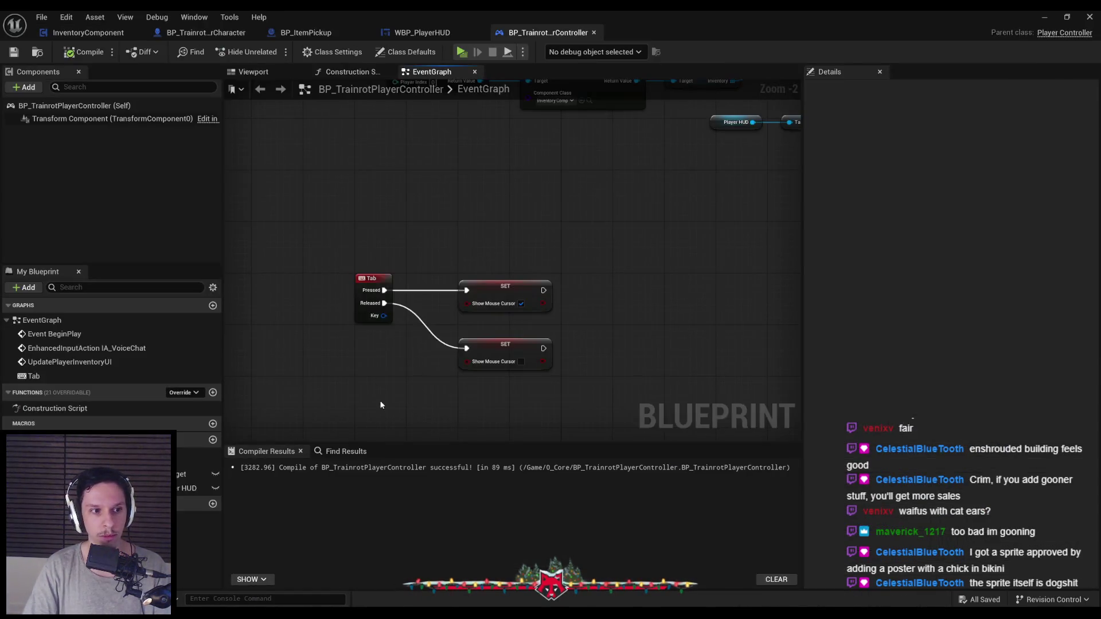
# Step: Add a Set Input Mode Game And UI node after the Tab-pressed SET node
pyautogui.scroll(1, 418, 337)
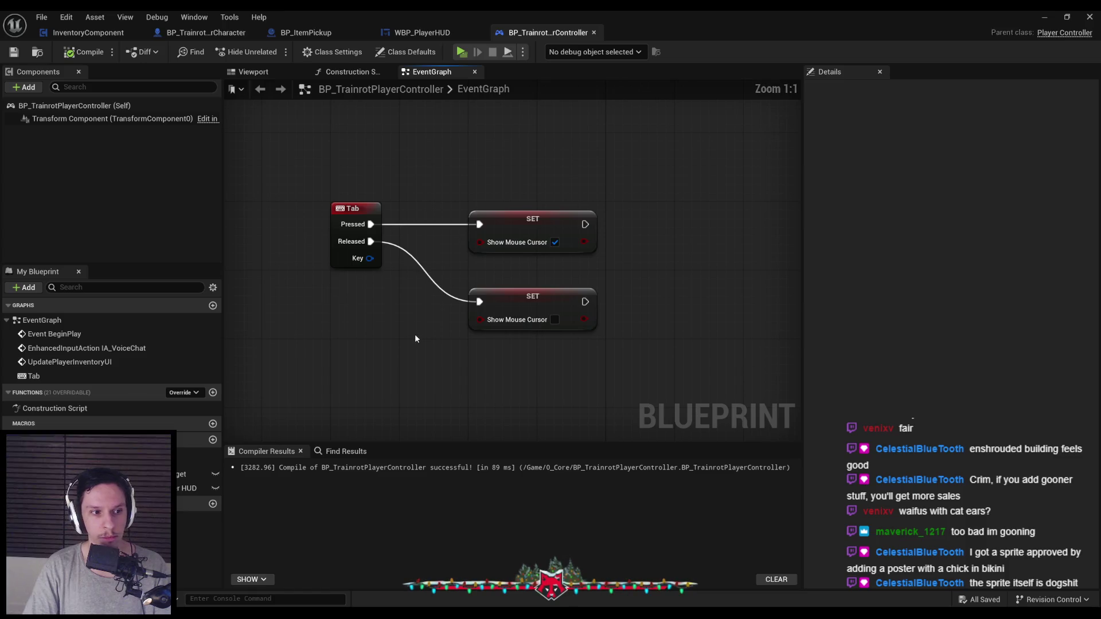
pyautogui.scroll(-1, 402, 341)
pyautogui.scroll(-1, 395, 332)
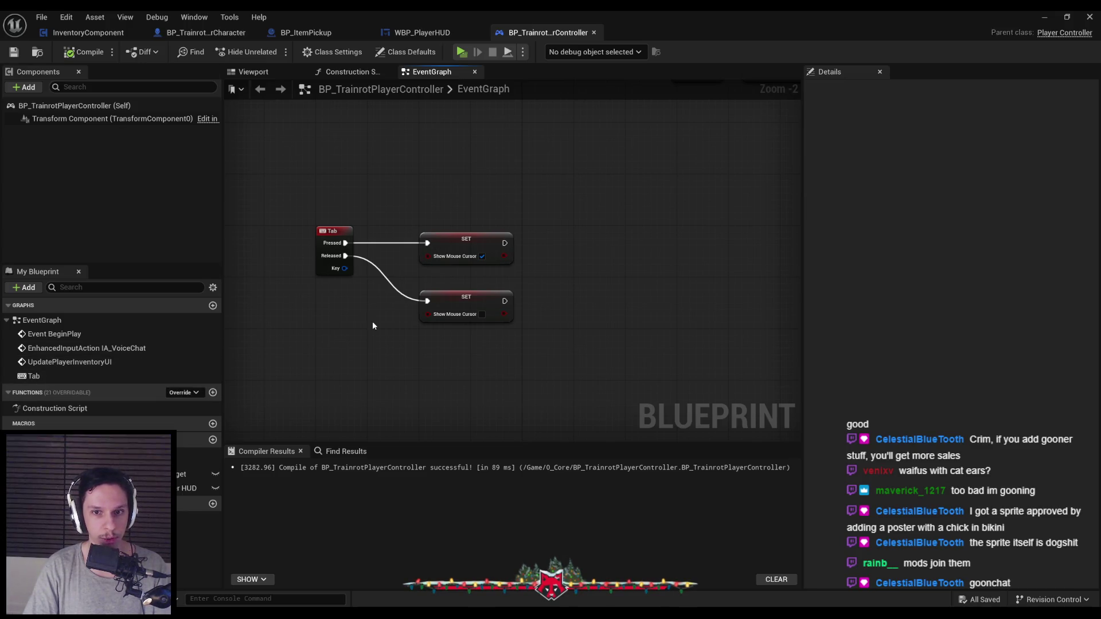
pyautogui.moveTo(513, 247); pyautogui.dragTo(546, 246)
pyautogui.write('set game in')
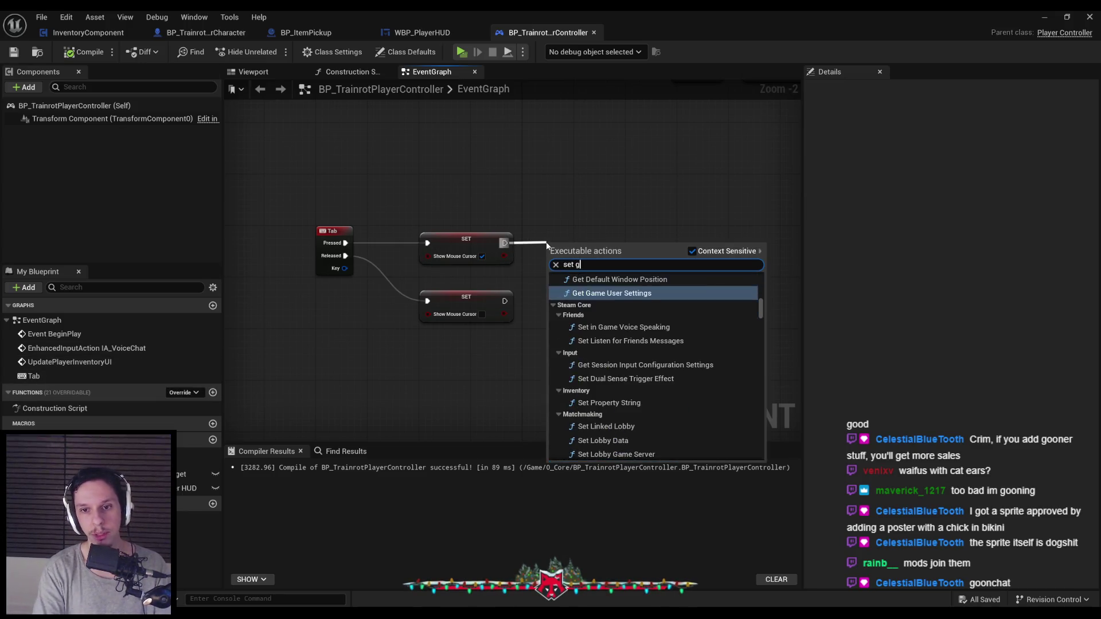
pyautogui.press('Up')
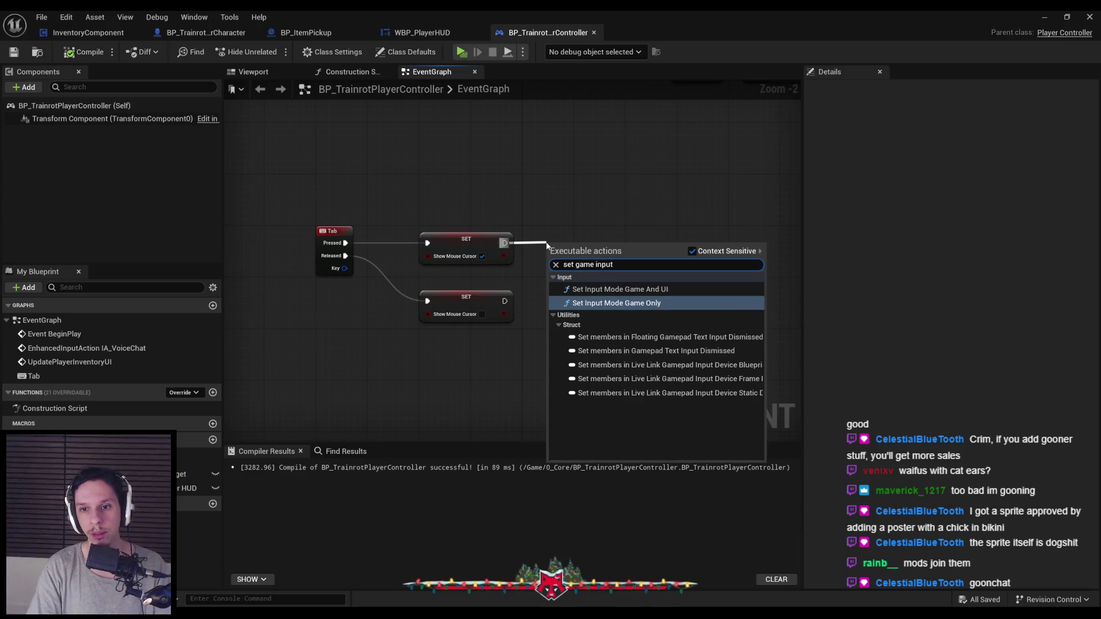
pyautogui.press('Return')
pyautogui.moveTo(546, 243)
pyautogui.mouseDown()
pyautogui.moveTo(649, 231)
pyautogui.moveTo(595, 282)
pyautogui.mouseUp()
# Step: Feed it a Get Player Controller and set its mouse lock mode to Lock on Capture
pyautogui.write('get okla')
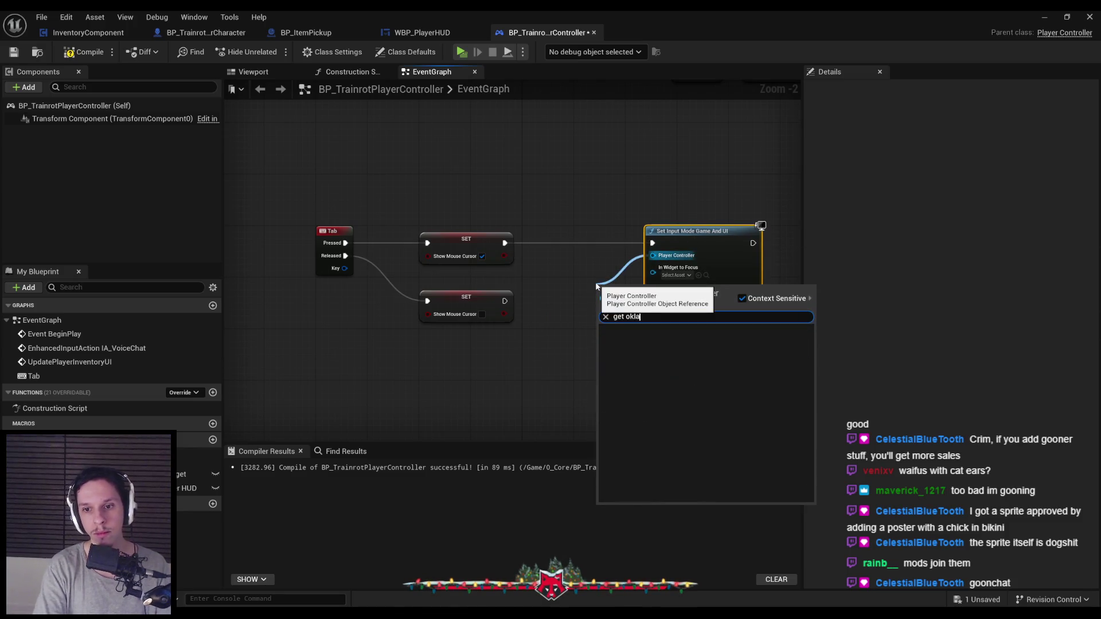
pyautogui.write('get player co')
pyautogui.press('Return')
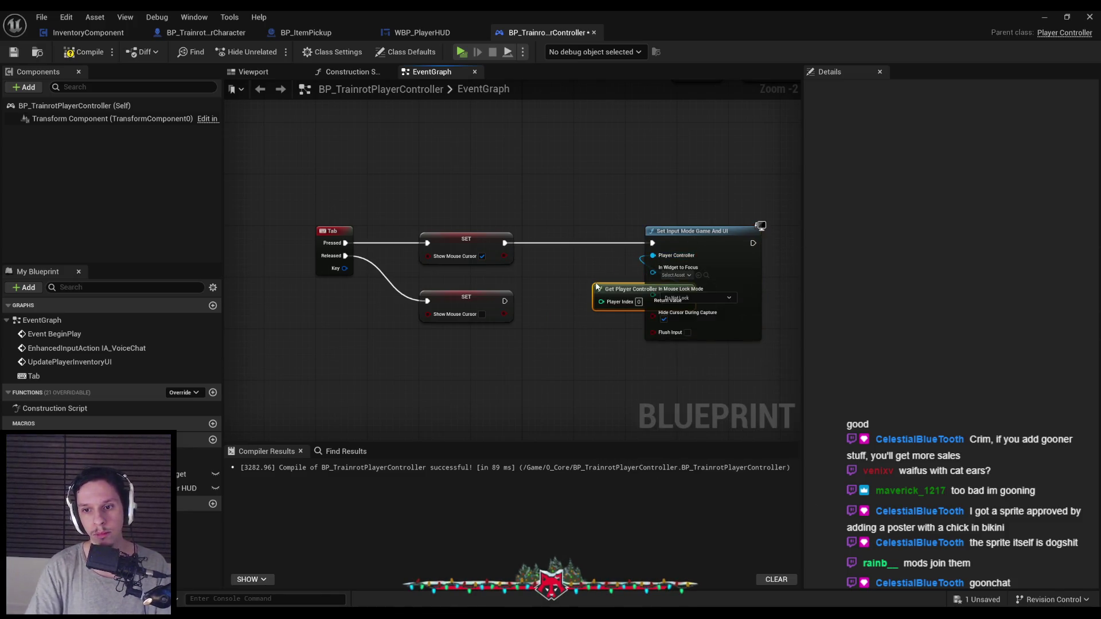
pyautogui.moveTo(630, 289); pyautogui.dragTo(564, 269)
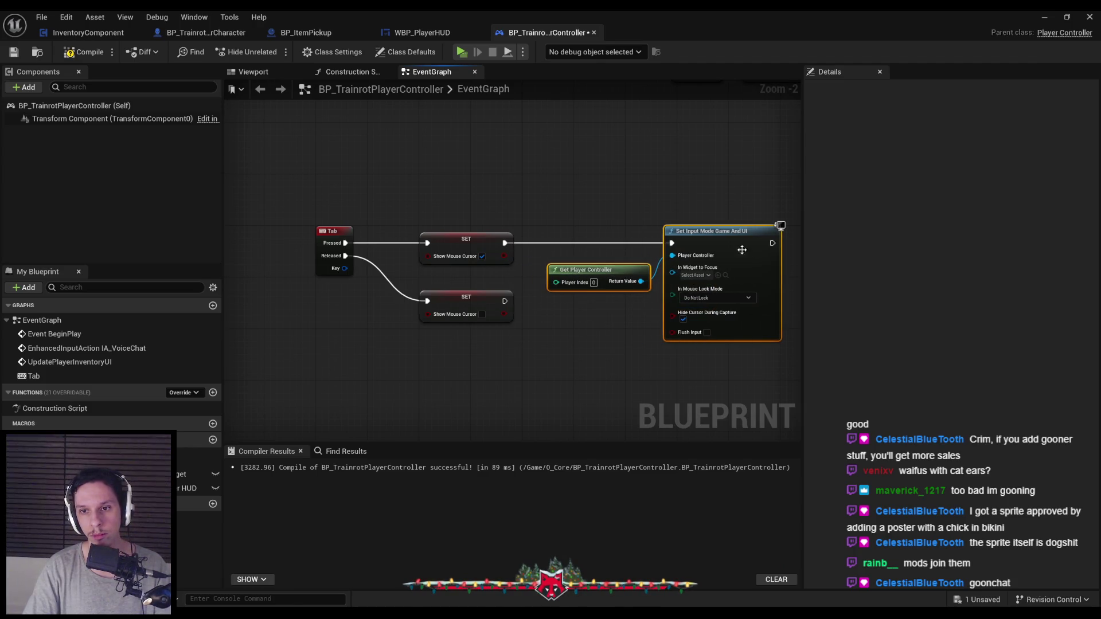
pyautogui.scroll(2, 717, 281)
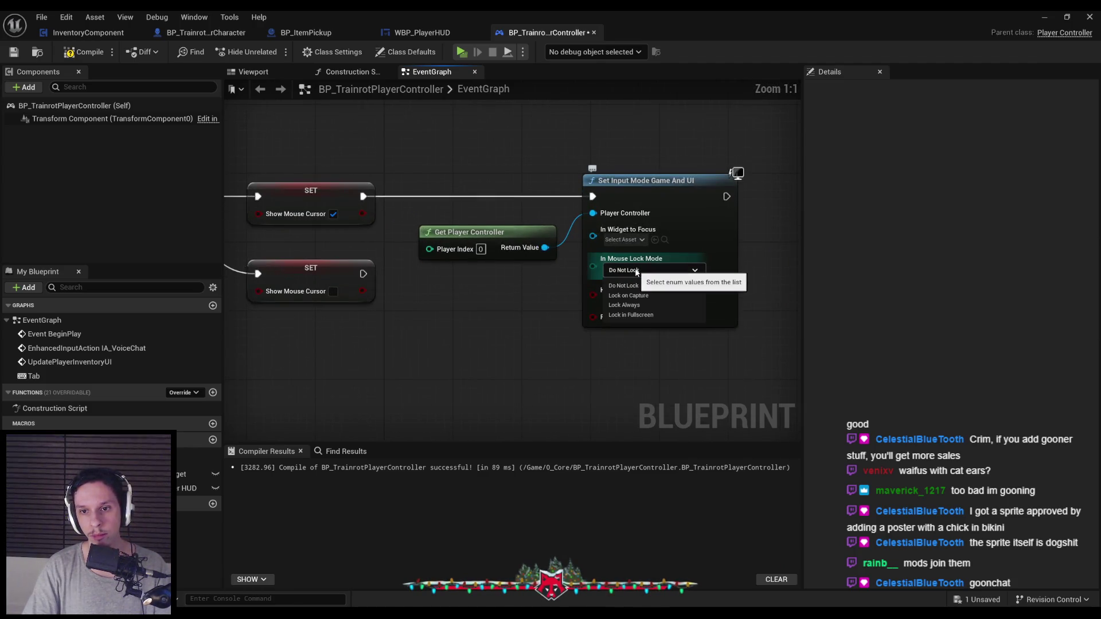
pyautogui.scroll(-1, 627, 276)
pyautogui.click(630, 276)
pyautogui.click(637, 301)
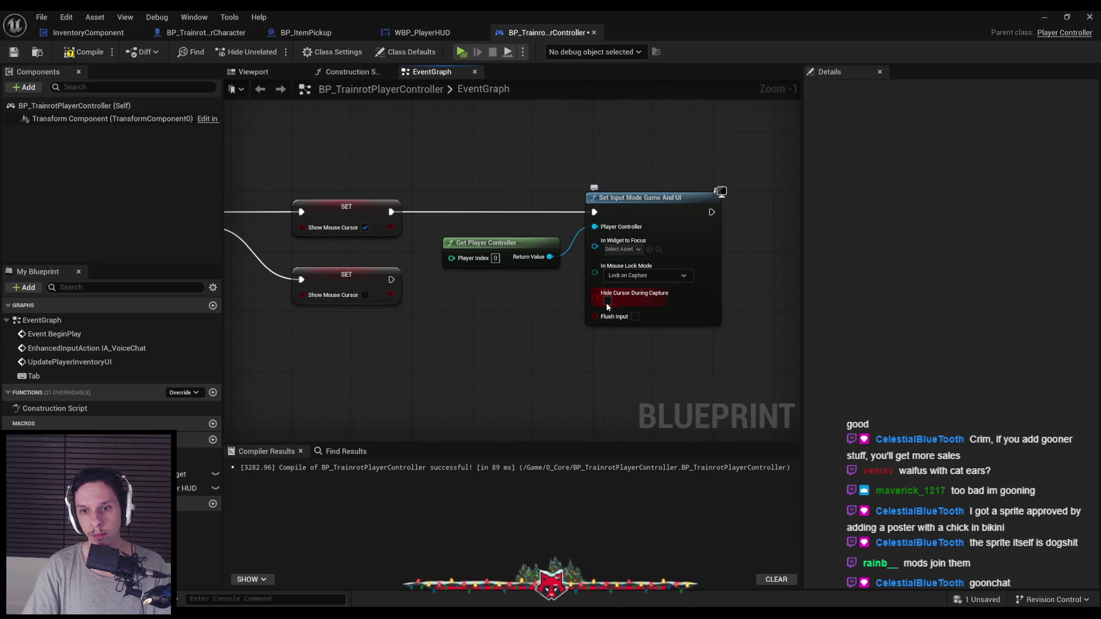
# Step: Add a Set Input Mode Game Only node after the Tab-released SET node
pyautogui.scroll(-1, 474, 256)
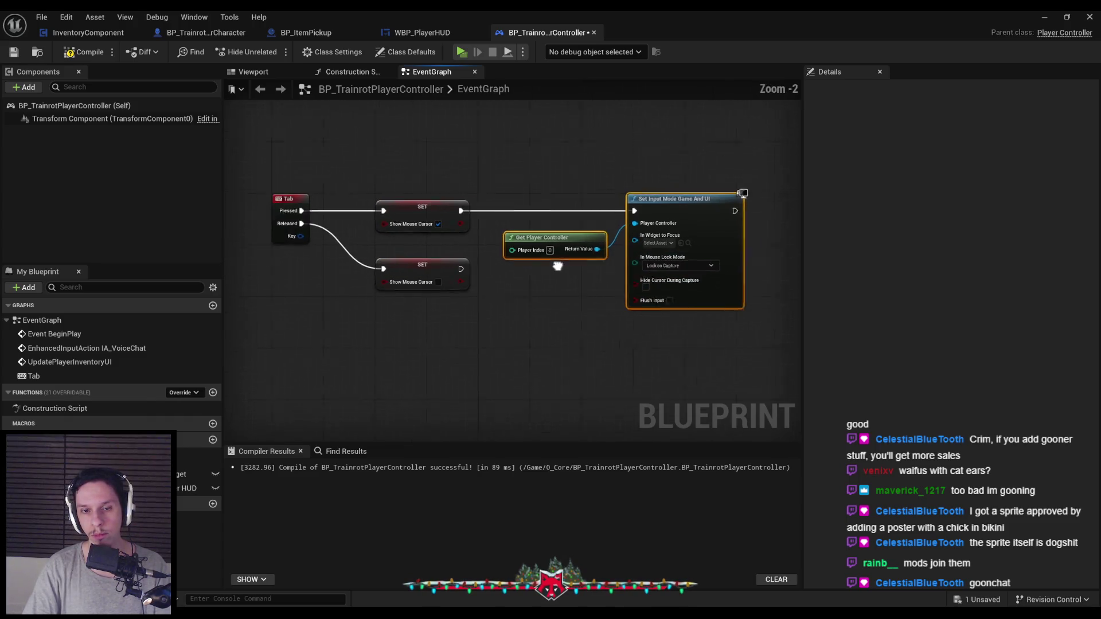
pyautogui.moveTo(473, 256)
pyautogui.mouseDown()
pyautogui.moveTo(475, 347)
pyautogui.moveTo(467, 290)
pyautogui.moveTo(518, 298)
pyautogui.mouseUp()
pyautogui.click(537, 339)
pyautogui.write('input mod')
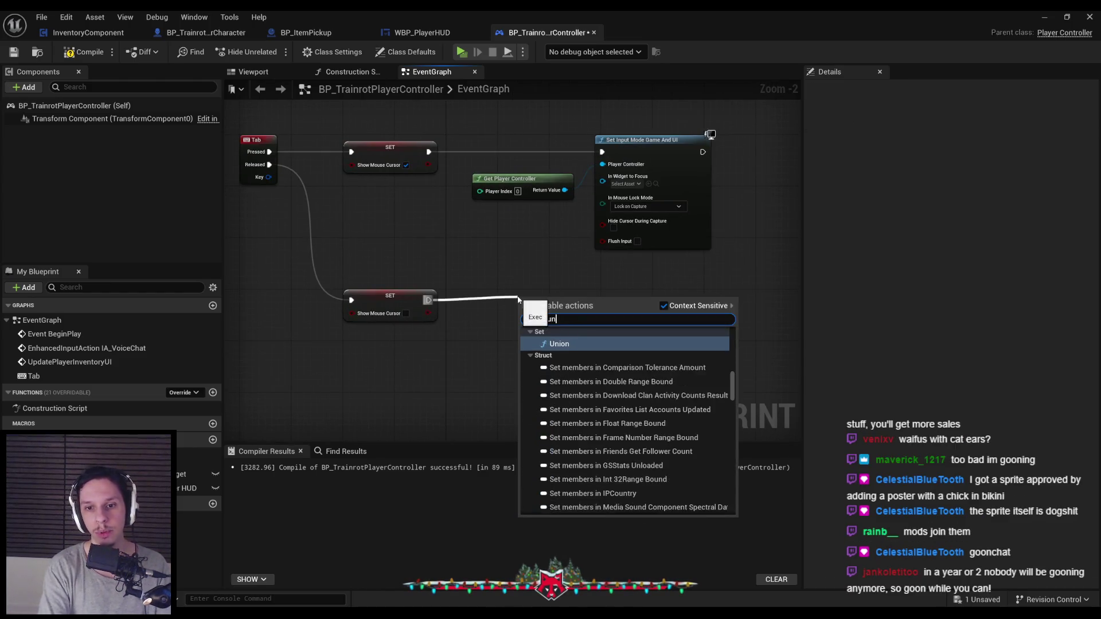
pyautogui.click(590, 357)
pyautogui.moveTo(637, 291); pyautogui.dragTo(632, 291)
# Step: Connect a copied Get Player Controller to the Game Only node, then compile and save
pyautogui.click(519, 182)
pyautogui.hotkey('ctrl', 'c')
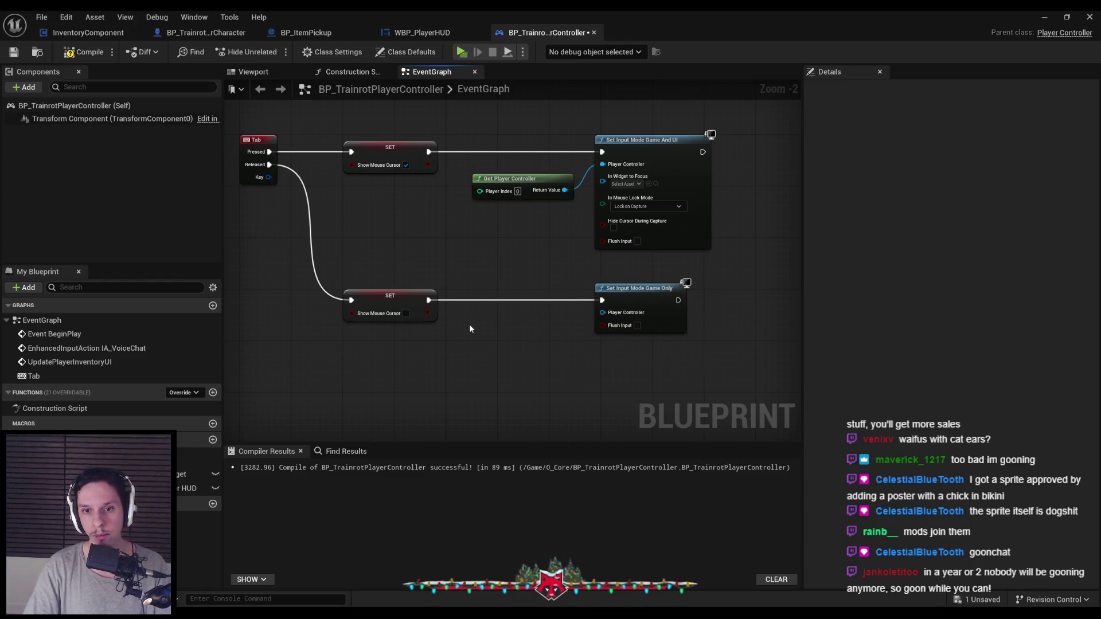
pyautogui.hotkey('ctrl', 'v')
pyautogui.moveTo(558, 345); pyautogui.dragTo(605, 311)
pyautogui.moveTo(542, 332); pyautogui.dragTo(549, 325)
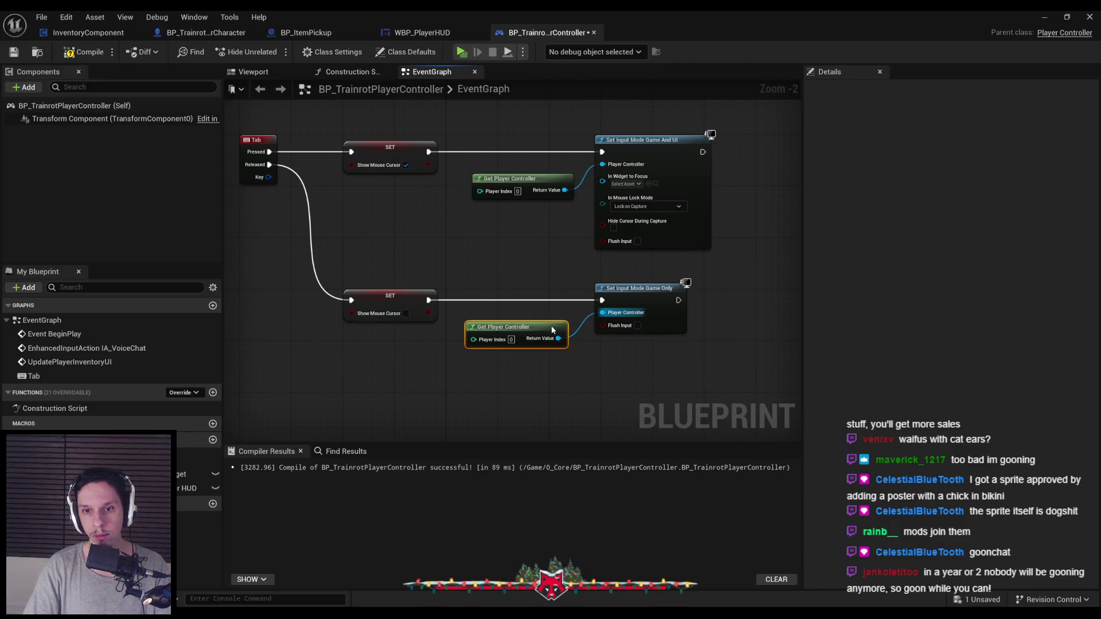
pyautogui.click(67, 52)
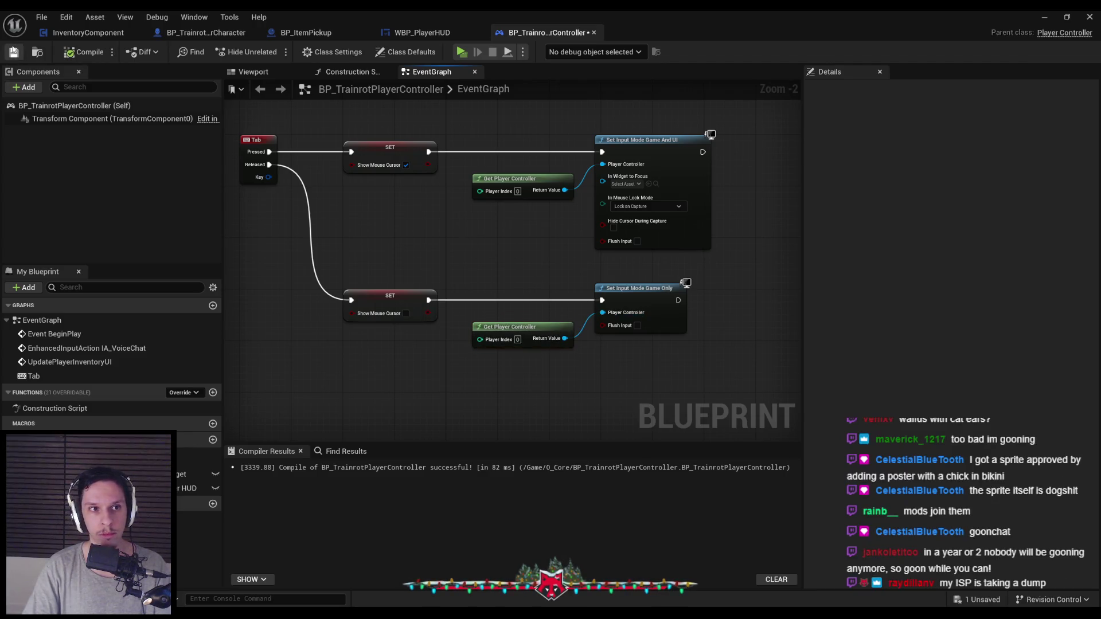
pyautogui.click(1039, 20)
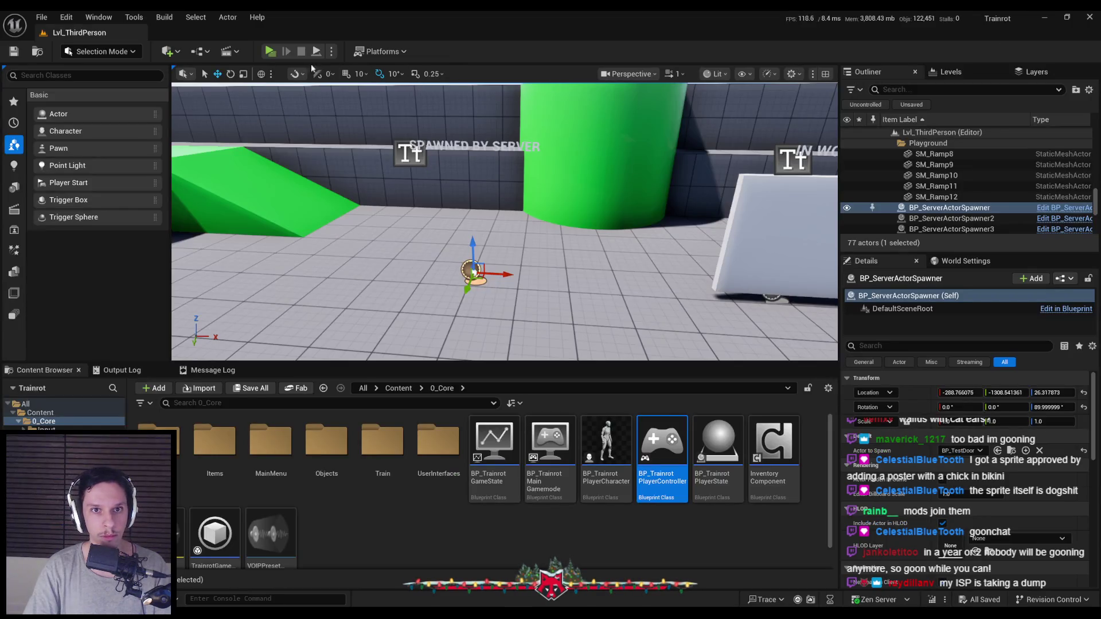
# Step: Run a server-plus-two-clients play test, walking the server character onto the green platform and back
pyautogui.click(270, 52)
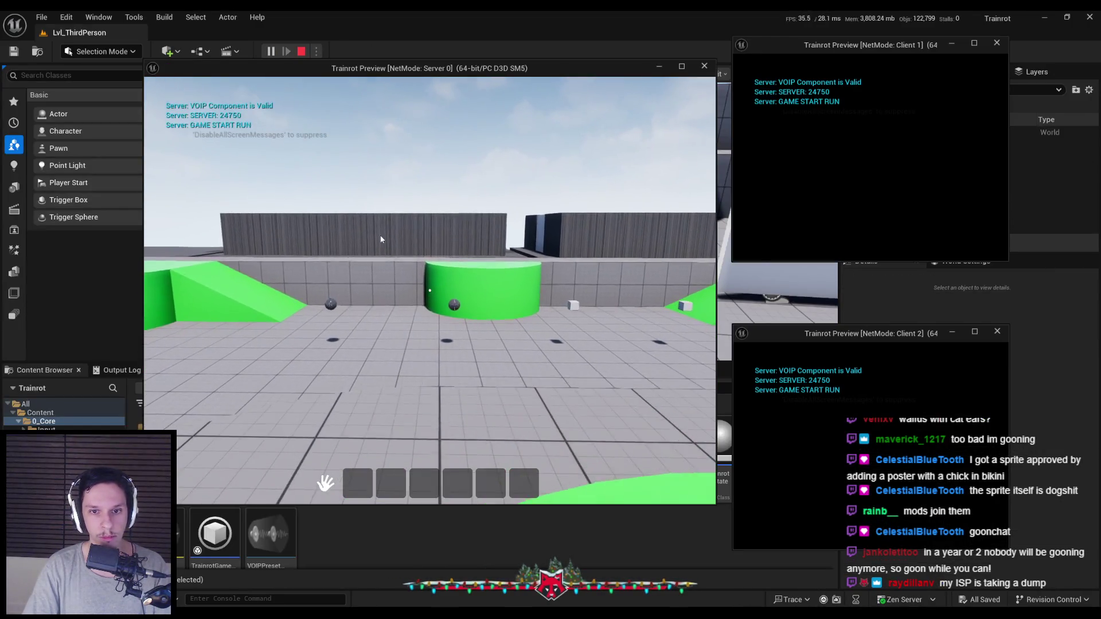
pyautogui.press('w')
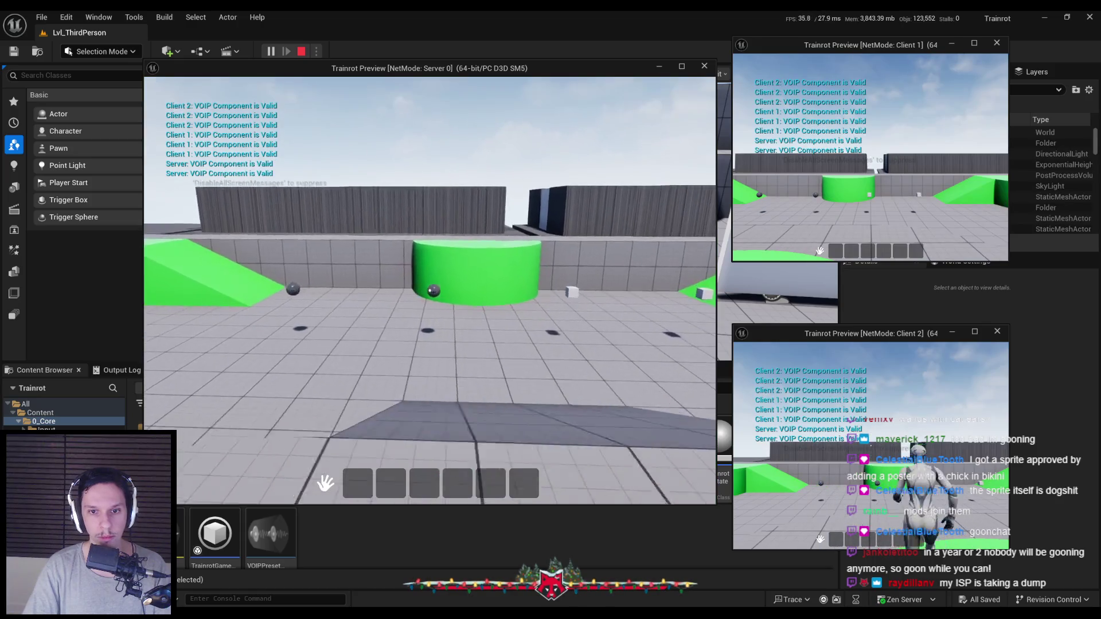
pyautogui.moveTo(458, 396); pyautogui.dragTo(192, 538)
pyautogui.press('w')
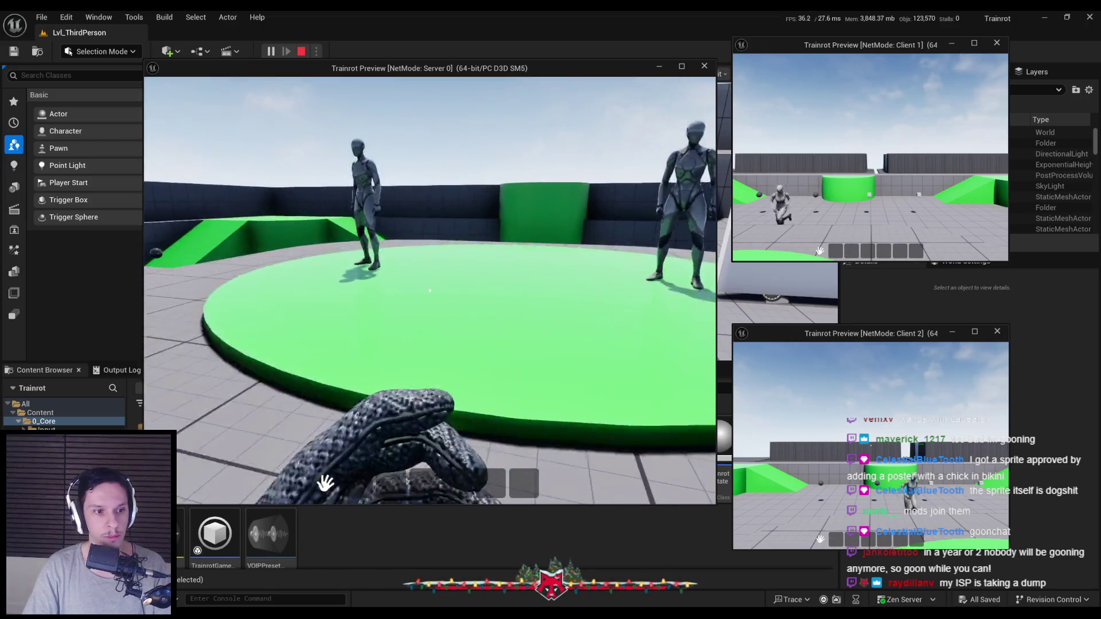
pyautogui.press('w')
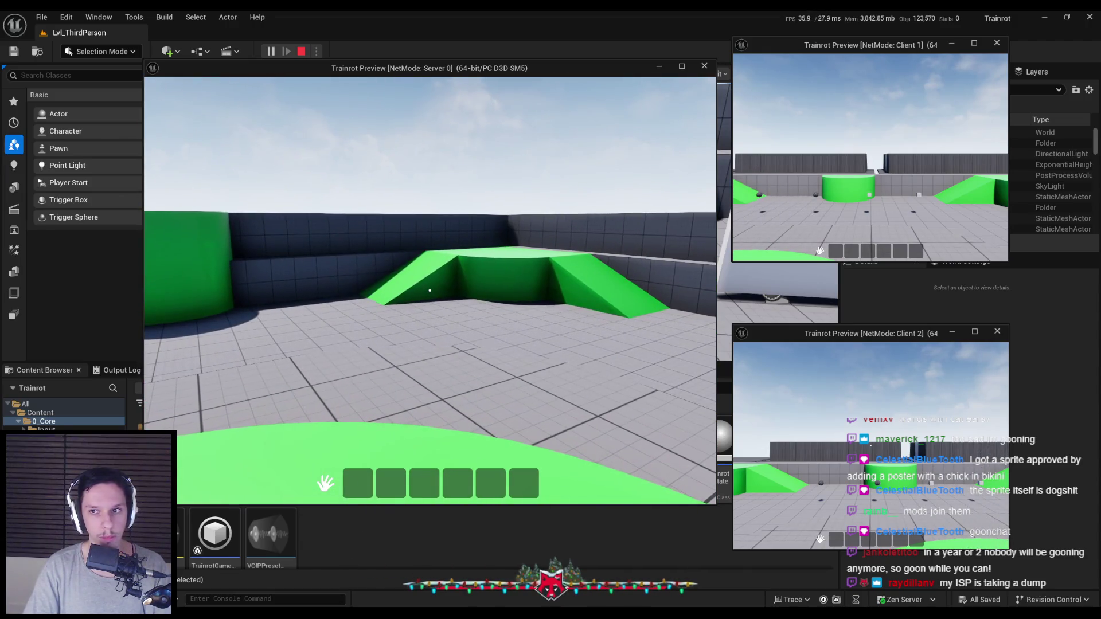
pyautogui.press('Escape')
pyautogui.click(373, 581)
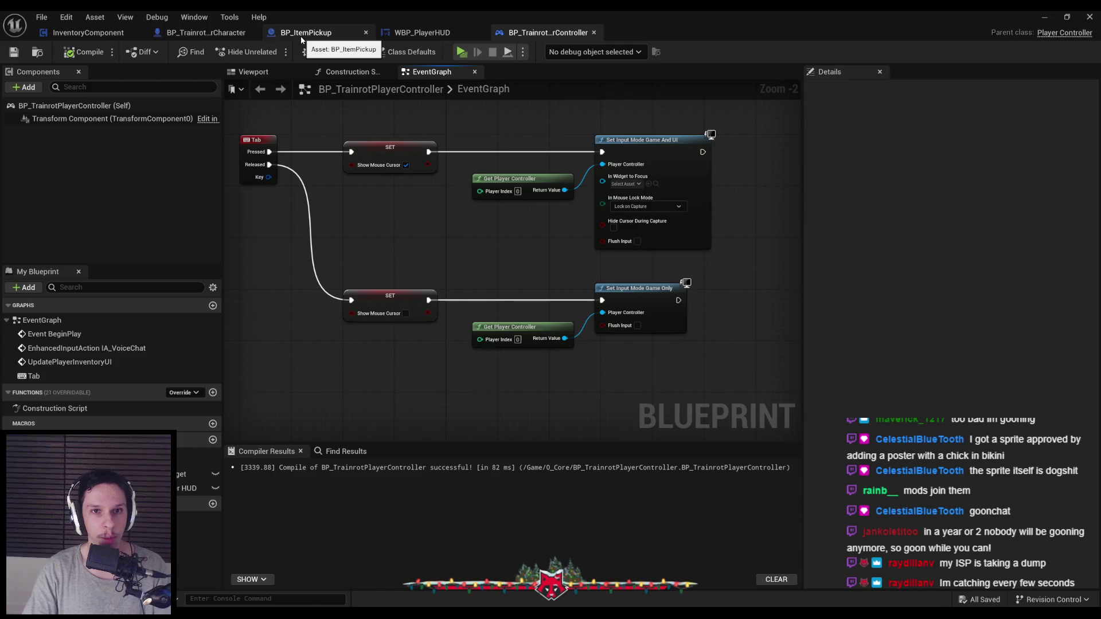
# Step: Open WBP_HotbarSlot from the first hotbar slot in WBP_PlayerHUD and zoom its preview
pyautogui.click(416, 35)
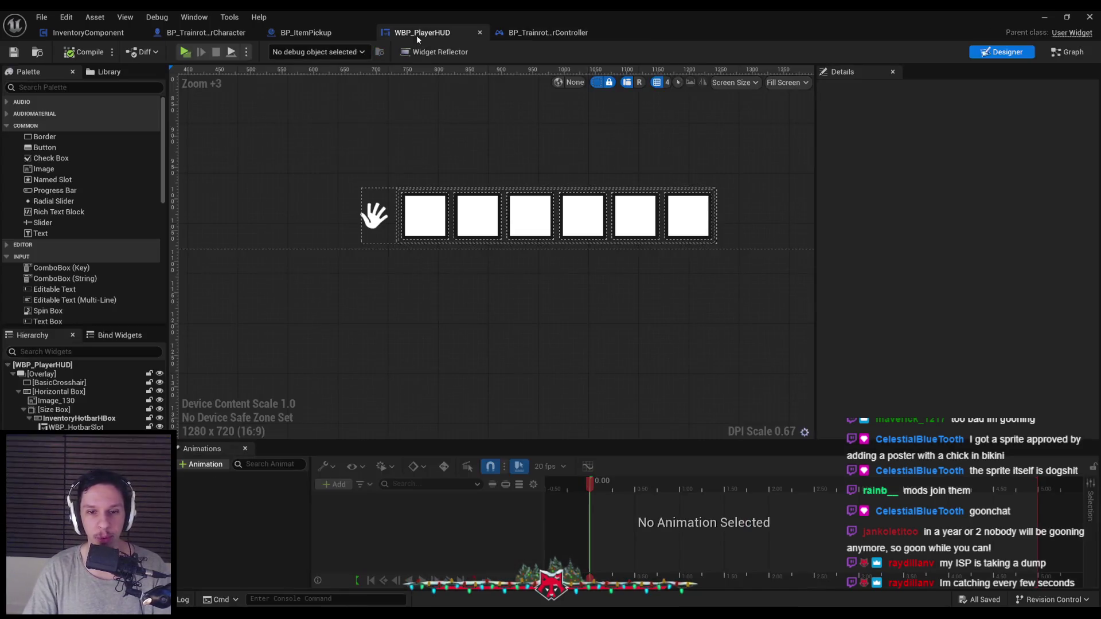
pyautogui.click(408, 210)
pyautogui.click(1052, 91)
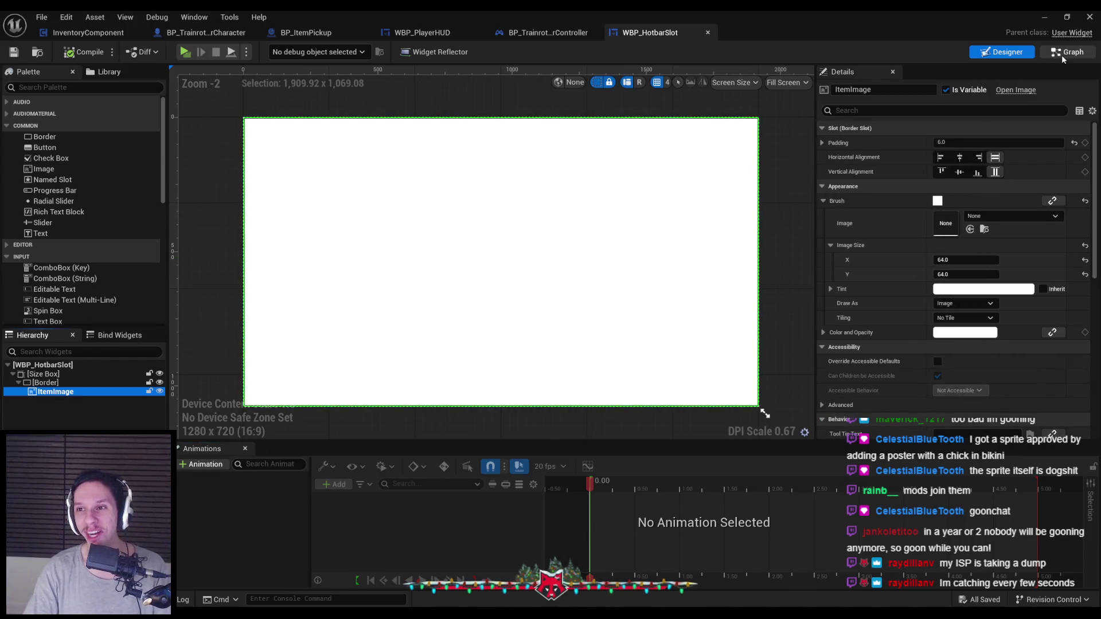
pyautogui.scroll(-4, 515, 228)
pyautogui.scroll(3, 516, 229)
pyautogui.scroll(-3, 481, 246)
pyautogui.scroll(3, 484, 252)
pyautogui.scroll(-2, 479, 226)
# Step: Pan around the slot preview, then switch WBP_HotbarSlot to its Graph view
pyautogui.moveTo(480, 225); pyautogui.dragTo(454, 273)
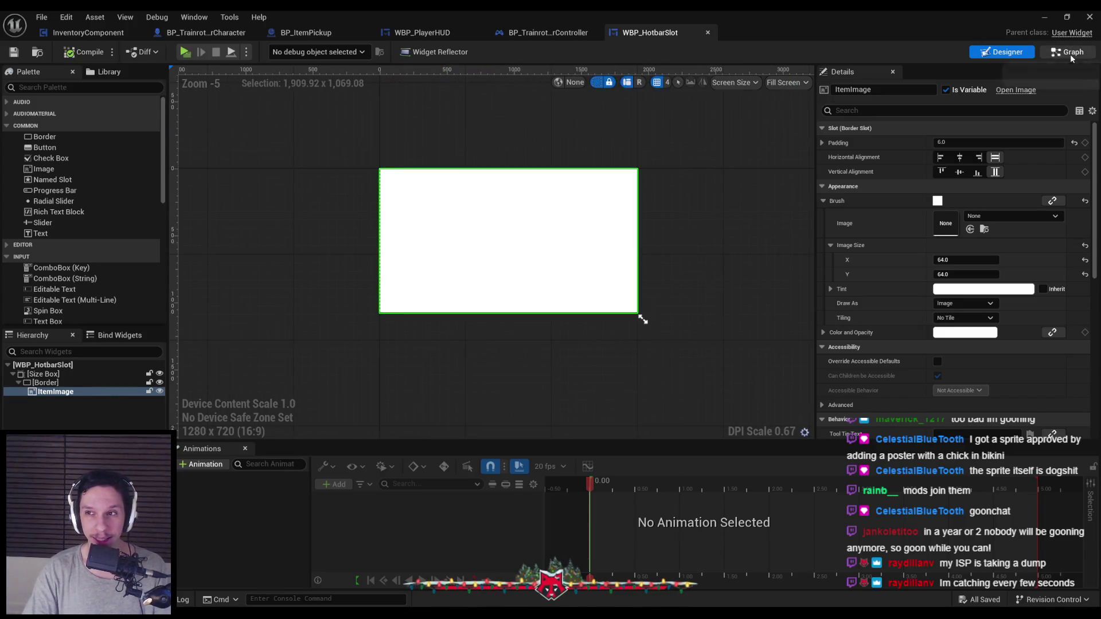
pyautogui.scroll(-2, 576, 217)
pyautogui.scroll(5, 570, 219)
pyautogui.scroll(-3, 570, 219)
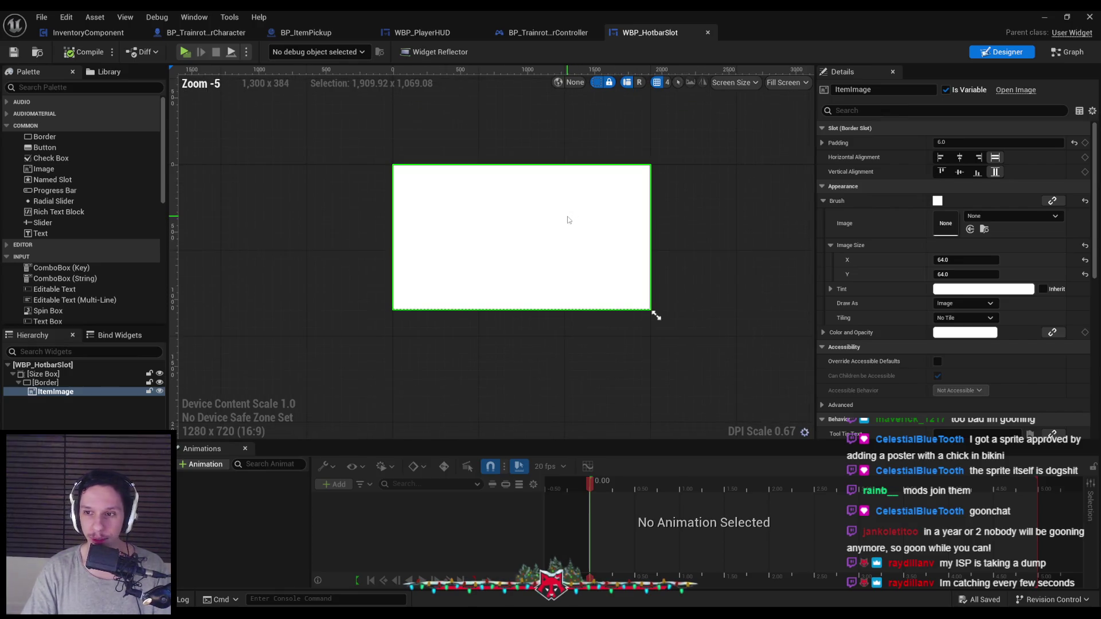
pyautogui.click(1073, 53)
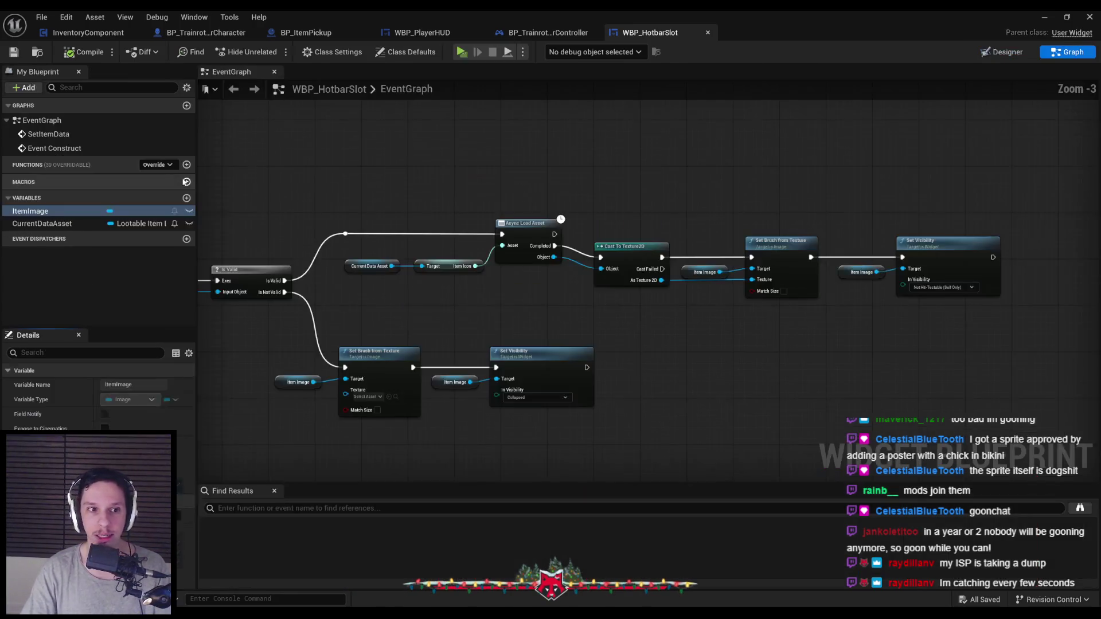
# Step: Browse WBP_HotbarSlot's overridable functions list without adding one, then switch to the drag-and-drop docs
pyautogui.click(154, 165)
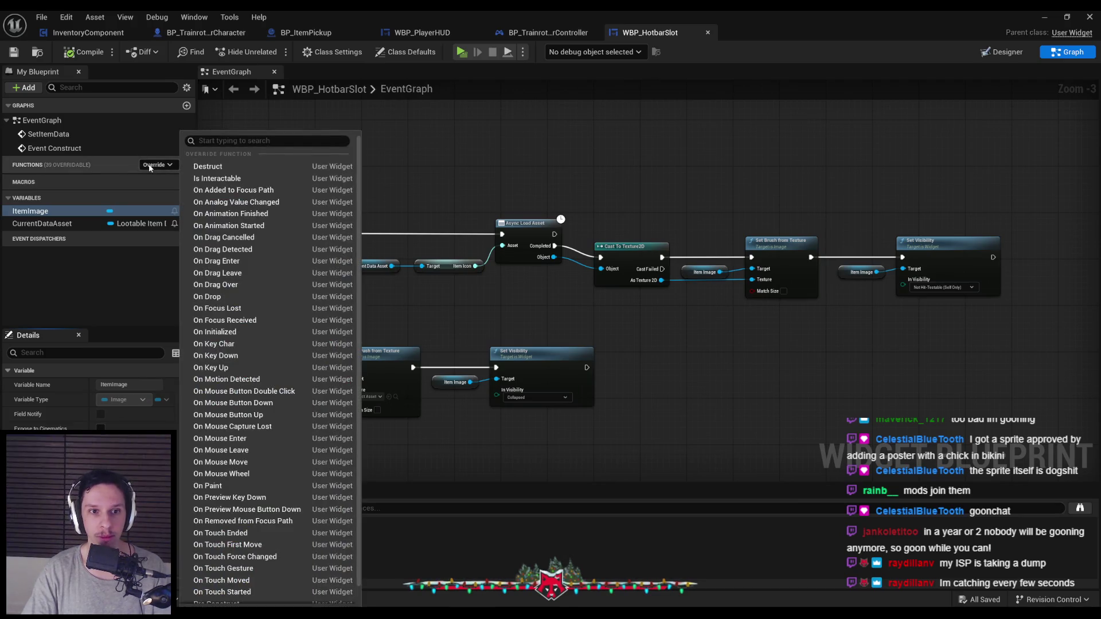
pyautogui.click(352, 172)
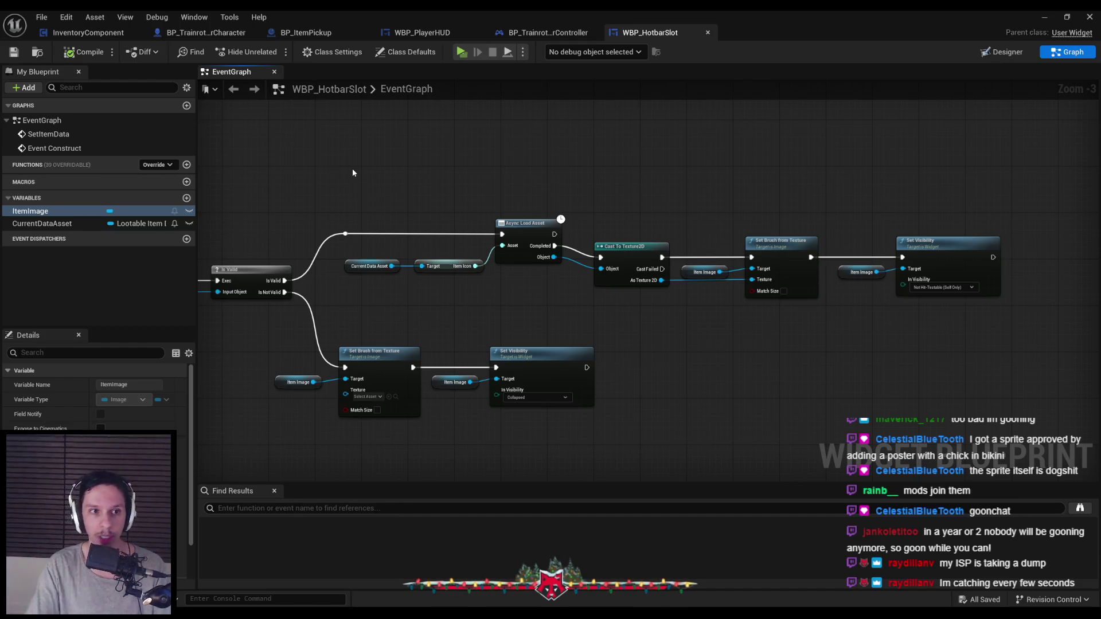
pyautogui.click(157, 165)
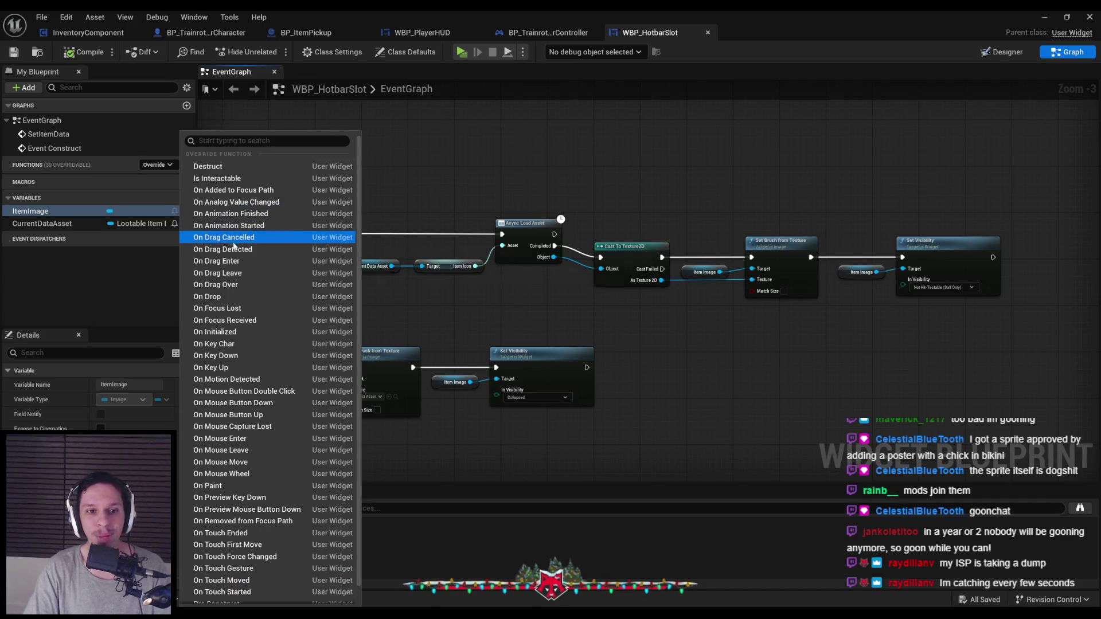
pyautogui.scroll(-1, 236, 327)
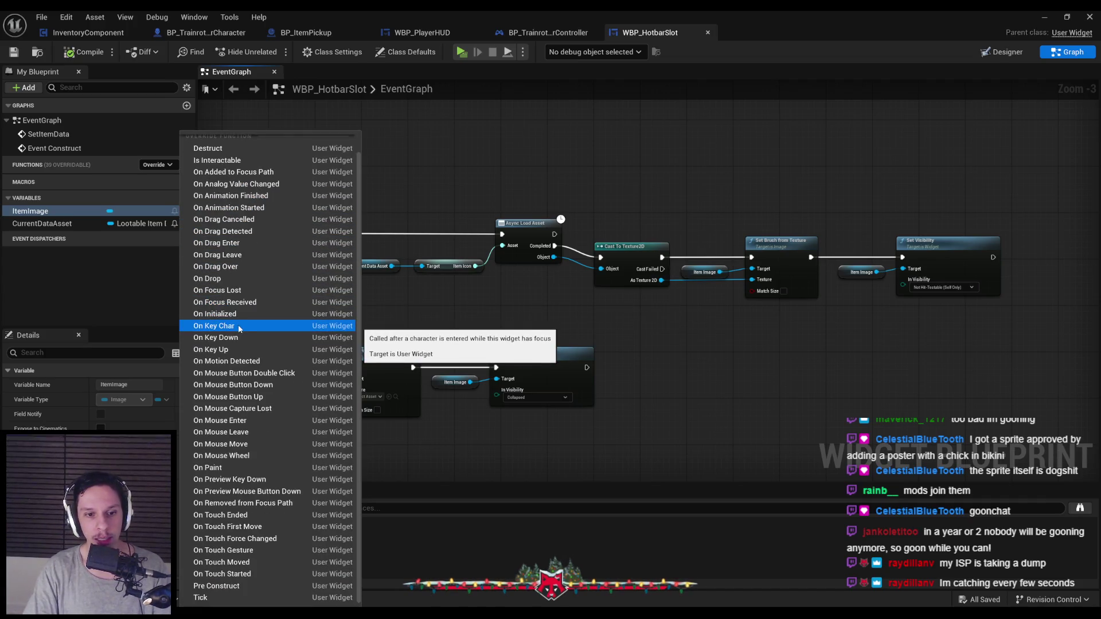
pyautogui.click(486, 428)
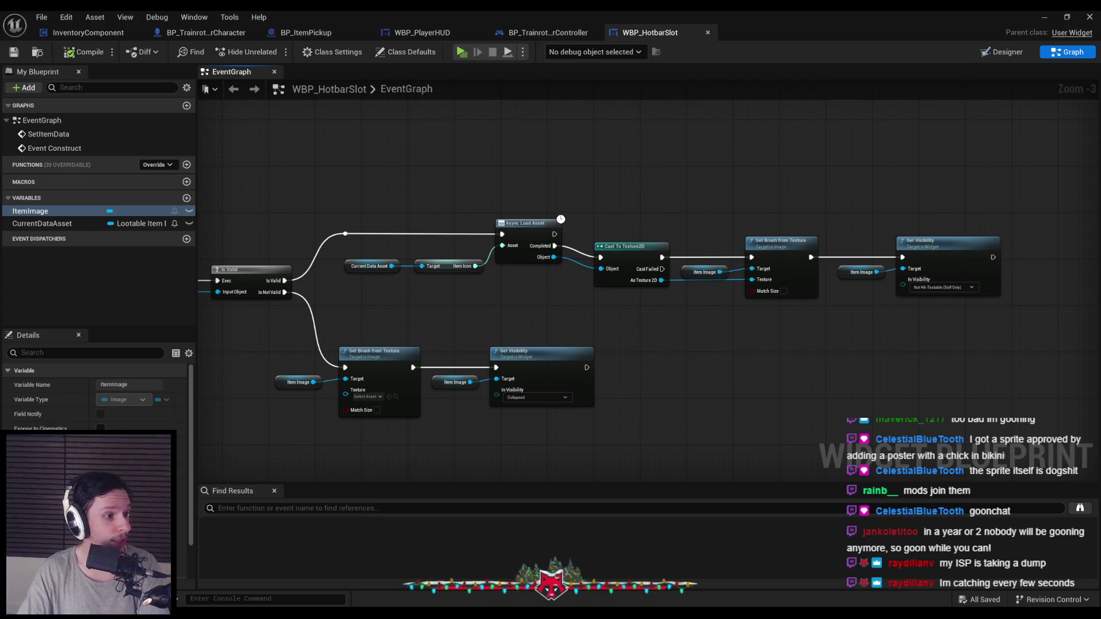
pyautogui.hotkey('alt', 'Tab')
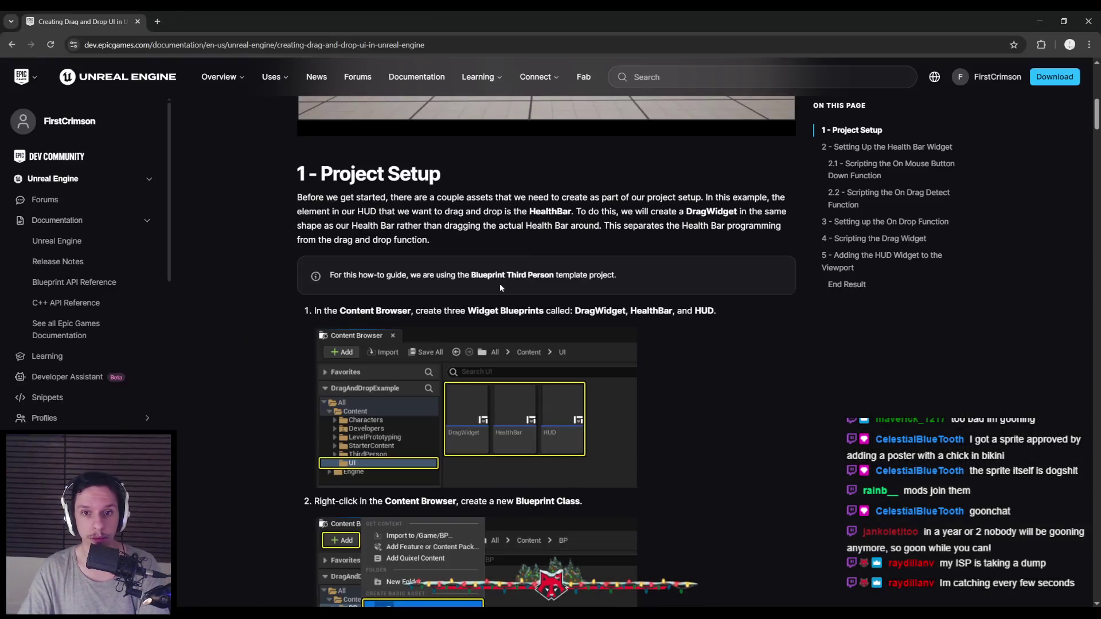
# Step: Read down through section 2.1 to section 2.2, Scripting the On Drag Detect Function
pyautogui.scroll(-15, 255, 333)
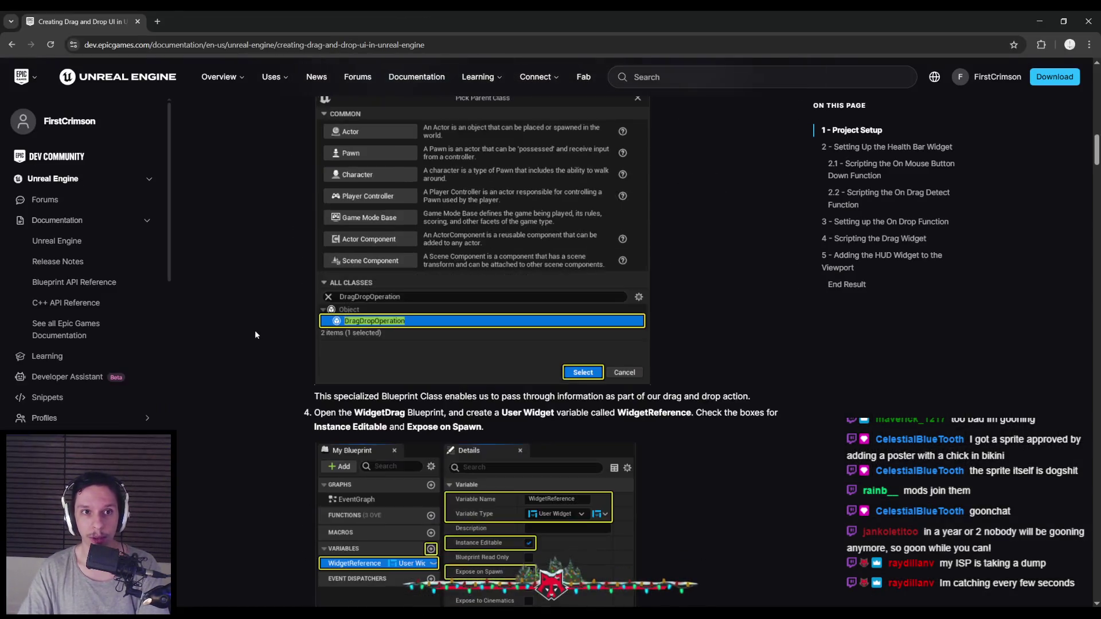
pyautogui.scroll(-10, 256, 332)
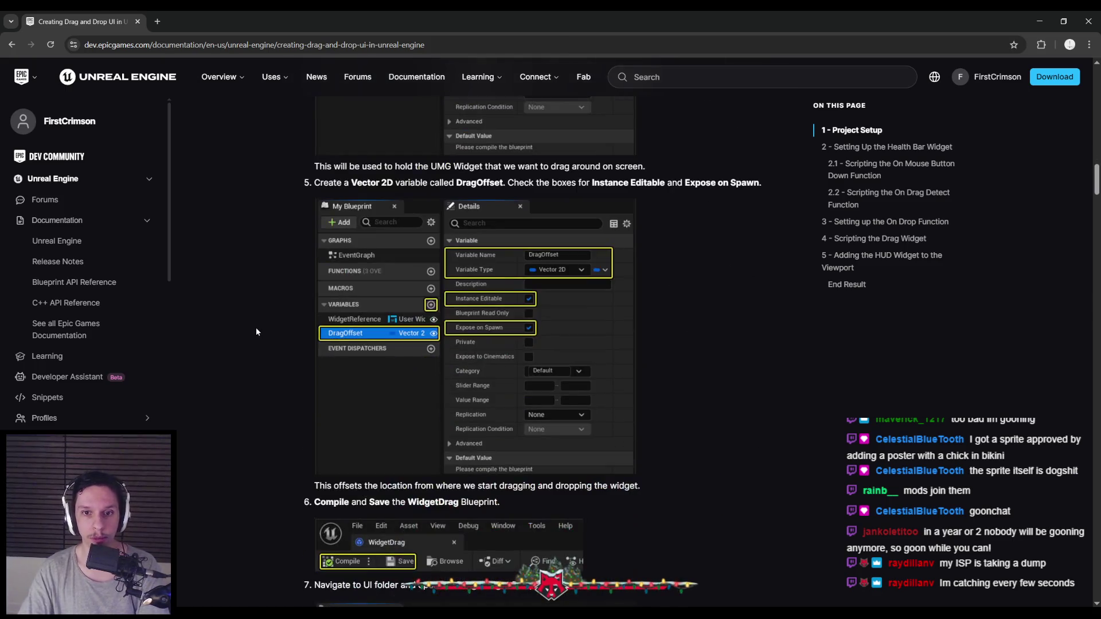
pyautogui.scroll(-5, 256, 330)
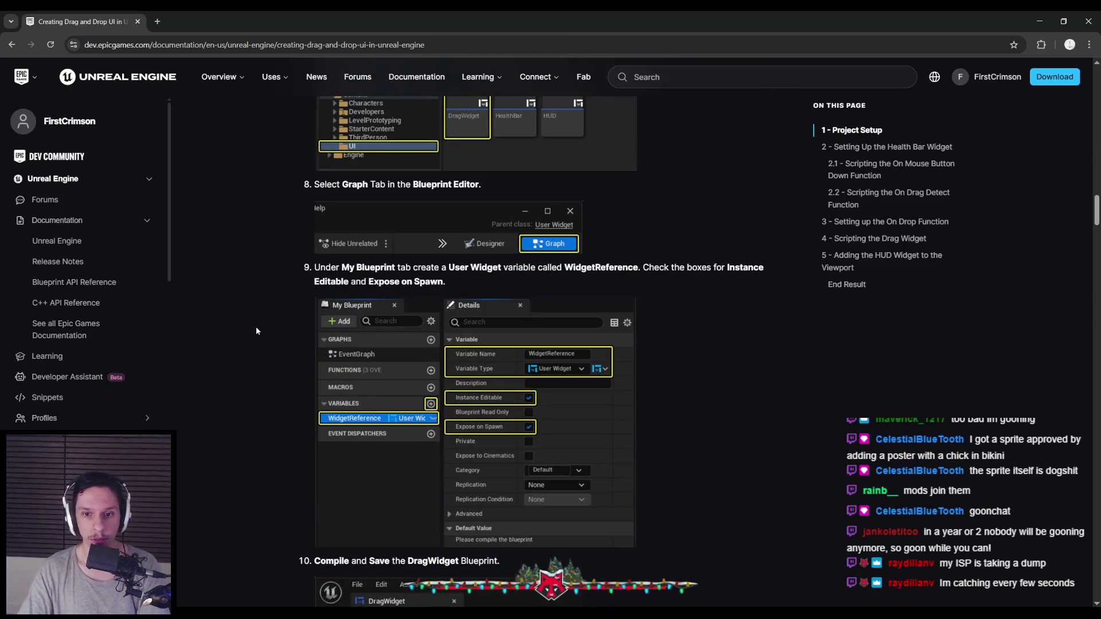
pyautogui.scroll(-10, 256, 331)
pyautogui.scroll(-8, 255, 326)
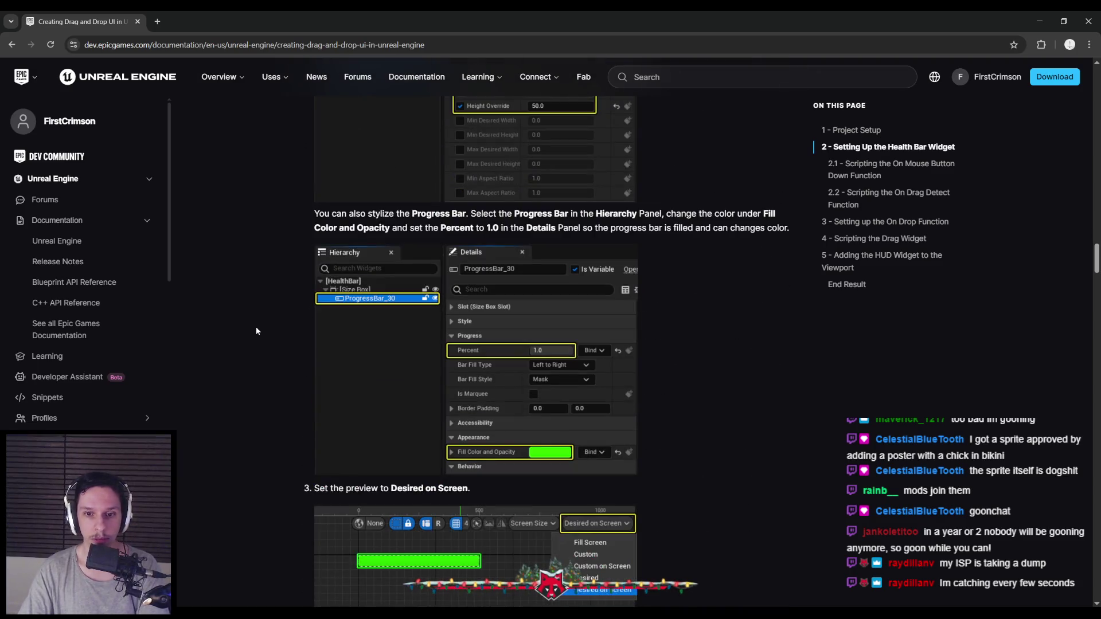
pyautogui.scroll(-5, 255, 326)
pyautogui.scroll(-4, 256, 326)
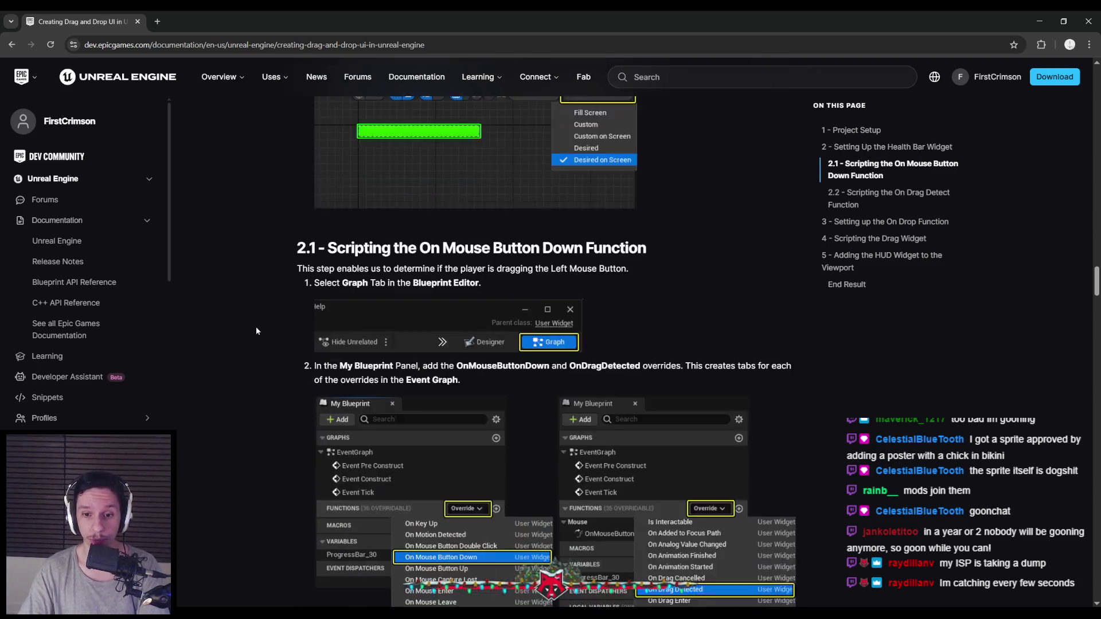
pyautogui.scroll(-2, 255, 325)
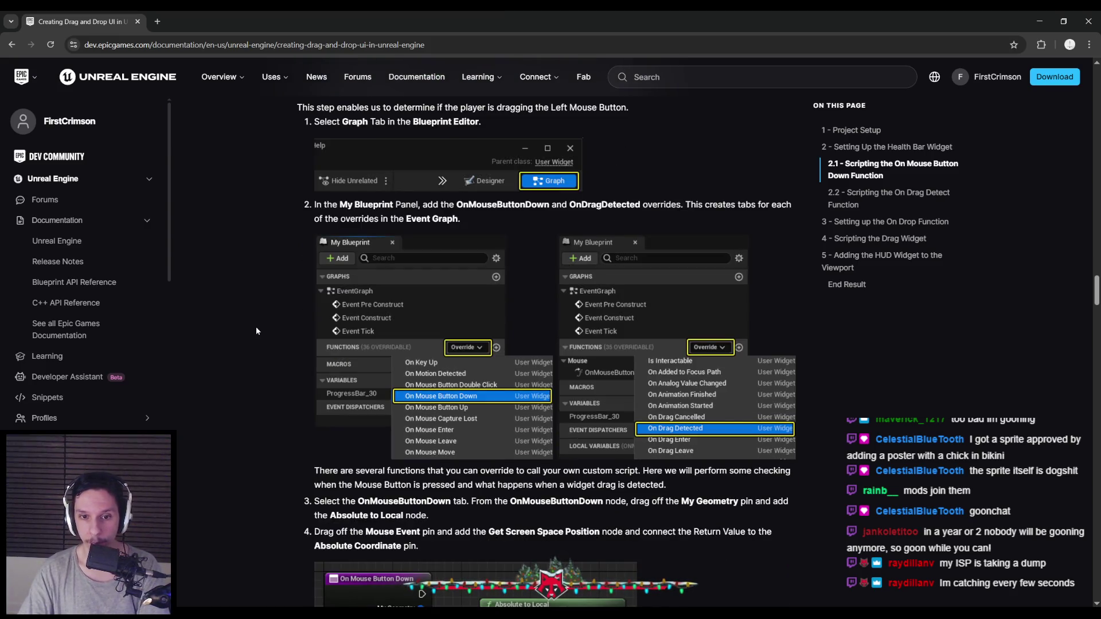
pyautogui.scroll(-3, 256, 328)
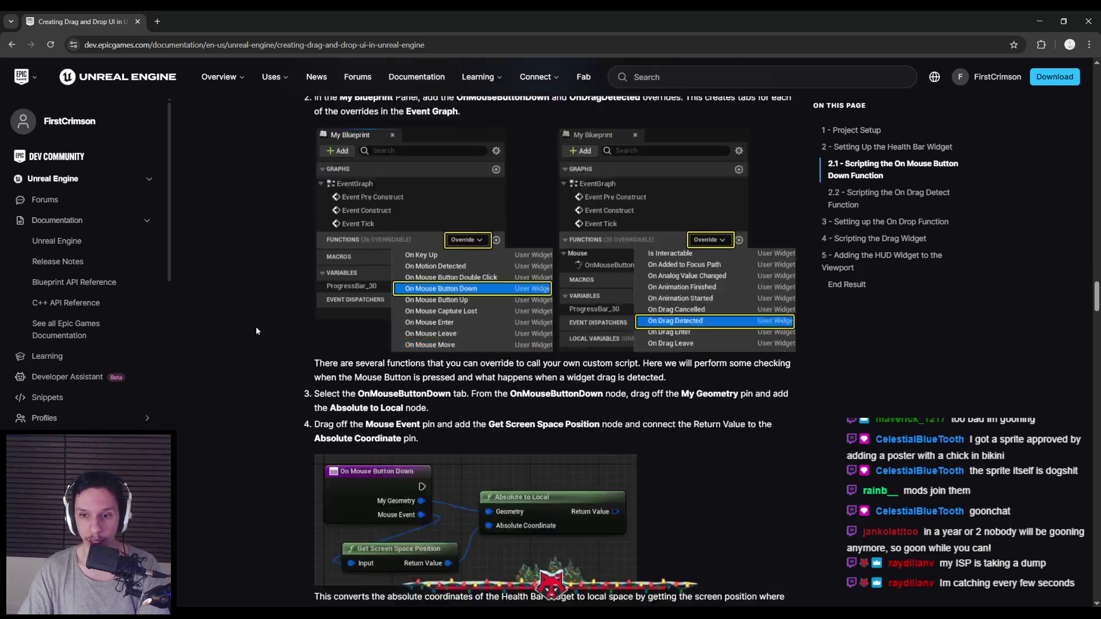
pyautogui.scroll(-8, 255, 325)
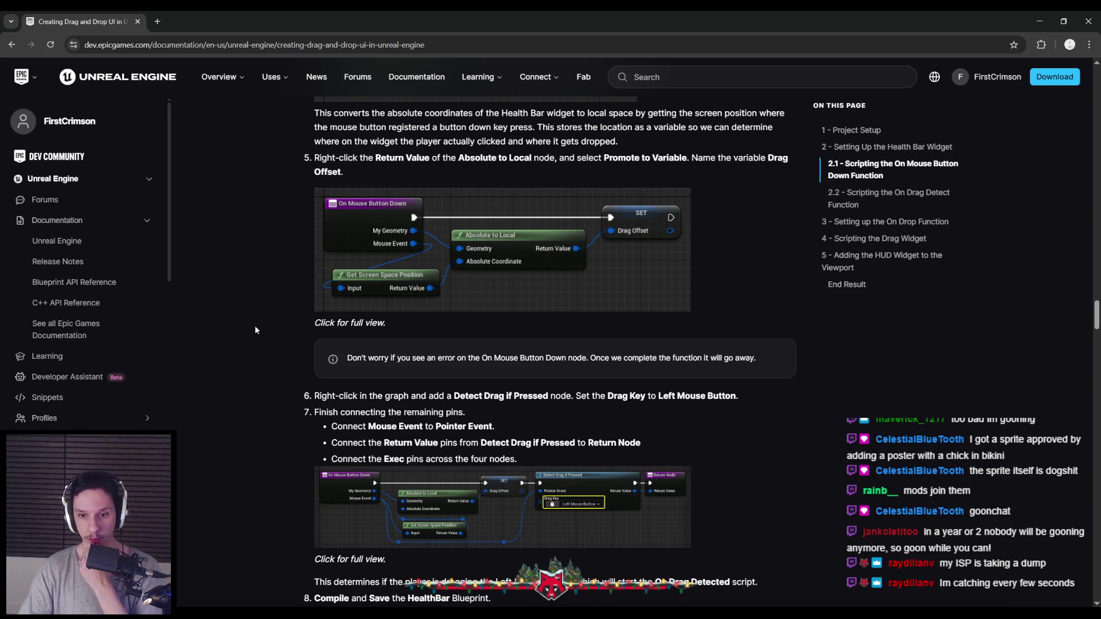
pyautogui.scroll(-10, 255, 329)
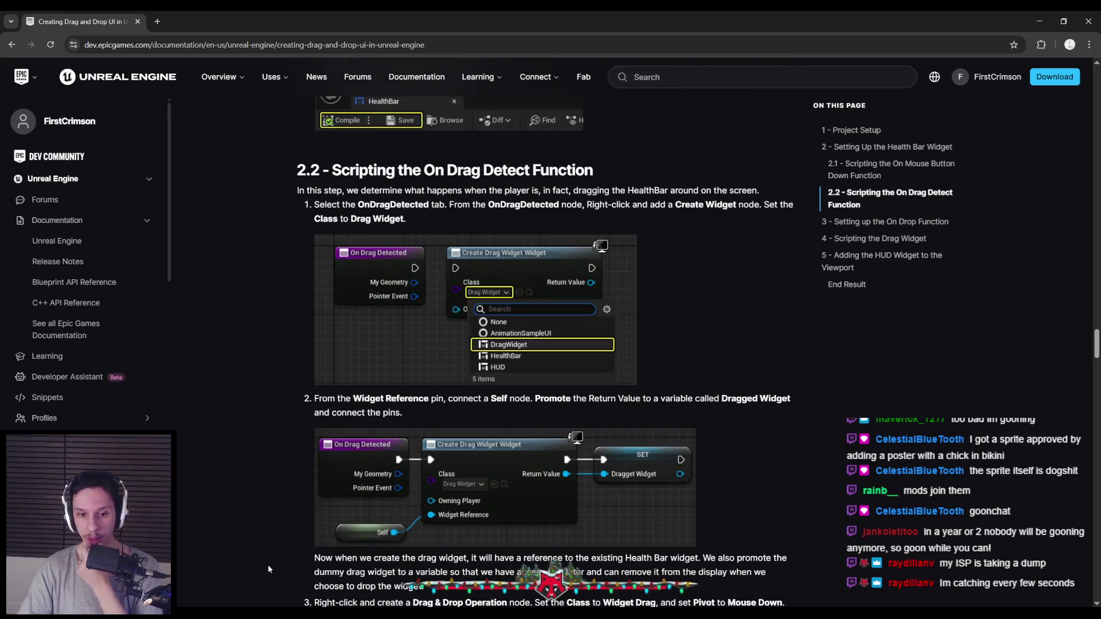
pyautogui.click(270, 442)
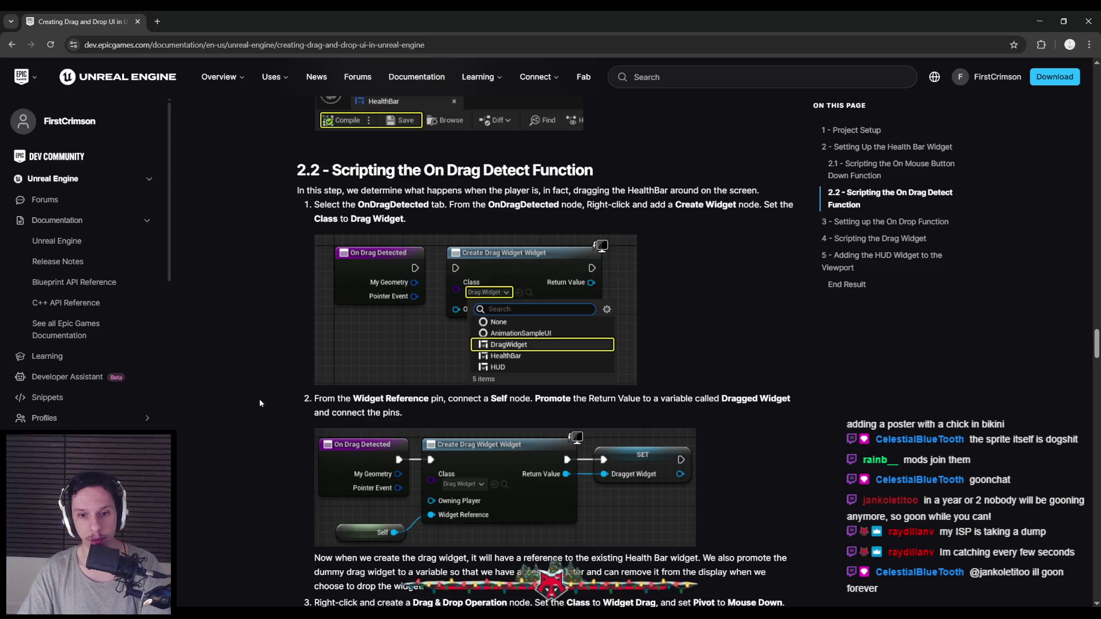
# Step: Read further down through the drag-and-drop guide's setup steps
pyautogui.scroll(-5, 260, 401)
pyautogui.scroll(-1, 259, 402)
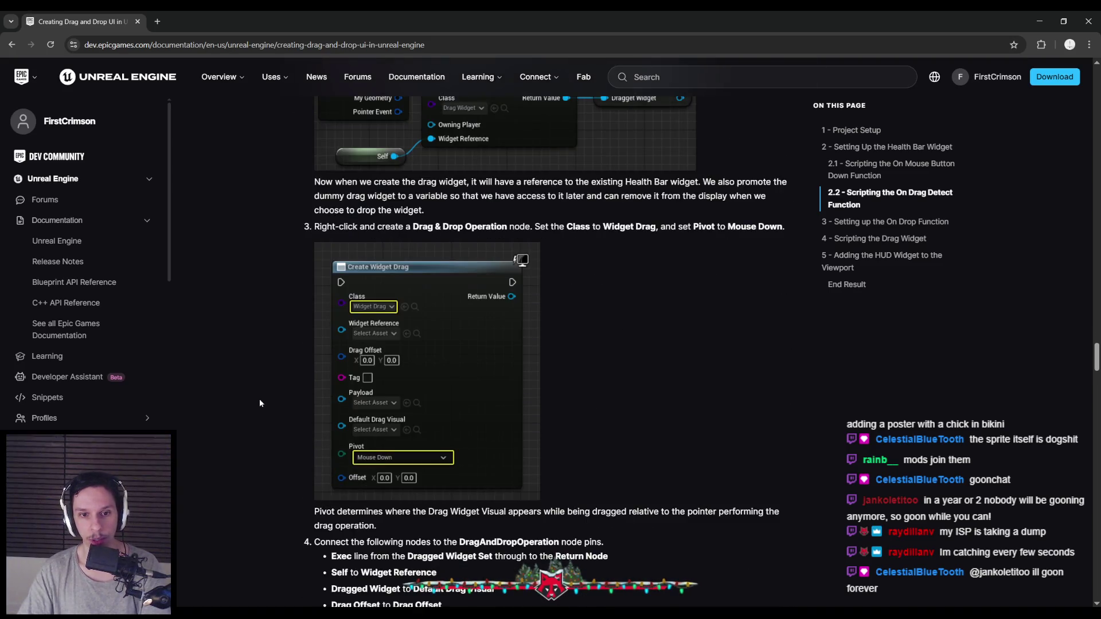
pyautogui.scroll(-4, 259, 403)
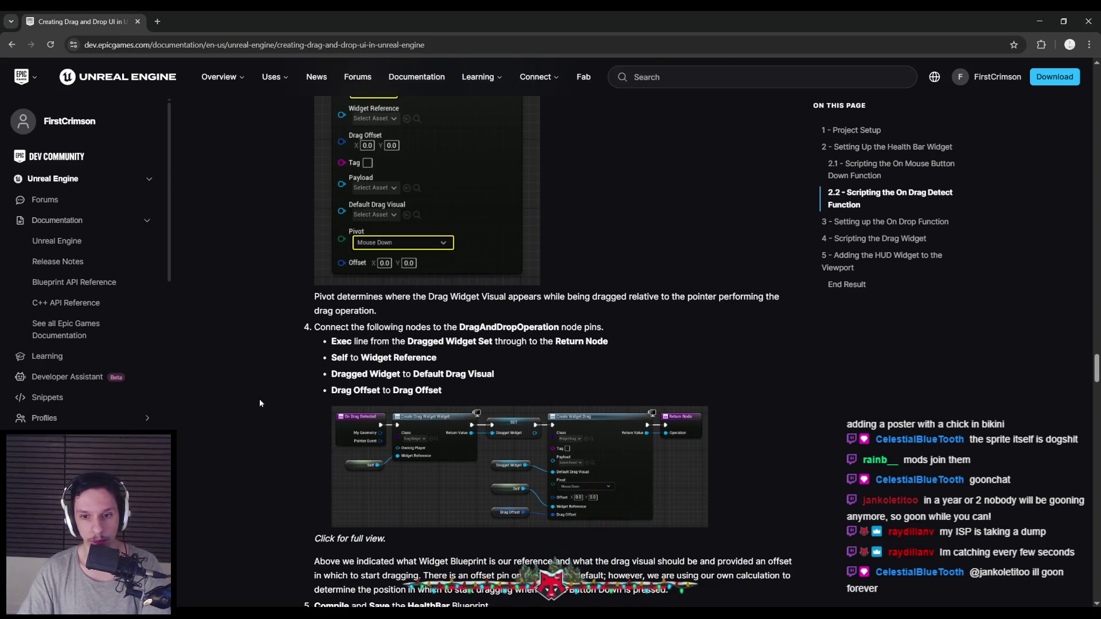
pyautogui.scroll(-17, 260, 402)
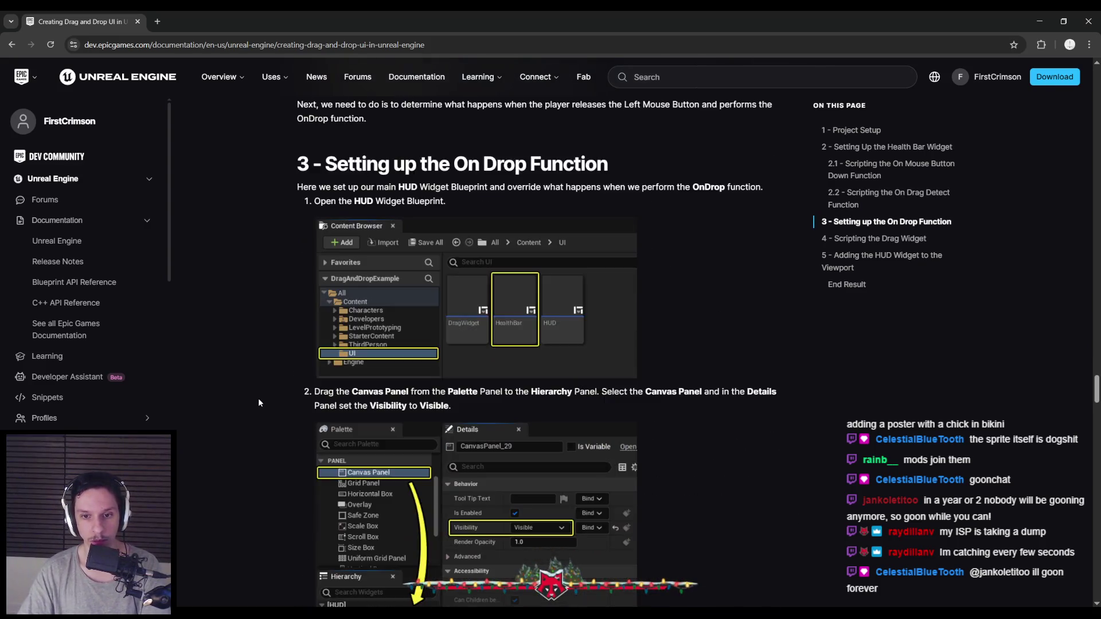
pyautogui.scroll(-7, 256, 397)
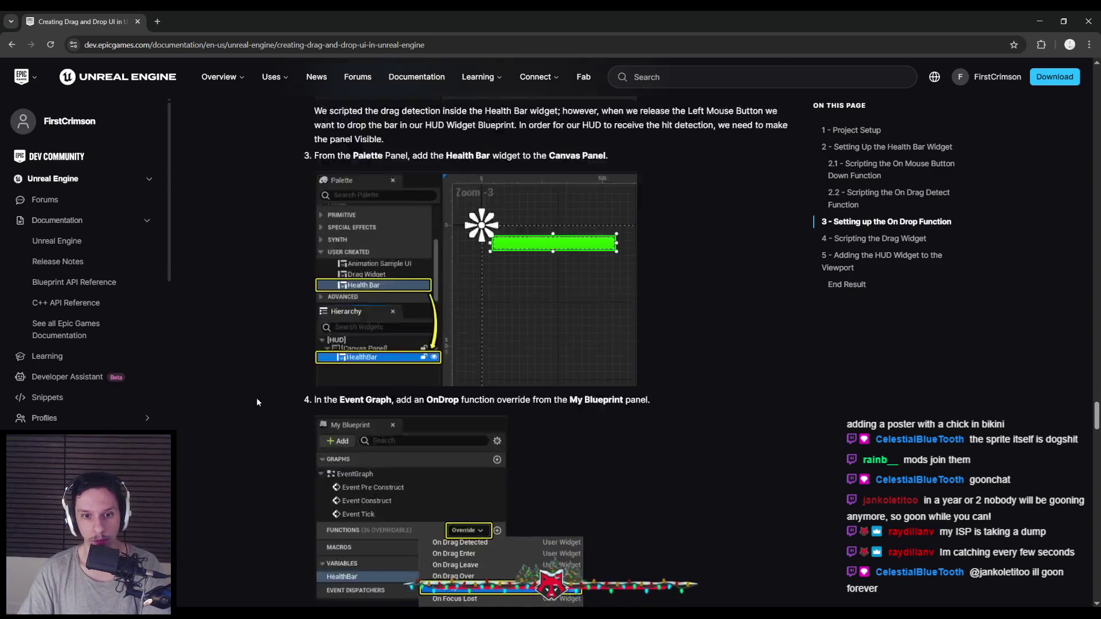
pyautogui.scroll(-5, 256, 402)
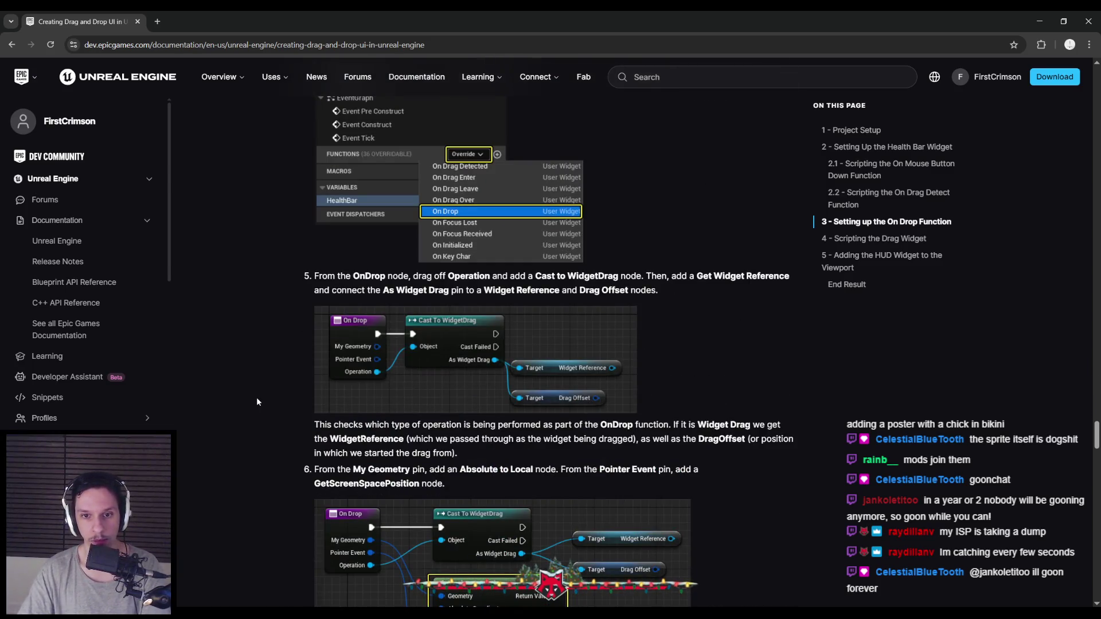
pyautogui.scroll(-20, 257, 401)
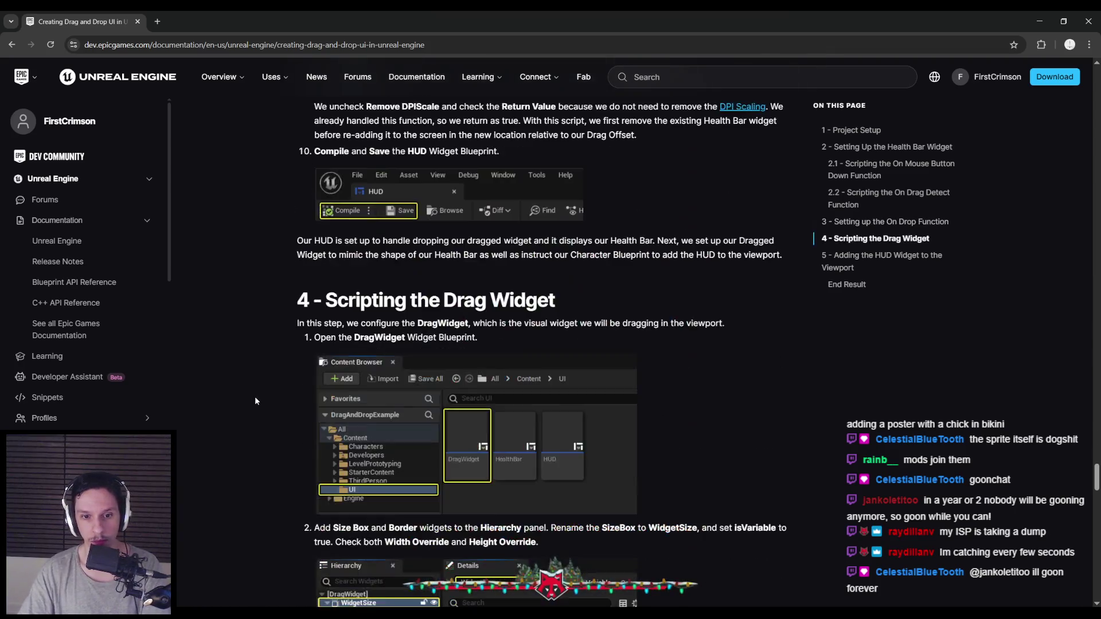
pyautogui.scroll(-14, 256, 400)
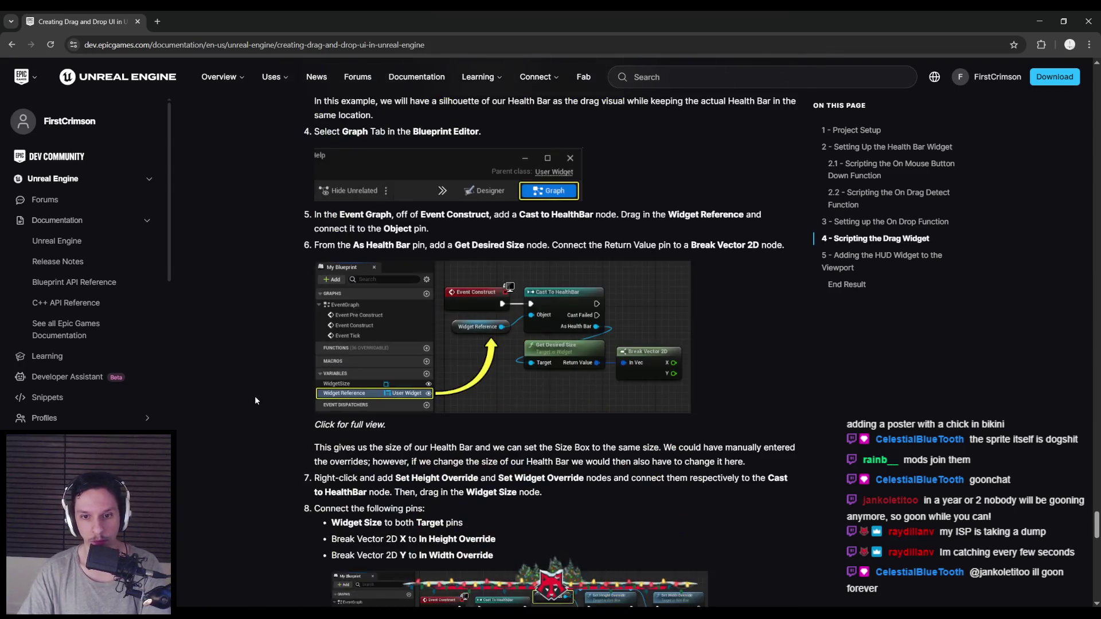
pyautogui.scroll(-13, 255, 400)
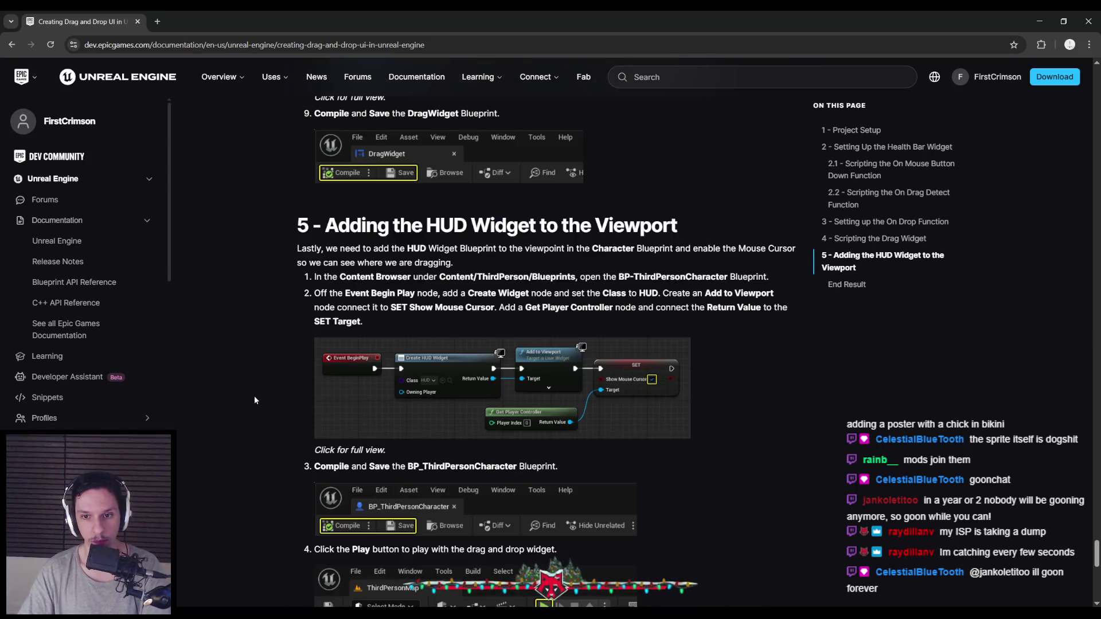
pyautogui.scroll(-6, 255, 400)
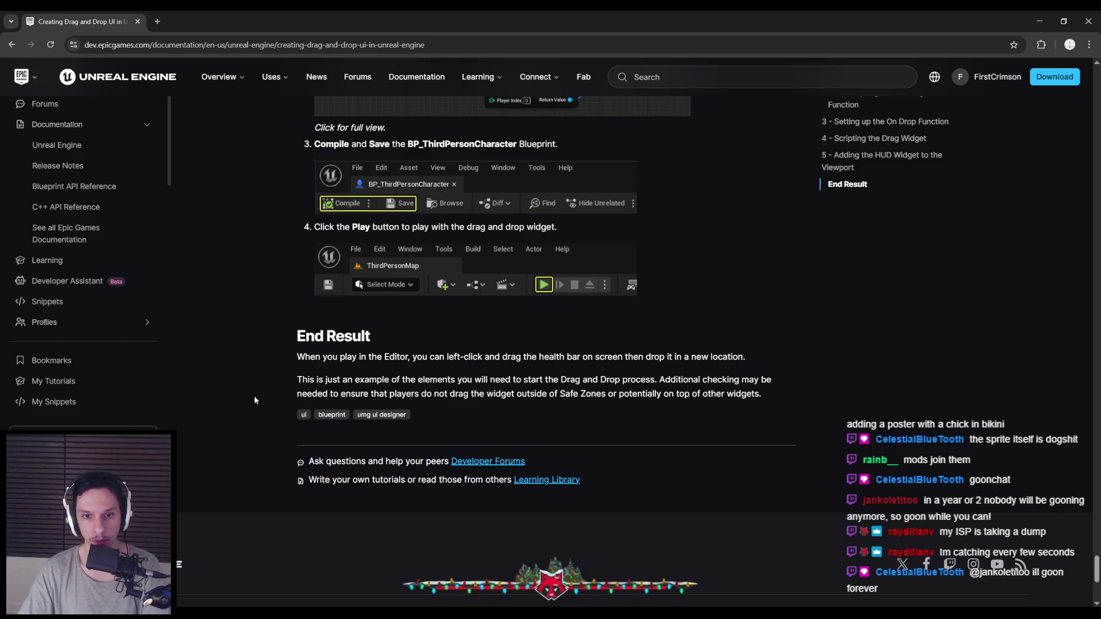
# Step: Go back up to 1 - Project Setup, then return to the WBP_HotbarSlot event graph
pyautogui.scroll(14, 254, 400)
pyautogui.scroll(20, 254, 400)
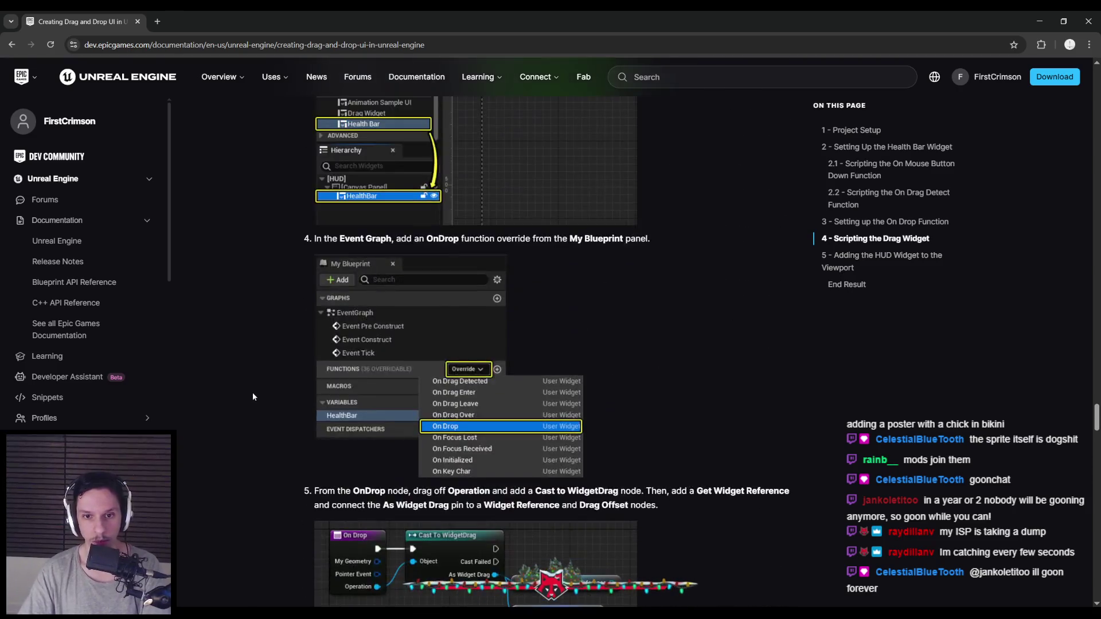
pyautogui.scroll(20, 253, 396)
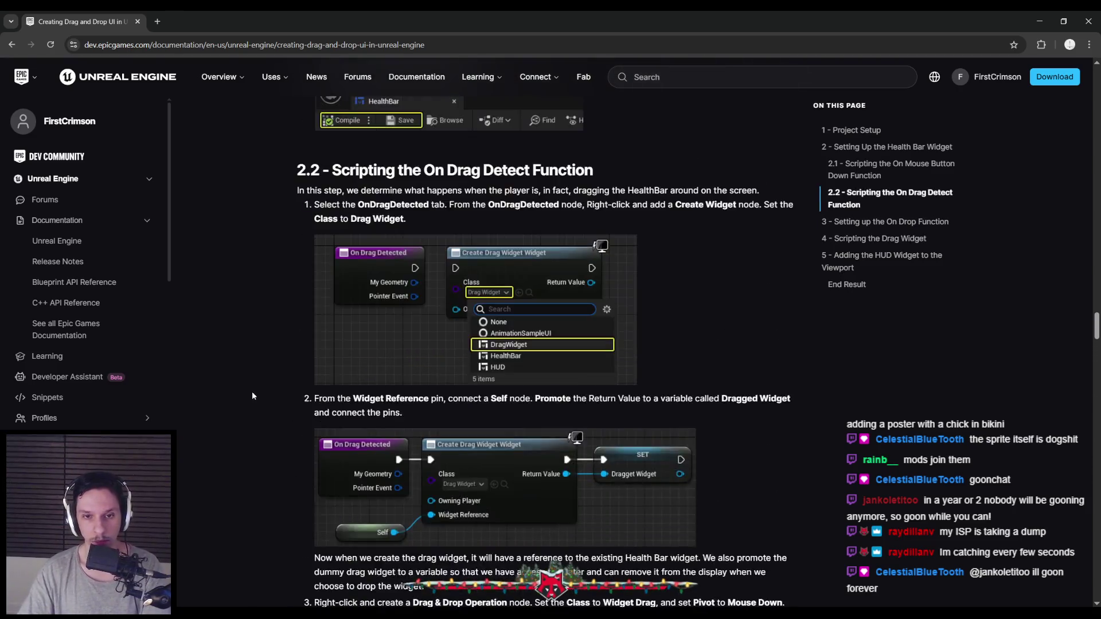
pyautogui.scroll(20, 252, 396)
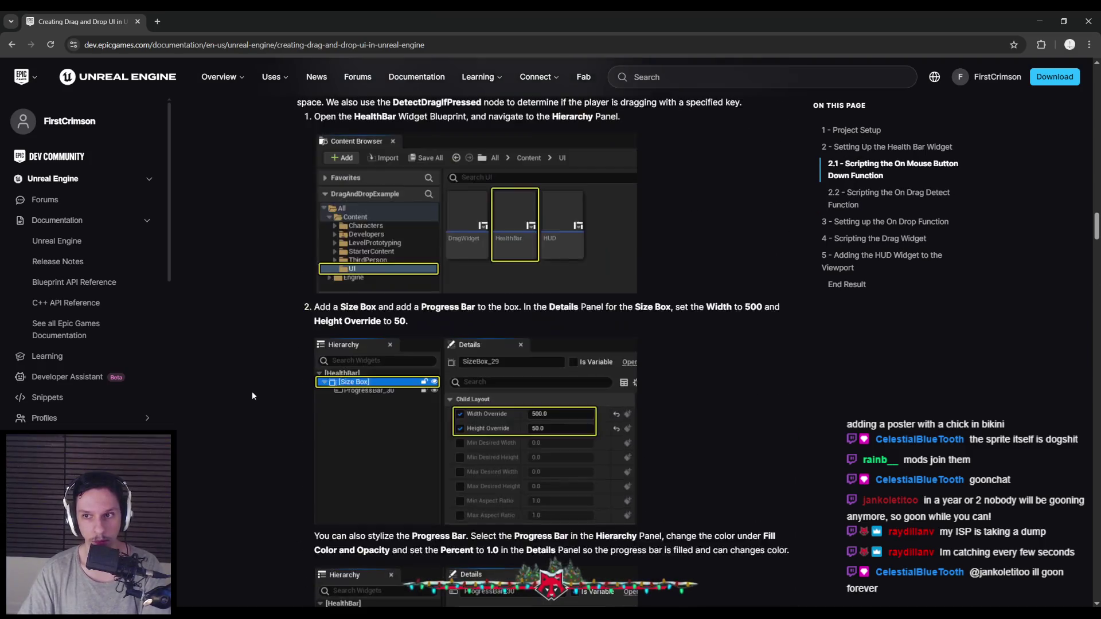
pyautogui.scroll(20, 252, 395)
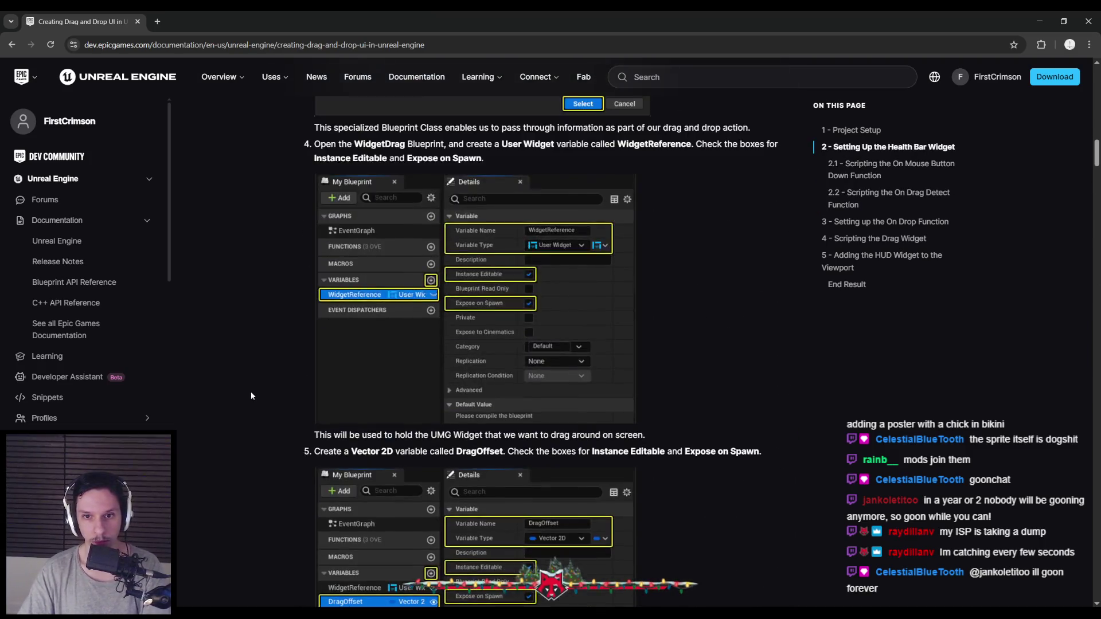
pyautogui.scroll(20, 251, 395)
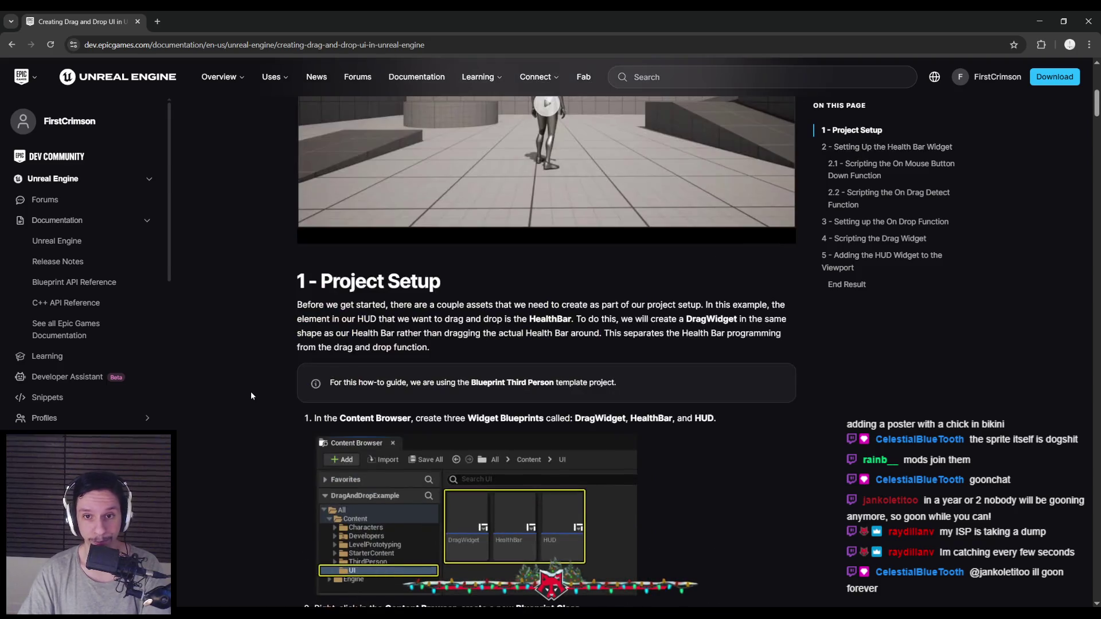
pyautogui.scroll(-10, 251, 396)
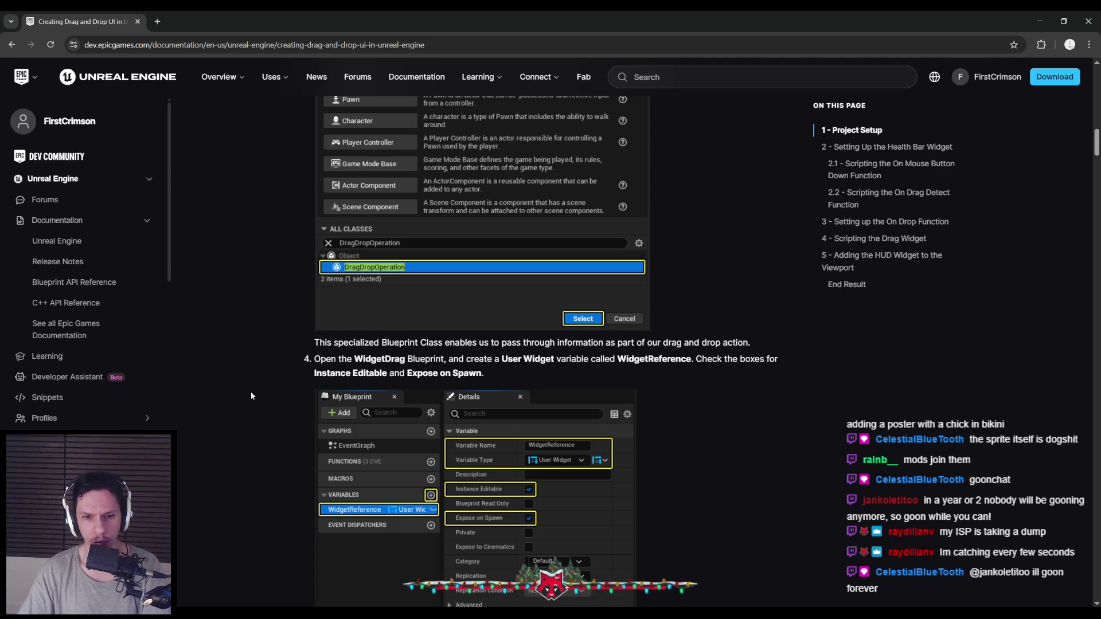
pyautogui.scroll(4, 251, 395)
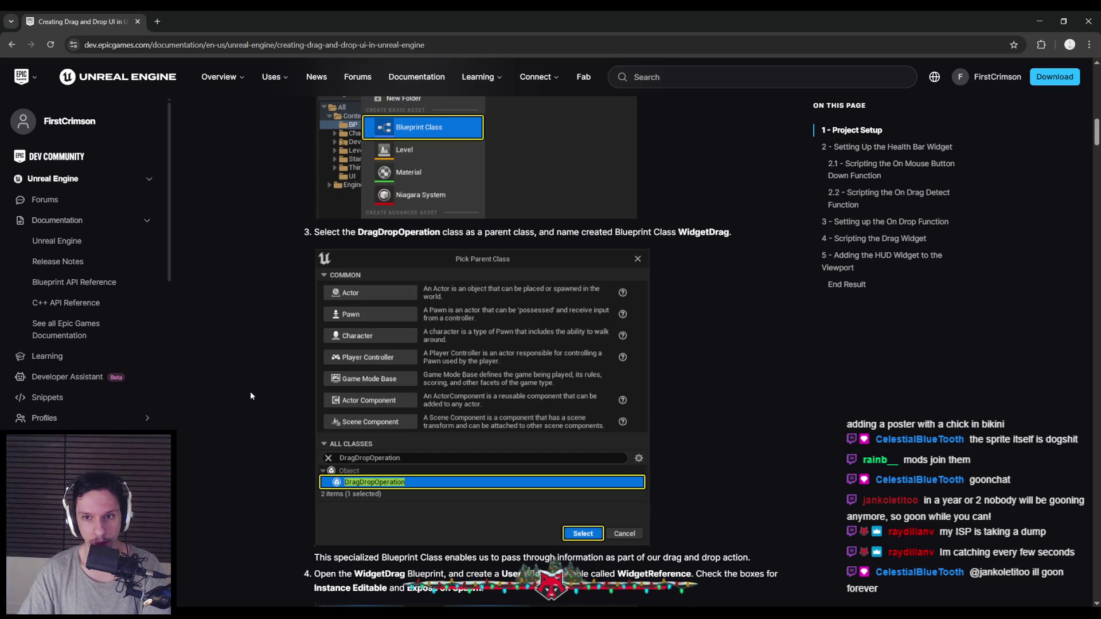
pyautogui.scroll(-5, 250, 395)
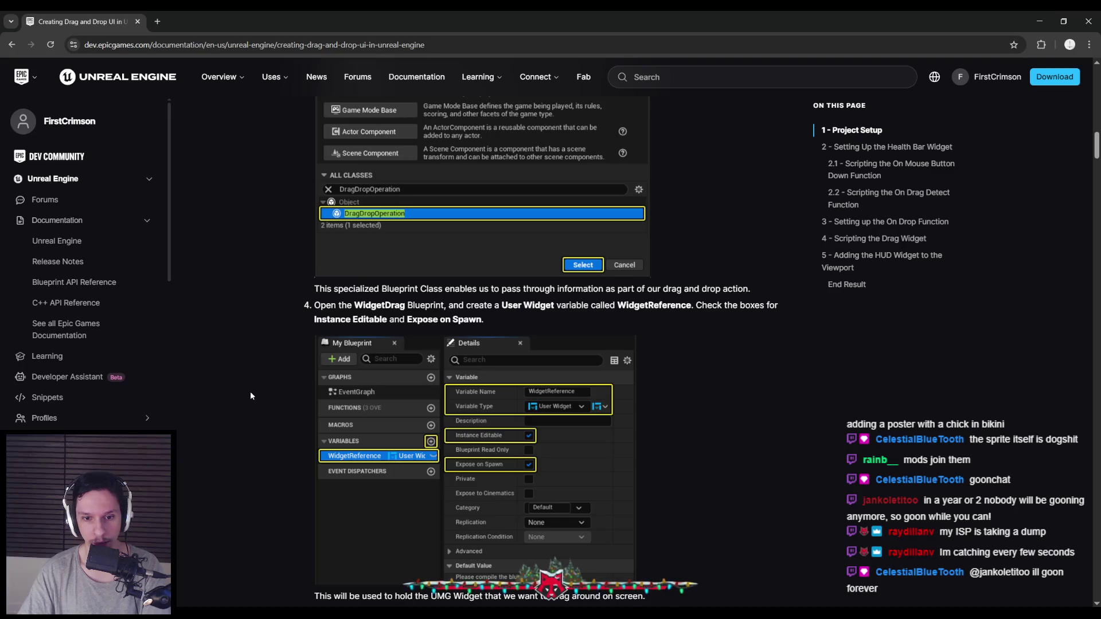
pyautogui.scroll(-5, 251, 395)
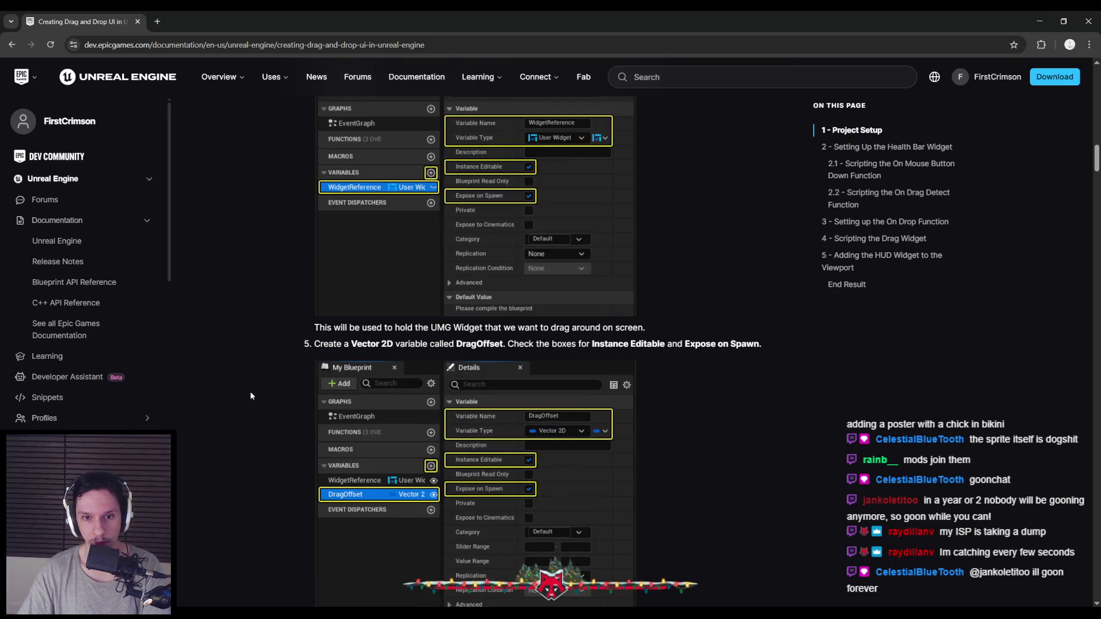
pyautogui.scroll(5, 250, 394)
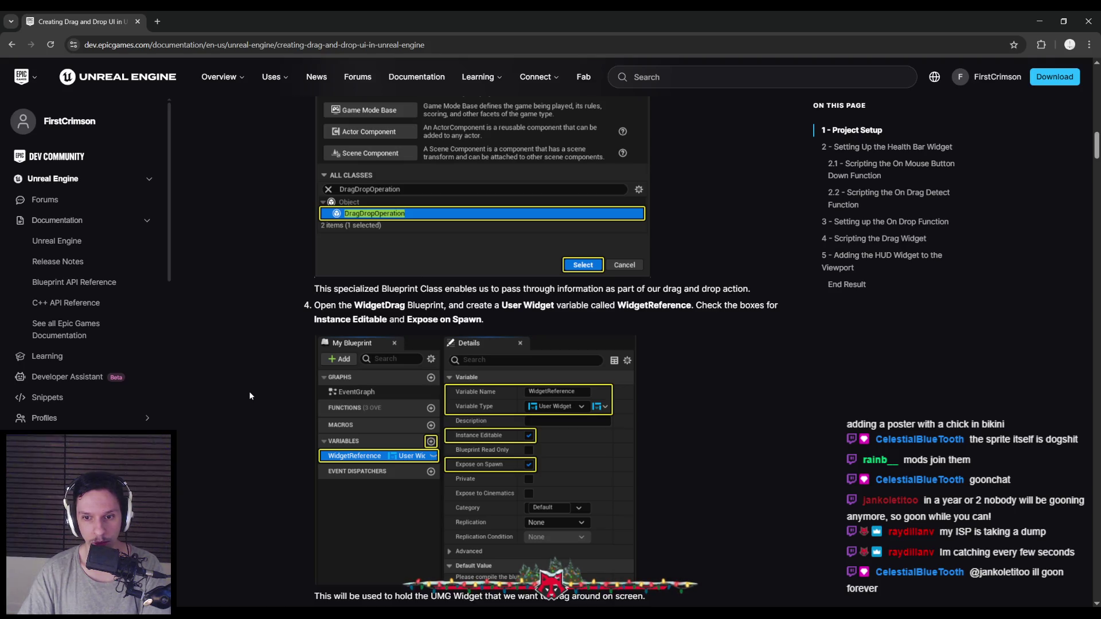
pyautogui.scroll(-9, 249, 395)
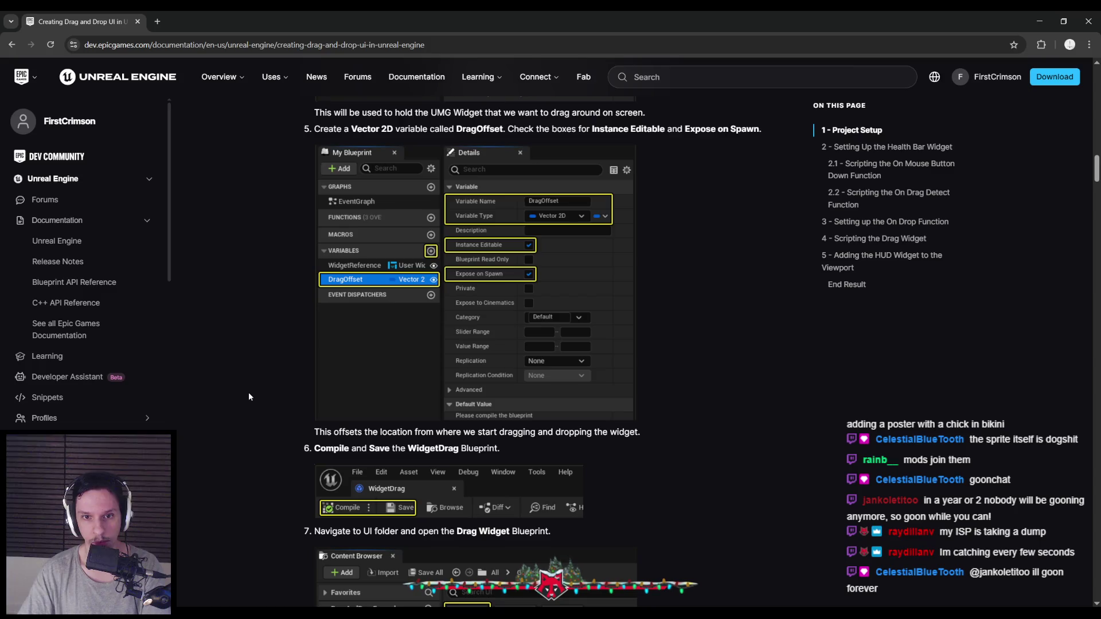
pyautogui.scroll(-5, 250, 395)
pyautogui.scroll(-8, 248, 398)
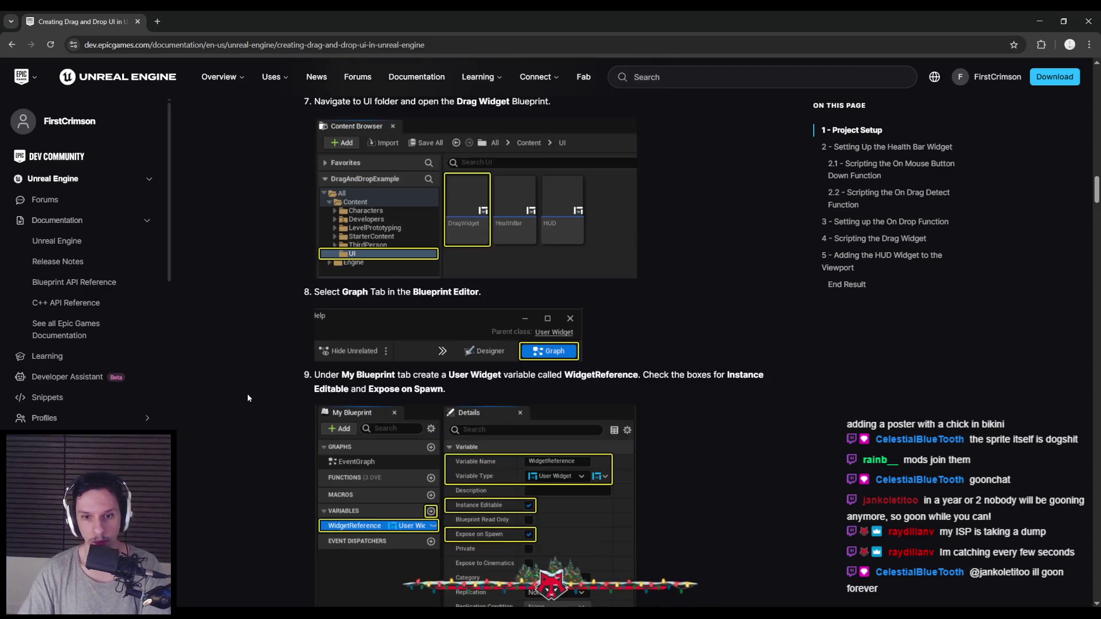
pyautogui.scroll(-10, 247, 398)
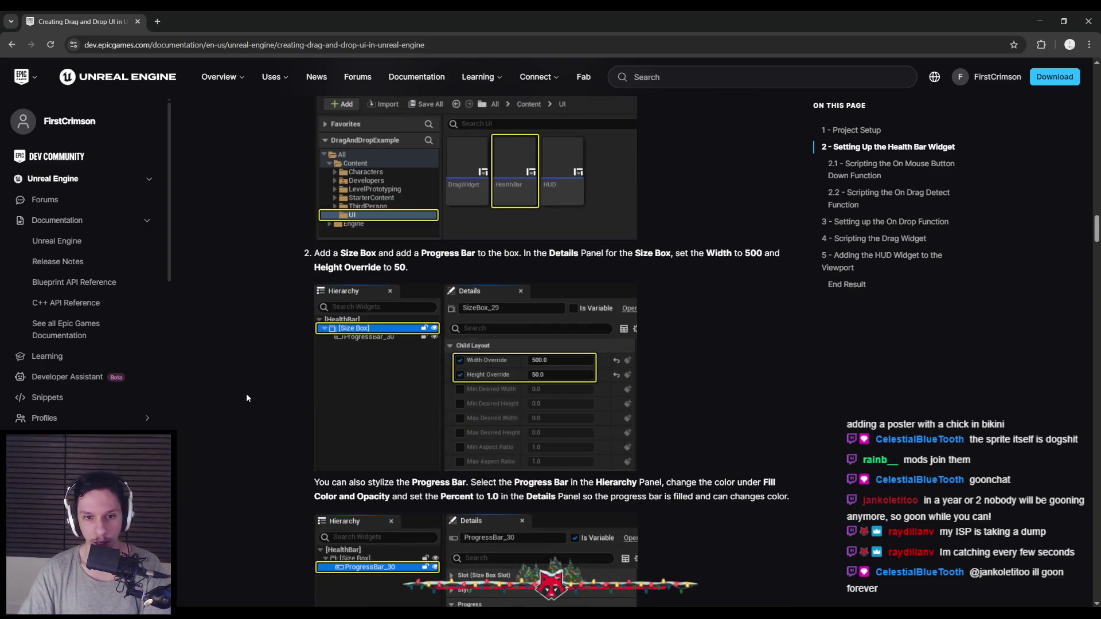
pyautogui.scroll(20, 247, 398)
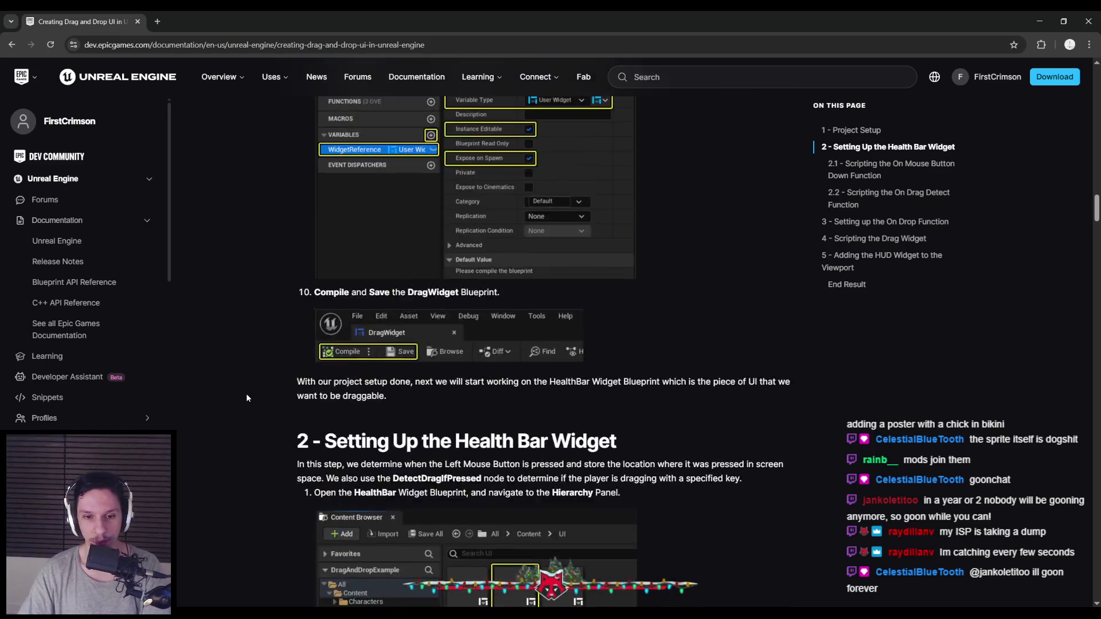
pyautogui.scroll(20, 246, 393)
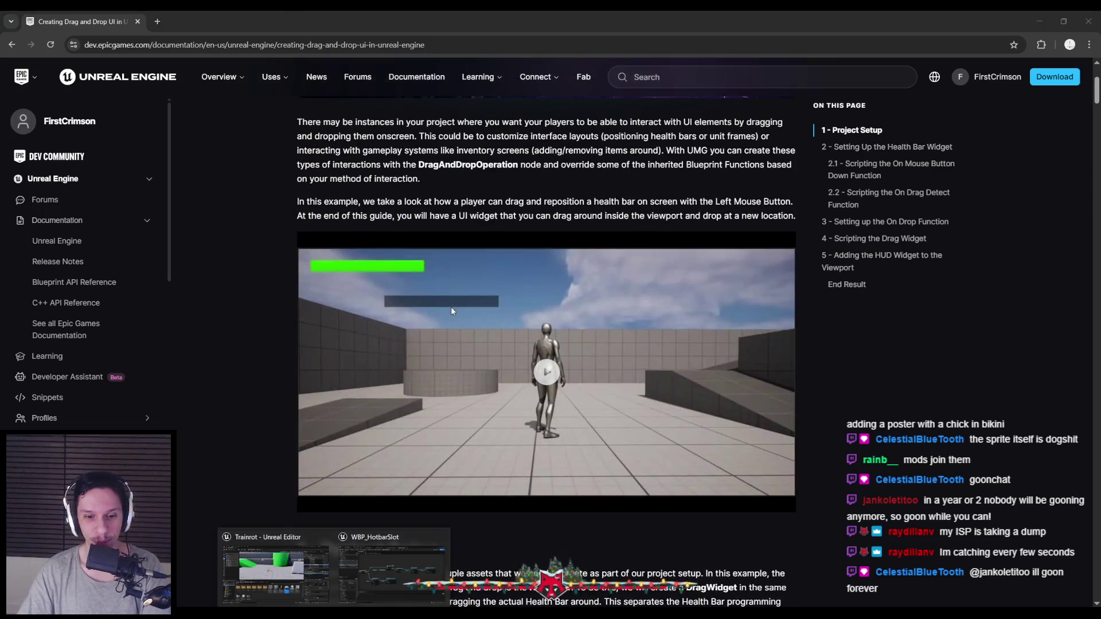
pyautogui.click(355, 565)
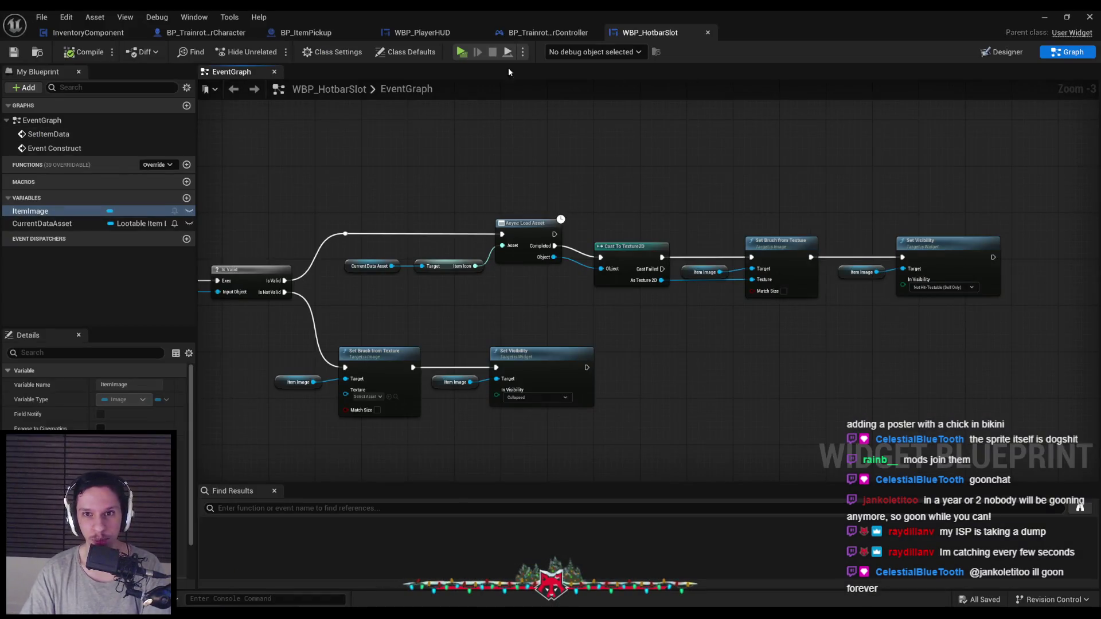
pyautogui.hotkey('ctrl', 'shift', 'd')
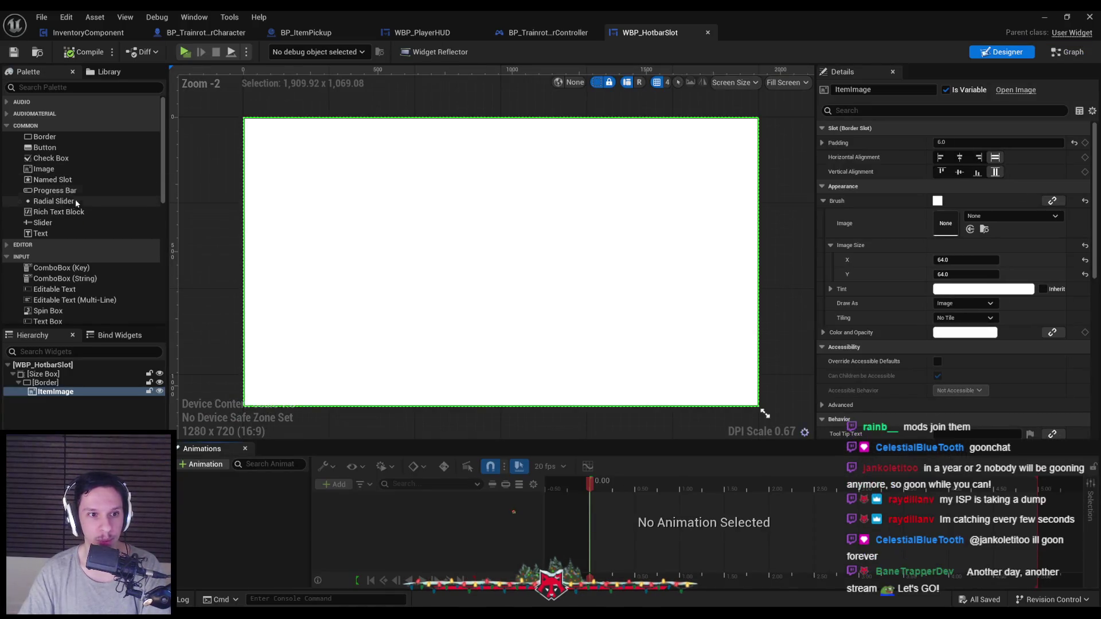
pyautogui.scroll(-10, 61, 223)
pyautogui.scroll(-3, 60, 223)
pyautogui.click(7, 185)
pyautogui.scroll(-6, 31, 242)
pyautogui.scroll(-2, 28, 277)
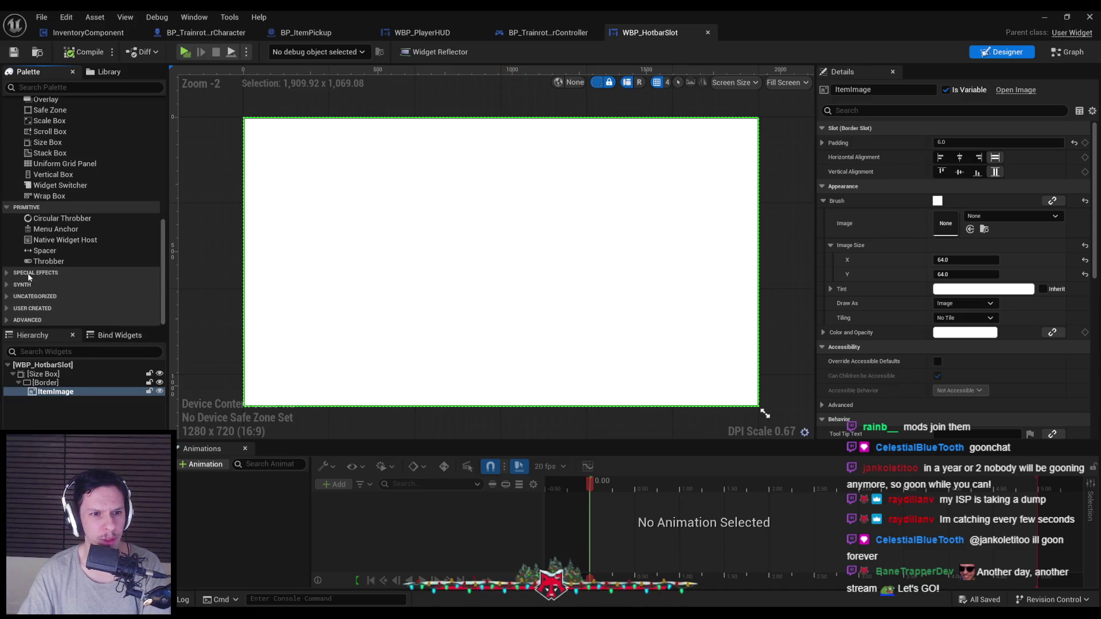
pyautogui.click(7, 297)
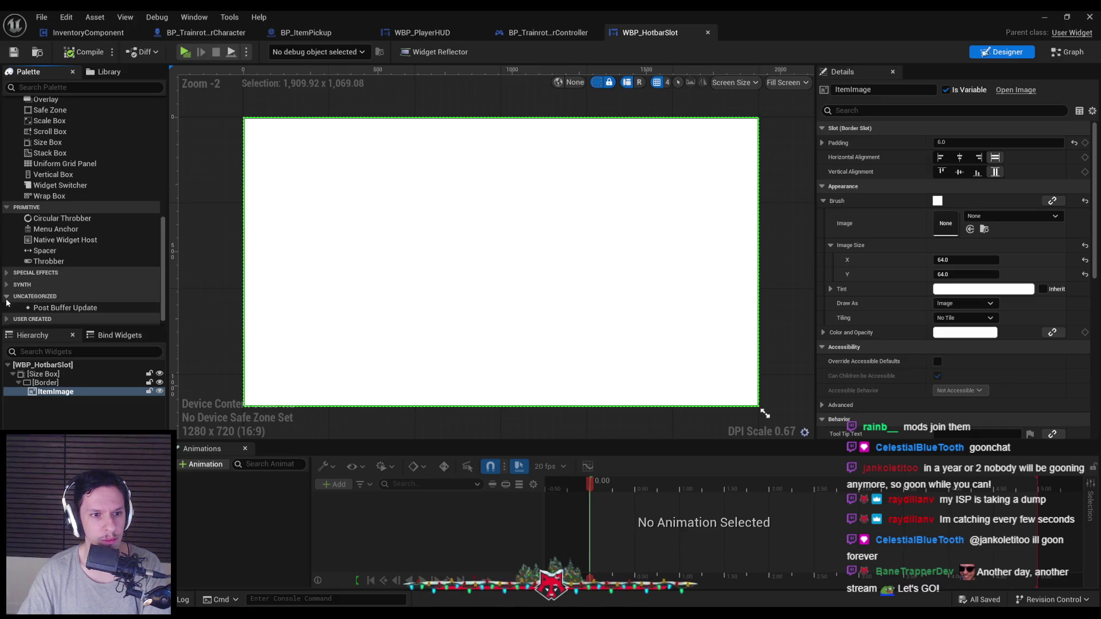
pyautogui.moveTo(46, 310)
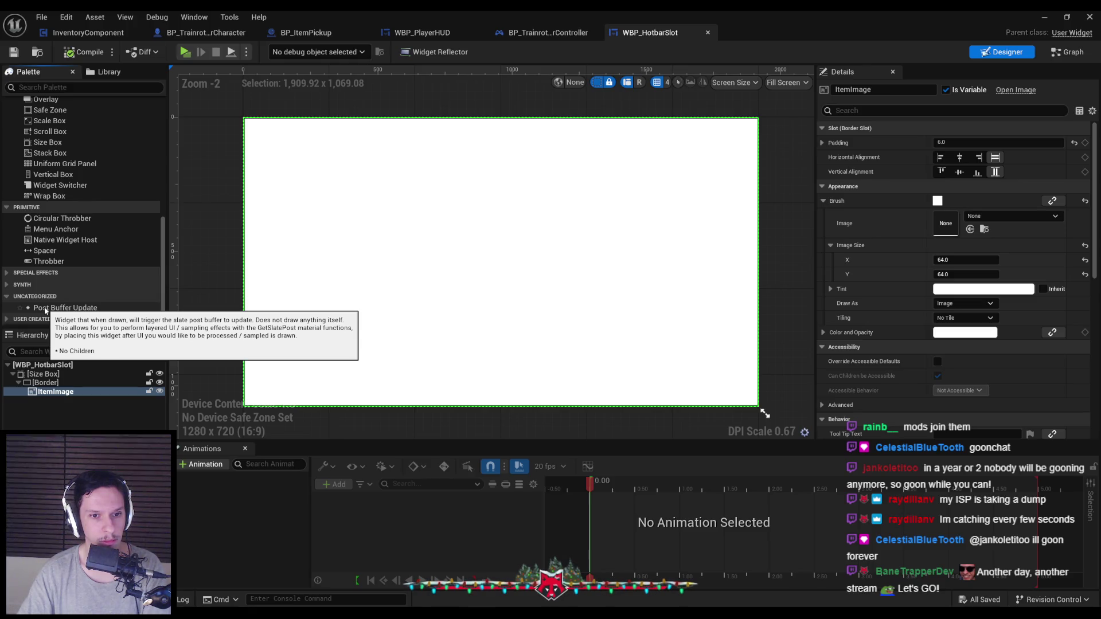
pyautogui.click(16, 317)
pyautogui.scroll(-5, 18, 310)
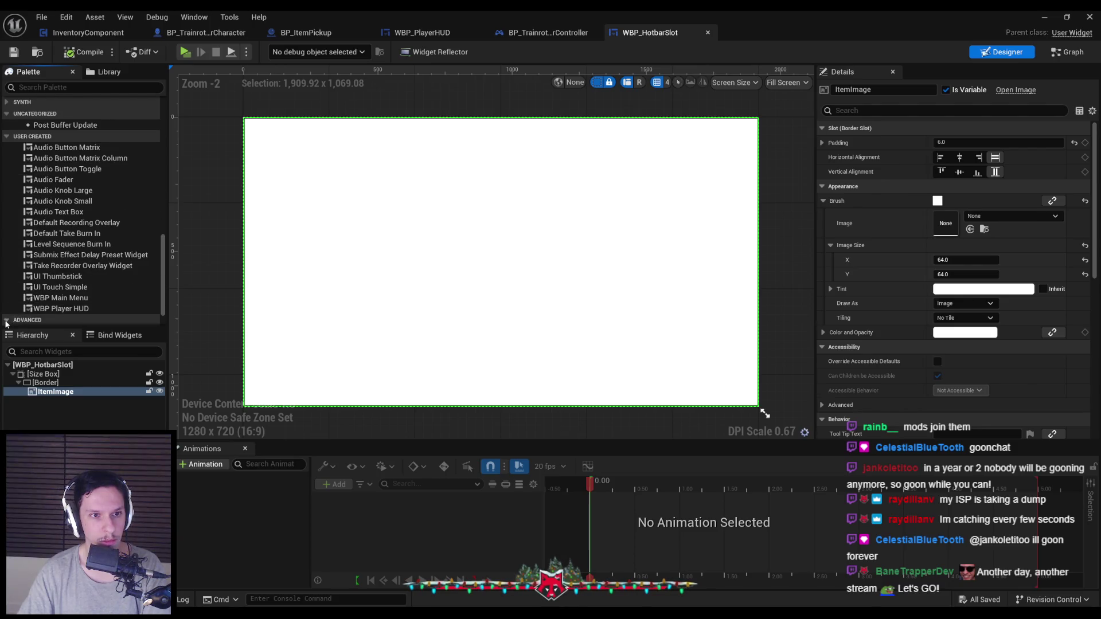
pyautogui.click(7, 320)
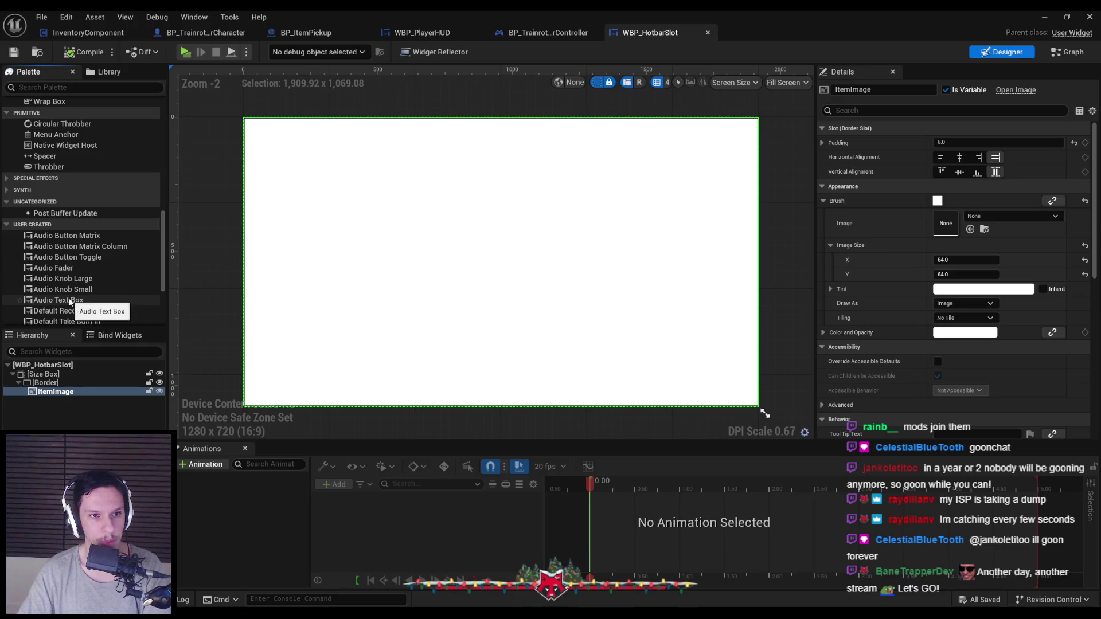
pyautogui.scroll(10, 23, 300)
pyautogui.click(19, 300)
pyautogui.scroll(-2, 11, 294)
pyautogui.click(8, 288)
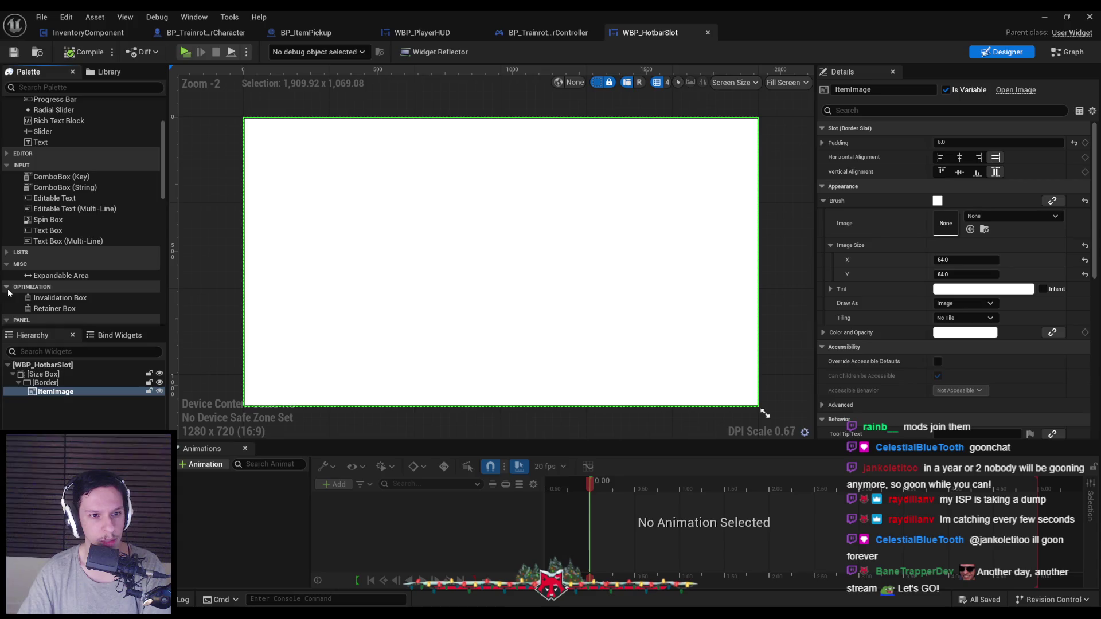
pyautogui.scroll(3, 8, 270)
pyautogui.click(7, 222)
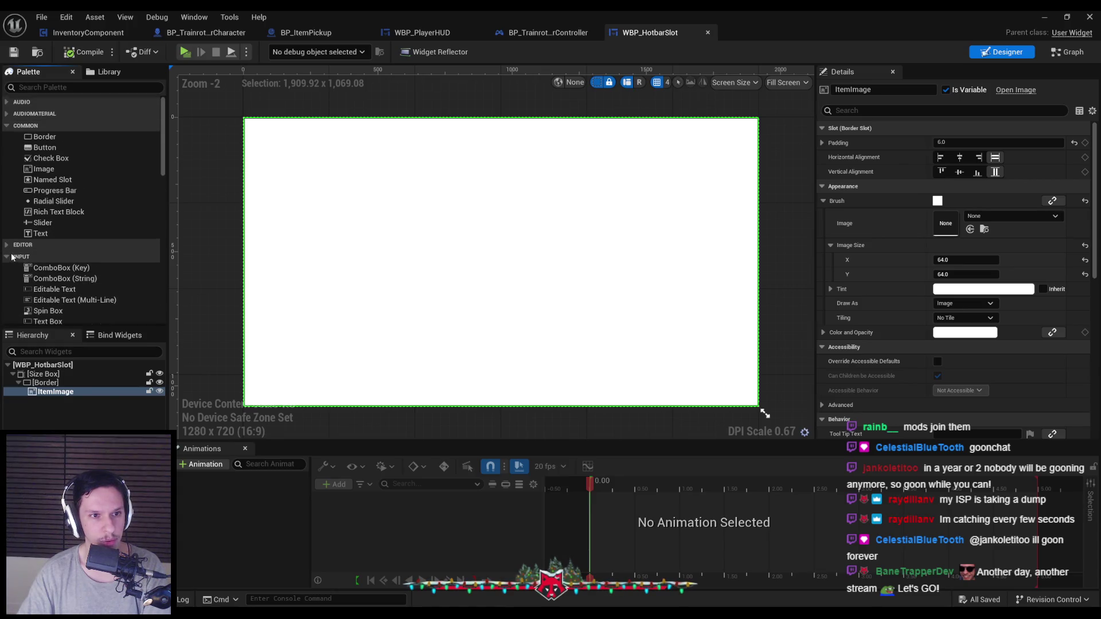
pyautogui.scroll(4, 7, 106)
pyautogui.click(7, 103)
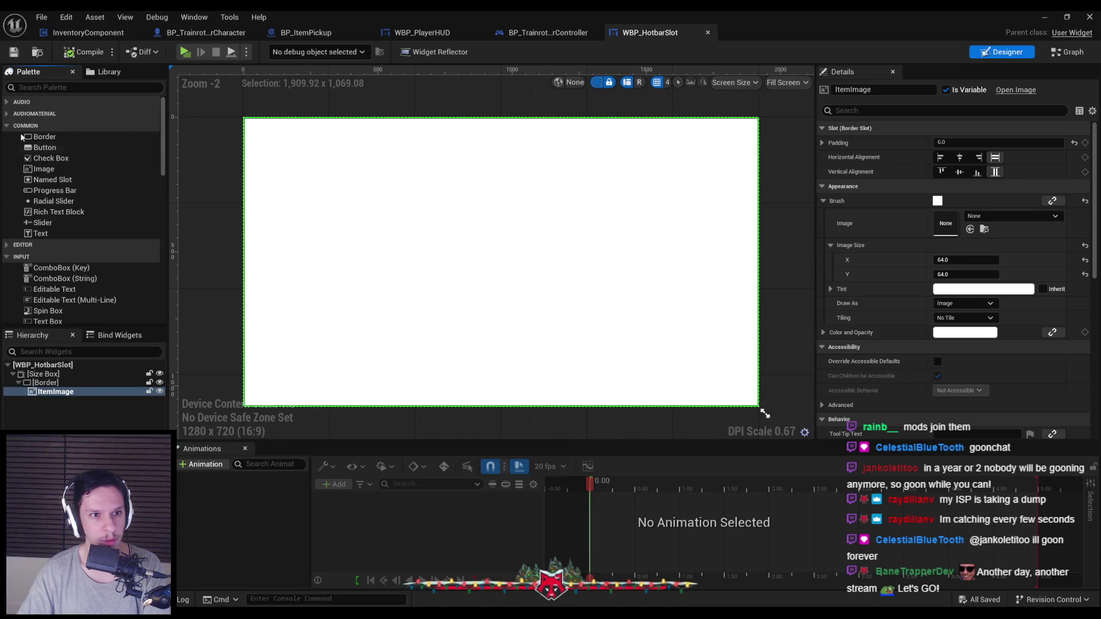
pyautogui.scroll(-3, 51, 237)
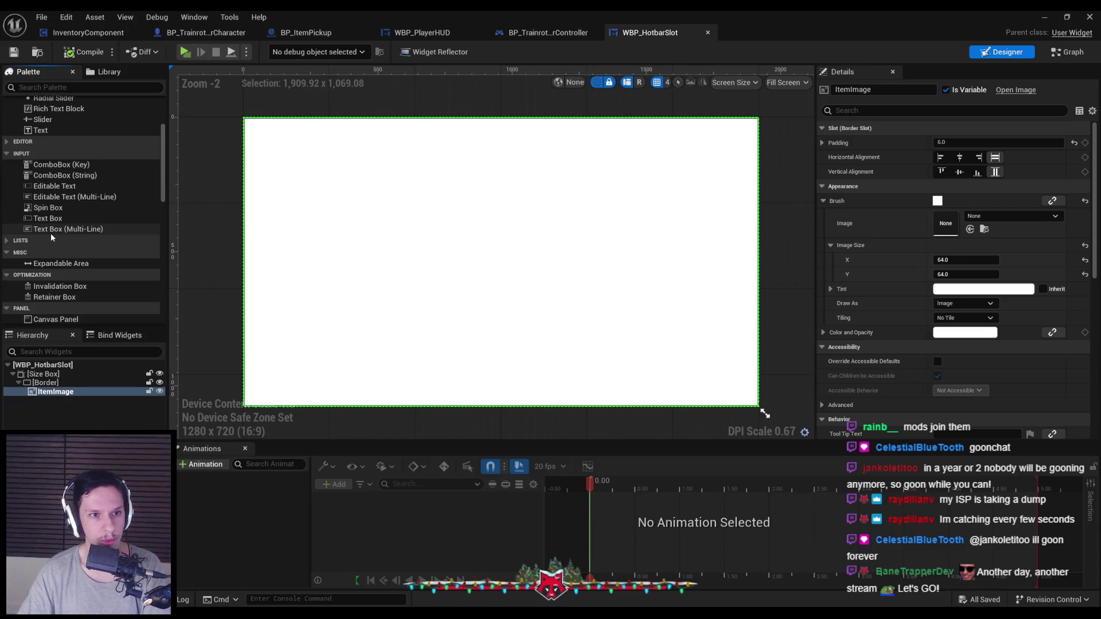
pyautogui.scroll(-5, 40, 234)
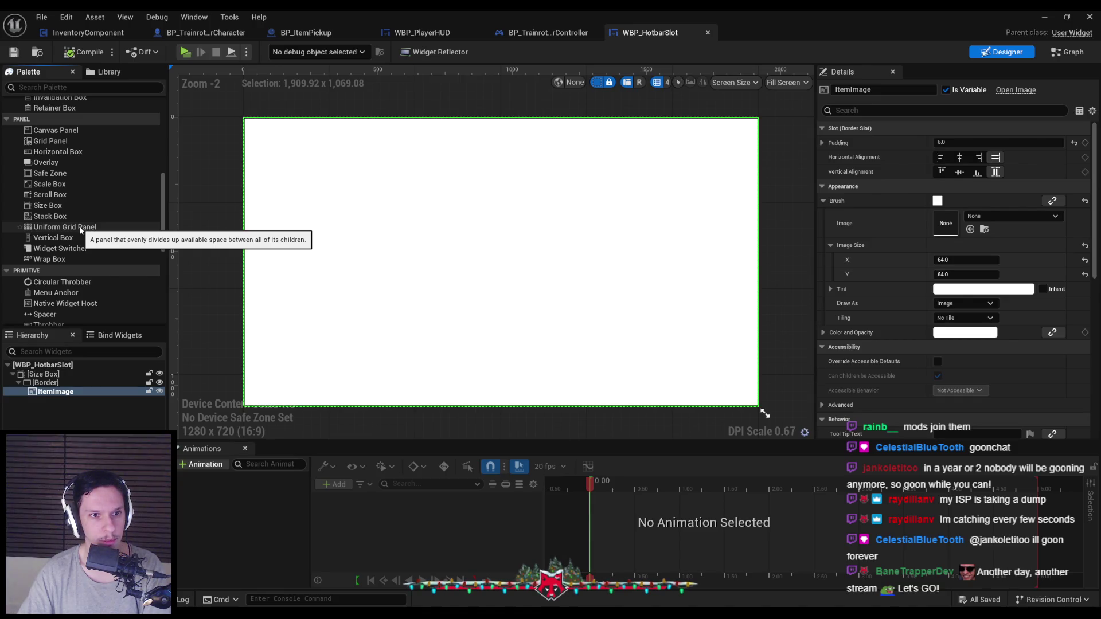
pyautogui.scroll(-3, 79, 226)
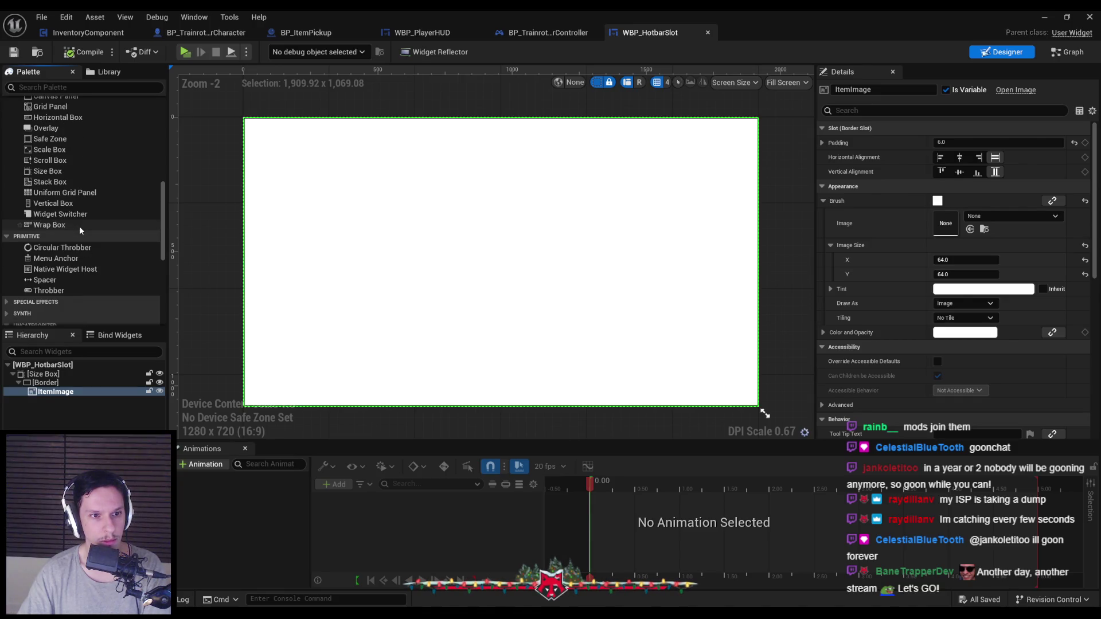
pyautogui.scroll(-2, 80, 230)
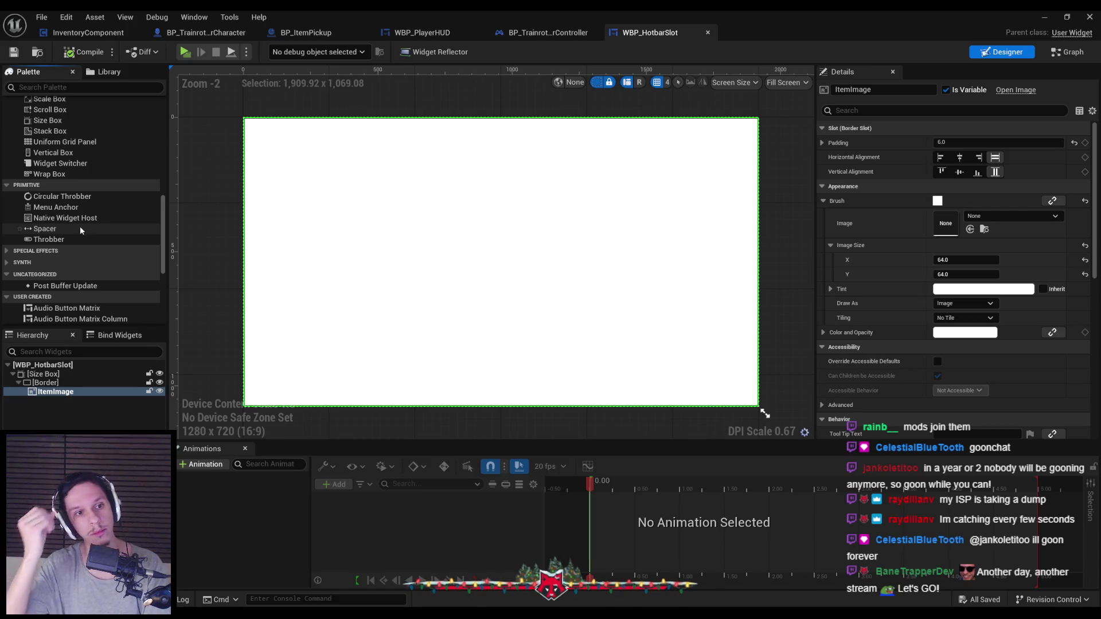
pyautogui.scroll(-5, 86, 235)
pyautogui.scroll(-2, 91, 237)
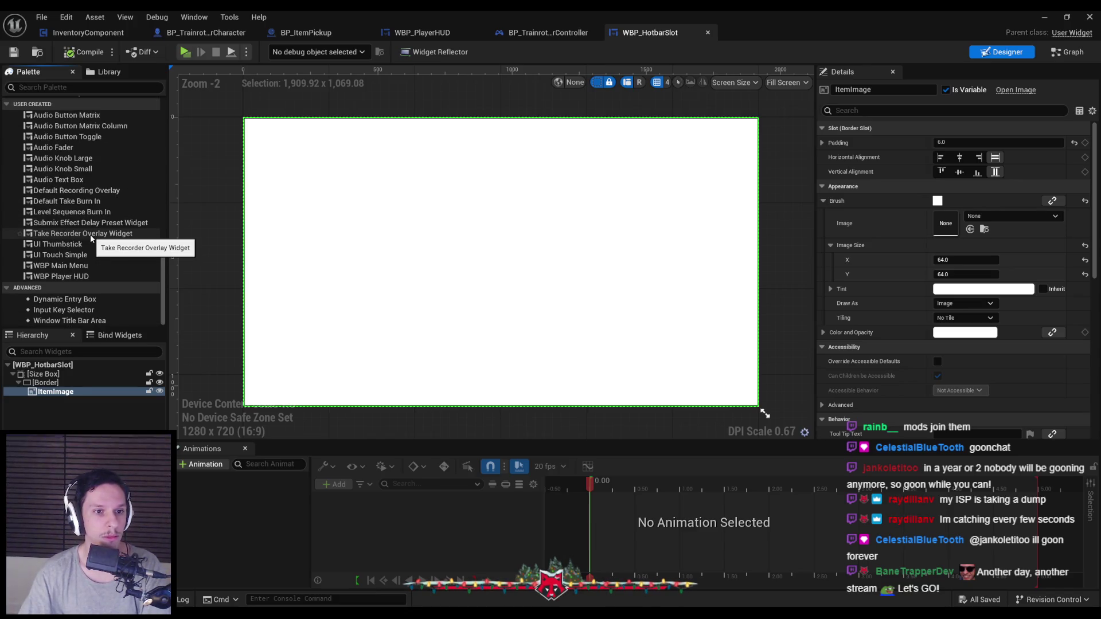
pyautogui.scroll(3, 89, 237)
pyautogui.scroll(2, 78, 229)
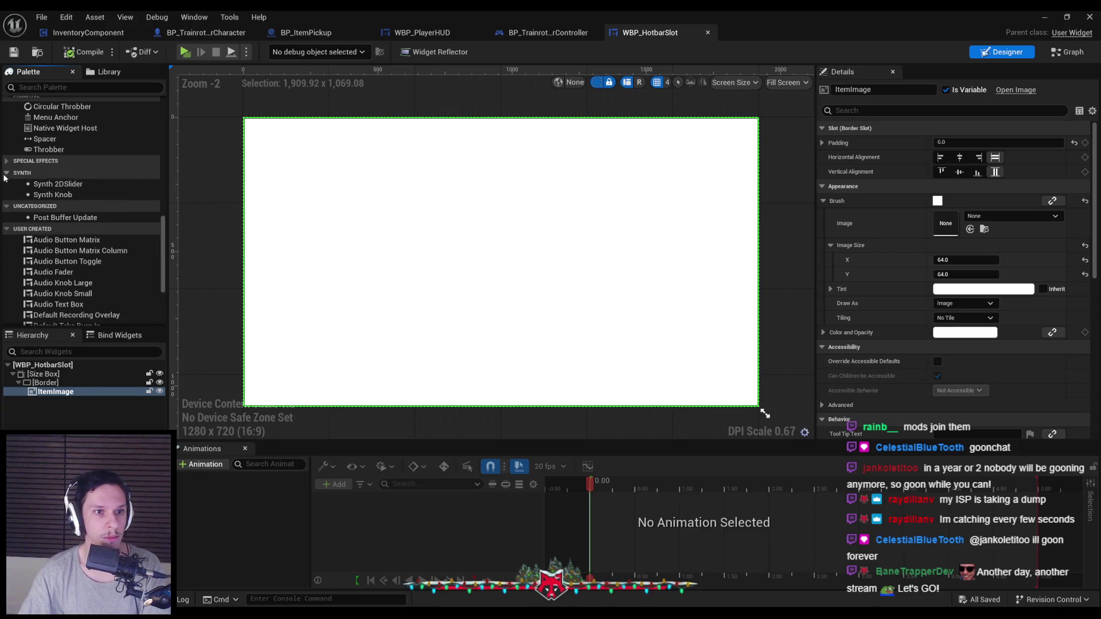
pyautogui.scroll(10, 74, 229)
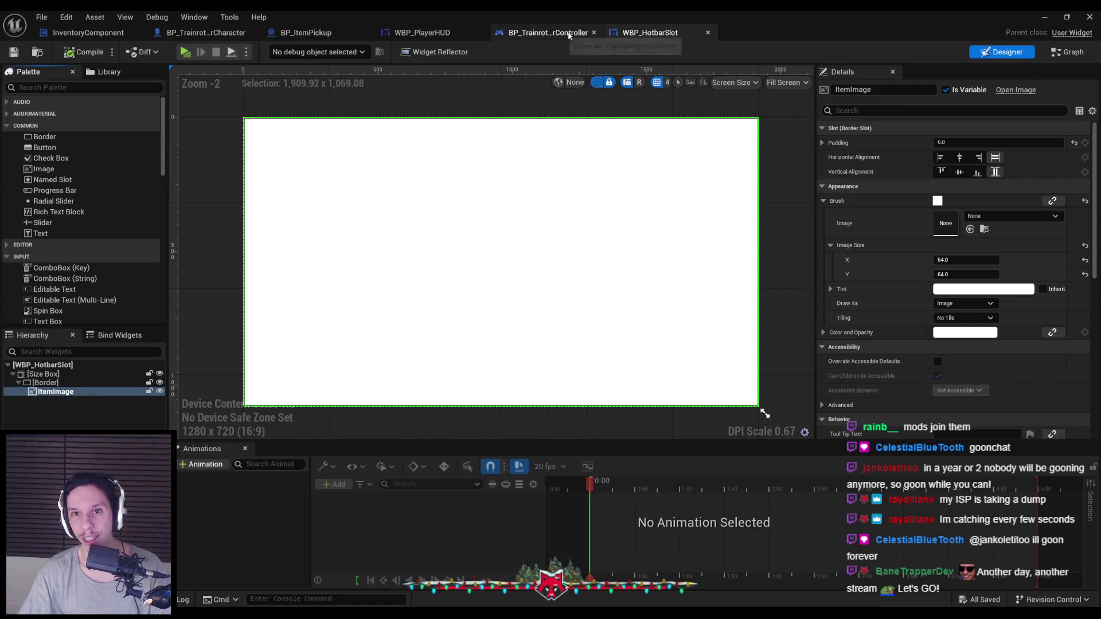
pyautogui.click(1066, 51)
pyautogui.click(154, 164)
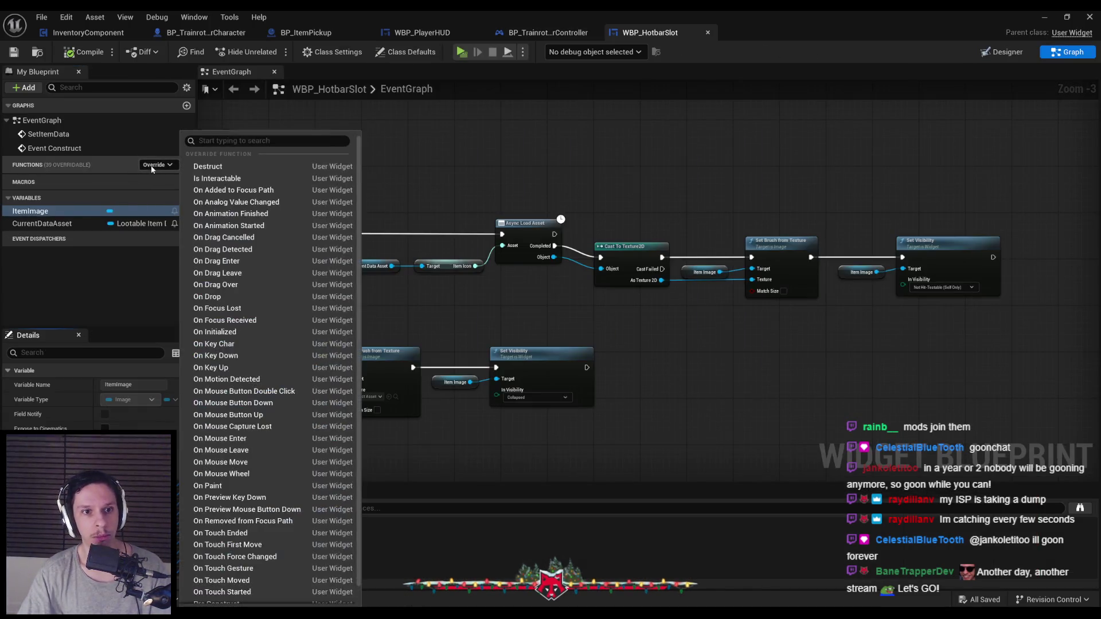
pyautogui.press('Escape')
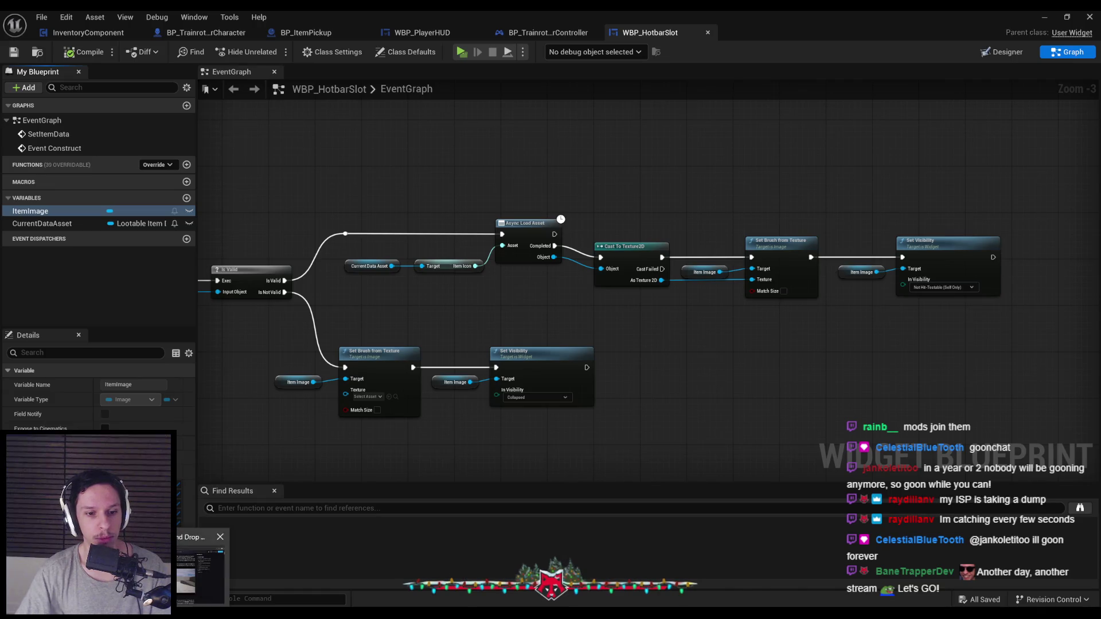
pyautogui.hotkey('alt', 'Tab')
pyautogui.scroll(4, 263, 293)
# Step: Skim the guide's Project Setup steps once more, then return to the WBP_HotbarSlot Blueprint editor
pyautogui.scroll(-13, 263, 292)
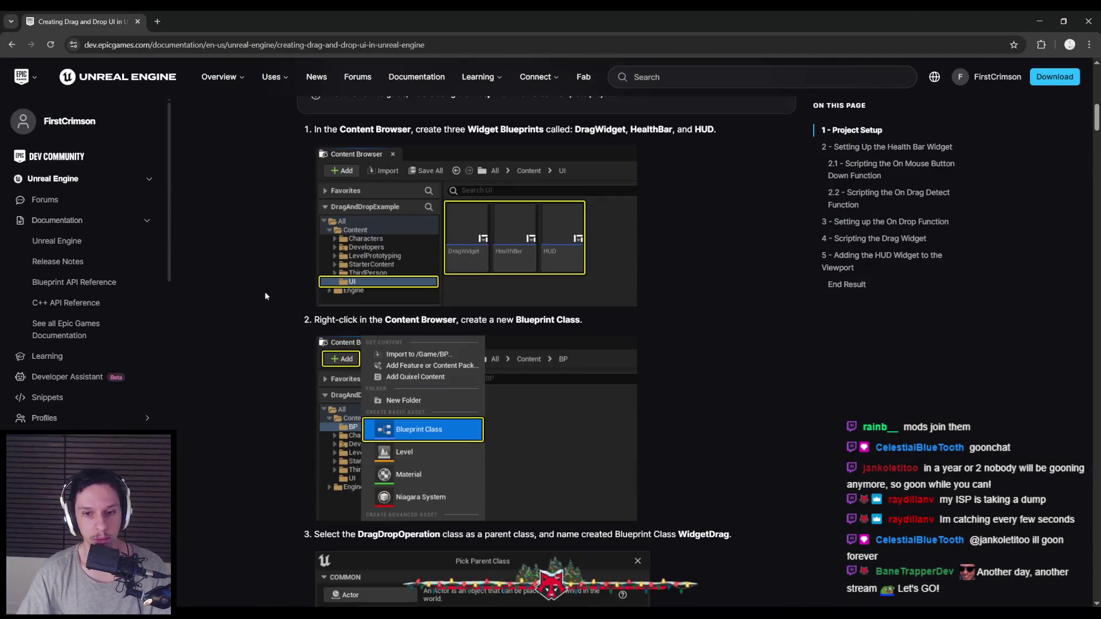
pyautogui.scroll(-6, 264, 290)
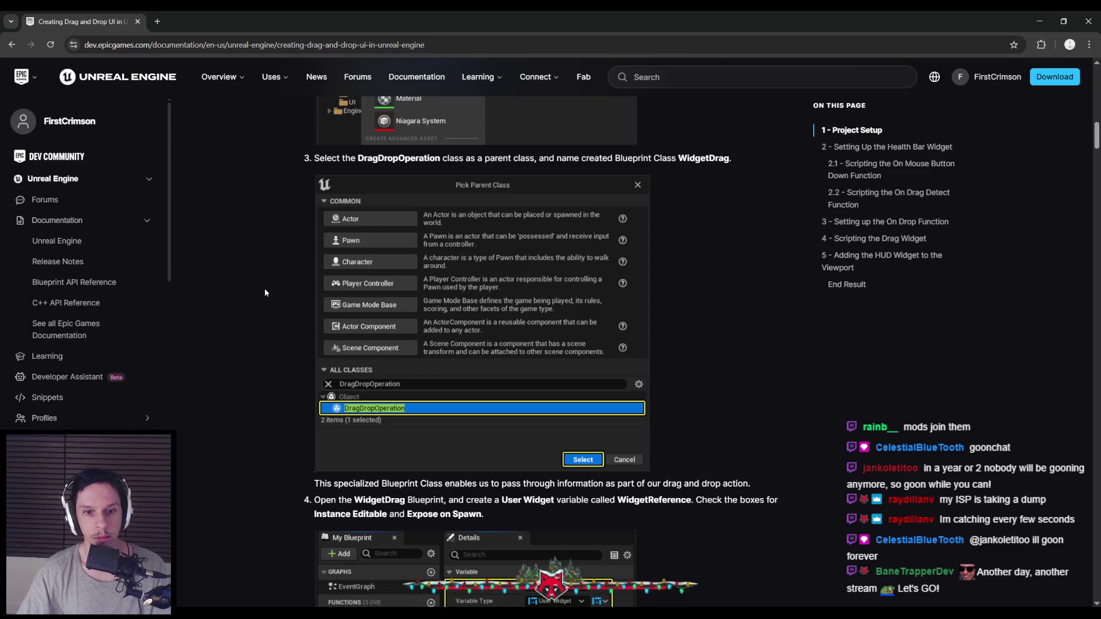
pyautogui.scroll(4, 264, 287)
pyautogui.scroll(-2, 264, 288)
pyautogui.scroll(2, 264, 288)
pyautogui.scroll(4, 264, 292)
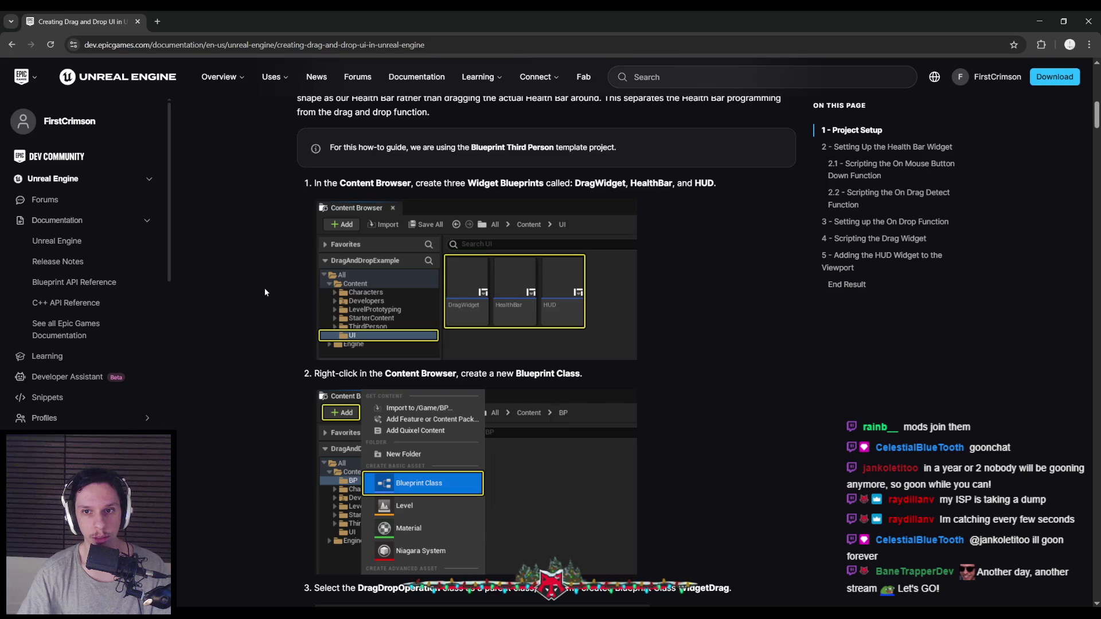
pyautogui.scroll(-3, 264, 292)
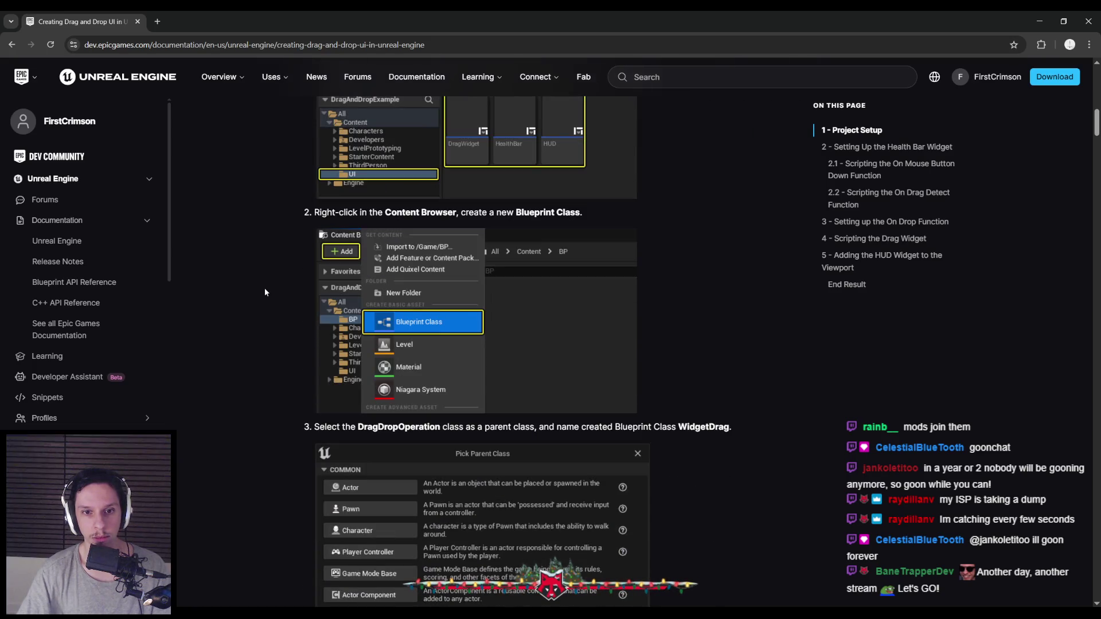
pyautogui.scroll(-3, 265, 292)
pyautogui.click(1039, 21)
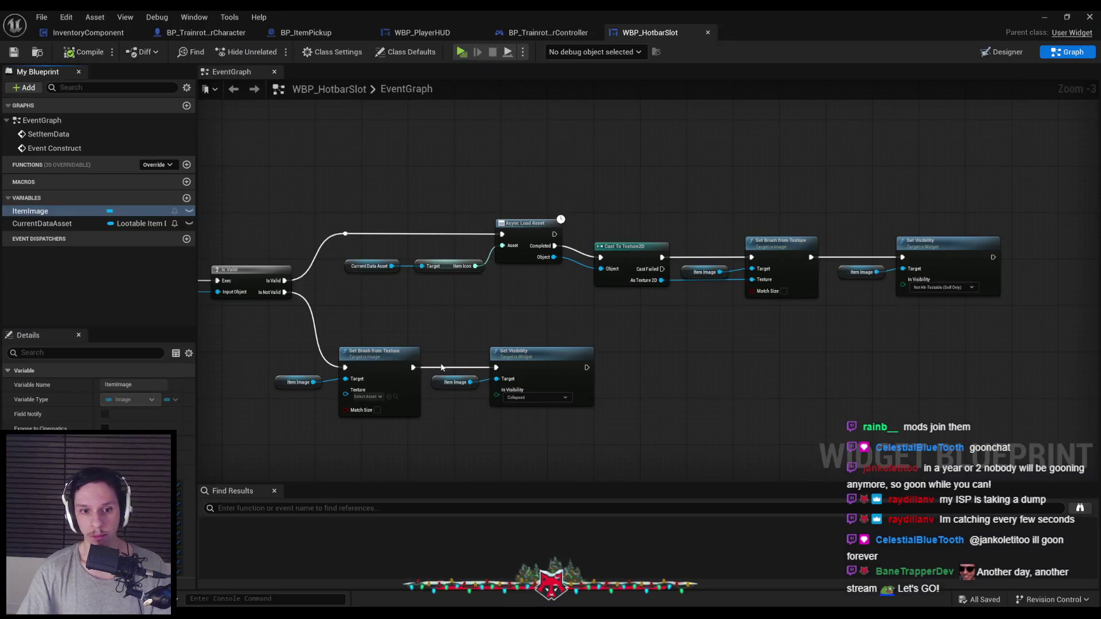
# Step: Create a Drag Drop Operation Blueprint named BP_HotbarDragDropOperation in UserInterfaces and open it
pyautogui.click(1044, 17)
pyautogui.doubleClick(418, 466)
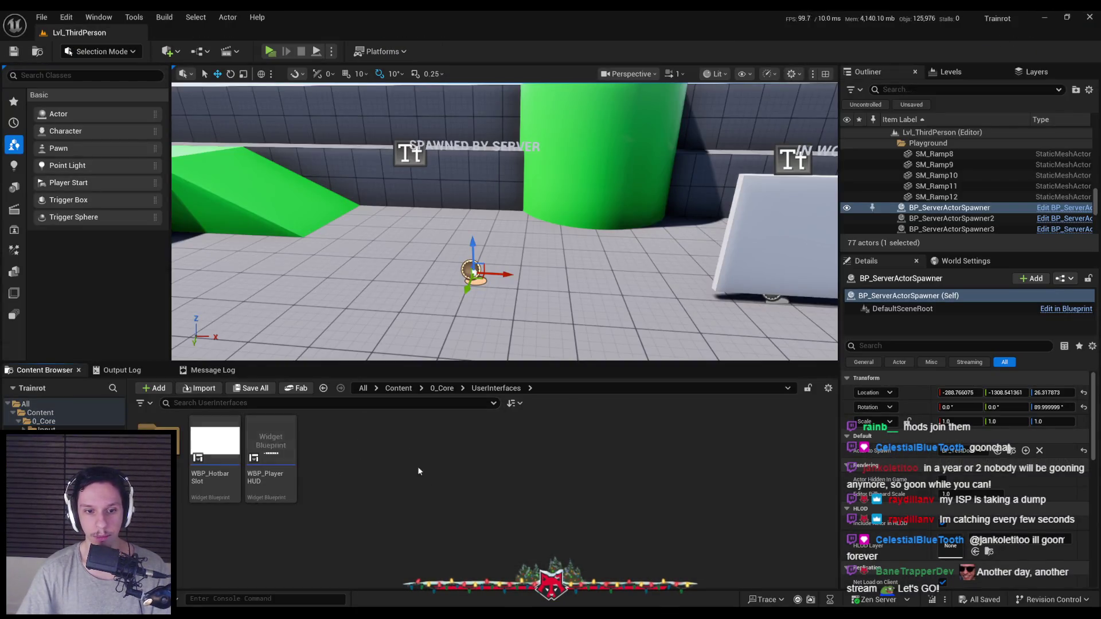
pyautogui.rightClick(452, 483)
pyautogui.click(502, 168)
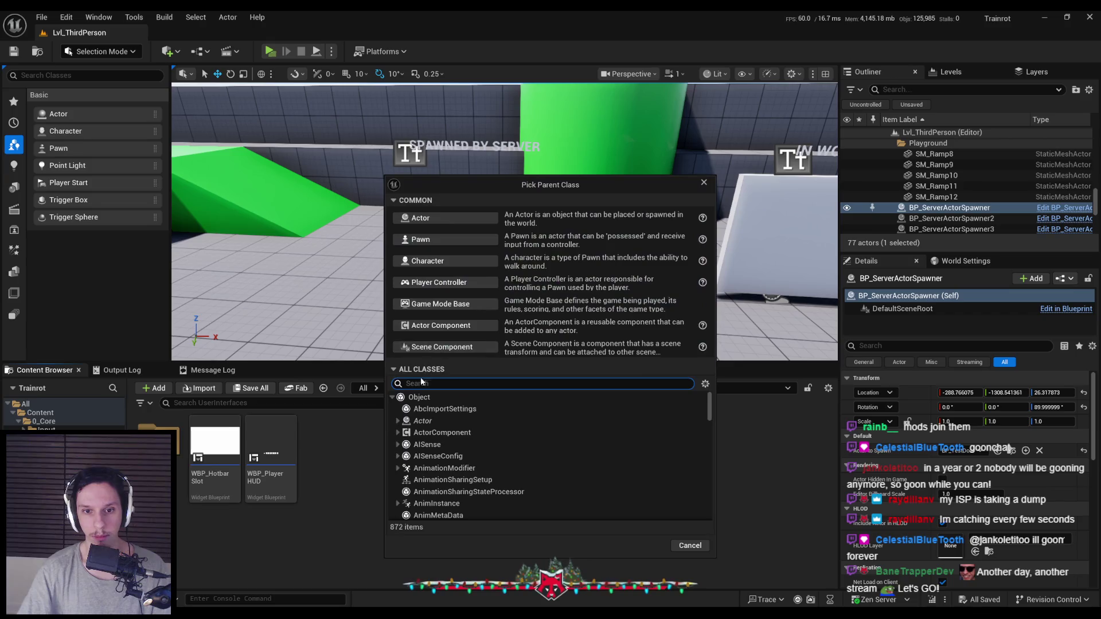
pyautogui.write('drag')
pyautogui.click(448, 421)
pyautogui.click(637, 469)
pyautogui.write('BP_')
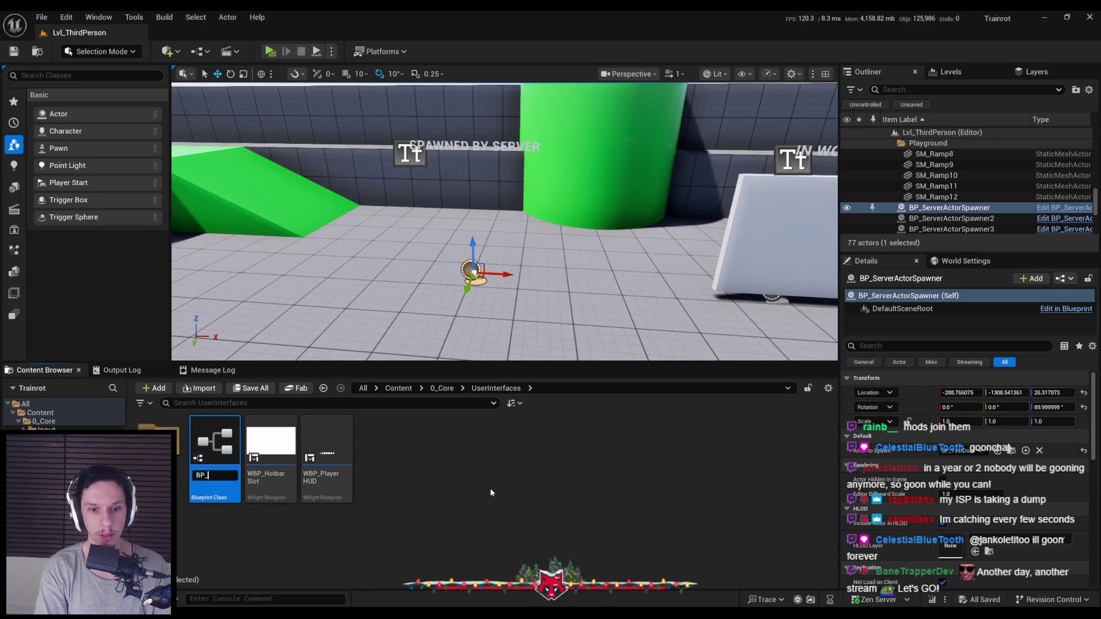
pyautogui.write('arDragDrop')
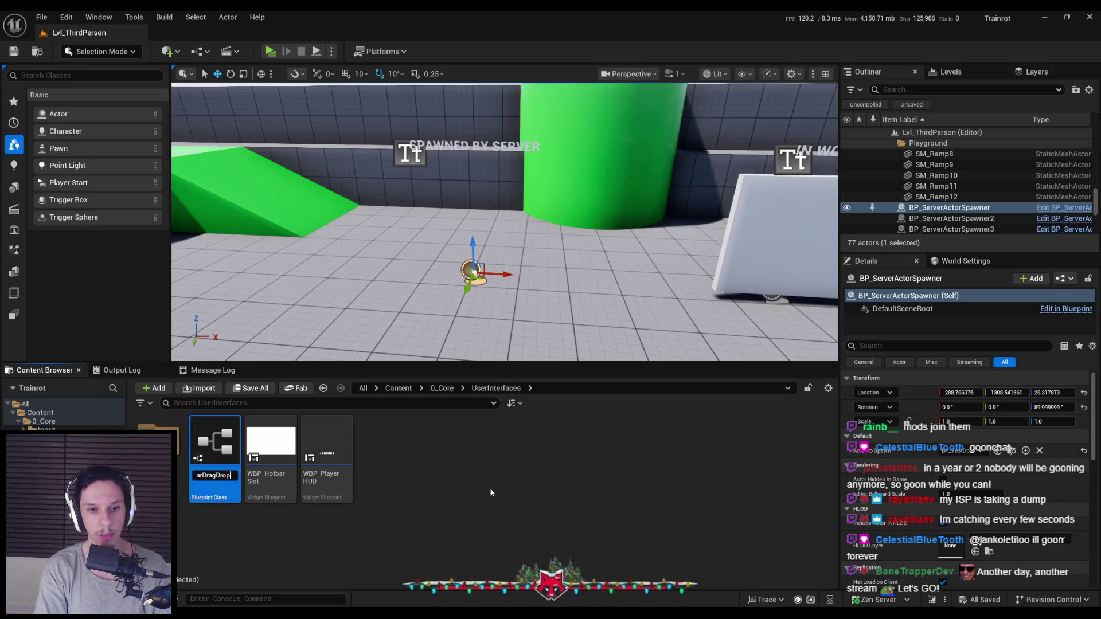
pyautogui.write('pOperation')
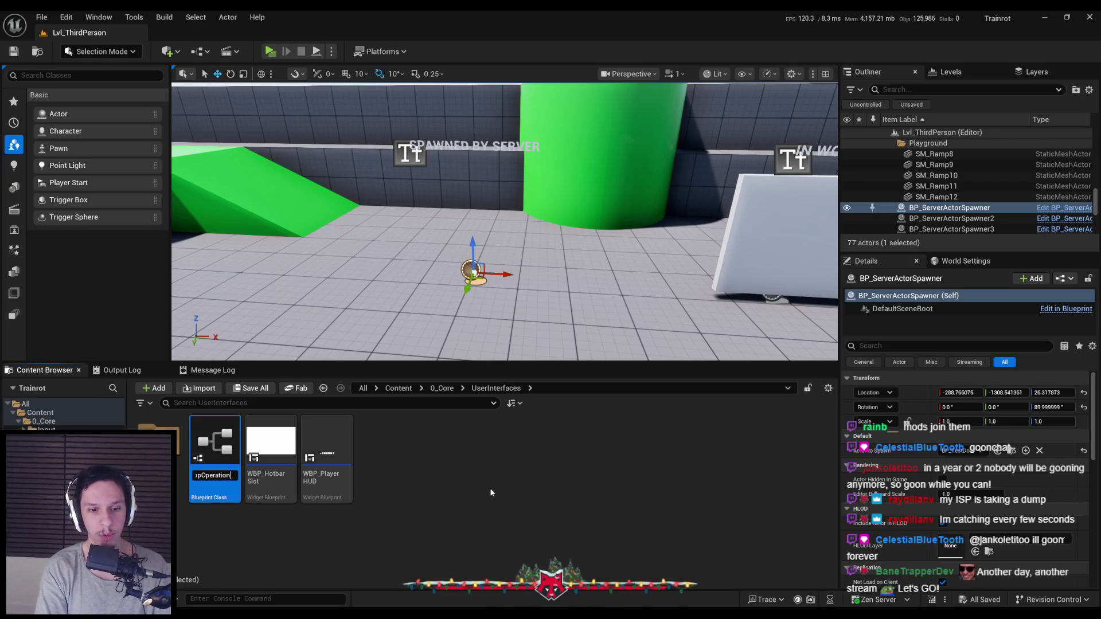
pyautogui.press('Return')
pyautogui.doubleClick(217, 488)
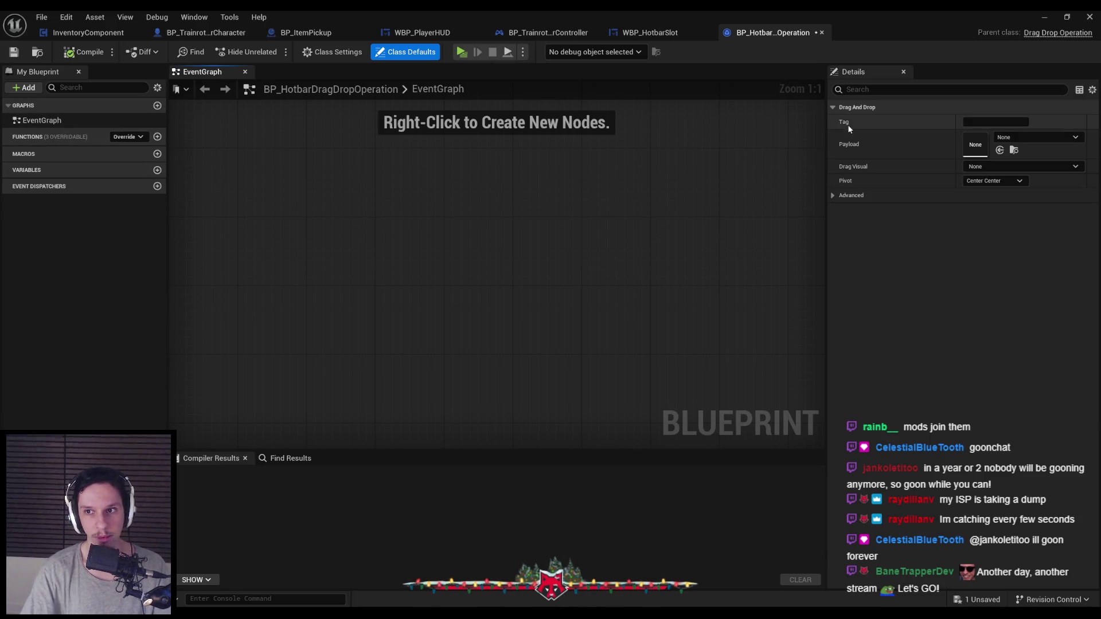
# Step: Expand and collapse the advanced drag-drop defaults and glance at the documentation
pyautogui.click(833, 196)
pyautogui.click(832, 196)
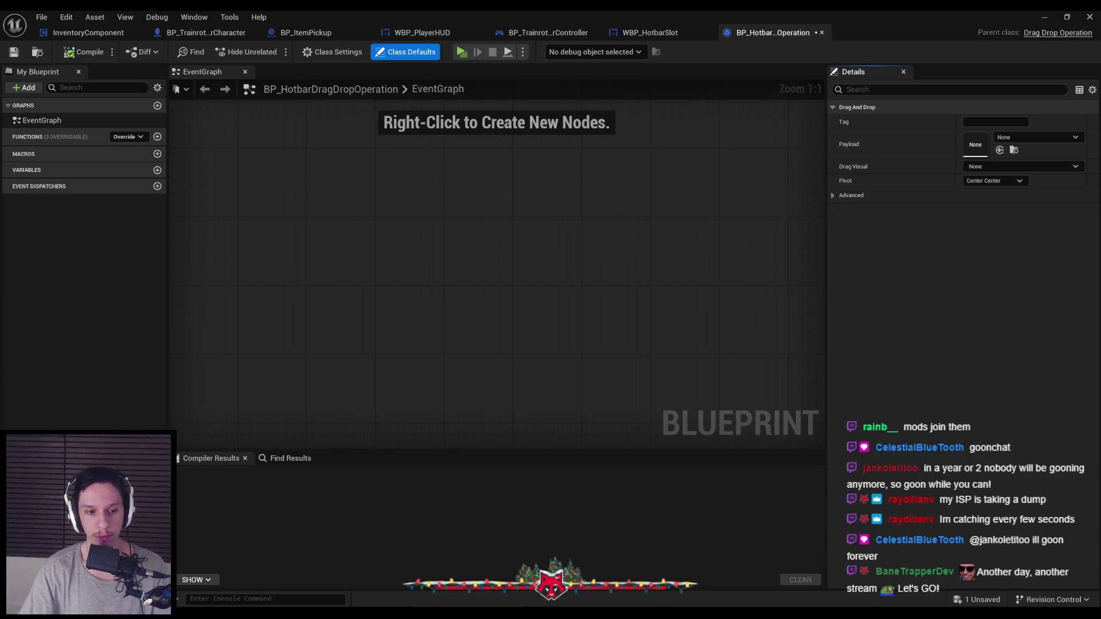
pyautogui.click(200, 571)
pyautogui.scroll(-8, 256, 360)
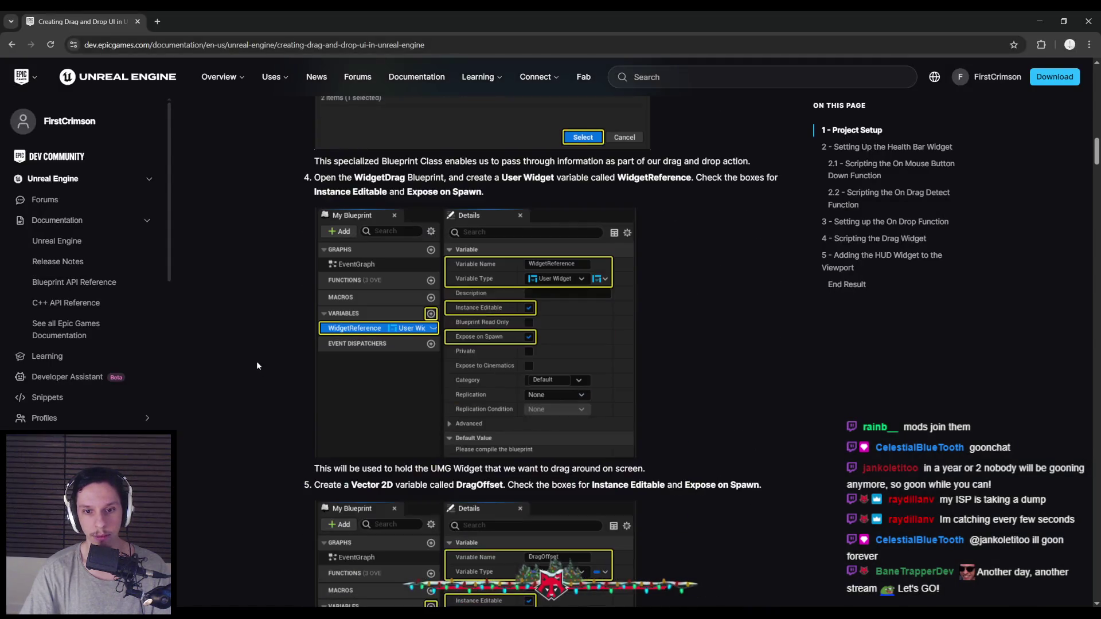
pyautogui.click(1043, 20)
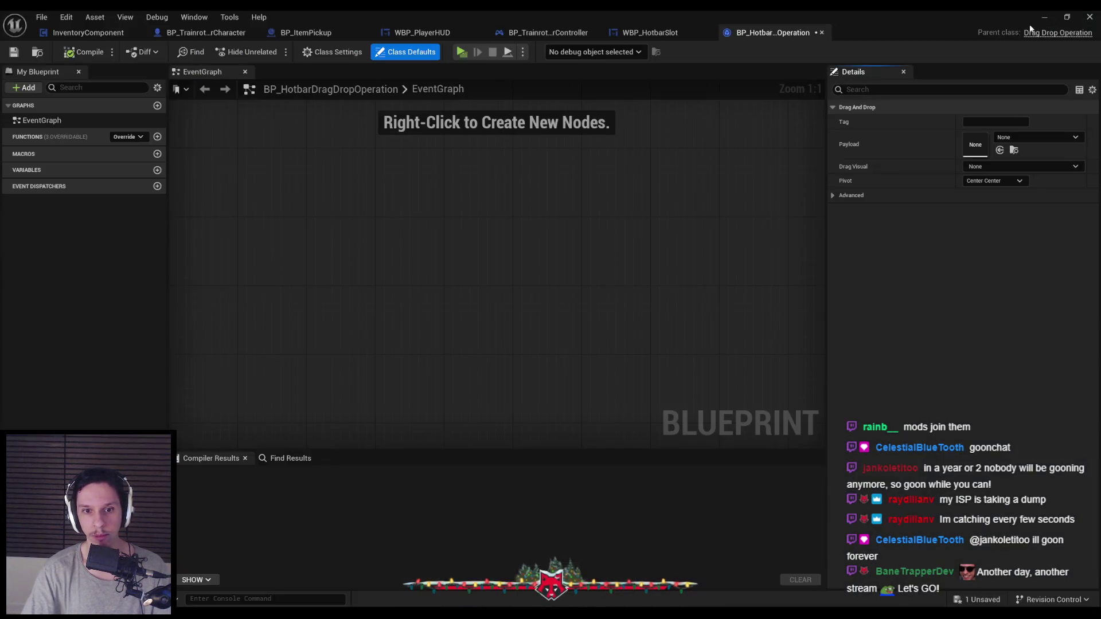
# Step: Add a WidgetRef variable typed as a Widget object reference
pyautogui.click(158, 170)
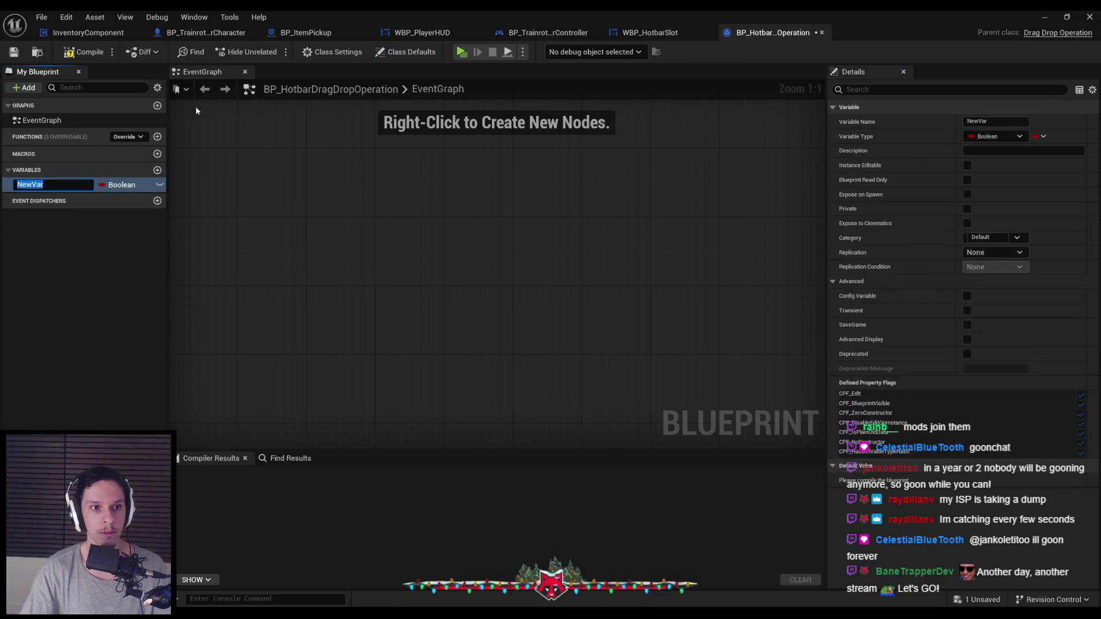
pyautogui.write('WidgetRef')
pyautogui.press('Return')
pyautogui.click(196, 110)
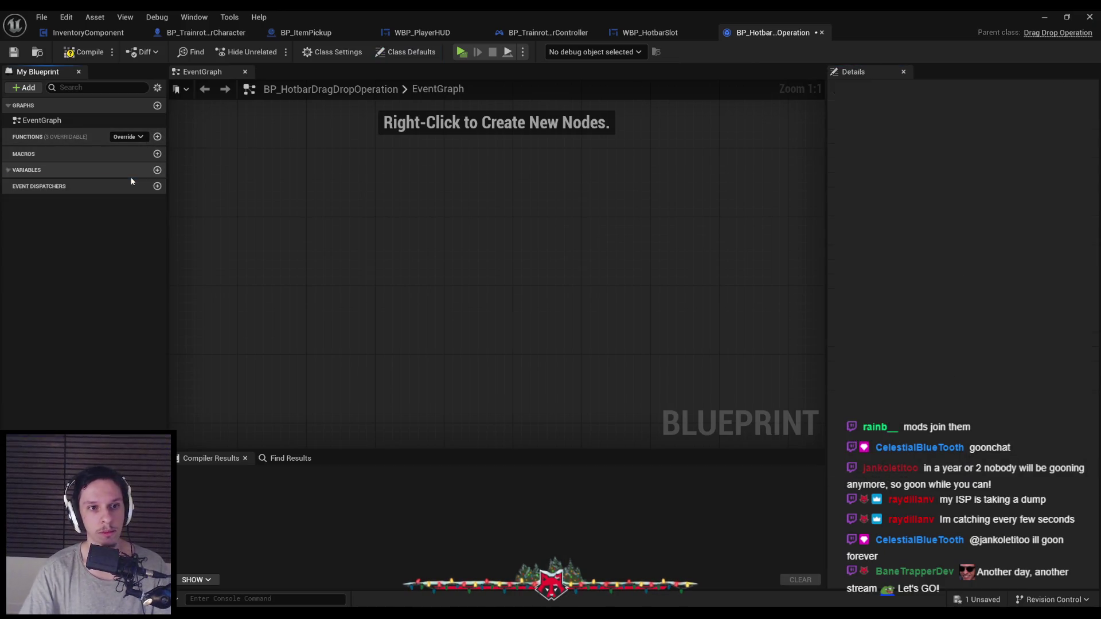
pyautogui.click(120, 184)
pyautogui.write('widget')
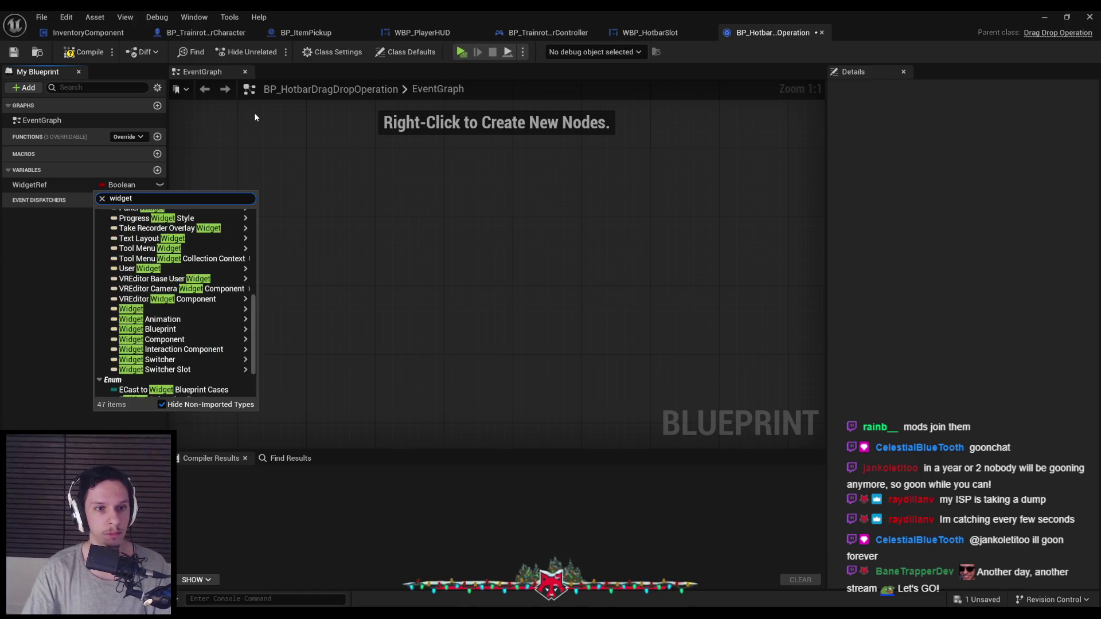
pyautogui.moveTo(238, 300)
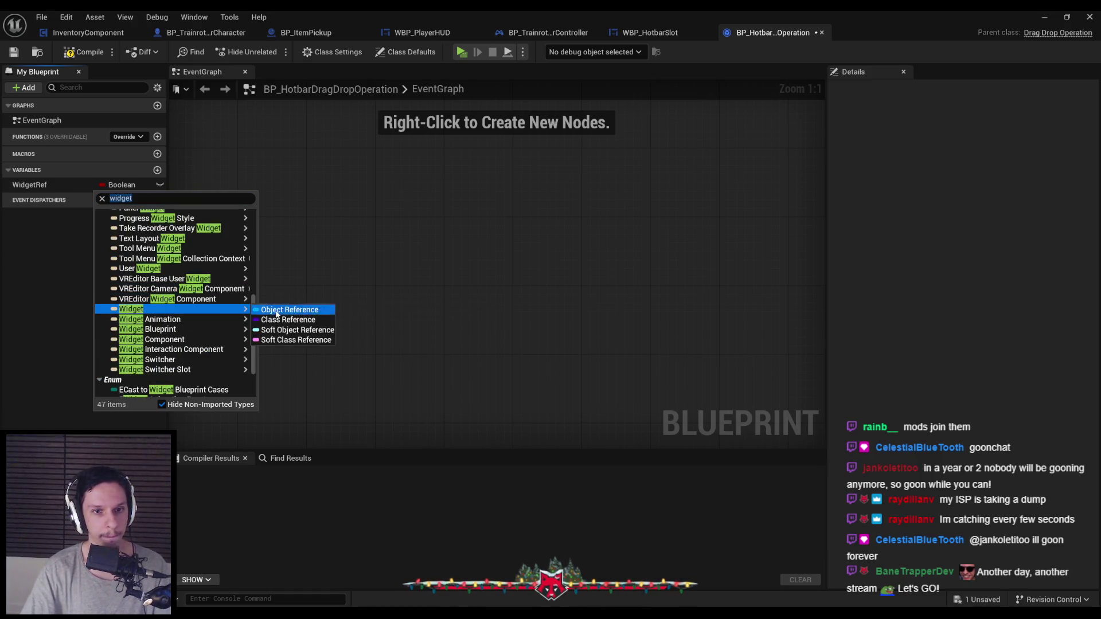
pyautogui.click(286, 310)
# Step: Make WidgetRef instance editable and exposed on spawn, save, and check the guide's DragOffset step
pyautogui.click(160, 185)
pyautogui.click(967, 195)
pyautogui.click(14, 51)
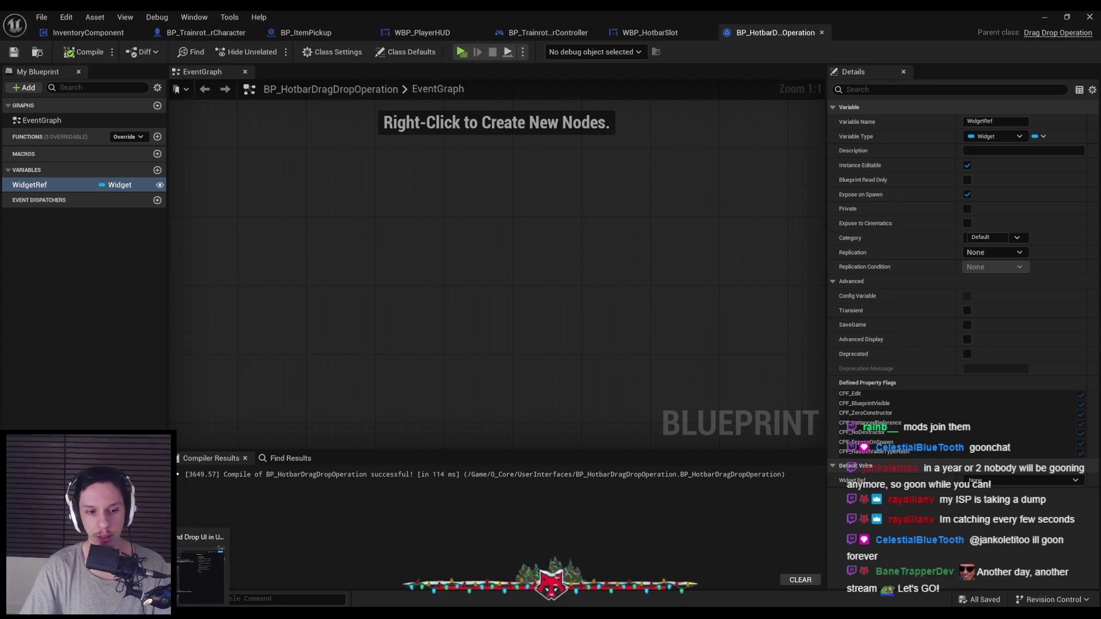
pyautogui.hotkey('alt', 'Tab')
pyautogui.scroll(-3, 306, 363)
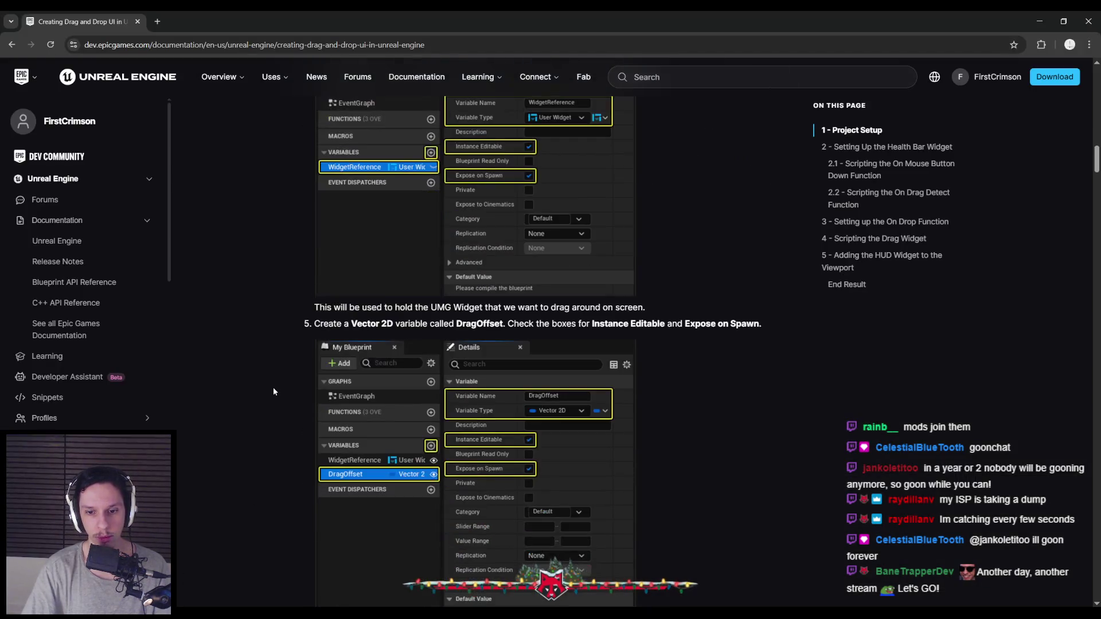
# Step: Add a DragOffset variable of type Vector 2D
pyautogui.scroll(-1, 272, 387)
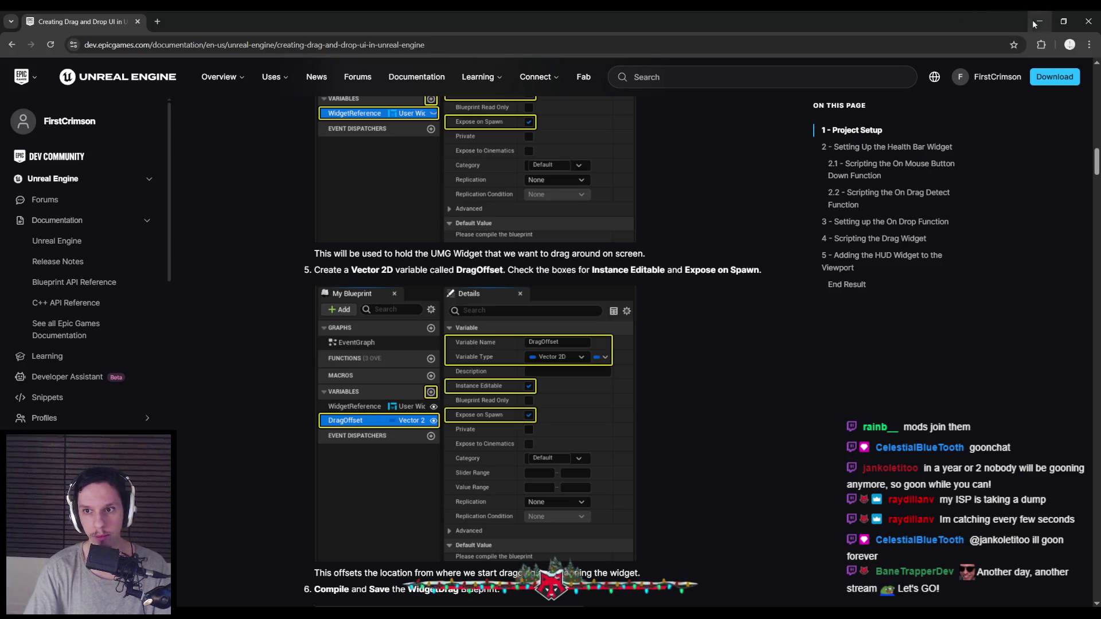
pyautogui.click(1038, 21)
pyautogui.click(157, 169)
pyautogui.write('DragOffset')
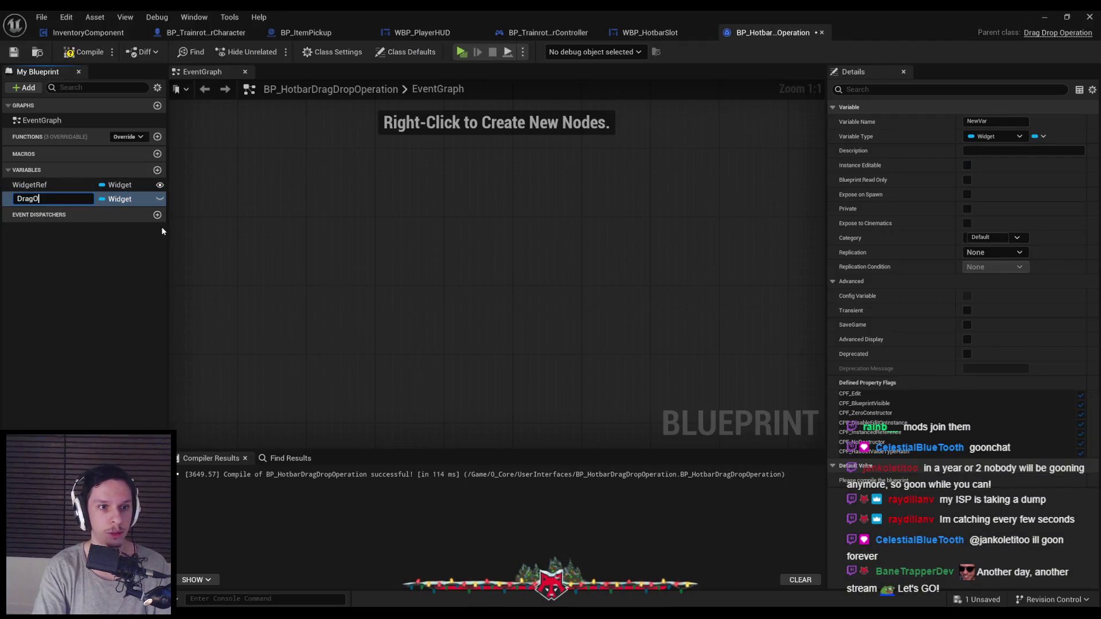
pyautogui.press('Return')
pyautogui.click(127, 199)
pyautogui.write('vector 2')
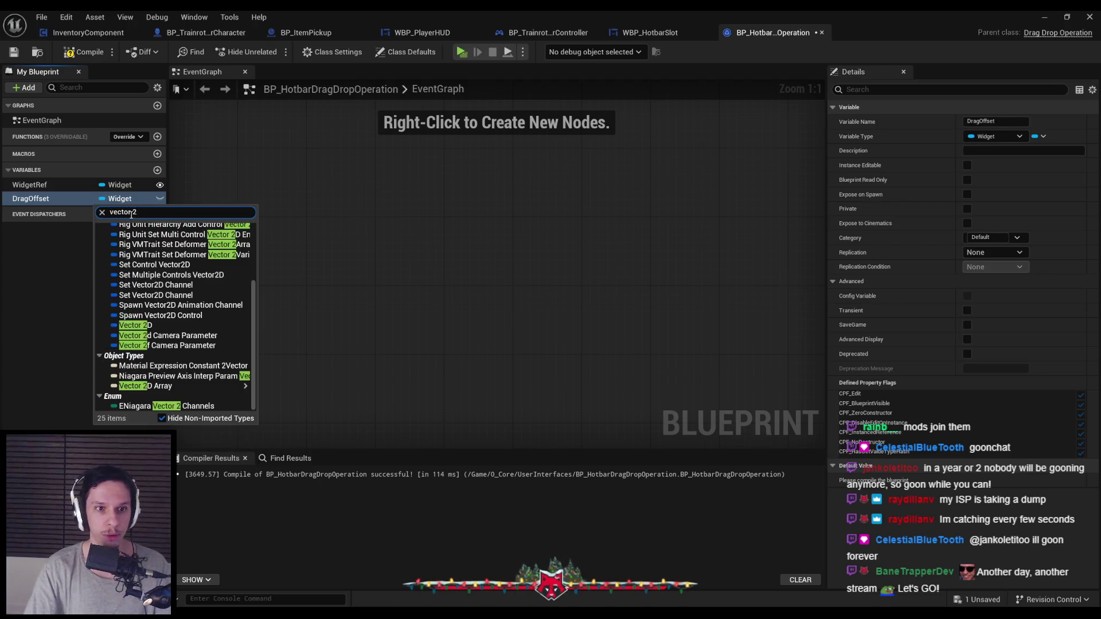
pyautogui.click(140, 319)
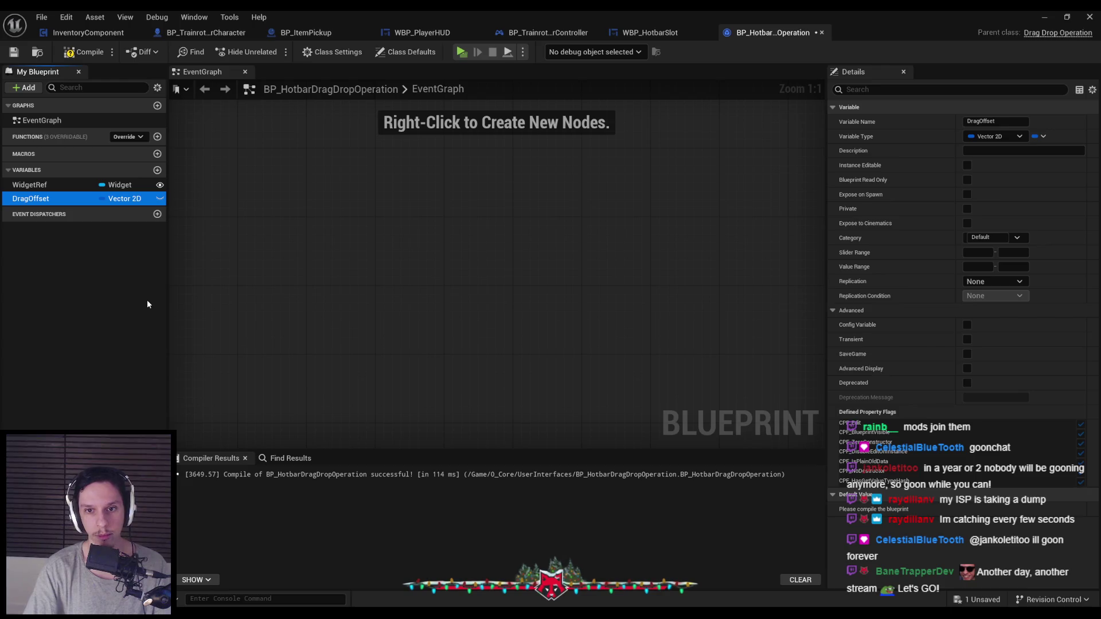
# Step: Make DragOffset instance editable and exposed on spawn, compile and save, then go to the docs
pyautogui.hotkey('alt', 'Tab')
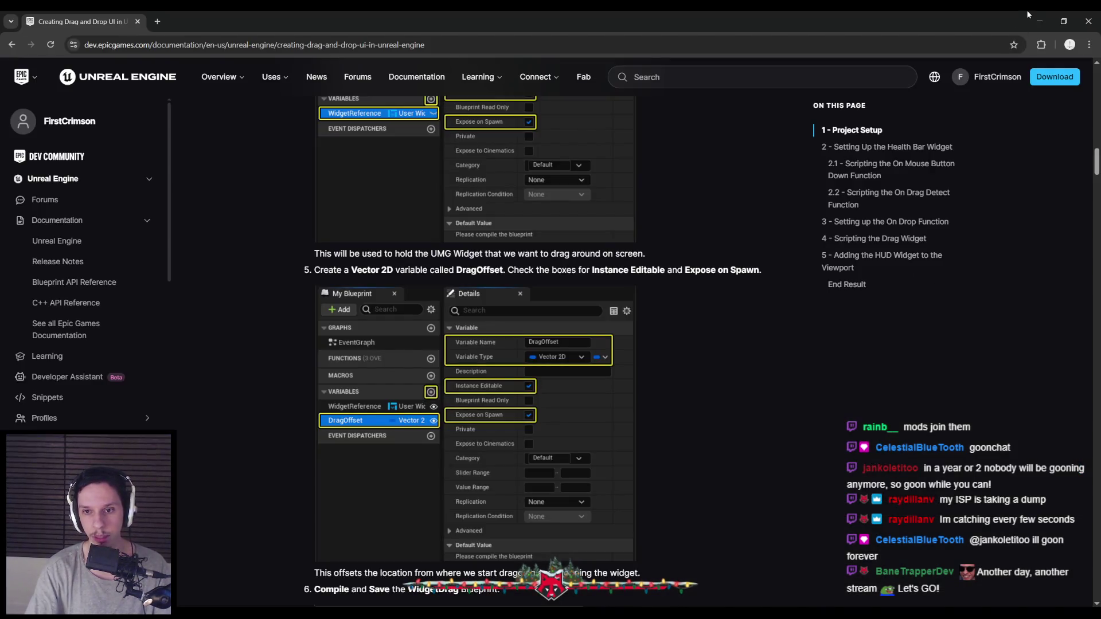
pyautogui.hotkey('alt', 'Tab')
pyautogui.click(966, 165)
pyautogui.click(966, 194)
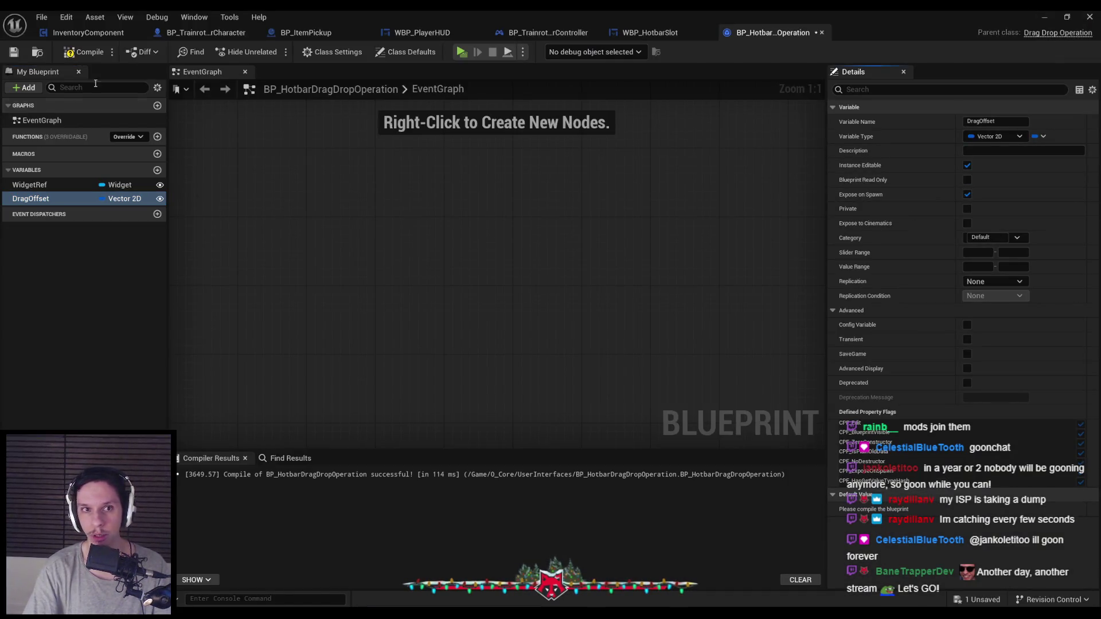
pyautogui.click(84, 52)
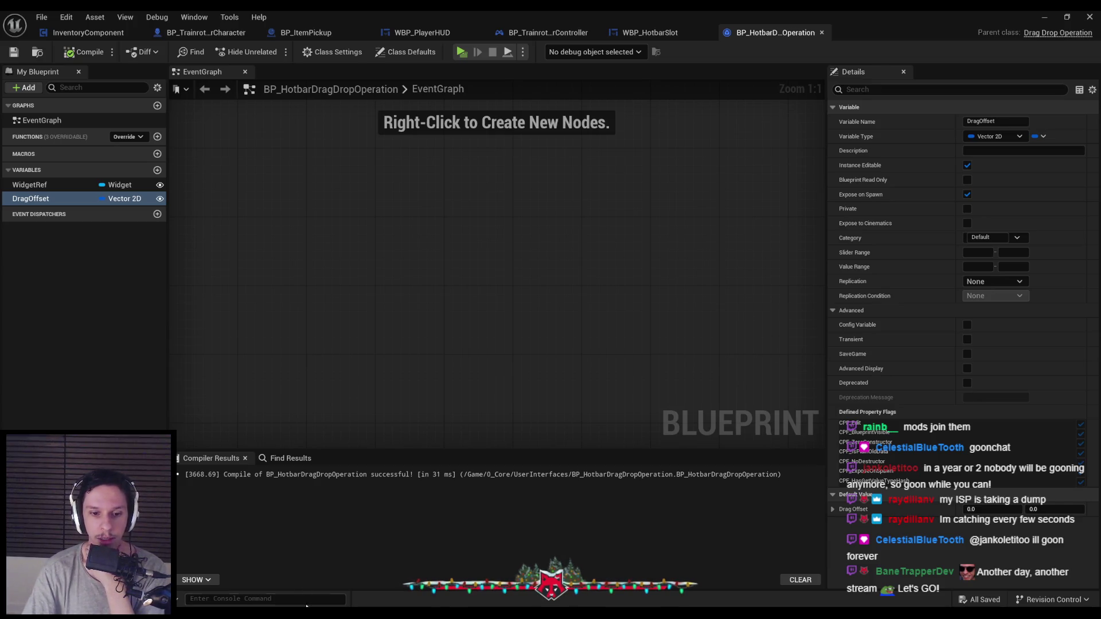
pyautogui.click(276, 574)
pyautogui.click(264, 371)
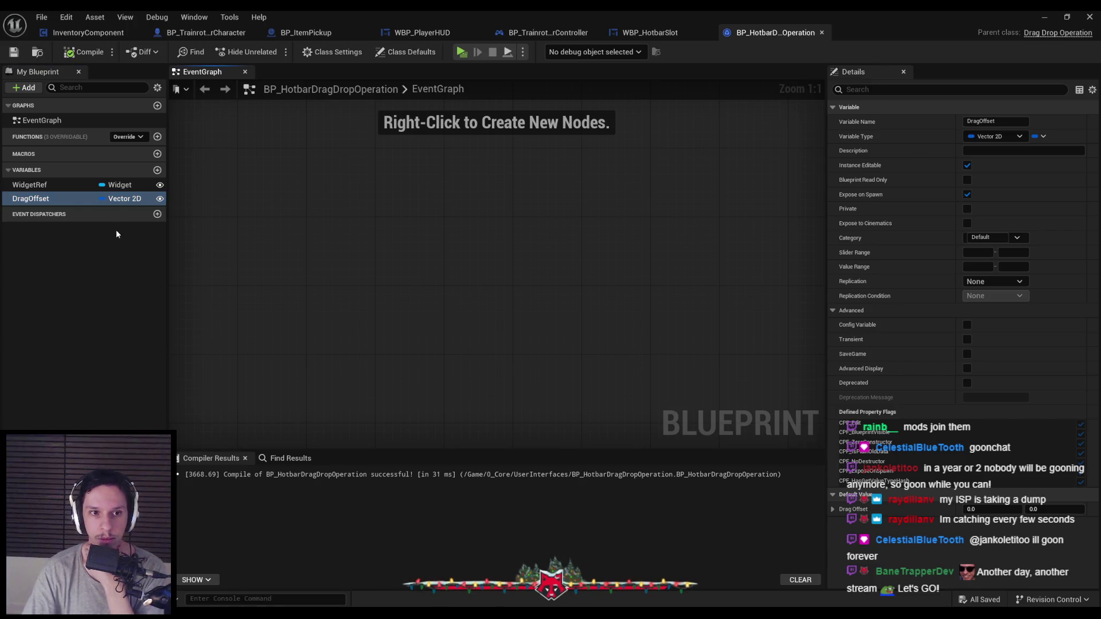
pyautogui.click(181, 577)
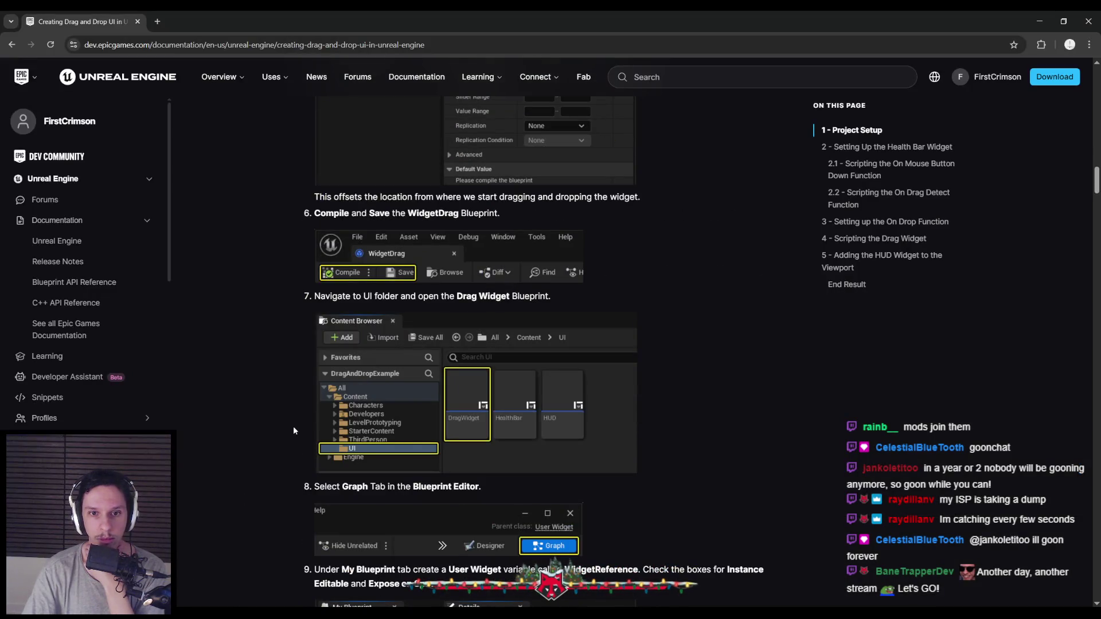
# Step: Read section 2, Setting Up the Health Bar Widget, and its DetectDragIfPressed intro
pyautogui.scroll(-1, 294, 426)
pyautogui.scroll(-2, 292, 425)
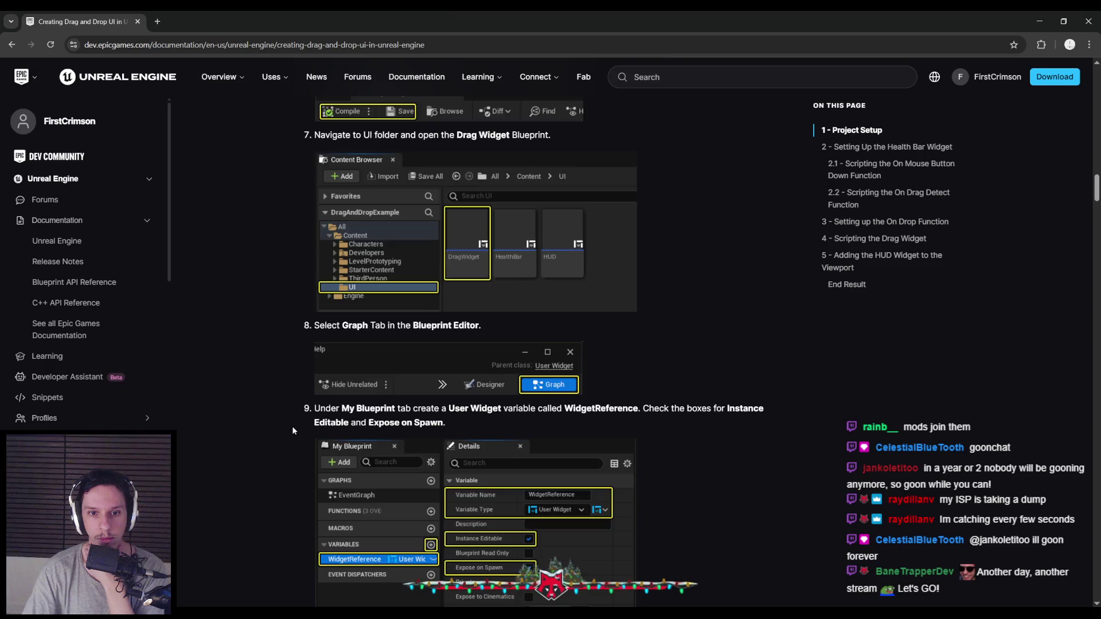
pyautogui.scroll(-3, 293, 427)
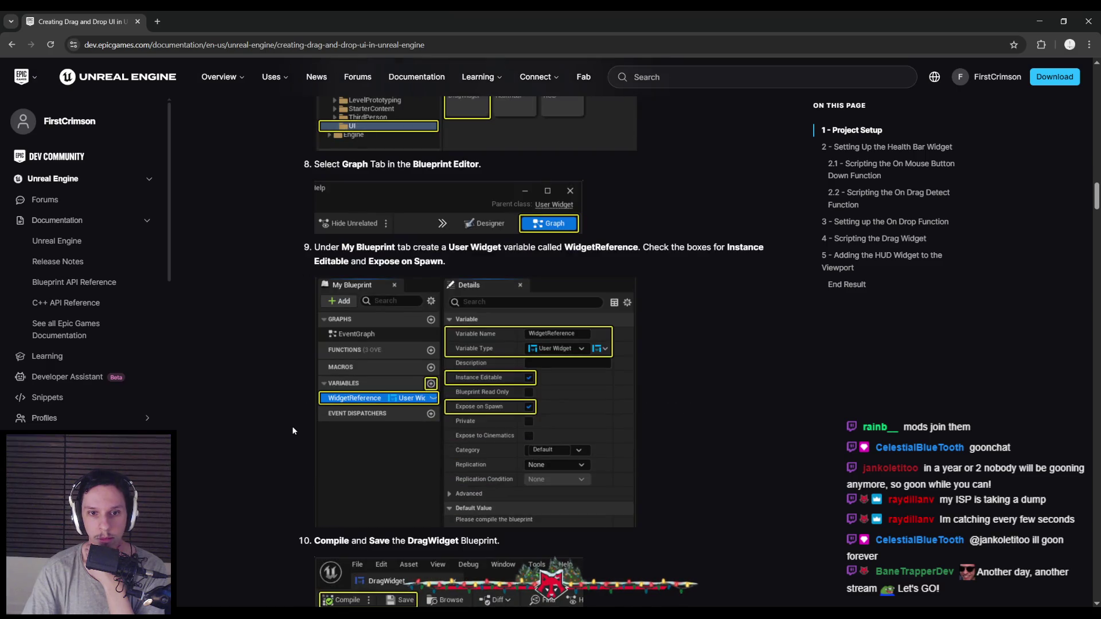
pyautogui.scroll(-8, 274, 352)
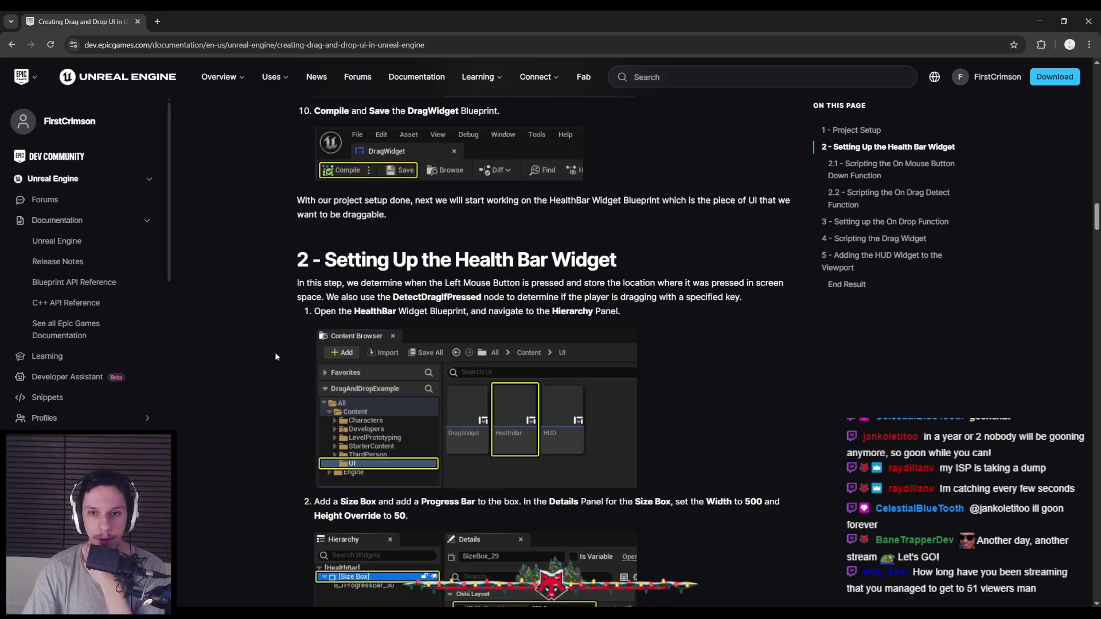
pyautogui.scroll(-1, 274, 353)
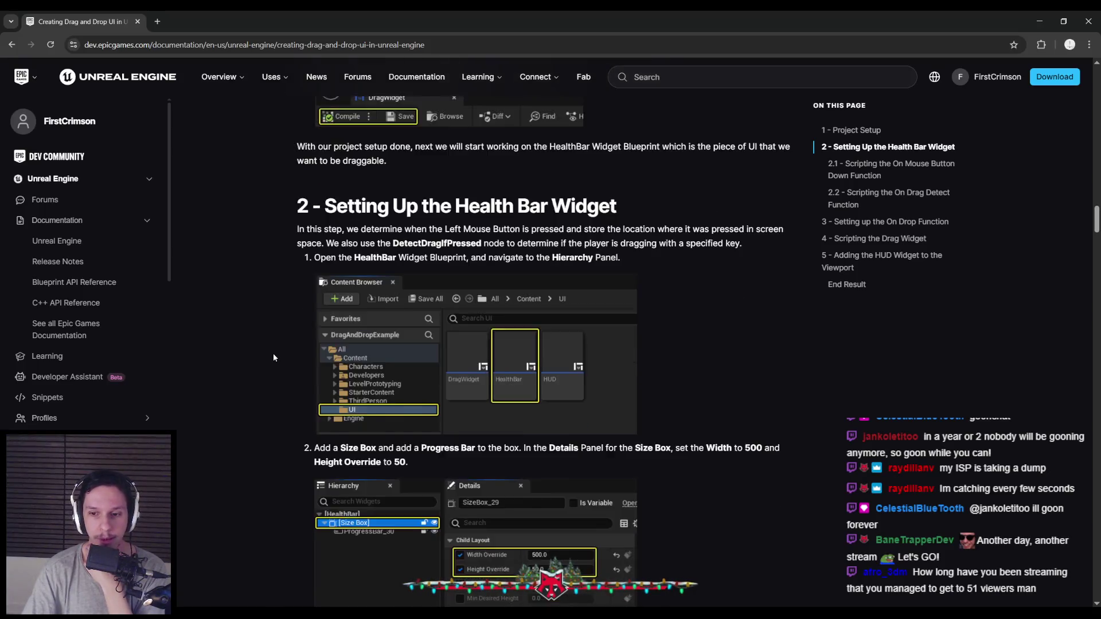
pyautogui.scroll(2, 272, 353)
pyautogui.scroll(-2, 273, 357)
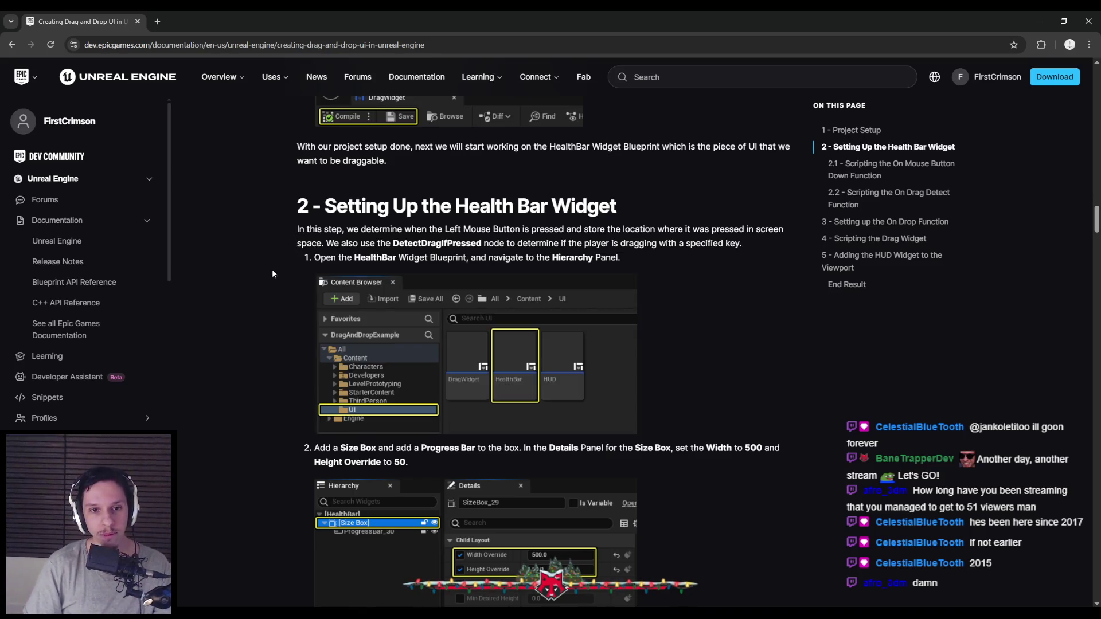
pyautogui.scroll(2, 268, 360)
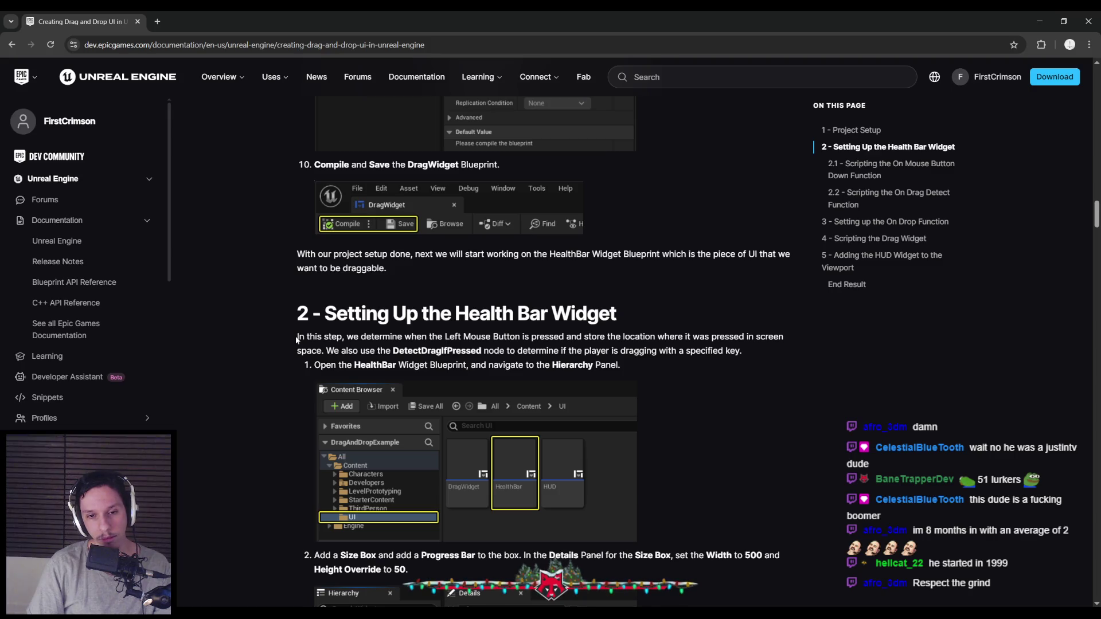
pyautogui.moveTo(297, 340); pyautogui.dragTo(621, 365)
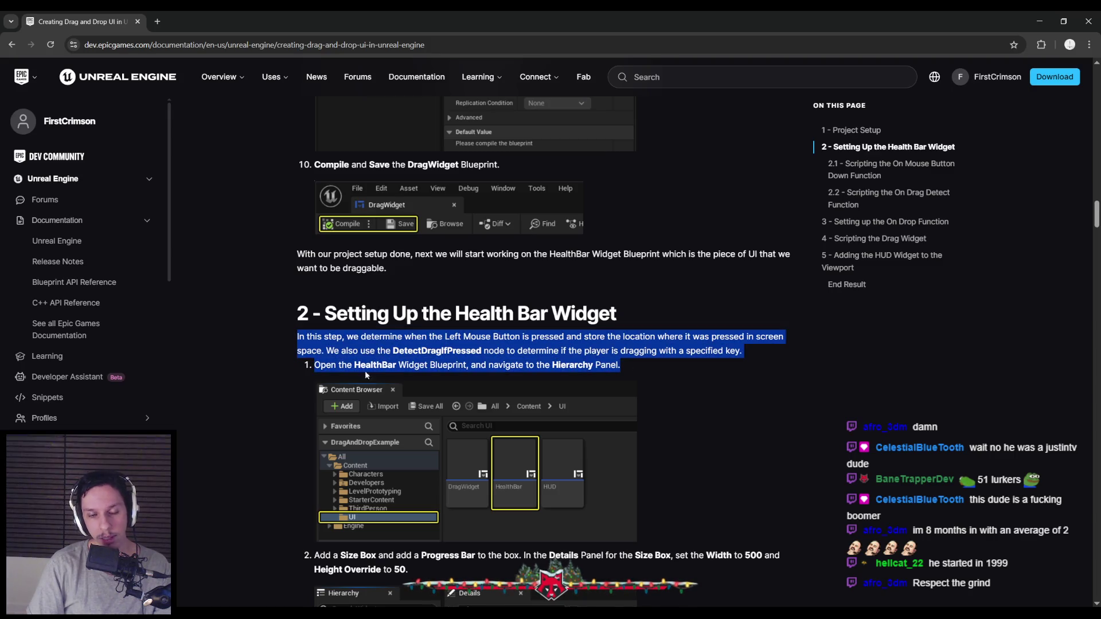
pyautogui.click(281, 385)
pyautogui.scroll(-3, 280, 386)
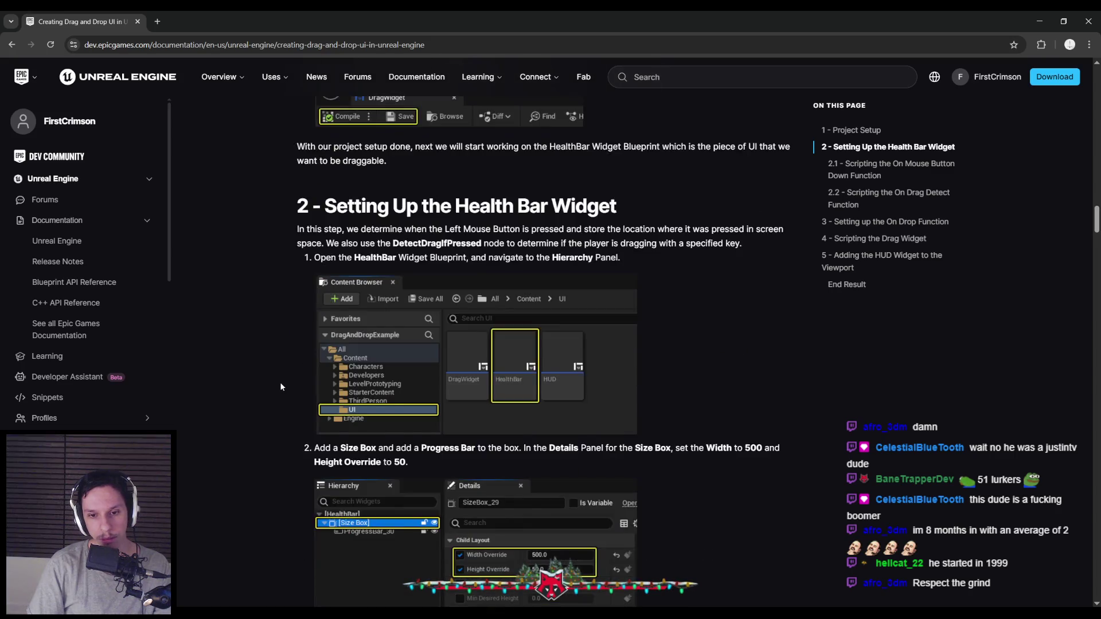
# Step: Read the opening of section 2 in the drag-and-drop guide
pyautogui.scroll(3, 279, 382)
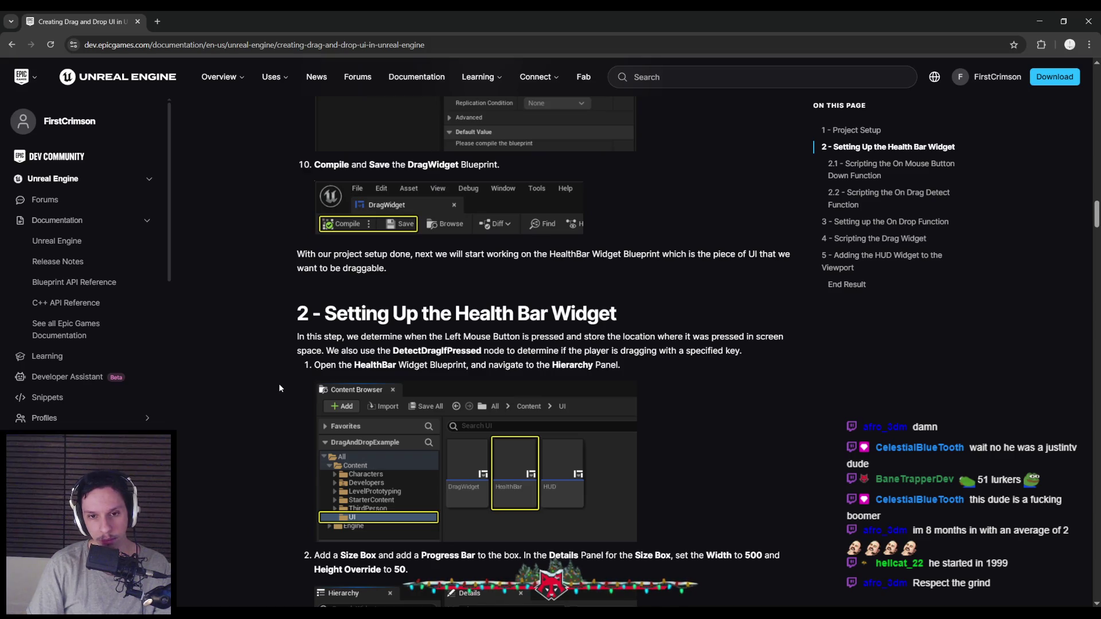
pyautogui.scroll(-3, 279, 385)
pyautogui.scroll(3, 279, 385)
pyautogui.scroll(7, 278, 383)
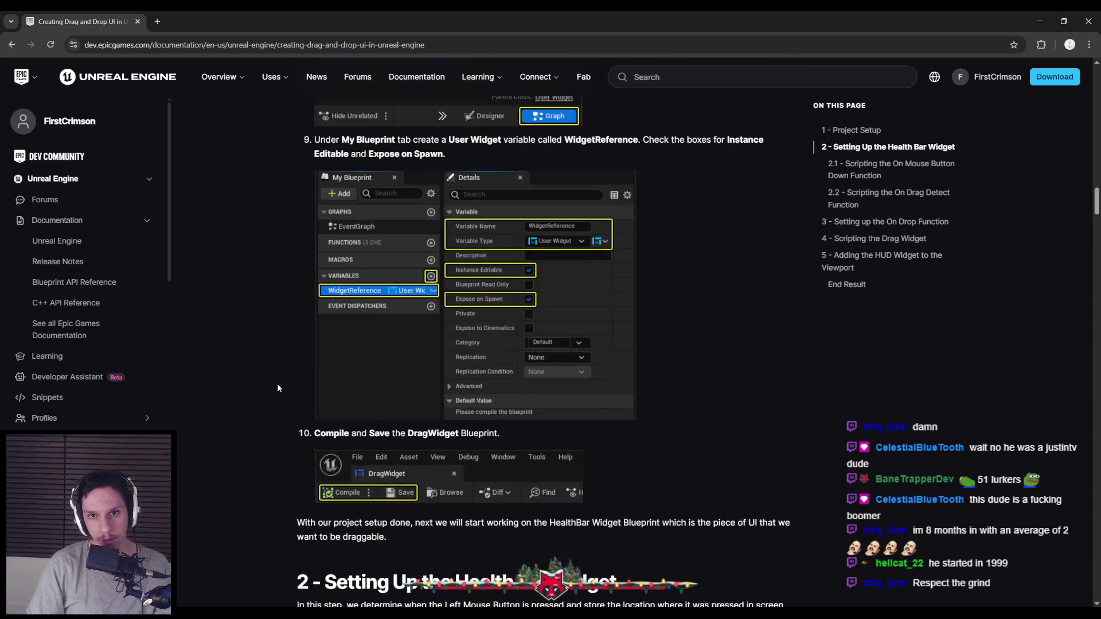
pyautogui.scroll(-2, 277, 383)
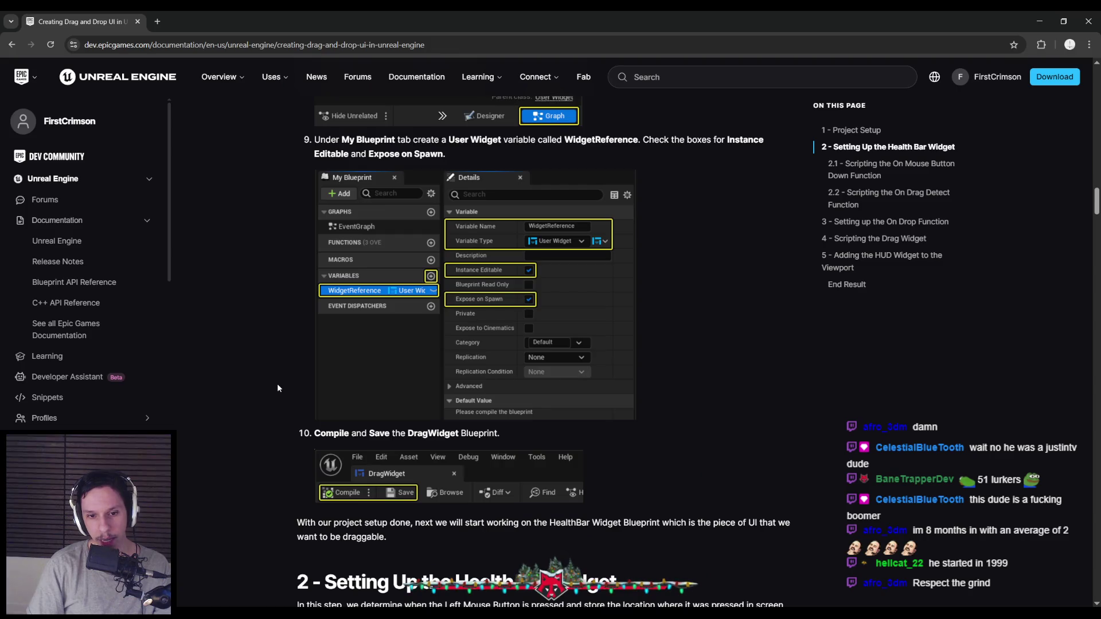
pyautogui.scroll(2, 277, 383)
pyautogui.scroll(-6, 277, 382)
pyautogui.scroll(-4, 277, 383)
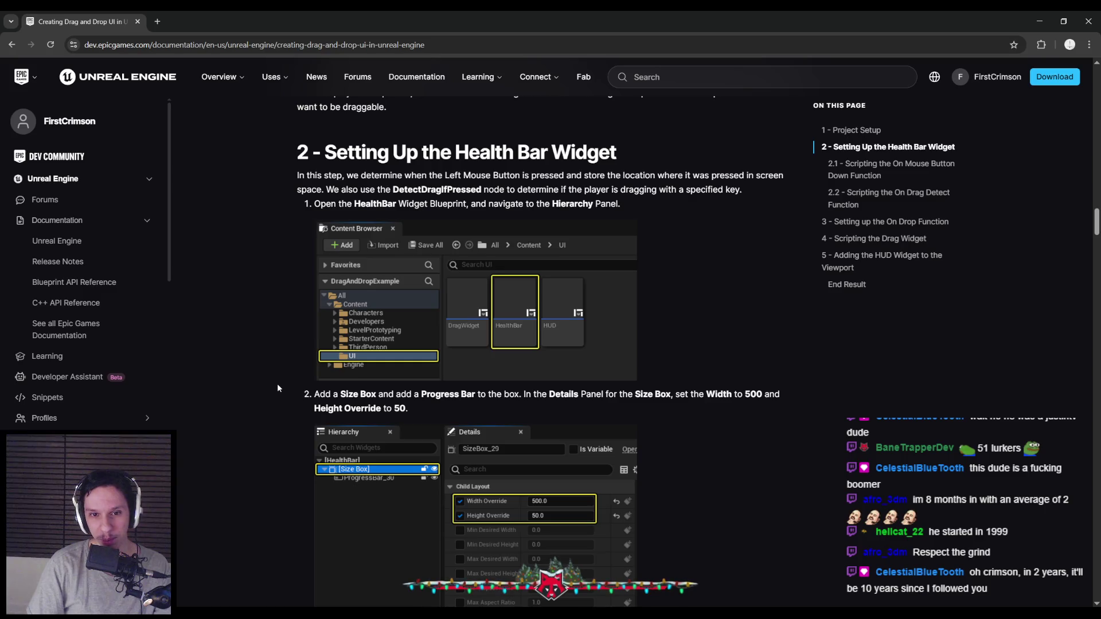
pyautogui.scroll(1, 257, 390)
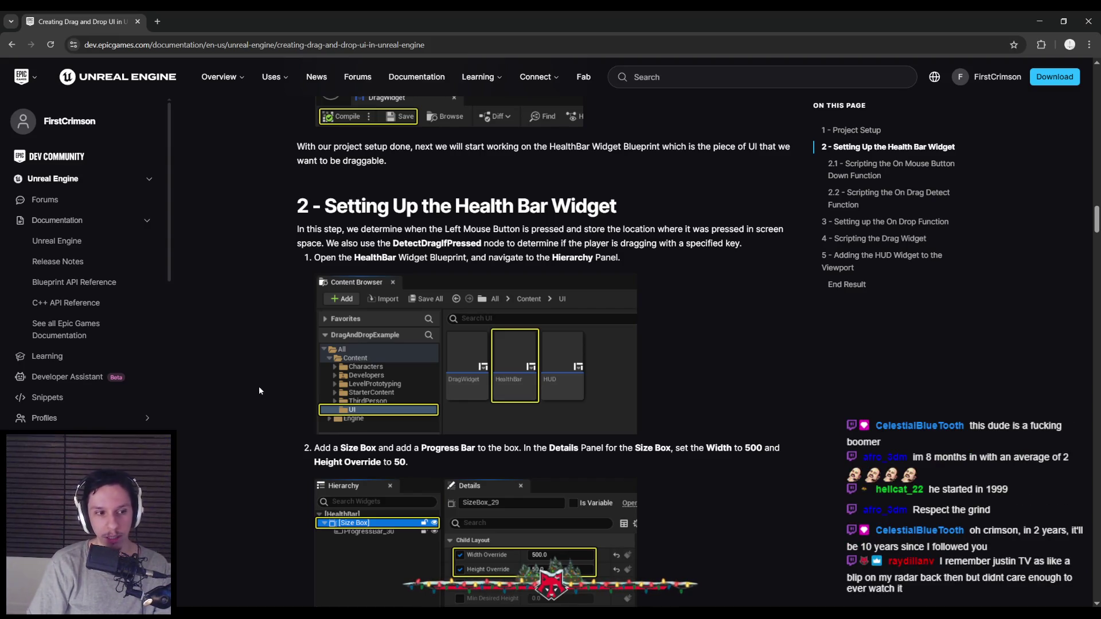
pyautogui.moveTo(297, 229)
pyautogui.mouseDown()
pyautogui.moveTo(371, 227)
pyautogui.moveTo(351, 244)
pyautogui.moveTo(405, 229)
pyautogui.moveTo(496, 229)
pyautogui.mouseUp()
pyautogui.click(532, 230)
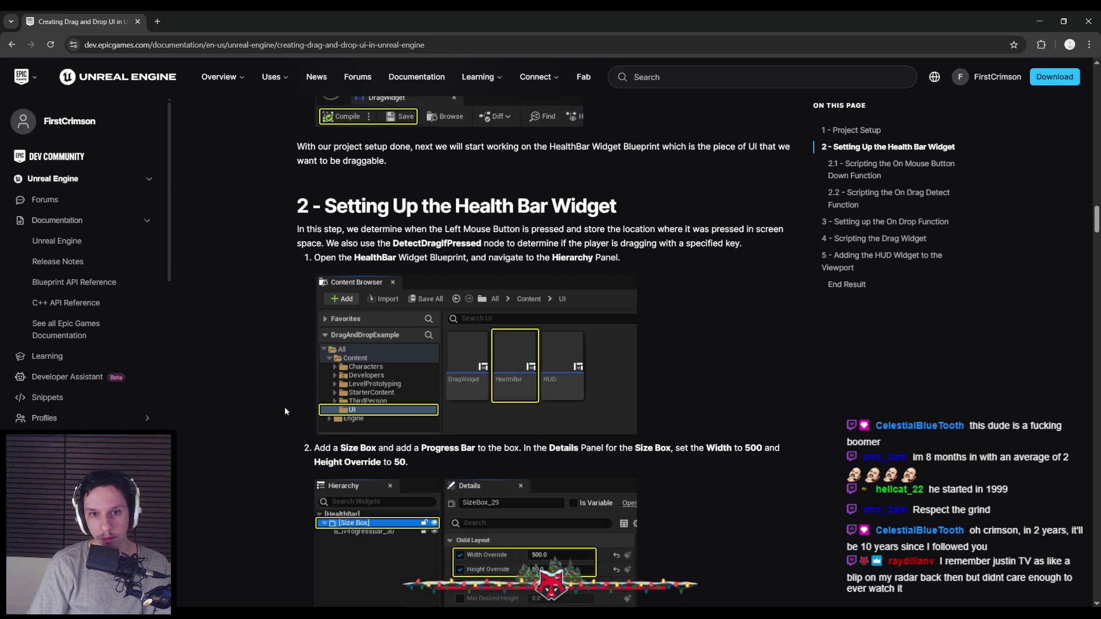
# Step: Scroll to section 2.1 'Scripting the On Mouse Button Down Function', then return to the Unreal editor
pyautogui.scroll(-3, 285, 411)
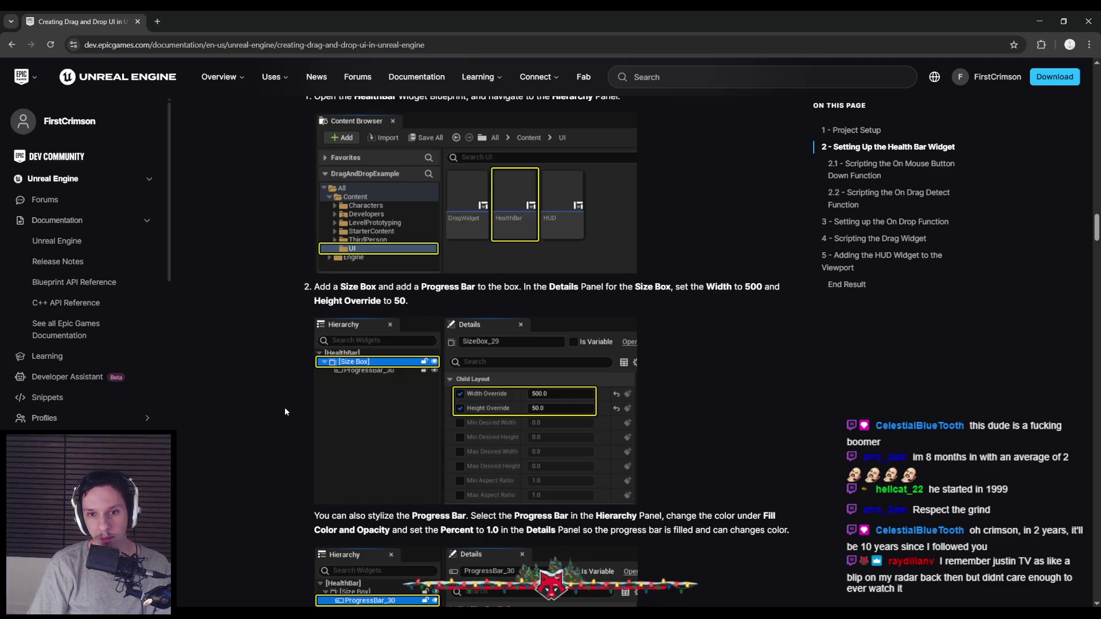
pyautogui.scroll(-3, 285, 411)
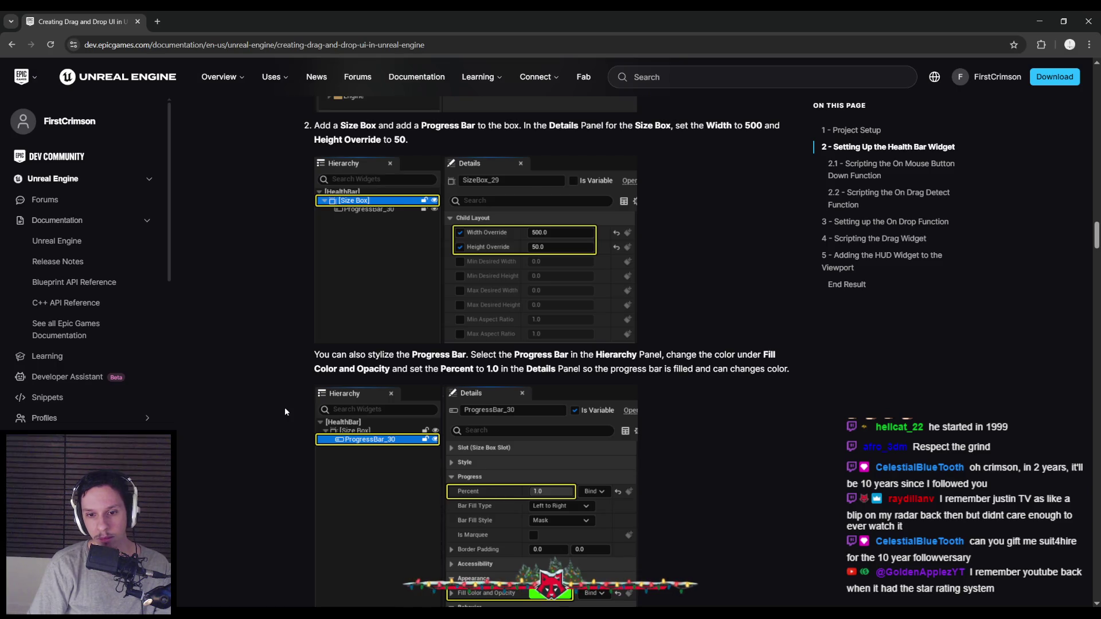
pyautogui.scroll(-5, 285, 411)
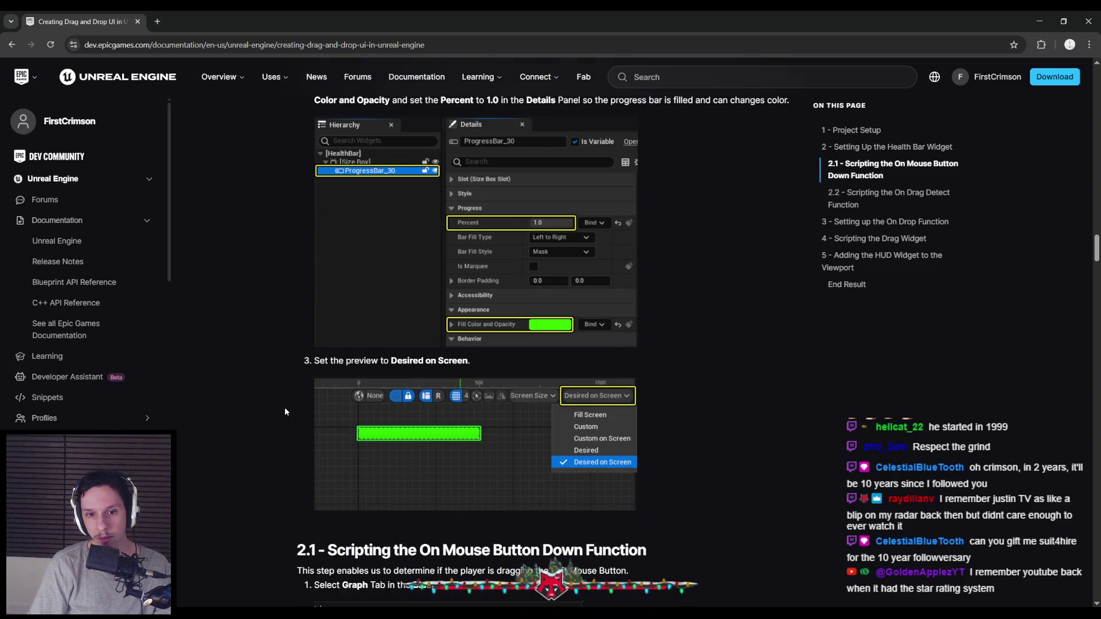
pyautogui.scroll(4, 285, 411)
pyautogui.scroll(-8, 285, 411)
pyautogui.scroll(-4, 284, 411)
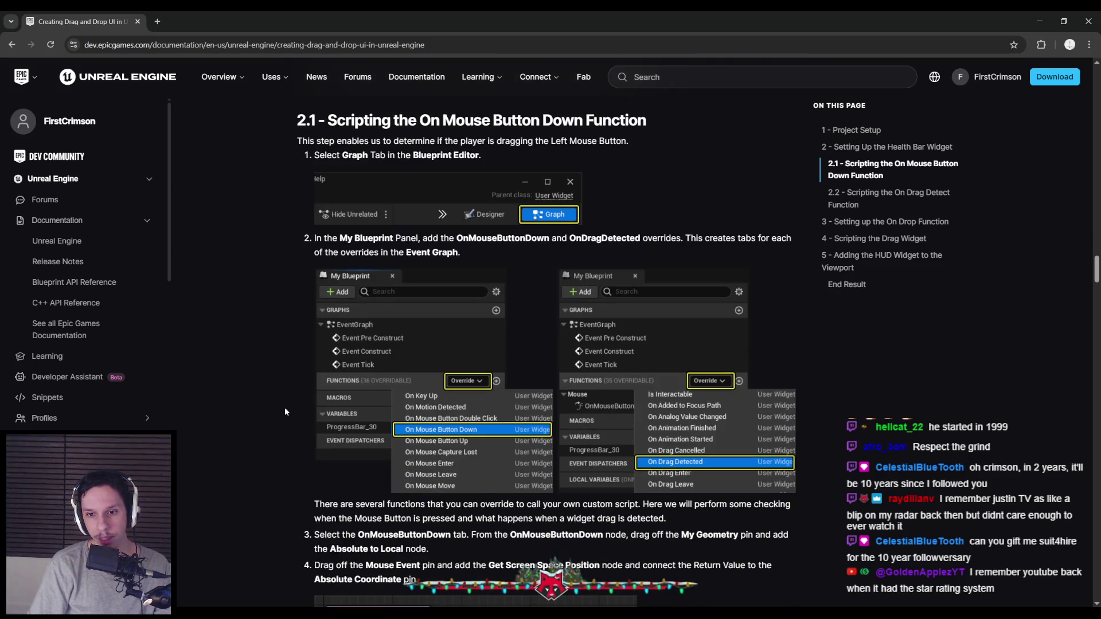
pyautogui.scroll(-4, 284, 407)
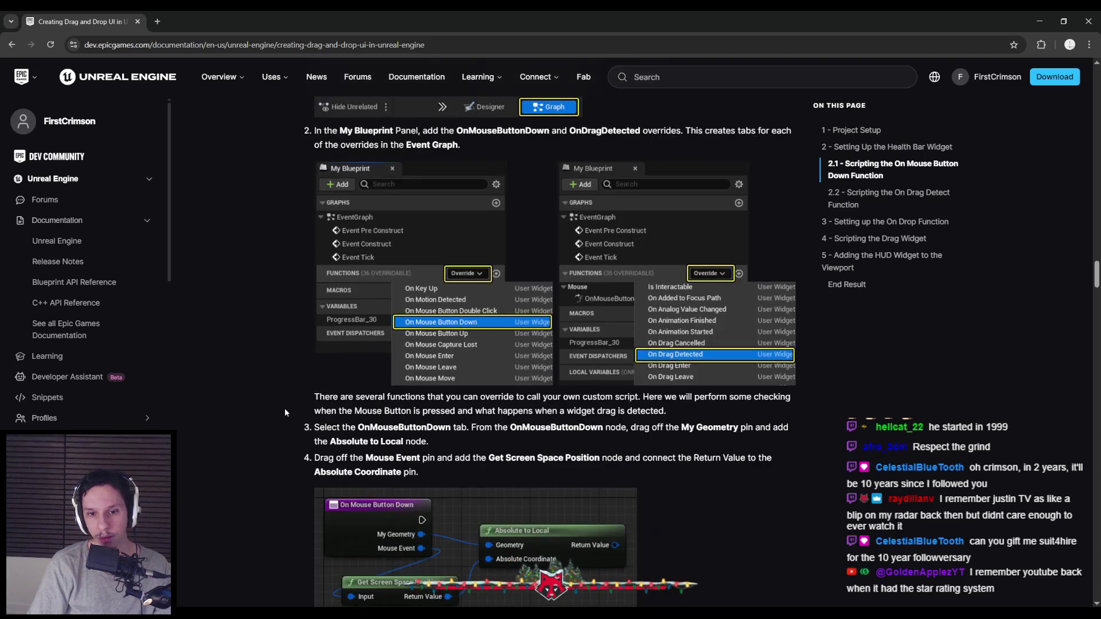
pyautogui.click(387, 593)
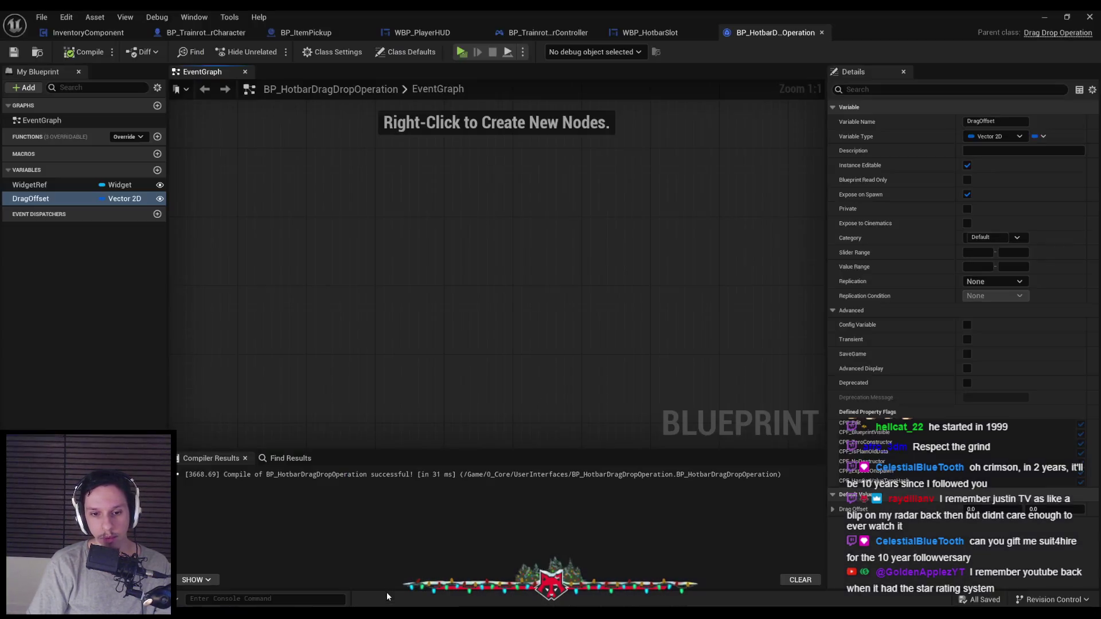
# Step: Switch to WBP_HotbarSlot, check its Designer layout, and open the Functions Override list in Graph
pyautogui.click(649, 33)
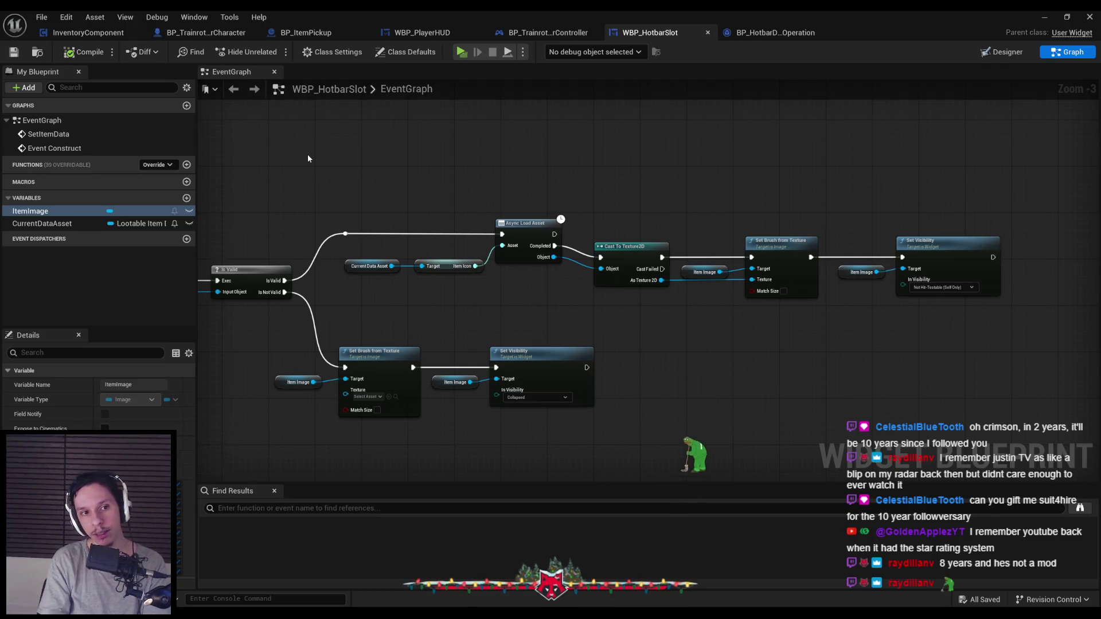
pyautogui.click(1000, 52)
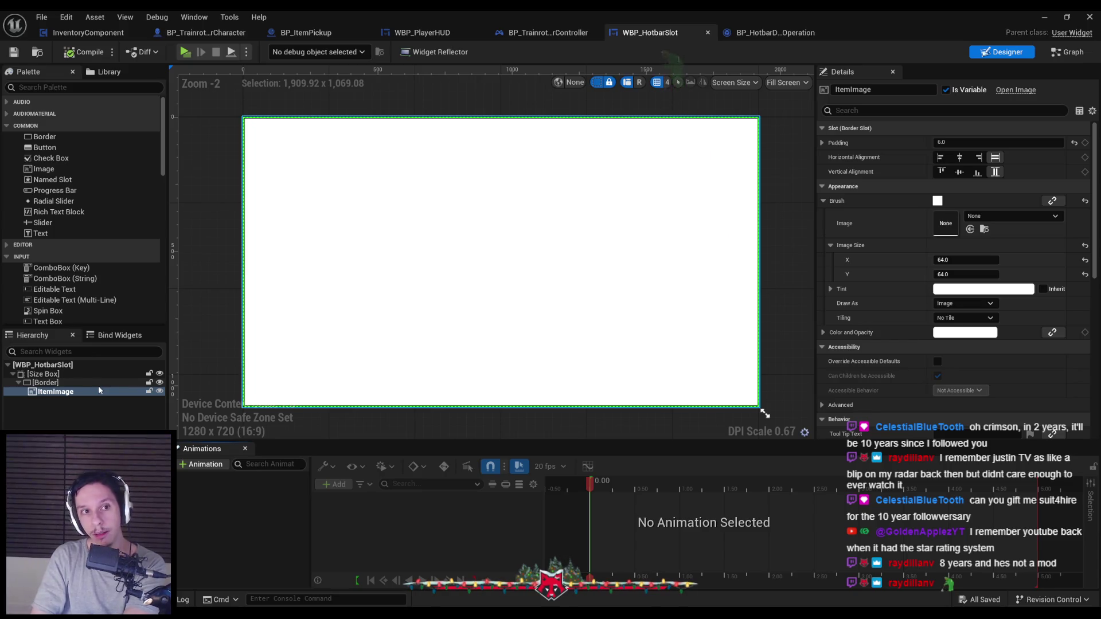
pyautogui.click(1072, 52)
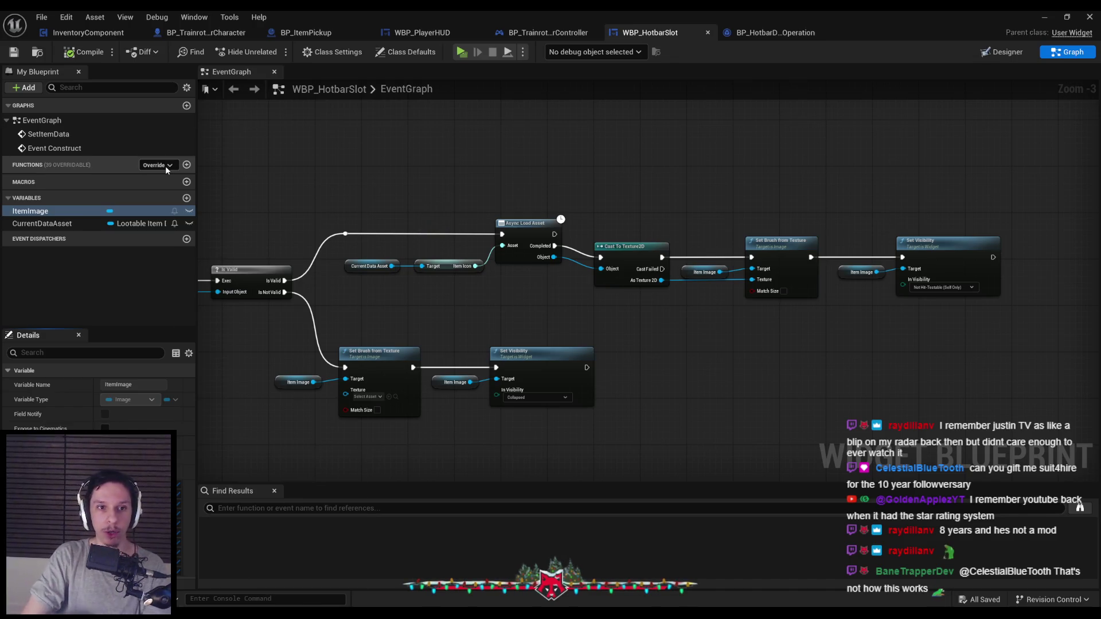
pyautogui.click(166, 166)
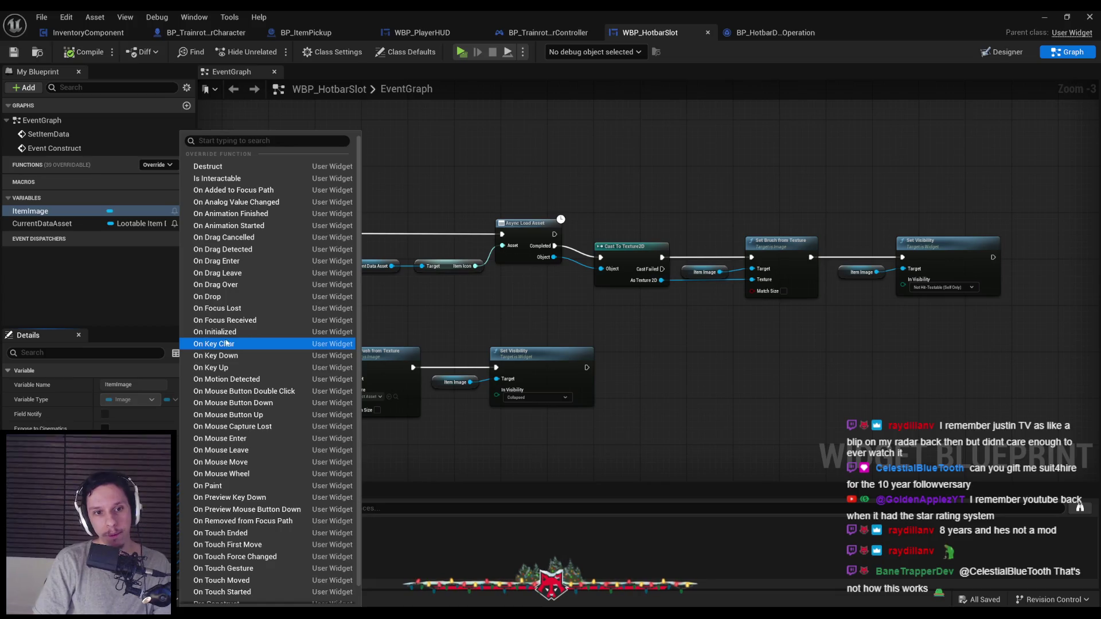
# Step: Add the On Mouse Button Down override, move its Return Node right, then compile and save
pyautogui.click(235, 402)
pyautogui.scroll(-2, 528, 358)
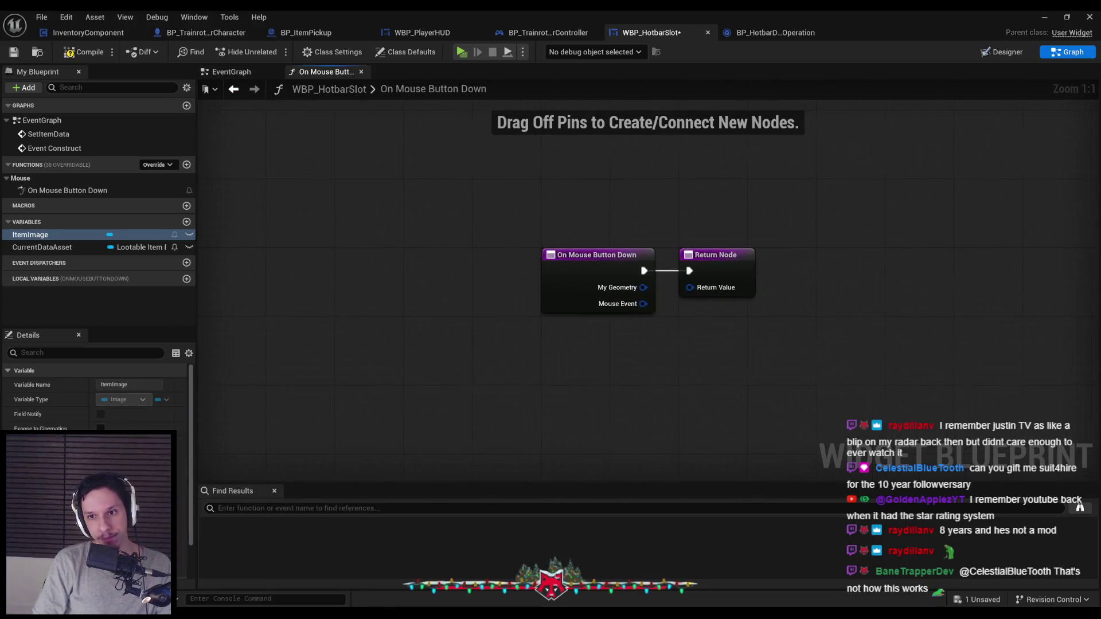
pyautogui.moveTo(473, 280); pyautogui.dragTo(804, 279)
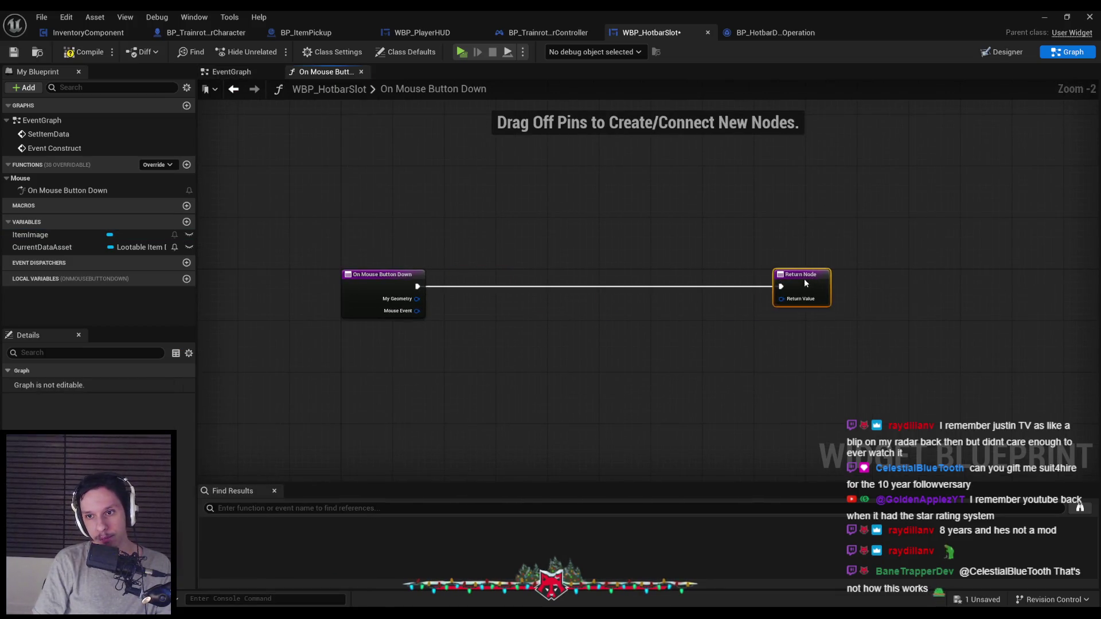
pyautogui.click(761, 360)
pyautogui.hotkey('ctrl', 's')
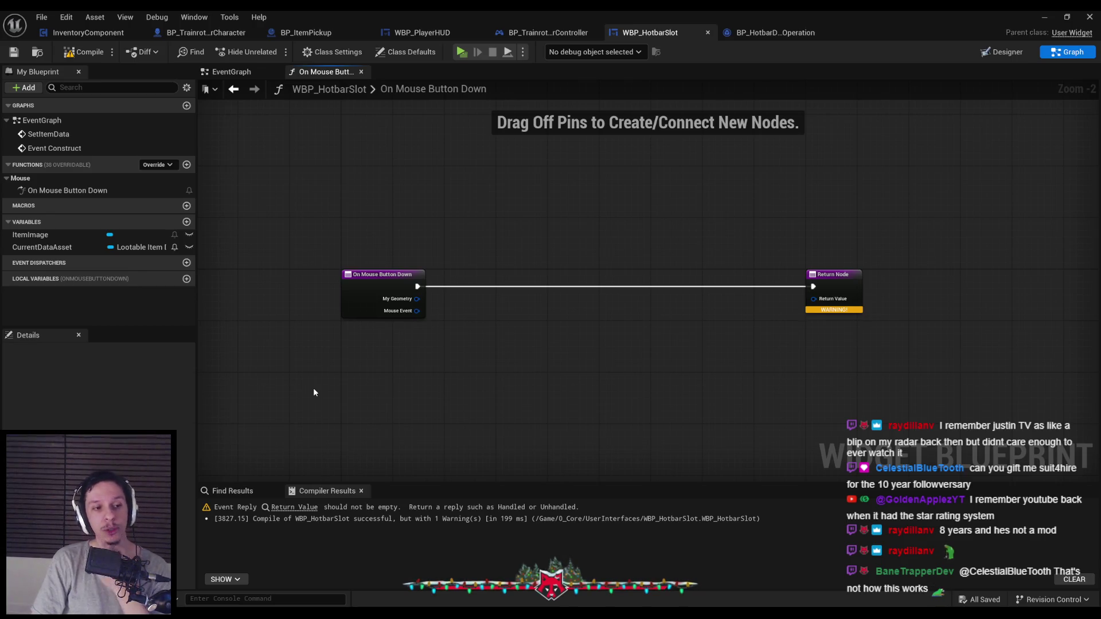
pyautogui.scroll(2, 476, 315)
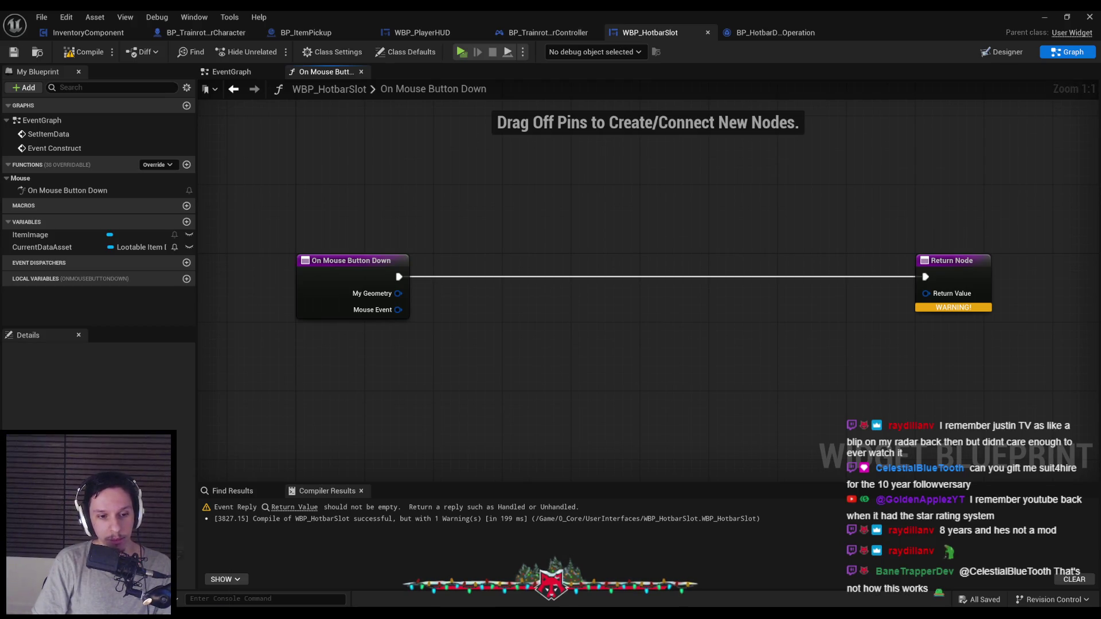
pyautogui.hotkey('alt', 'Tab')
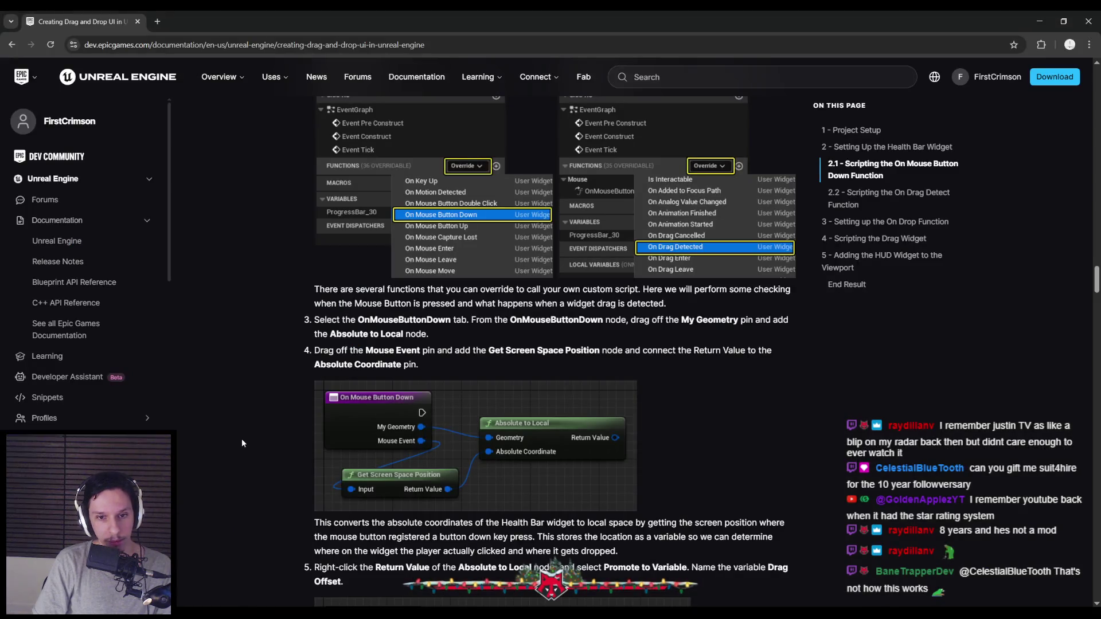
pyautogui.scroll(2, 241, 438)
pyautogui.scroll(-2, 241, 438)
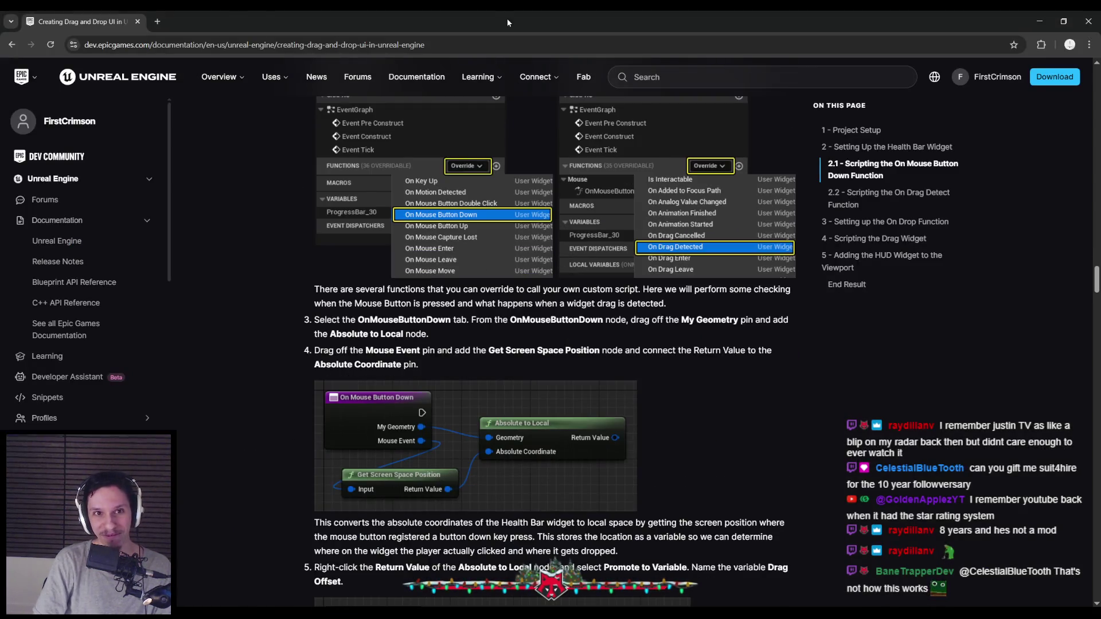
pyautogui.hotkey('alt', 'Tab')
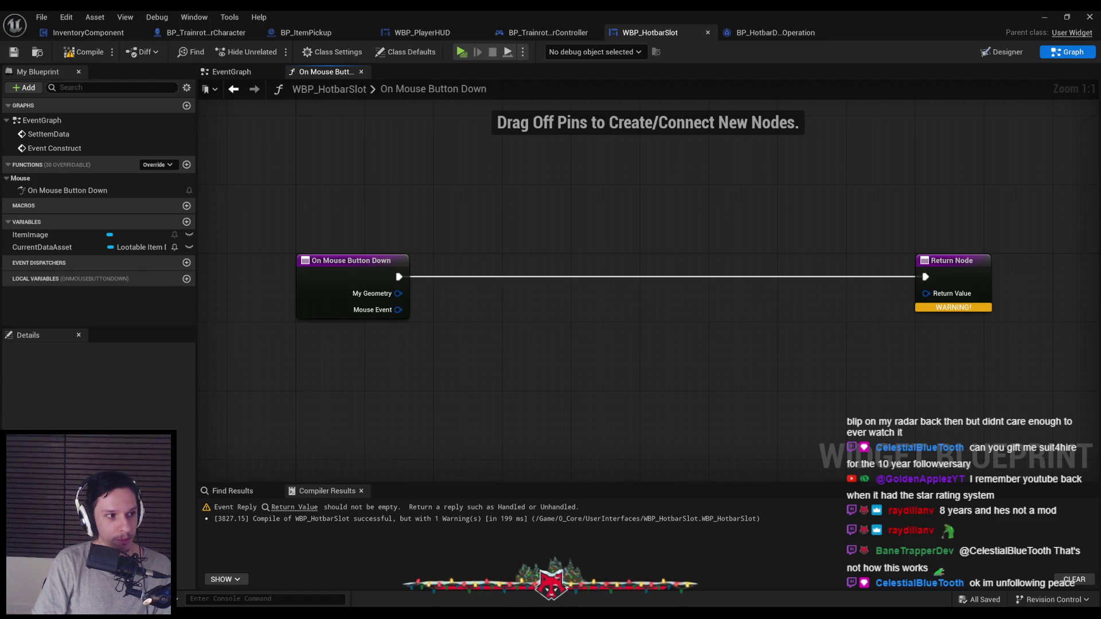
# Step: Add Absolute to Local from My Geometry, fed by Mouse Event's Get Screen Space Position
pyautogui.moveTo(397, 294); pyautogui.dragTo(471, 300)
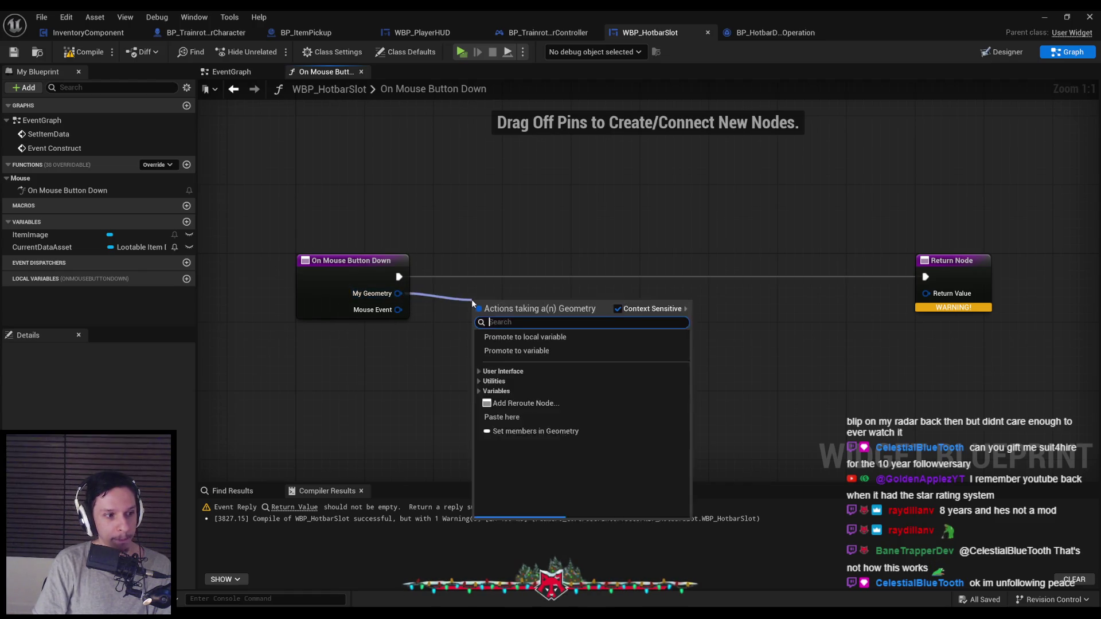
pyautogui.write('abso')
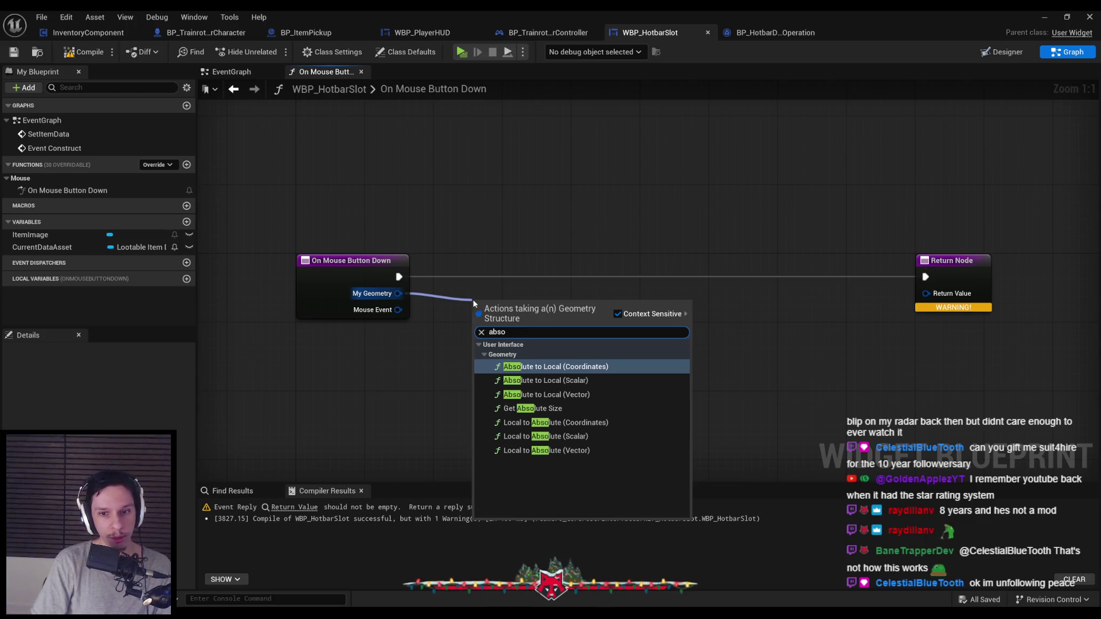
pyautogui.click(544, 368)
pyautogui.click(466, 328)
pyautogui.moveTo(404, 313); pyautogui.dragTo(355, 414)
pyautogui.write('get screen s')
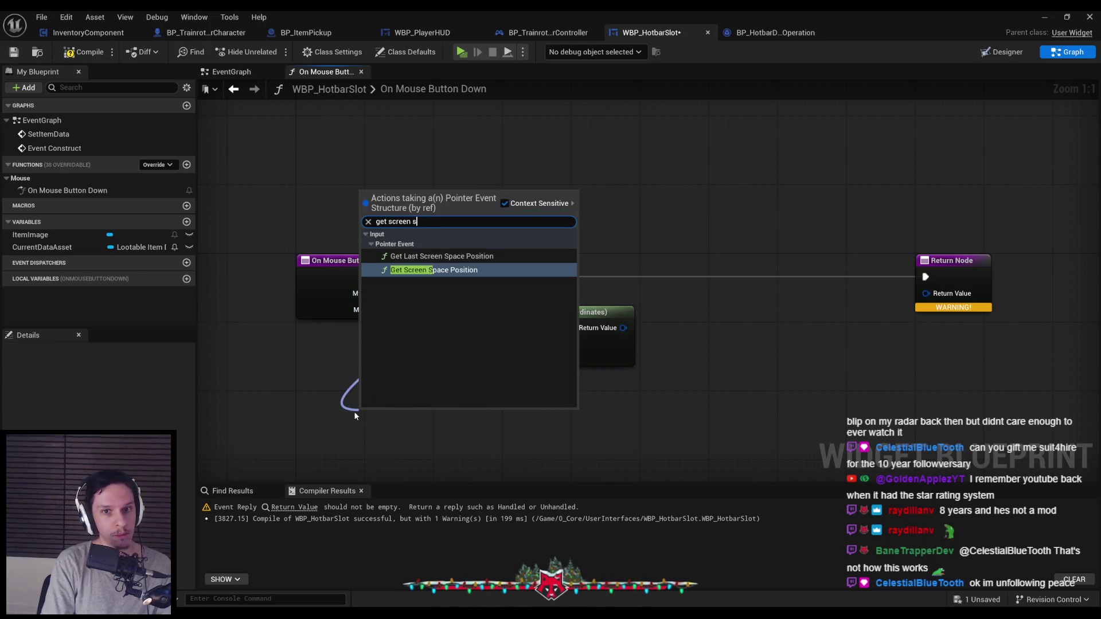
pyautogui.press('Return')
pyautogui.moveTo(467, 431)
pyautogui.mouseDown()
pyautogui.moveTo(476, 437)
pyautogui.moveTo(495, 344)
pyautogui.mouseUp()
pyautogui.moveTo(422, 414); pyautogui.dragTo(414, 374)
pyautogui.click(436, 355)
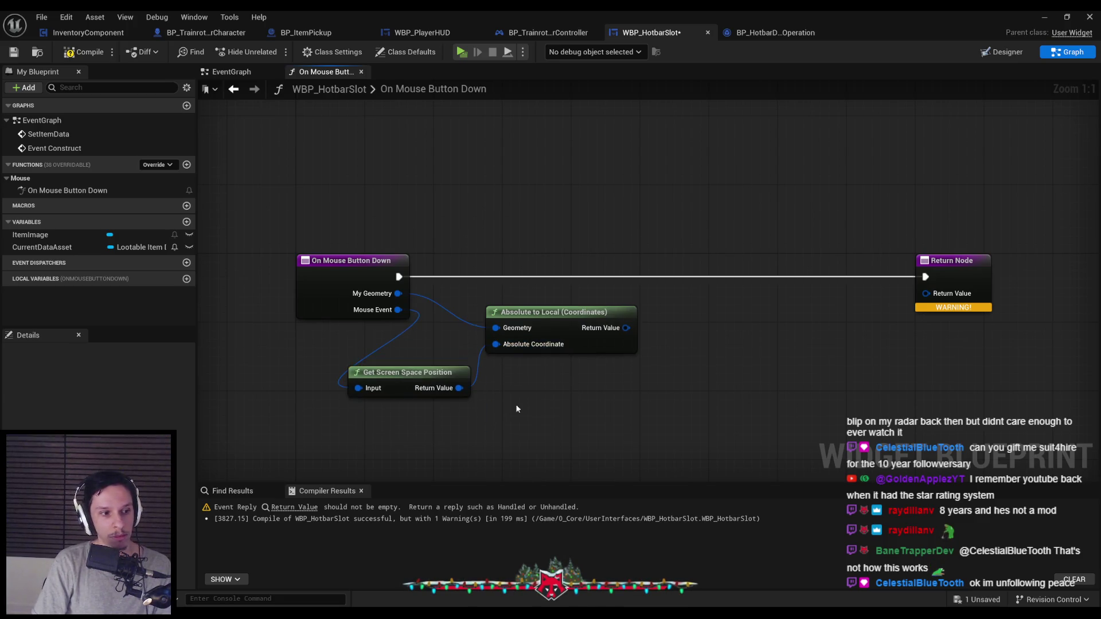
pyautogui.scroll(-1, 436, 367)
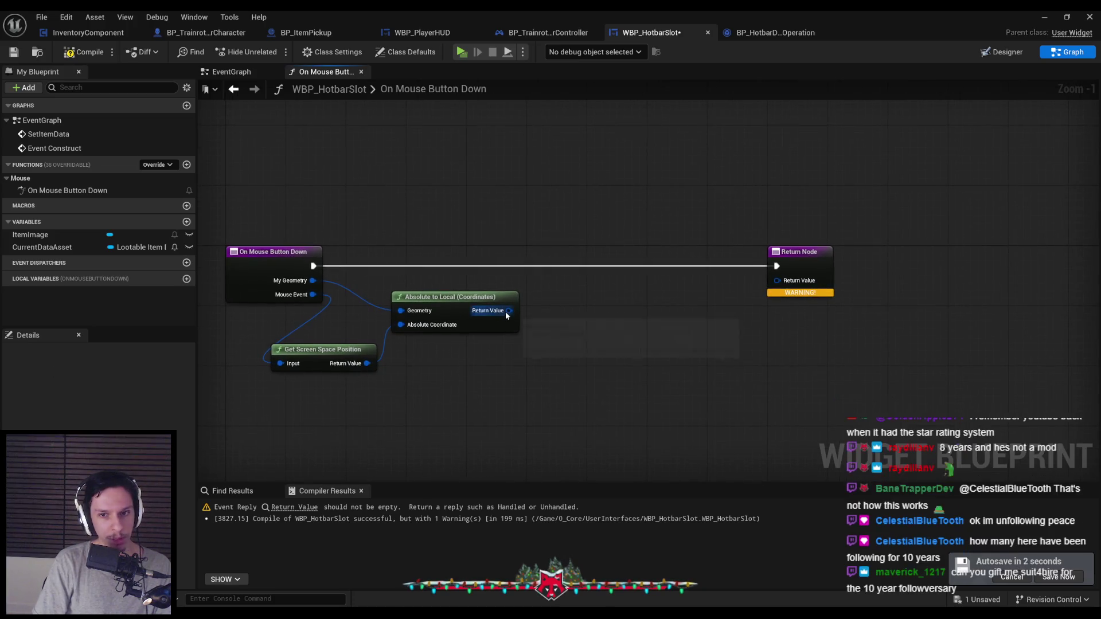
# Step: Promote Absolute to Local's return value to a new variable named DragOffset
pyautogui.rightClick(508, 310)
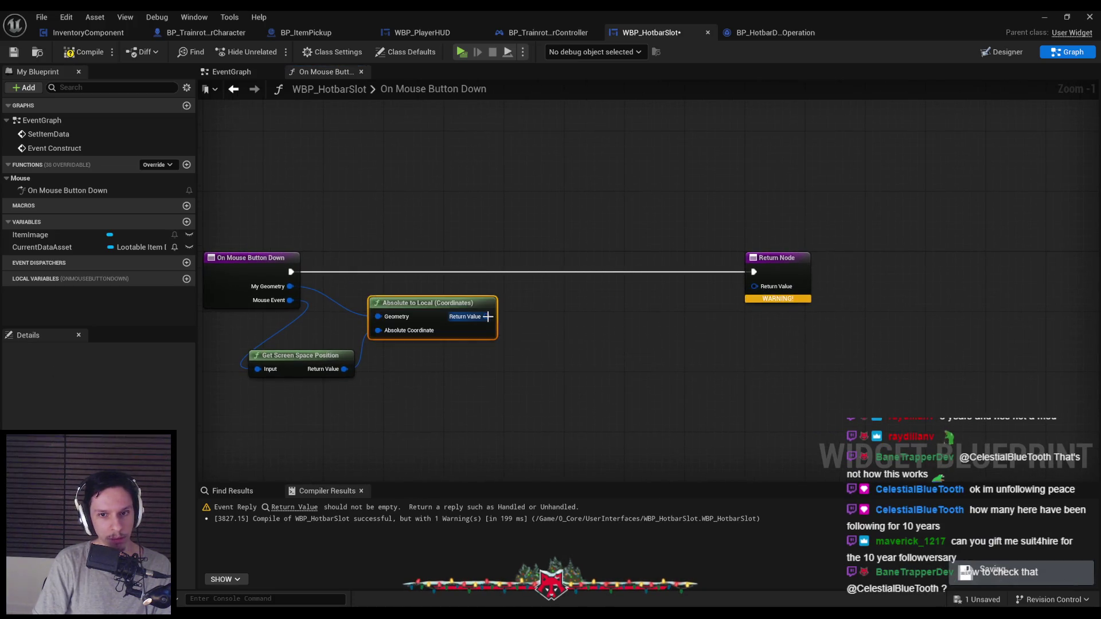
pyautogui.rightClick(486, 316)
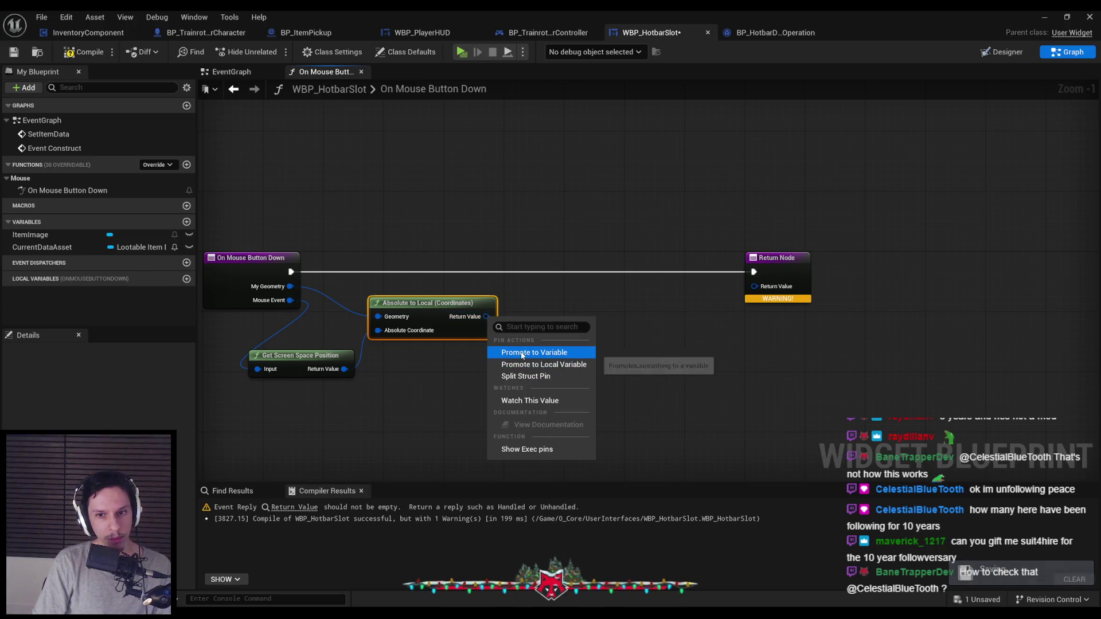
pyautogui.click(534, 352)
pyautogui.write('DragOffset')
pyautogui.press('Return')
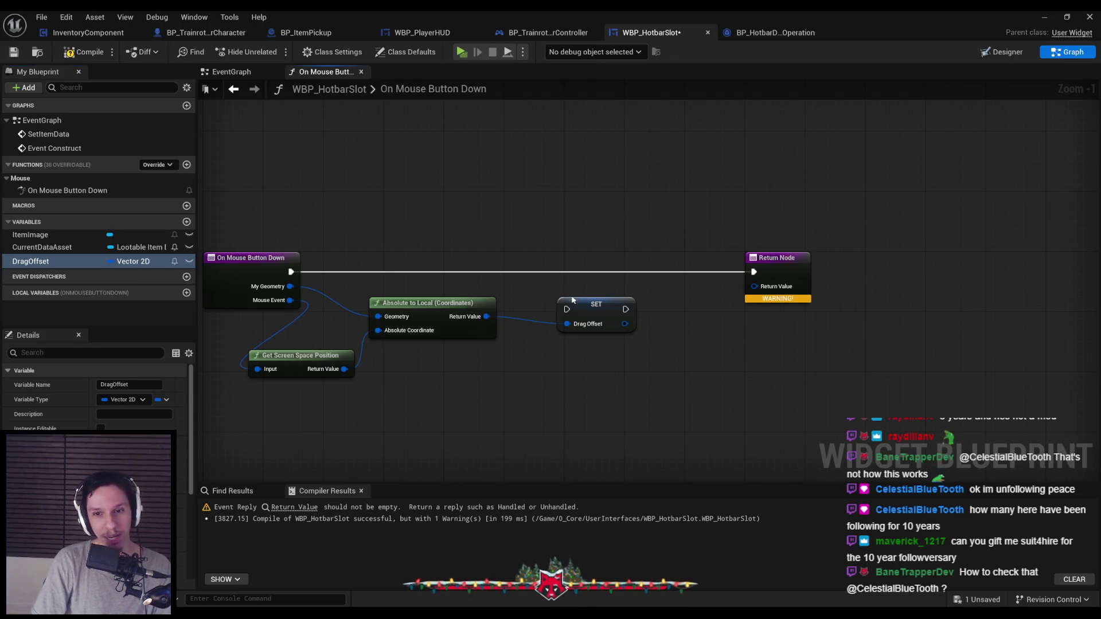
# Step: Line up Get Screen Space Position, Absolute to Local and the SET node neatly
pyautogui.moveTo(476, 392); pyautogui.dragTo(336, 298)
pyautogui.moveTo(463, 328); pyautogui.dragTo(525, 328)
pyautogui.moveTo(596, 306); pyautogui.dragTo(607, 273)
pyautogui.moveTo(591, 424)
pyautogui.mouseDown()
pyautogui.moveTo(429, 294)
pyautogui.moveTo(401, 292)
pyautogui.mouseUp()
pyautogui.moveTo(537, 337); pyautogui.dragTo(544, 337)
pyautogui.click(444, 371)
pyautogui.moveTo(378, 365); pyautogui.dragTo(378, 327)
pyautogui.click(501, 370)
pyautogui.moveTo(501, 369); pyautogui.dragTo(344, 304)
pyautogui.moveTo(504, 321); pyautogui.dragTo(536, 333)
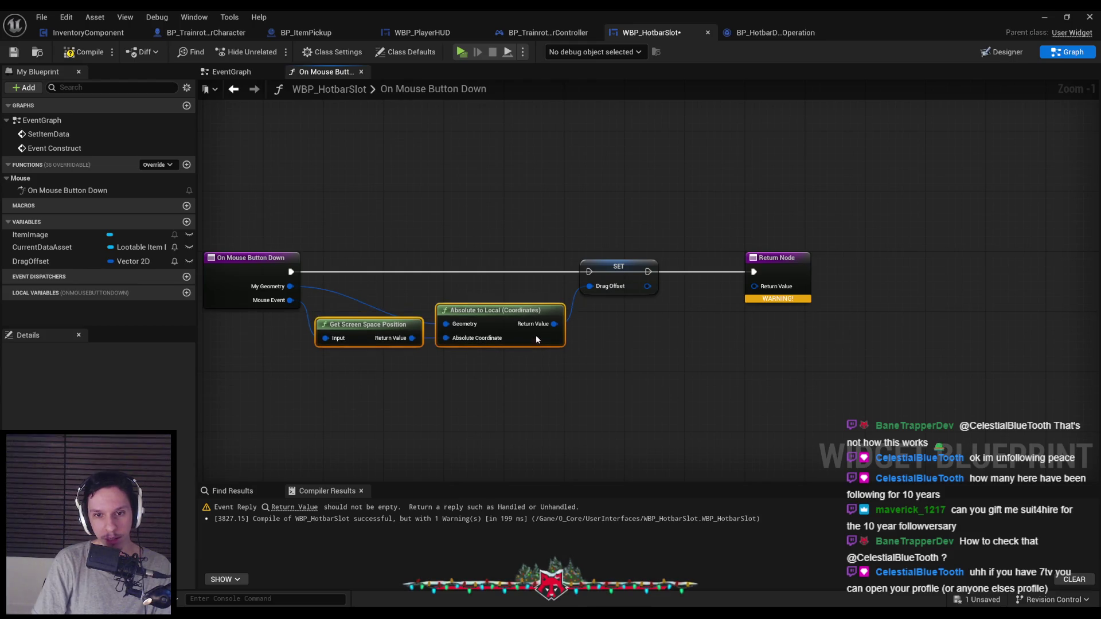
pyautogui.click(571, 366)
# Step: Wire On Mouse Button Down's execution into SET DragOffset and move the Return Node right
pyautogui.moveTo(590, 274); pyautogui.dragTo(292, 272)
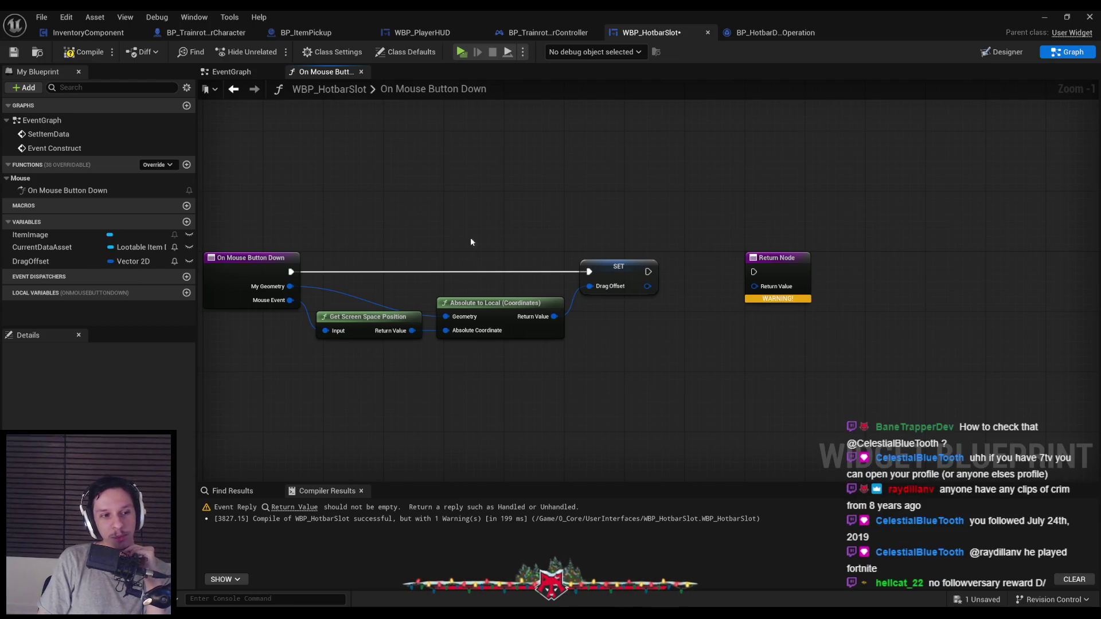
pyautogui.moveTo(673, 260); pyautogui.dragTo(568, 259)
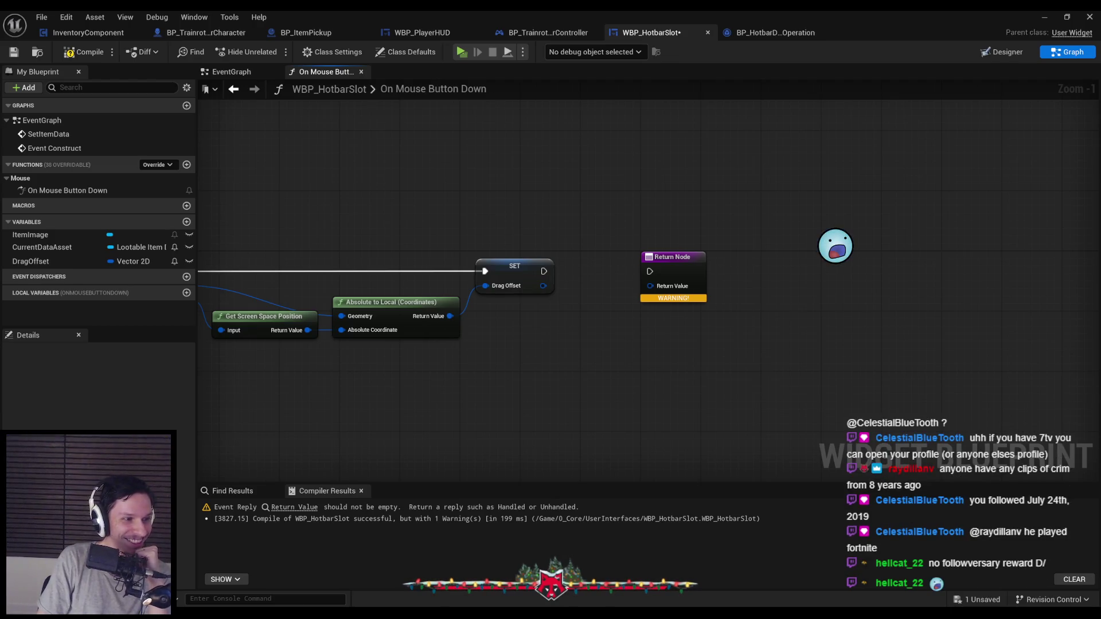
pyautogui.moveTo(666, 256); pyautogui.dragTo(931, 273)
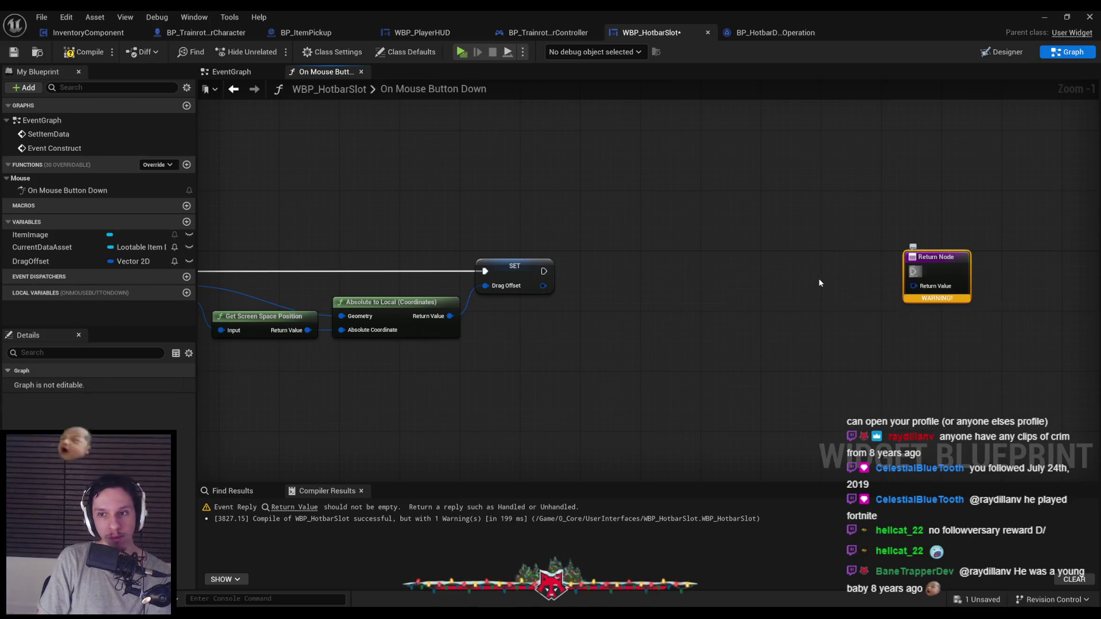
# Step: Add a Detect Drag if Pressed node executing after SET DragOffset
pyautogui.rightClick(639, 286)
pyautogui.write('detected')
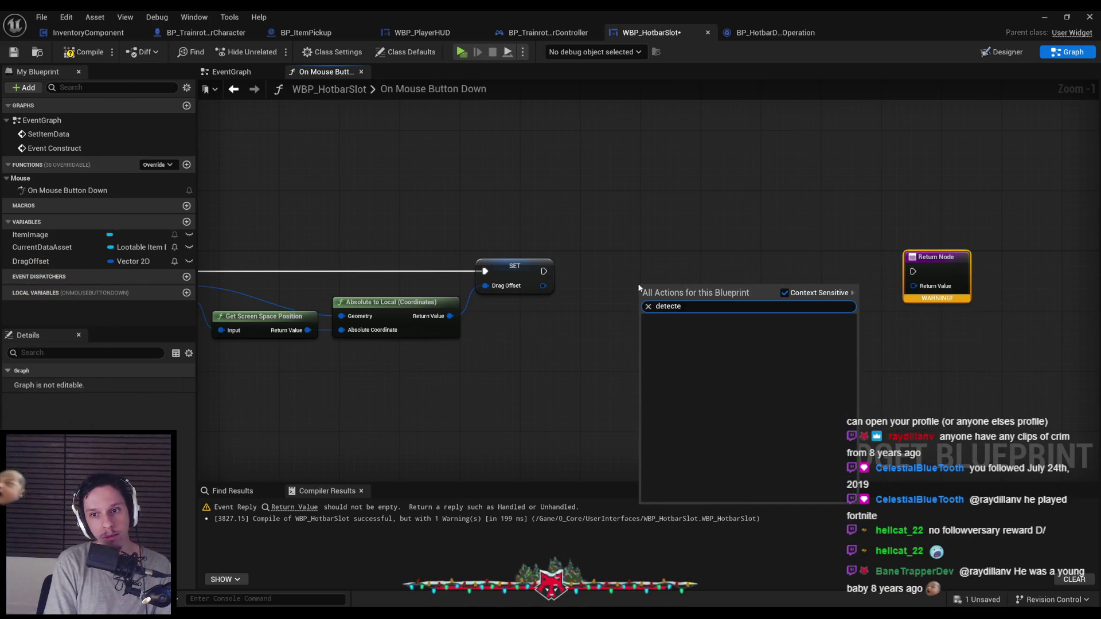
pyautogui.press('BackSpace')
pyautogui.press('BackSpace')
pyautogui.write('drag')
pyautogui.press('Down')
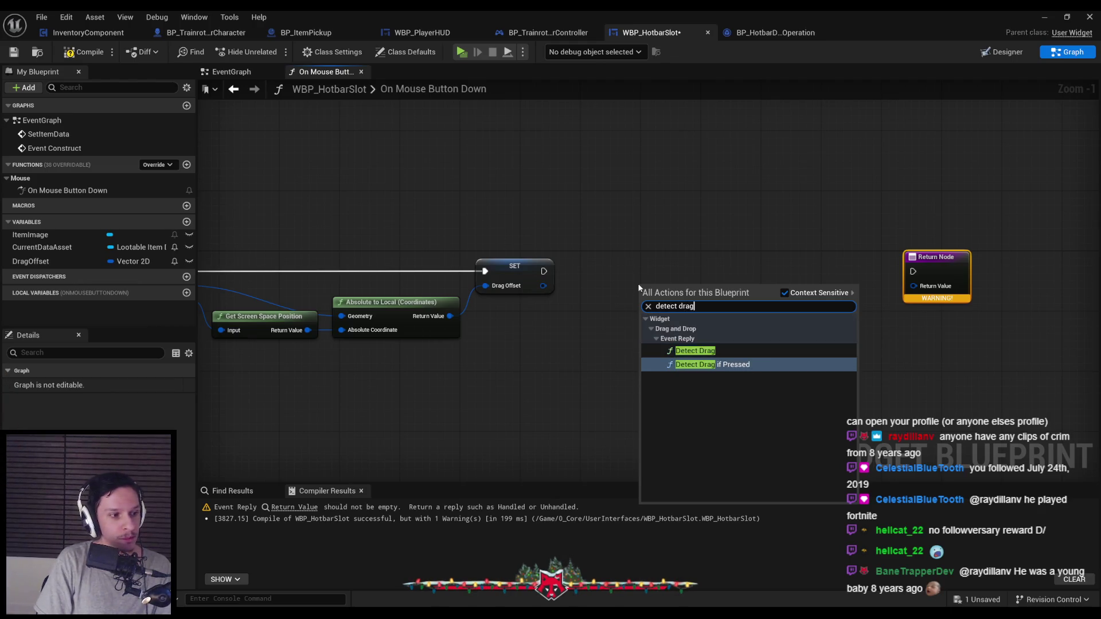
pyautogui.press('Return')
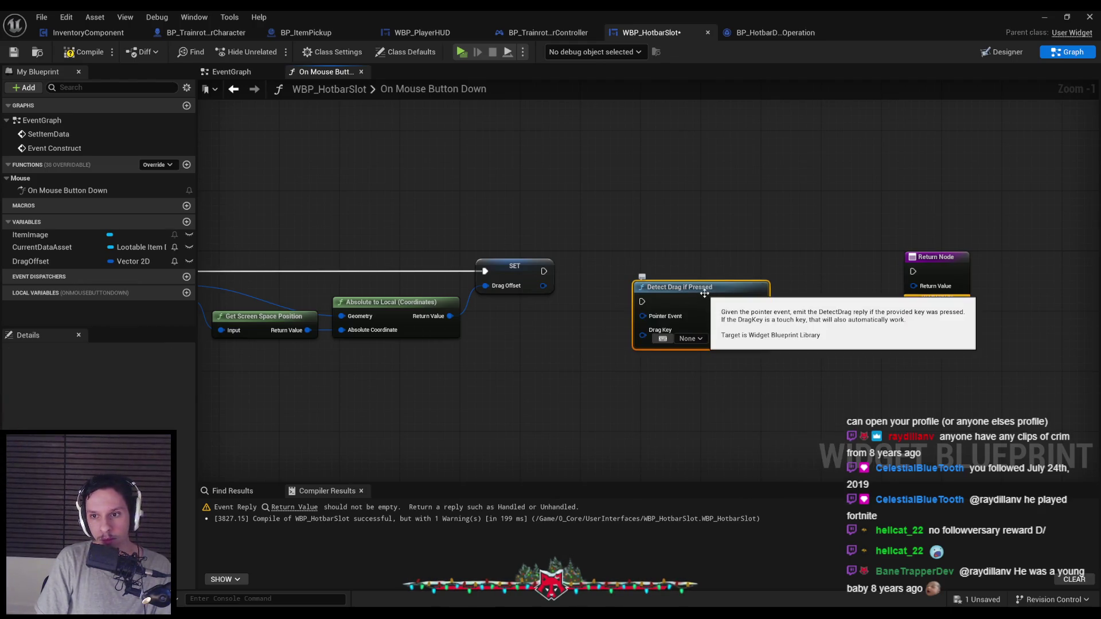
pyautogui.moveTo(704, 293)
pyautogui.mouseDown()
pyautogui.moveTo(703, 264)
pyautogui.moveTo(543, 271)
pyautogui.mouseUp()
pyautogui.moveTo(605, 304)
pyautogui.mouseDown()
pyautogui.moveTo(701, 297)
pyautogui.moveTo(284, 279)
pyautogui.moveTo(277, 297)
pyautogui.moveTo(650, 317)
pyautogui.mouseUp()
# Step: Feed Mouse Event into Pointer Event and set the Drag Key to Left Mouse Button
pyautogui.write('mouse')
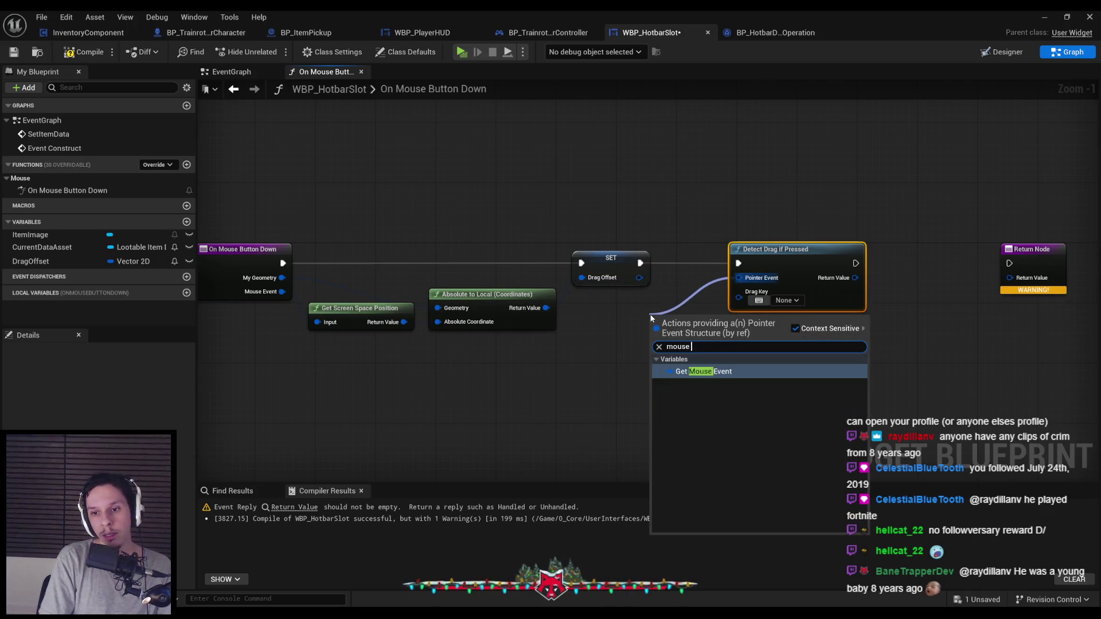
pyautogui.click(716, 371)
pyautogui.moveTo(791, 249); pyautogui.dragTo(806, 249)
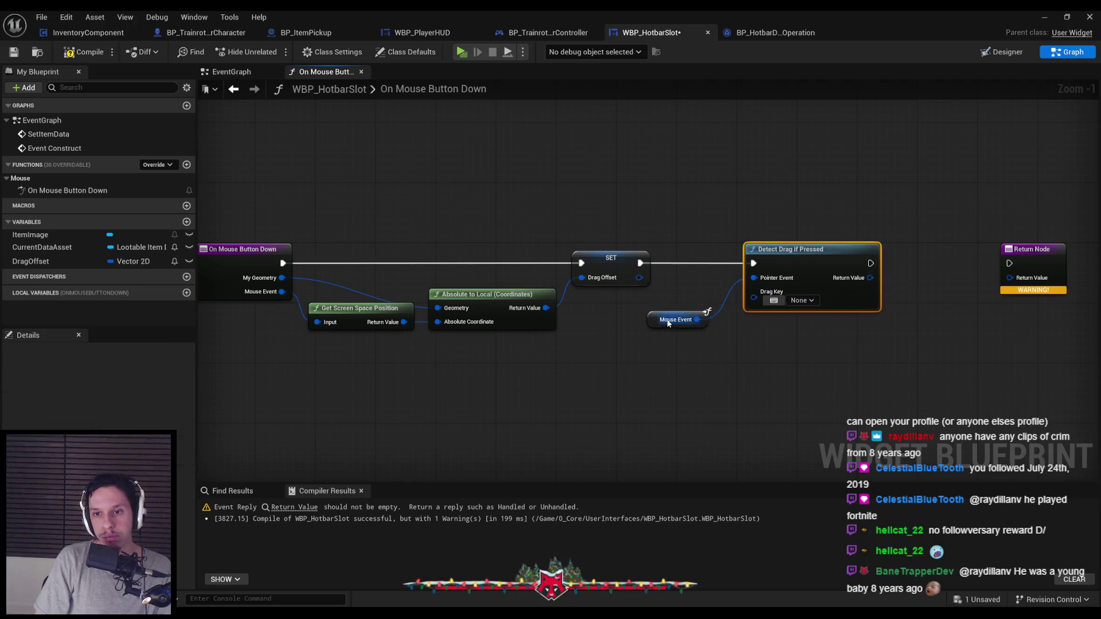
pyautogui.moveTo(665, 326); pyautogui.dragTo(688, 296)
pyautogui.moveTo(801, 267); pyautogui.dragTo(814, 266)
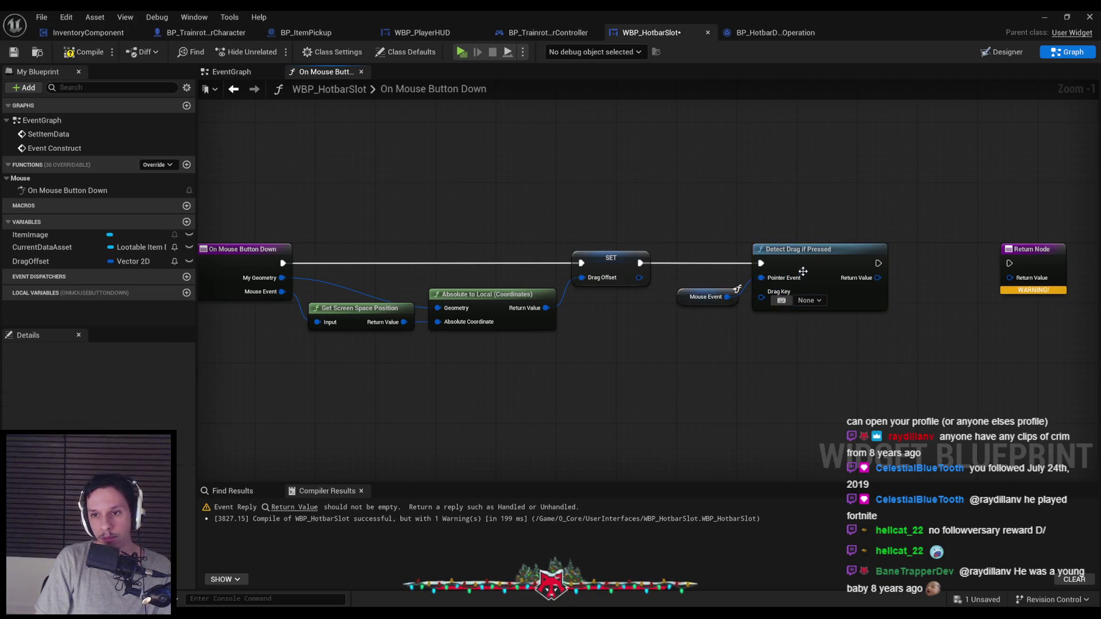
pyautogui.scroll(1, 672, 346)
pyautogui.click(671, 298)
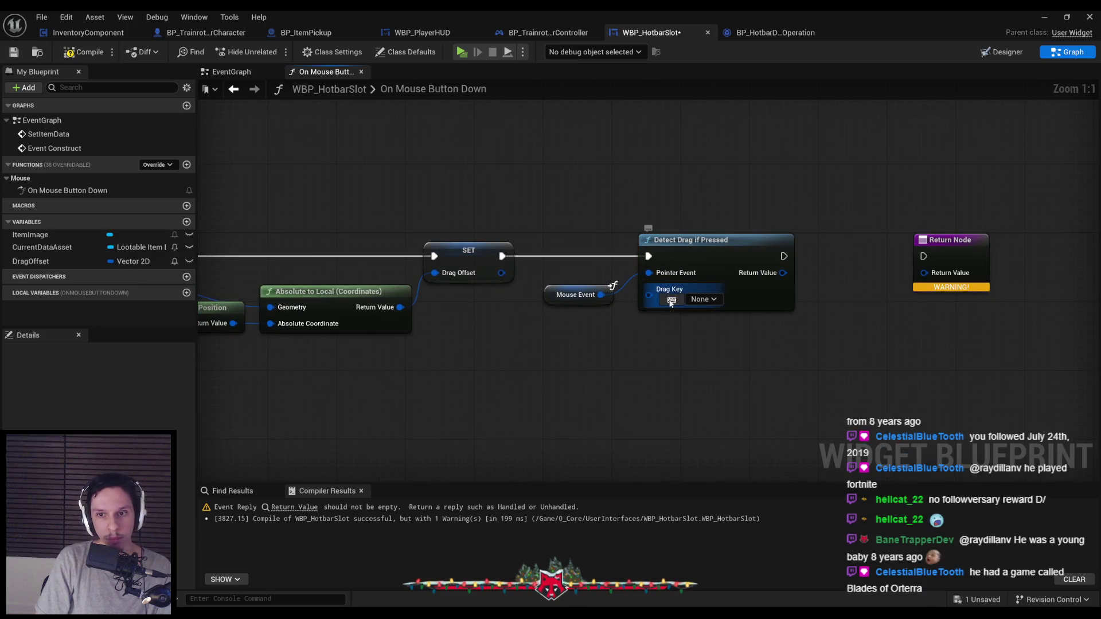
pyautogui.click(671, 298)
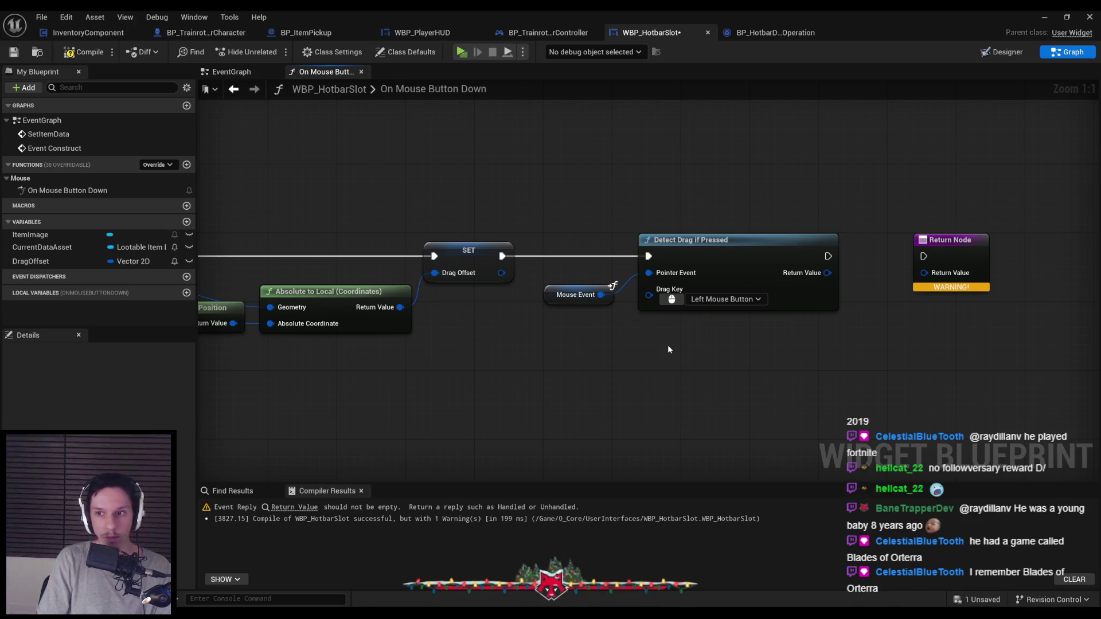
# Step: Connect Detect Drag if Pressed to the Return Node, then compile and save
pyautogui.moveTo(827, 273); pyautogui.dragTo(932, 278)
pyautogui.moveTo(950, 240); pyautogui.dragTo(898, 240)
pyautogui.moveTo(827, 256); pyautogui.dragTo(872, 256)
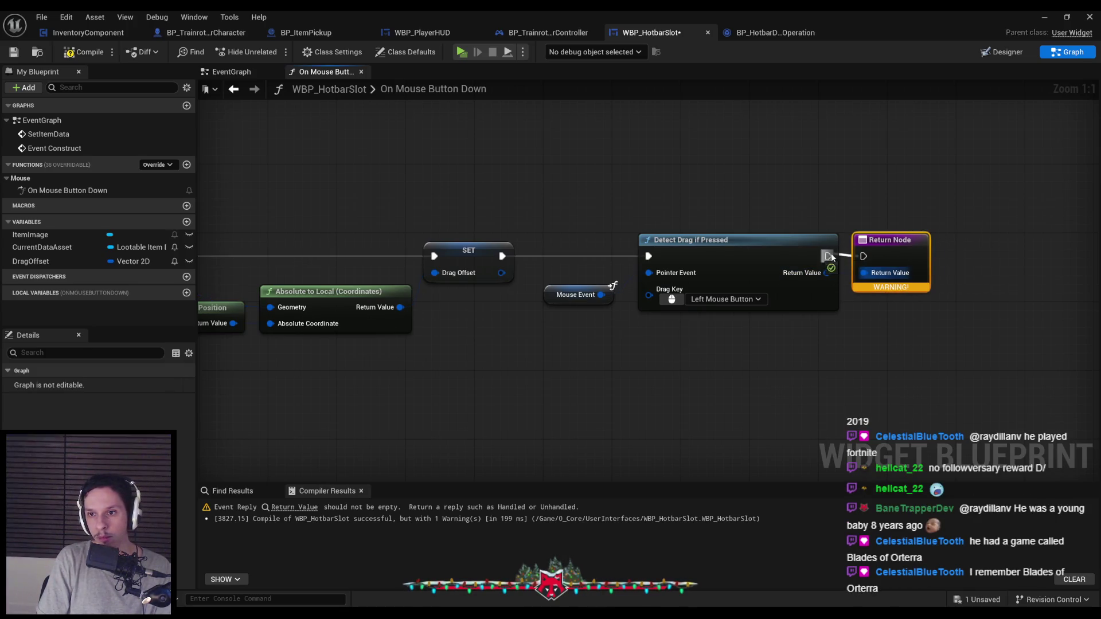
pyautogui.press('F7')
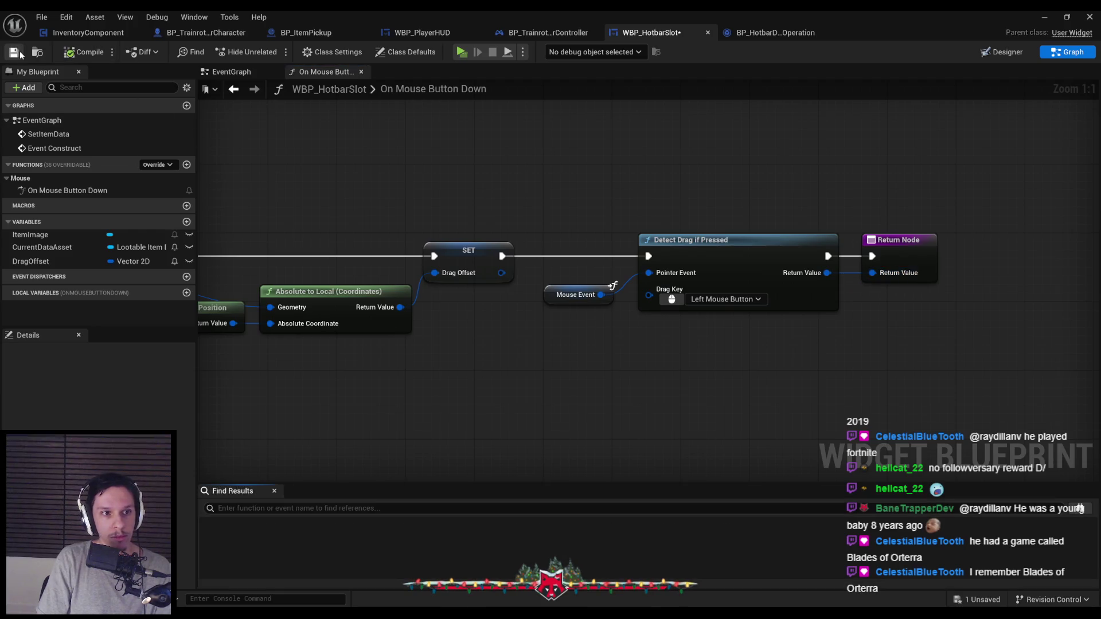
pyautogui.hotkey('ctrl', 's')
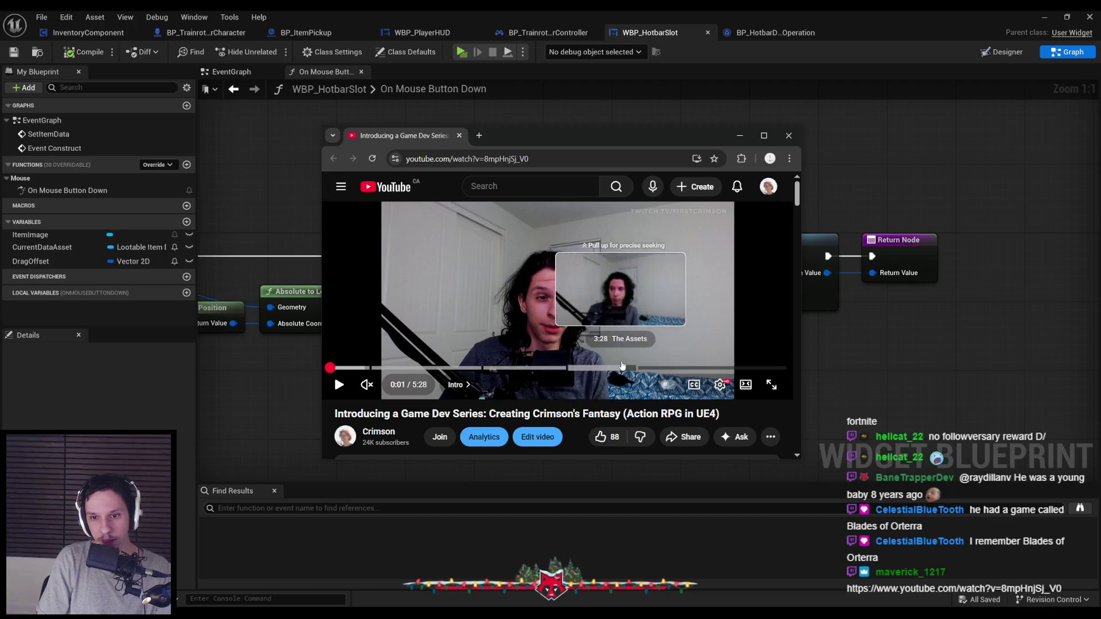
pyautogui.click(474, 372)
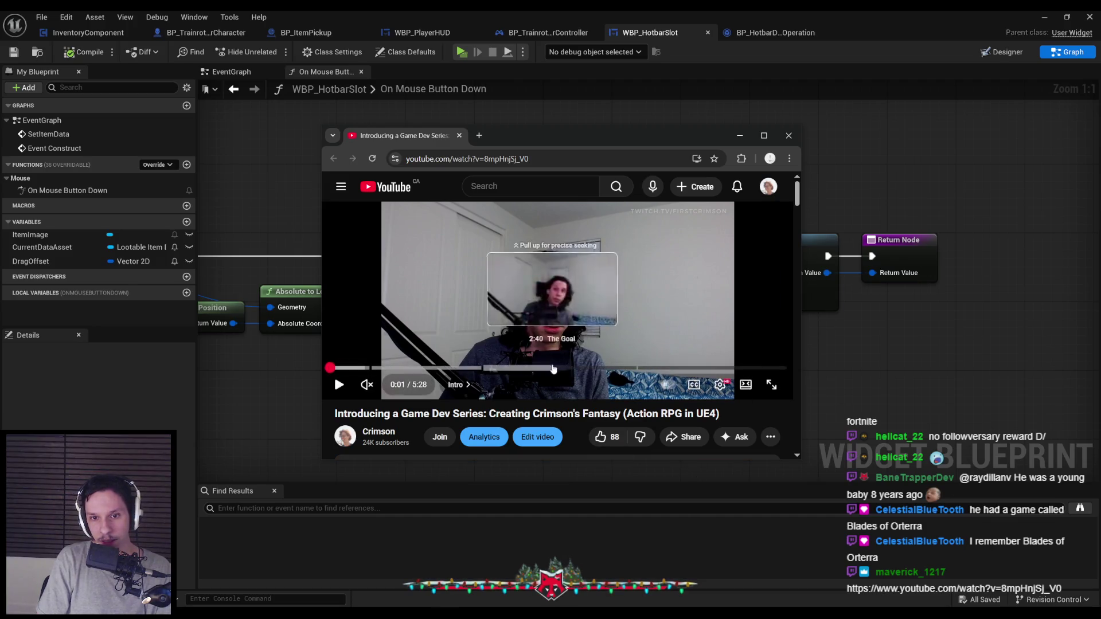
pyautogui.scroll(-3, 476, 374)
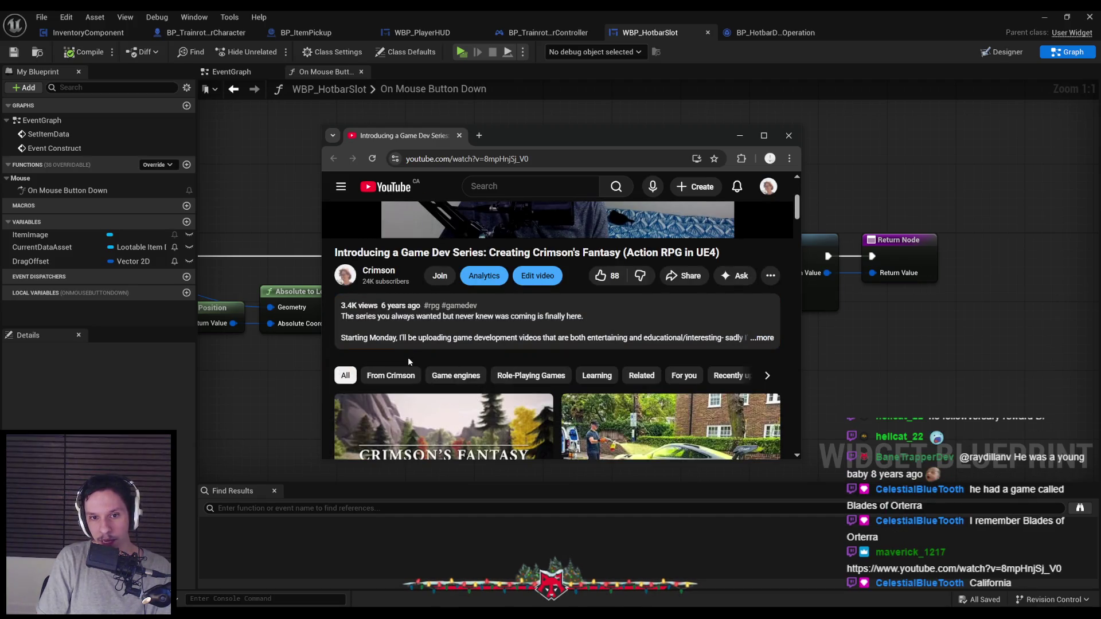
pyautogui.scroll(-2, 407, 347)
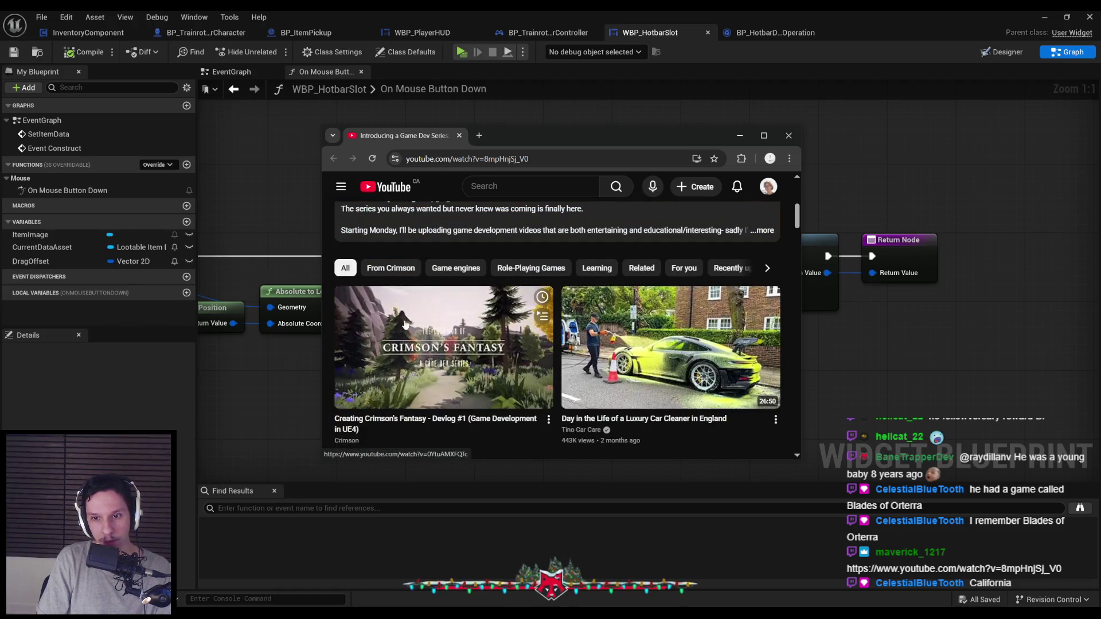
pyautogui.scroll(3, 401, 341)
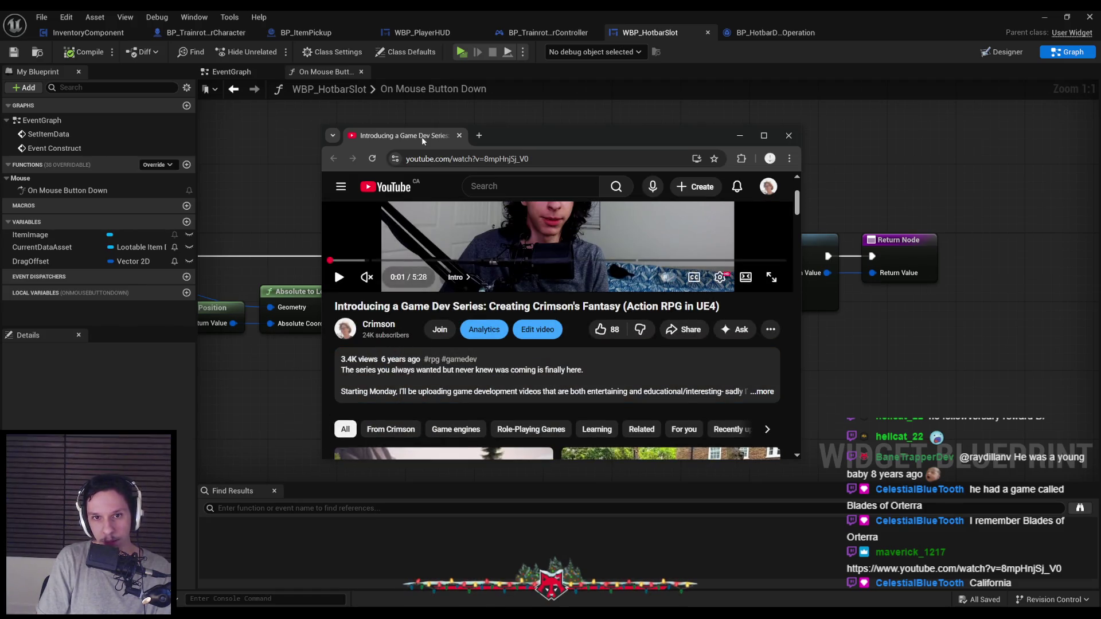
pyautogui.click(77, 336)
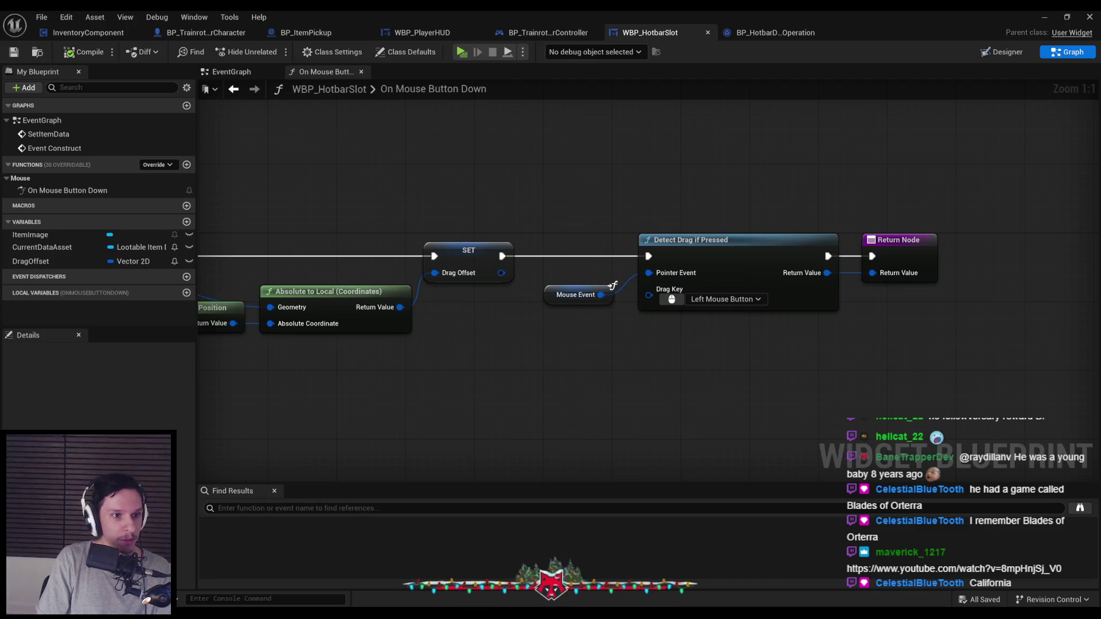
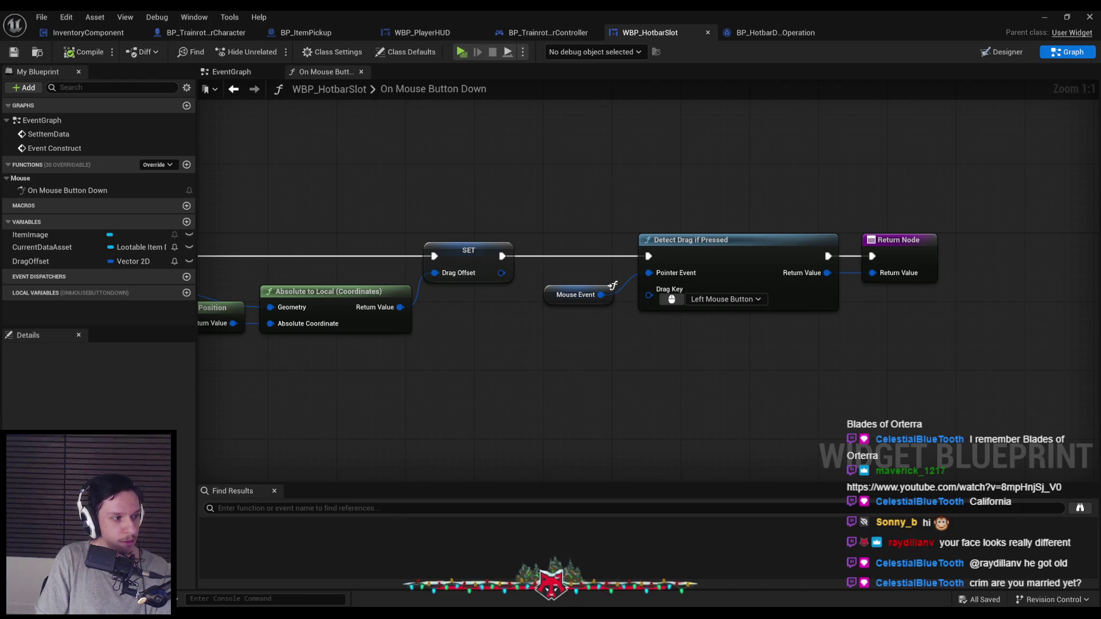
# Step: Override On Drag Detected in WBP_HotbarSlot, move its Return Node aside, then save and compile
pyautogui.click(155, 164)
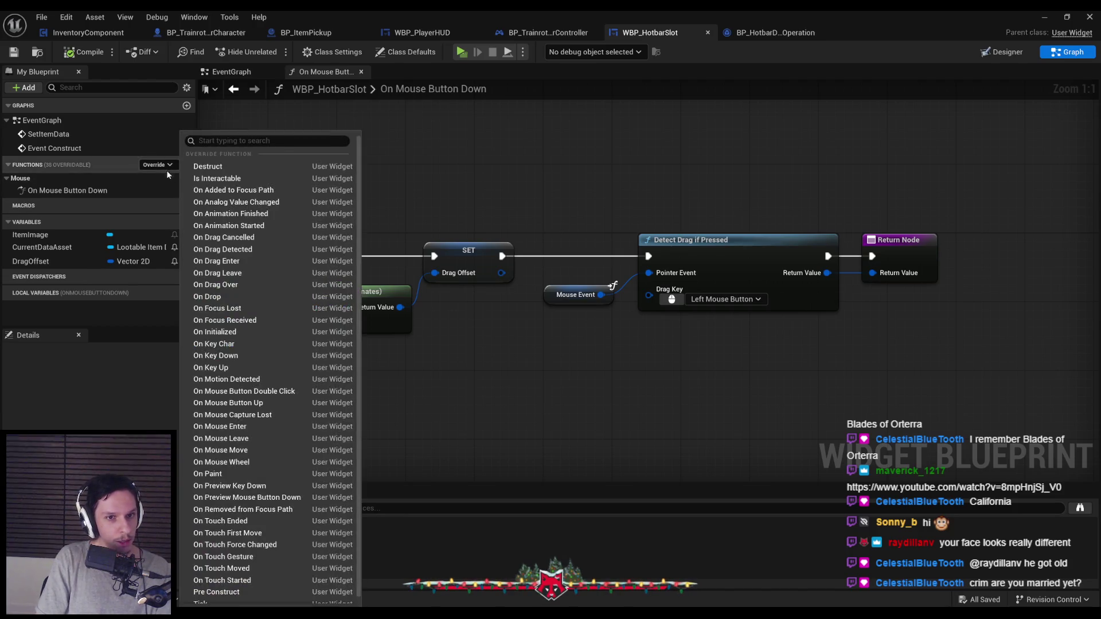
pyautogui.click(224, 249)
pyautogui.scroll(-2, 526, 377)
pyautogui.moveTo(515, 281)
pyautogui.mouseDown()
pyautogui.moveTo(762, 273)
pyautogui.moveTo(820, 284)
pyautogui.mouseUp()
pyautogui.click(491, 326)
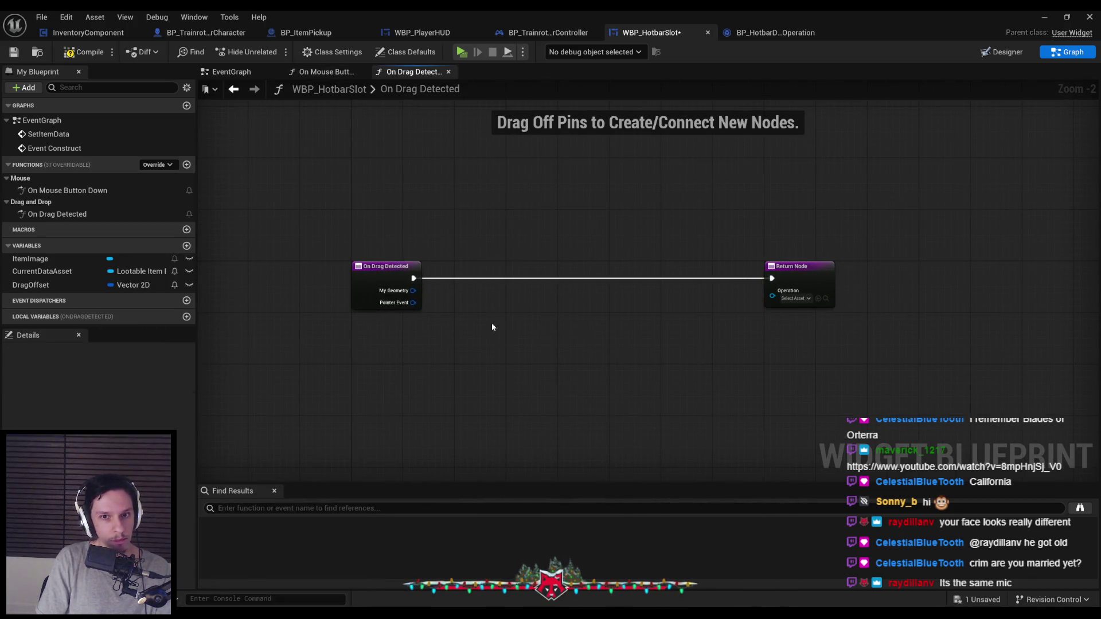
pyautogui.scroll(1, 456, 300)
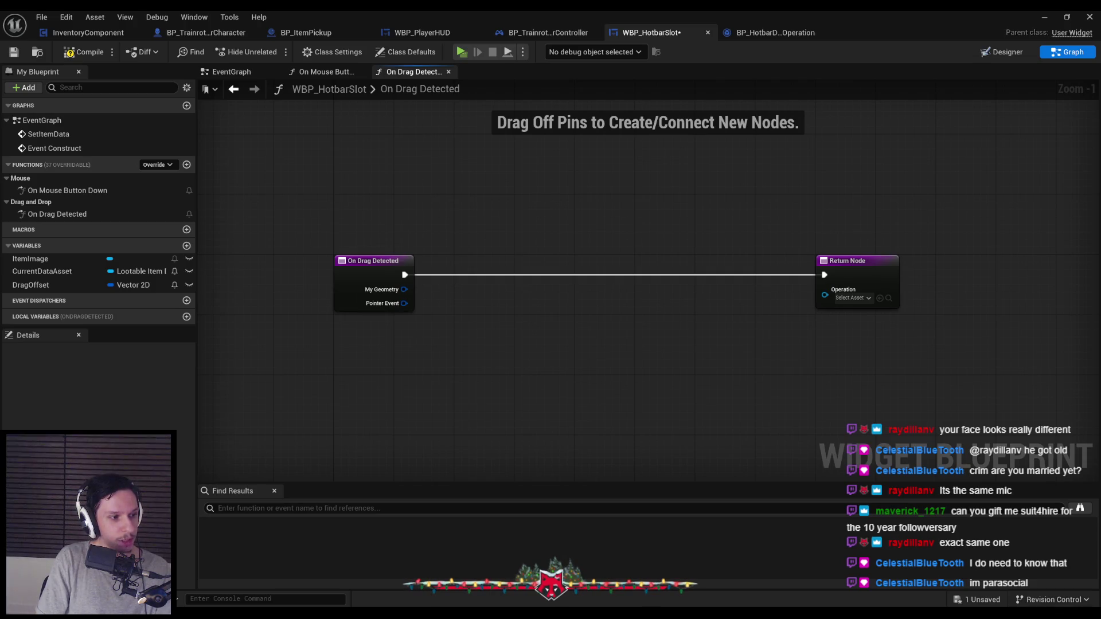
pyautogui.hotkey('ctrl', 's')
pyautogui.click(84, 51)
pyautogui.click(14, 51)
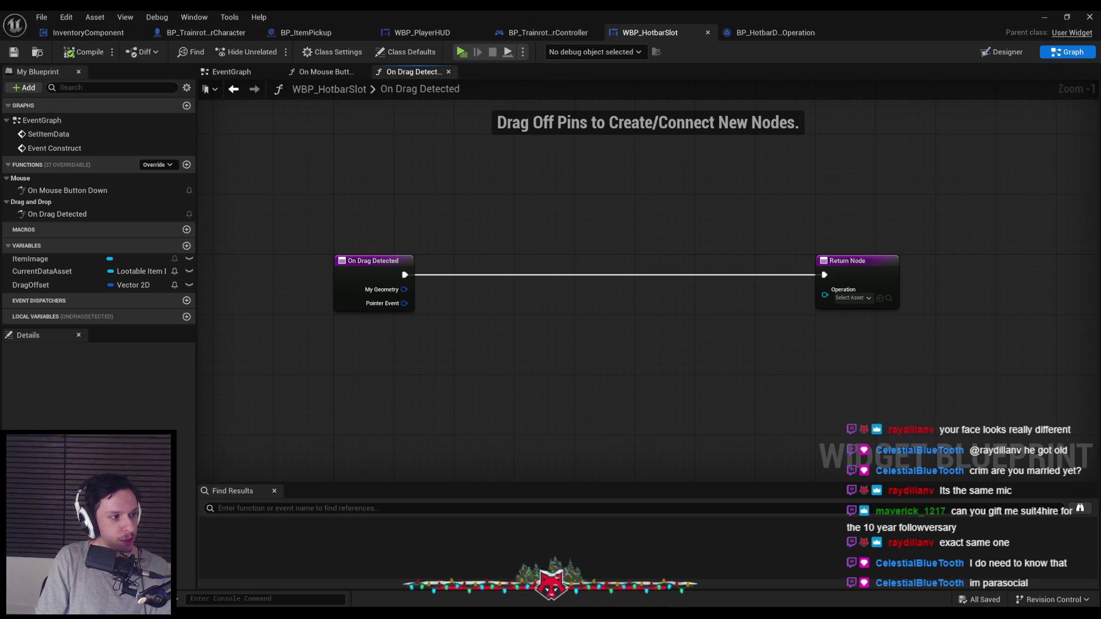
# Step: Add a Create Widget node after On Drag Detected with its class set to UI_Thumbstick
pyautogui.moveTo(405, 274); pyautogui.dragTo(484, 281)
pyautogui.write('create widget')
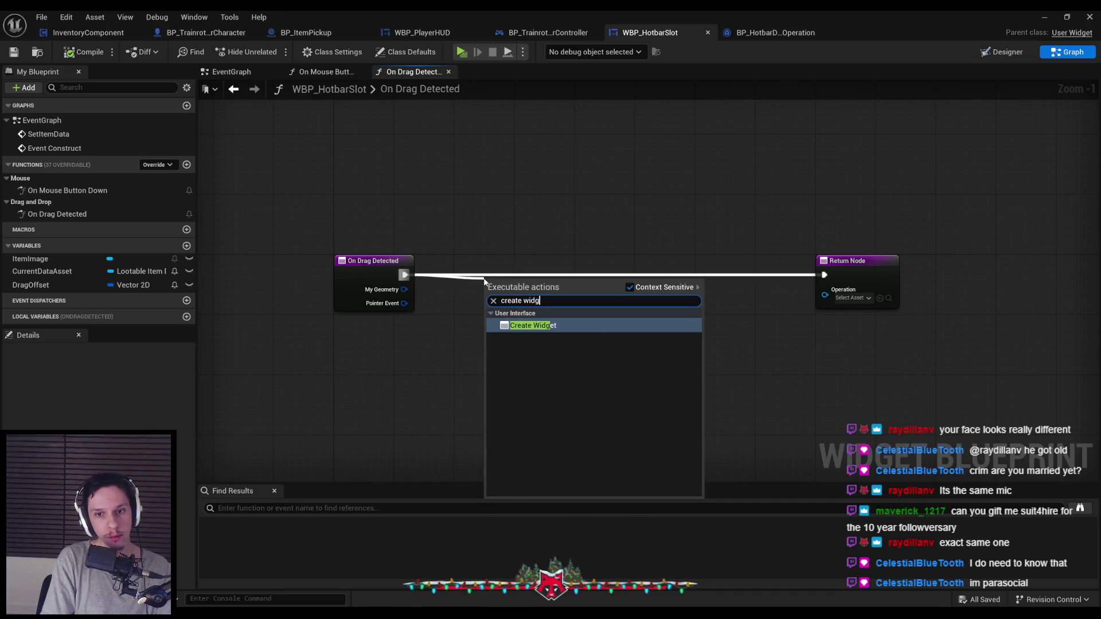
pyautogui.press('Return')
pyautogui.click(498, 308)
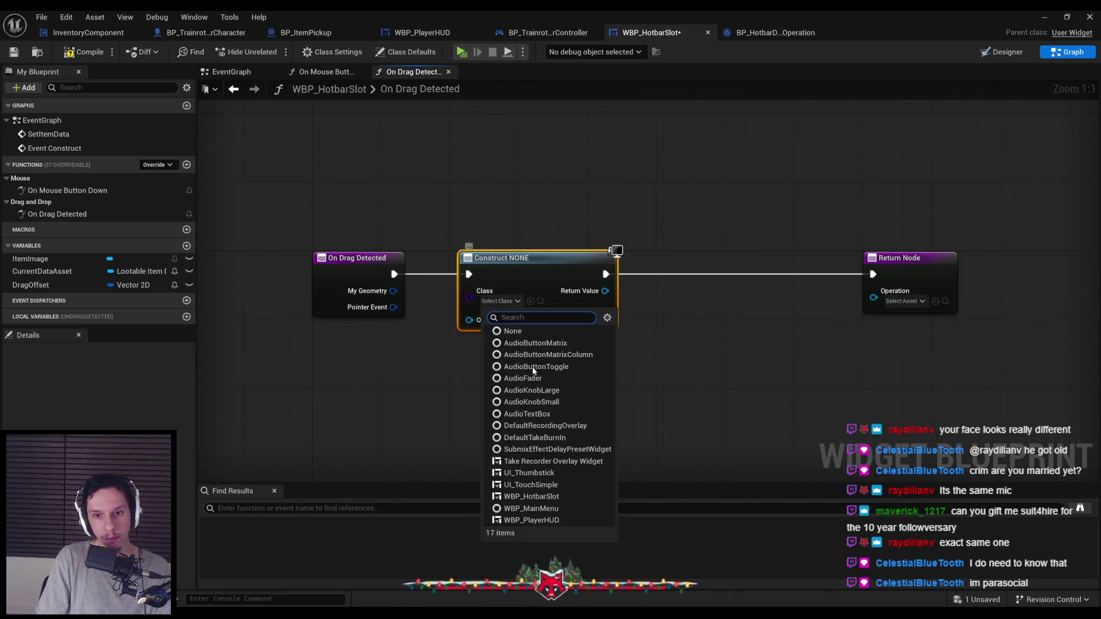
pyautogui.click(557, 473)
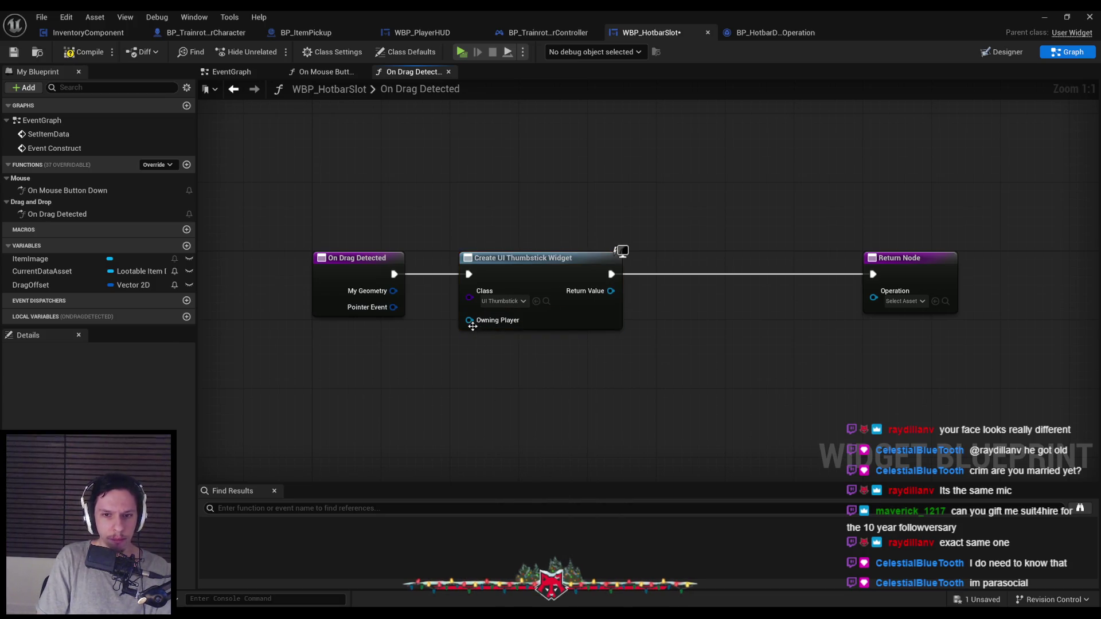
pyautogui.moveTo(471, 326); pyautogui.dragTo(530, 329)
pyautogui.click(573, 312)
pyautogui.click(1044, 18)
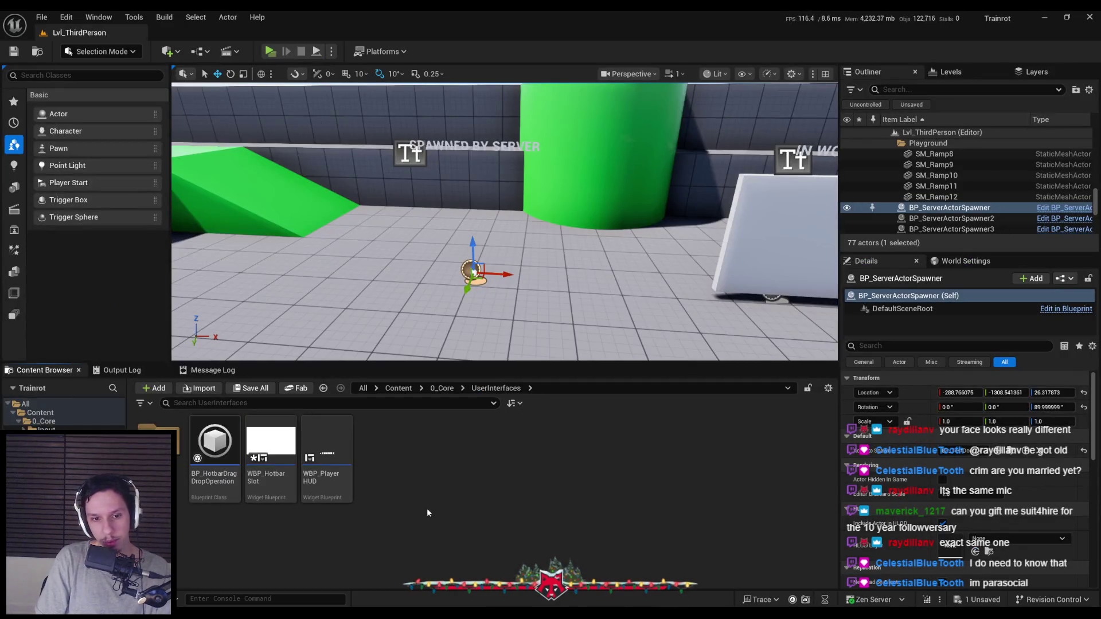
# Step: Save all, then create a Widget Preview asset named WBP_Hotbar-Icon in UserInterfaces
pyautogui.hotkey('ctrl', 'shift', 's')
pyautogui.rightClick(455, 474)
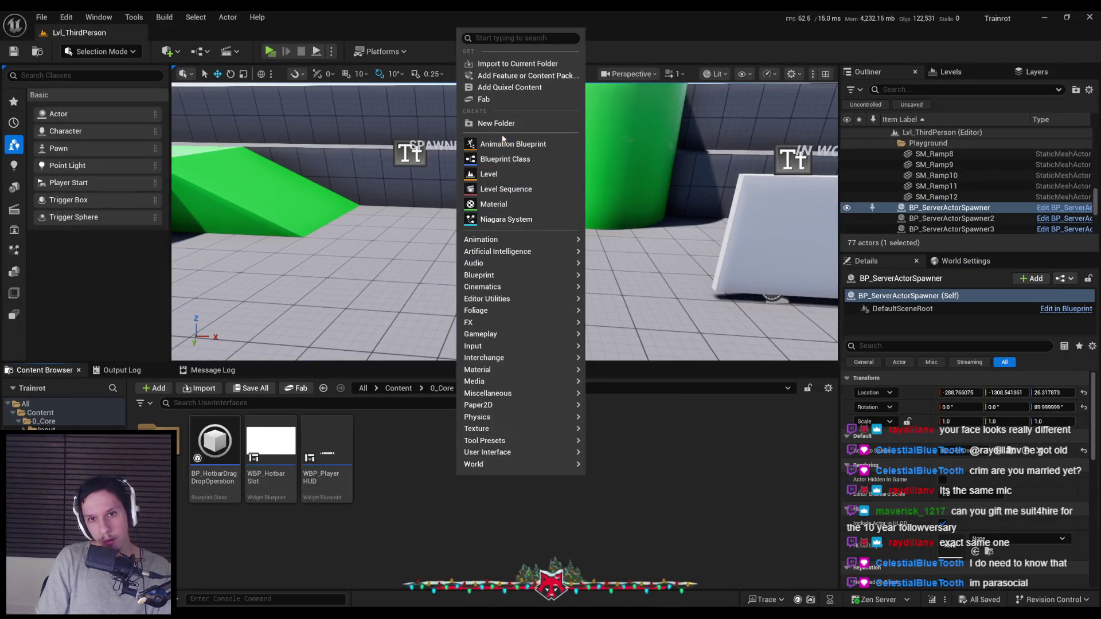
pyautogui.moveTo(487, 451)
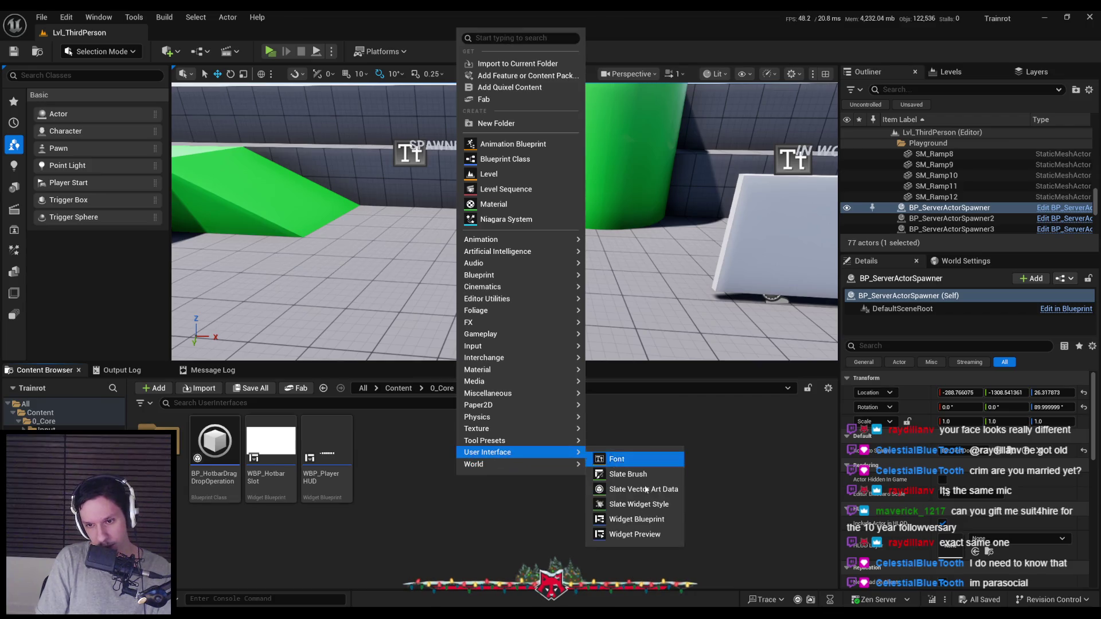
pyautogui.click(607, 533)
pyautogui.write('BP_')
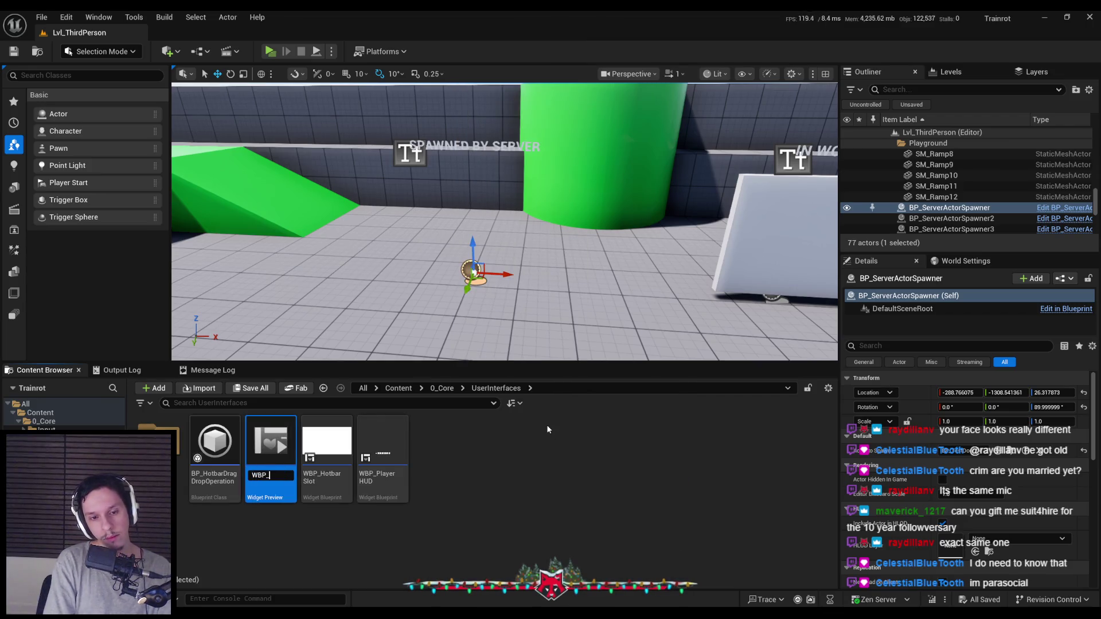
pyautogui.write('Hotbar')
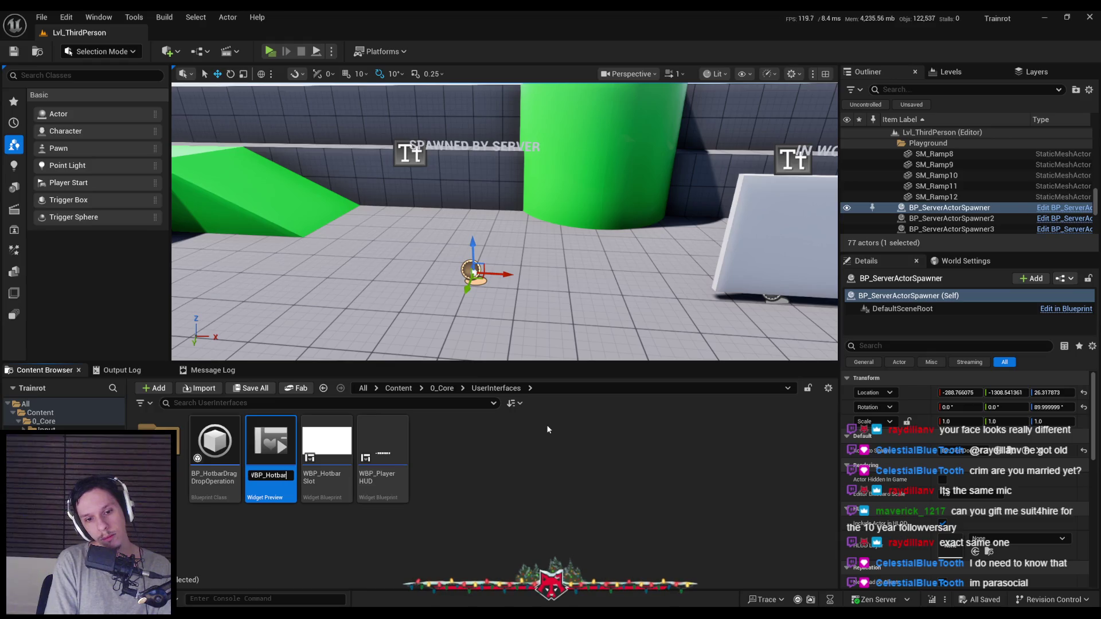
pyautogui.write('-Icon')
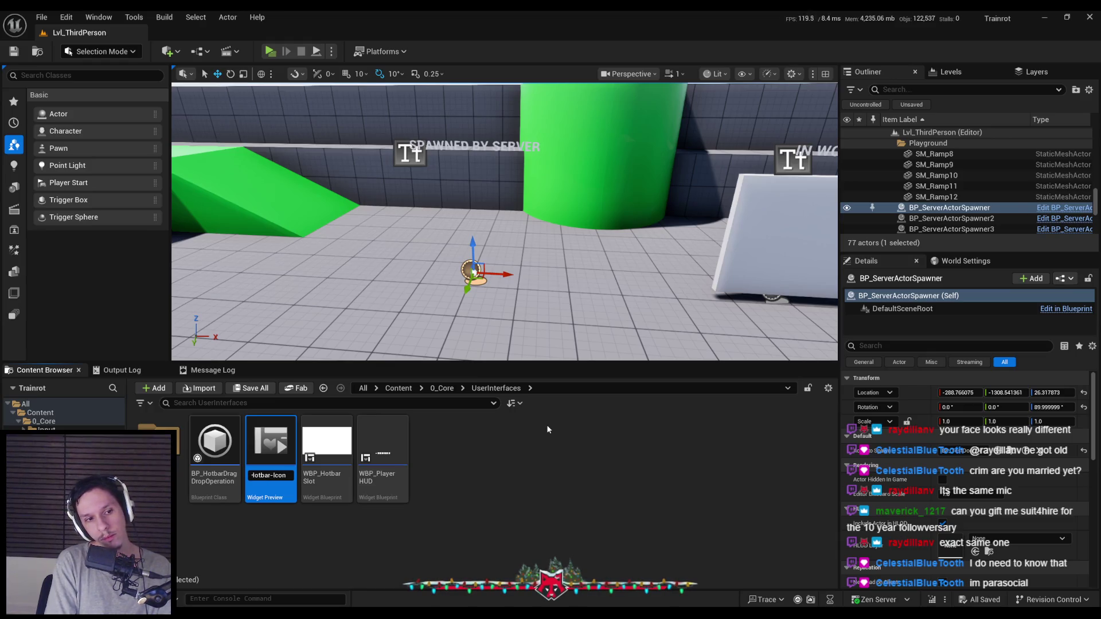
pyautogui.press('Return')
# Step: Open WBP_Hotbar-Icon, close it, and delete the mistaken asset
pyautogui.doubleClick(270, 442)
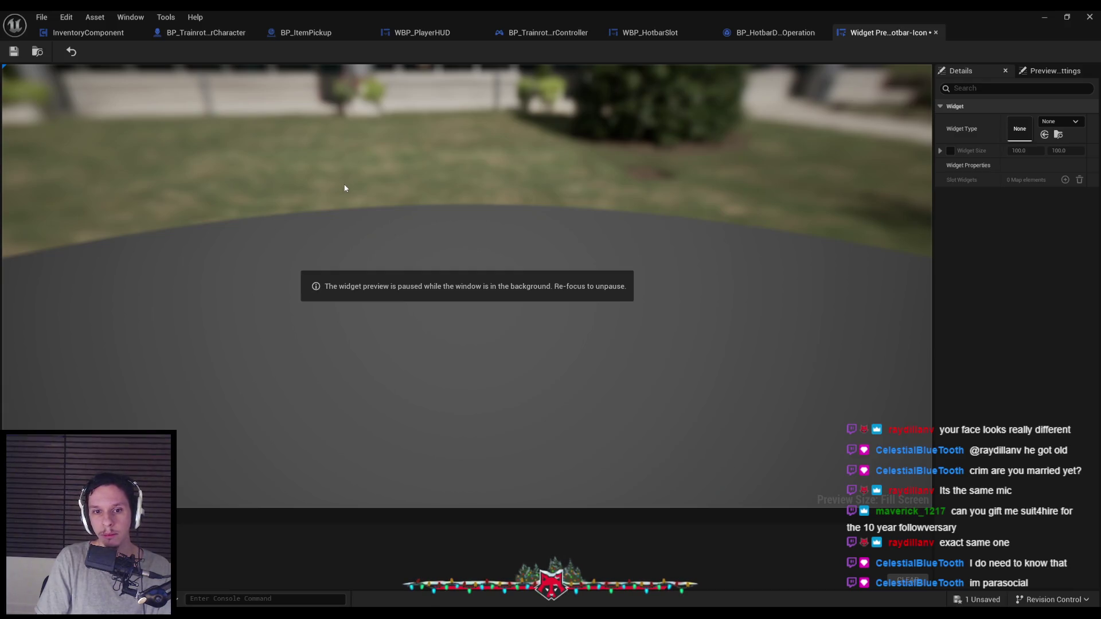
pyautogui.click(935, 32)
pyautogui.click(1044, 16)
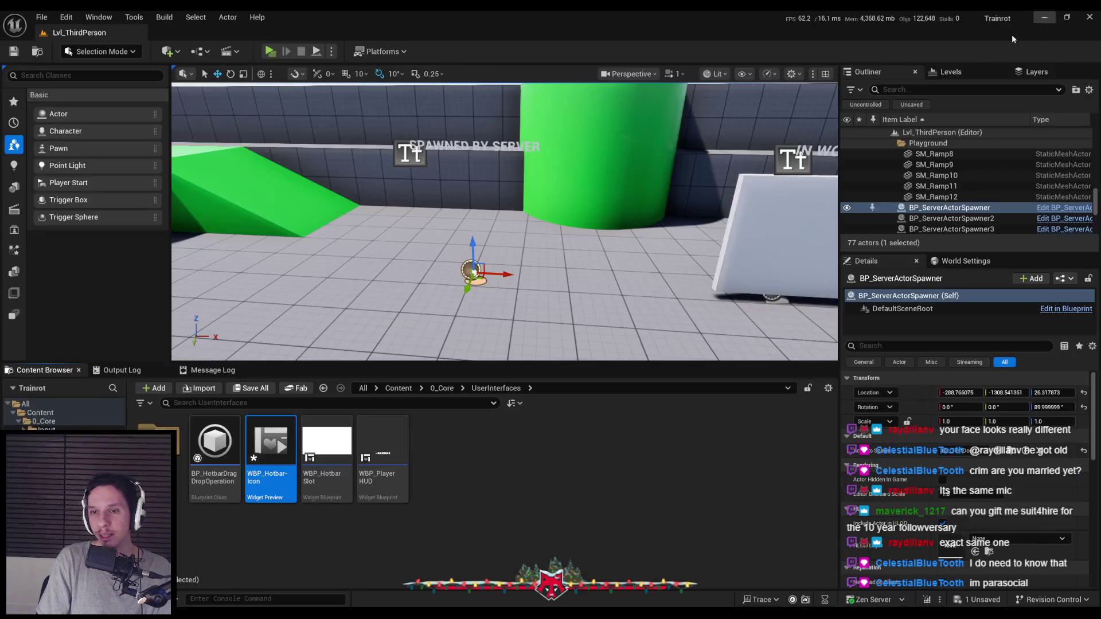
pyautogui.click(269, 459)
pyautogui.press('Delete')
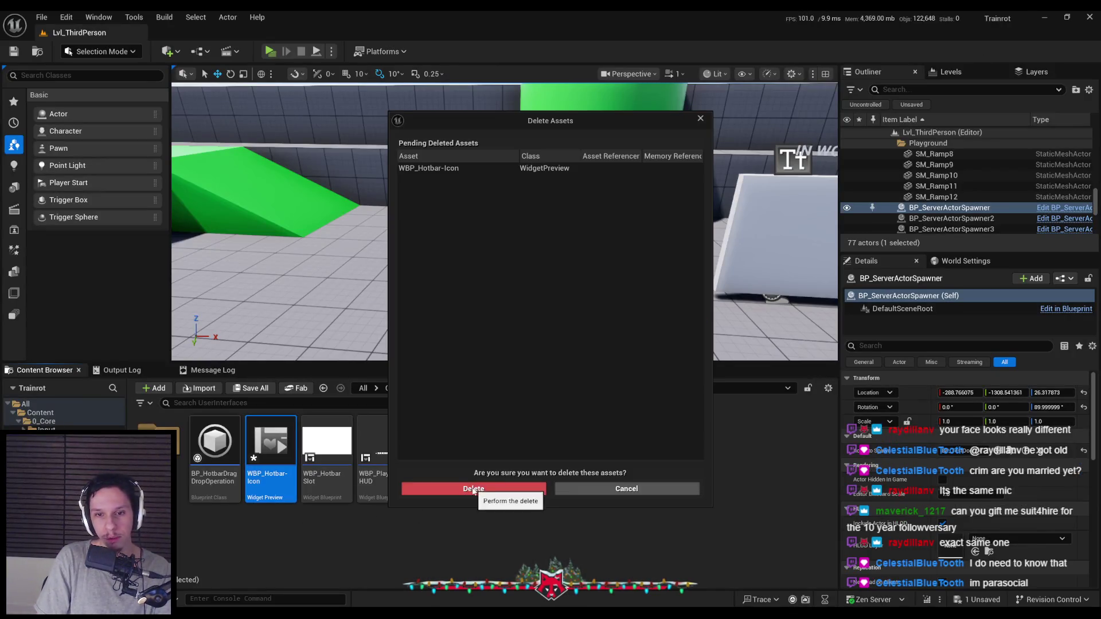
pyautogui.click(462, 488)
# Step: Create a User Widget-based Widget Blueprint named WBP_Hotbar-Item, save it and open it
pyautogui.rightClick(459, 500)
pyautogui.moveTo(503, 474)
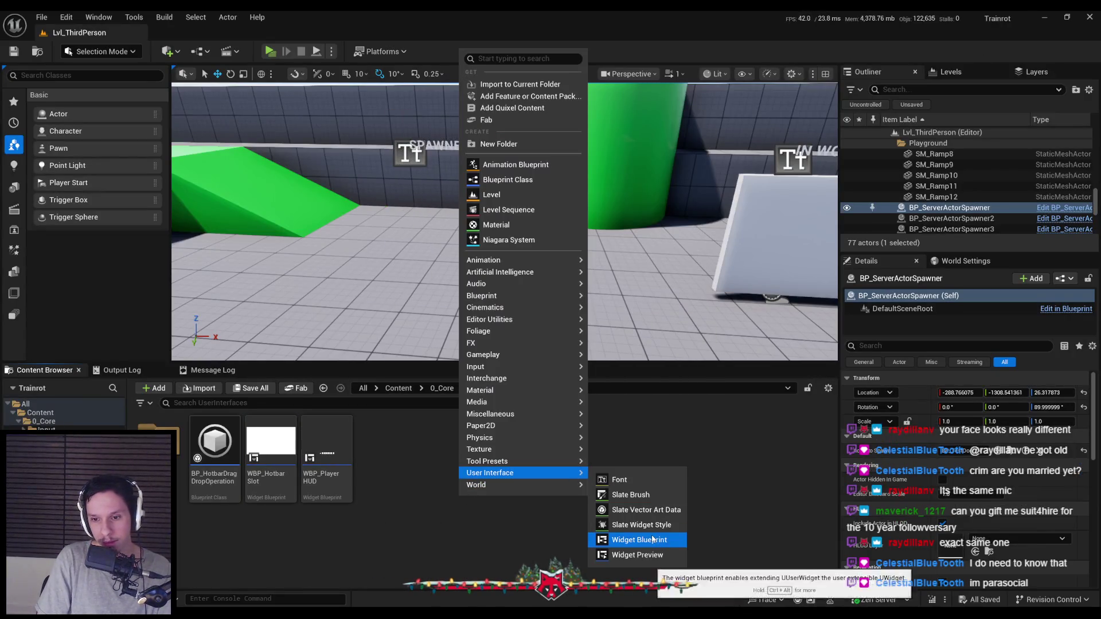
pyautogui.click(634, 538)
pyautogui.click(432, 219)
pyautogui.write('W')
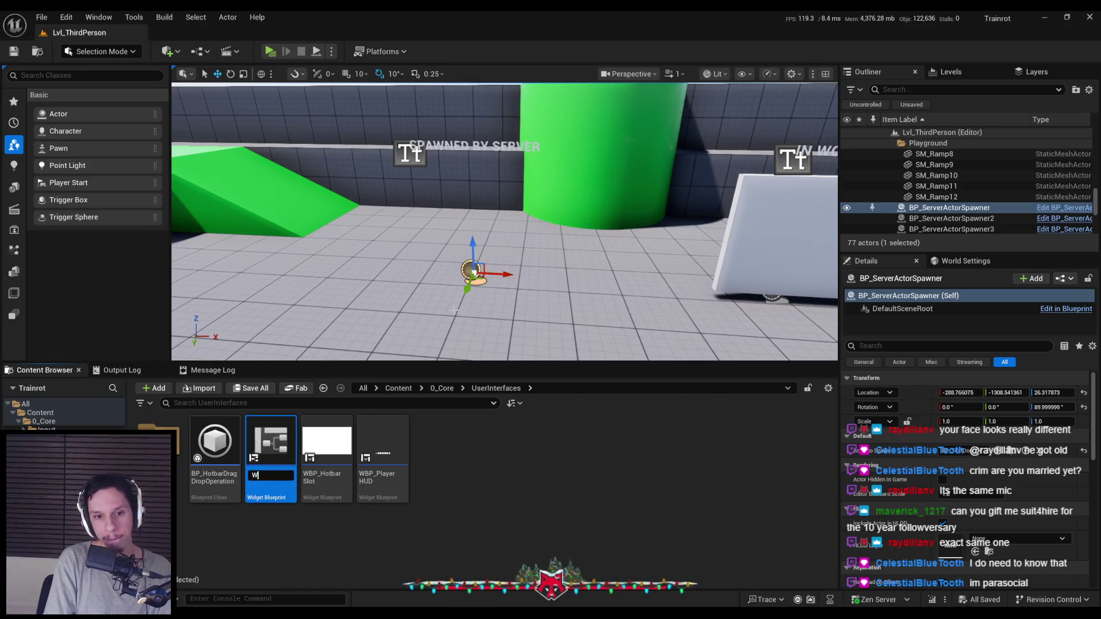
pyautogui.write('-')
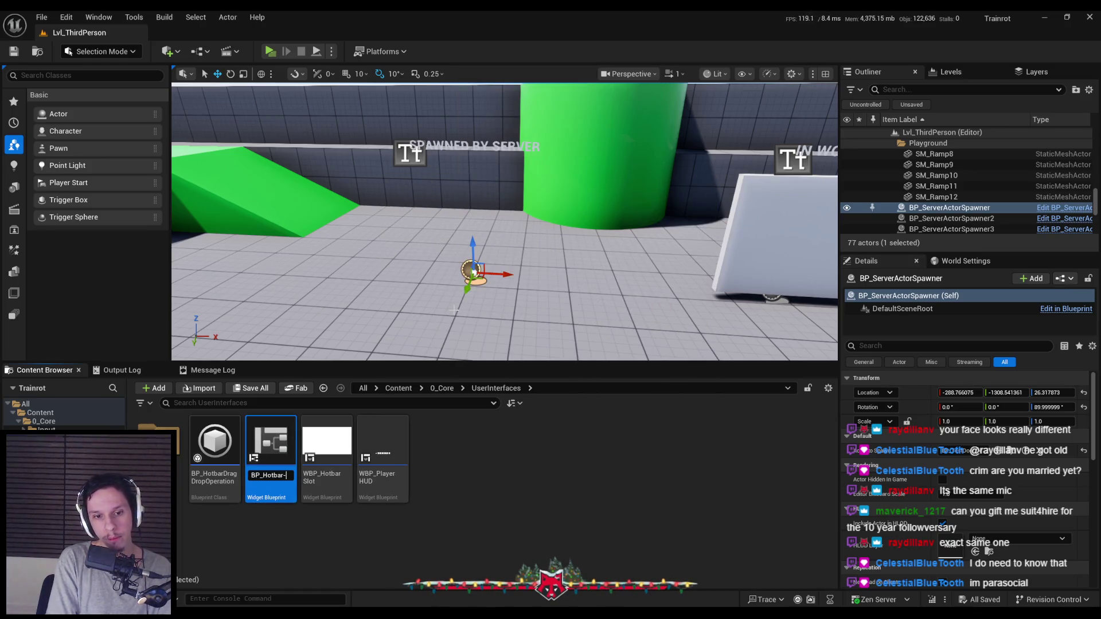
pyautogui.press('BackSpace')
pyautogui.press('BackSpace')
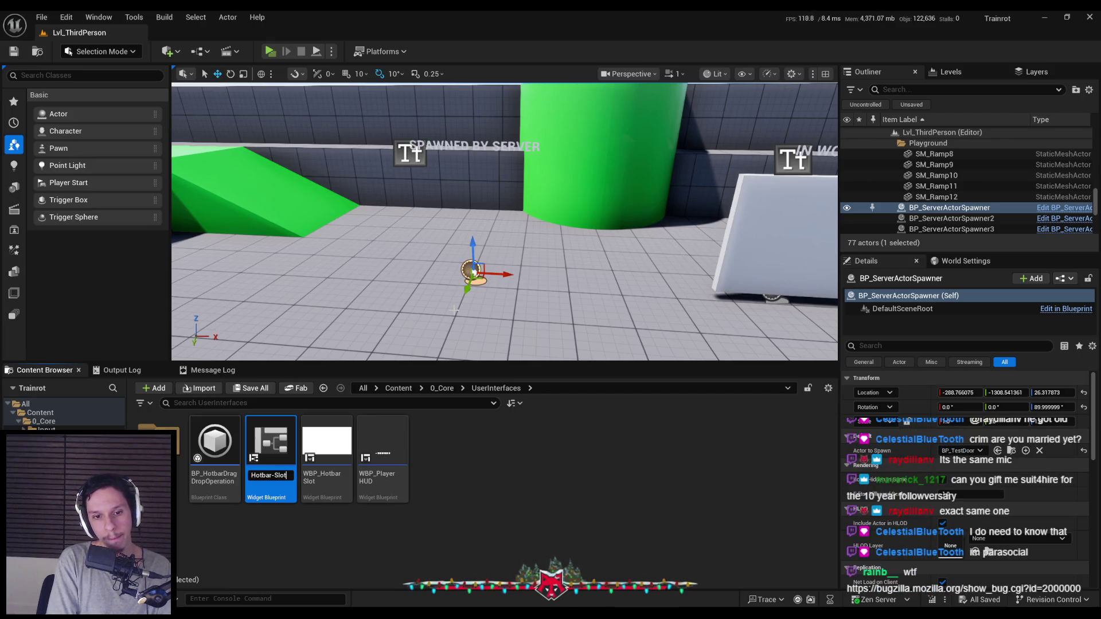
pyautogui.write('em')
pyautogui.press('BackSpace')
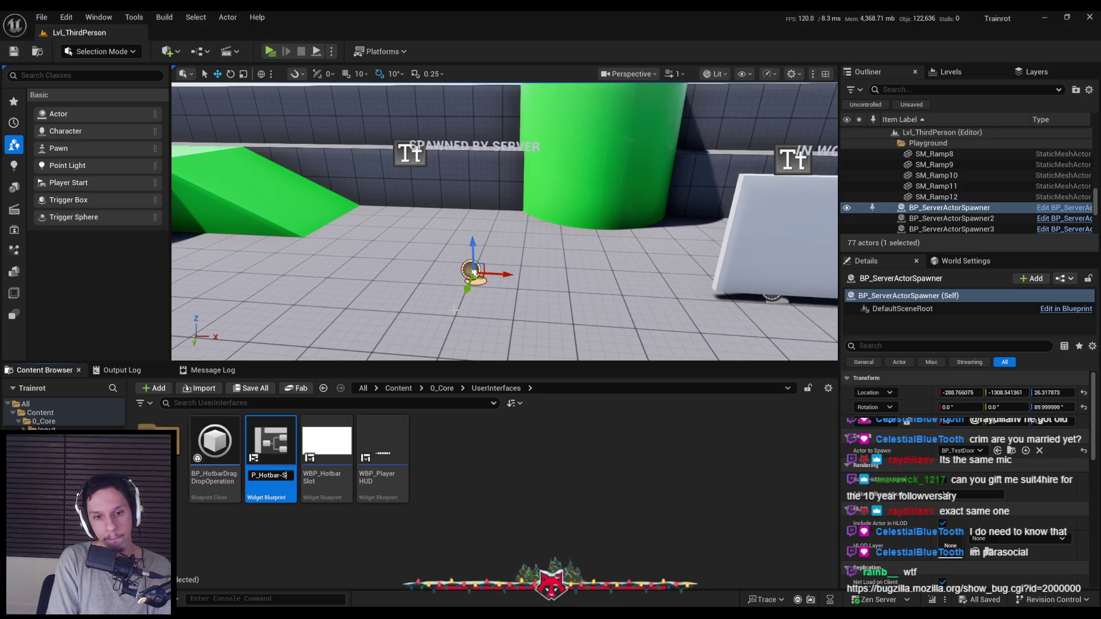
pyautogui.press('Return')
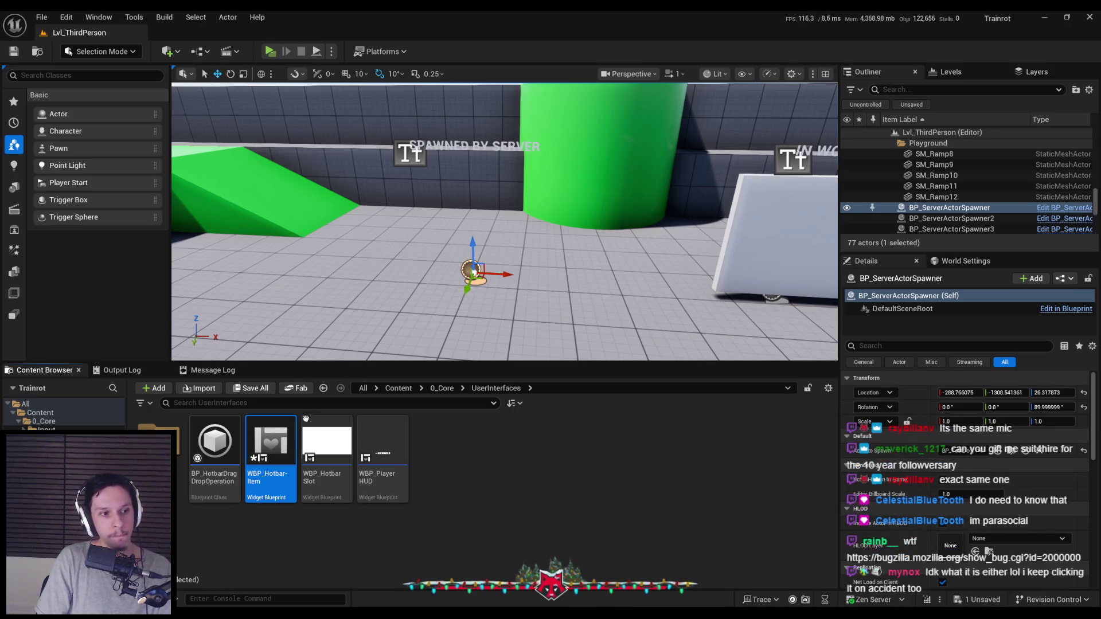
pyautogui.hotkey('ctrl', 's')
pyautogui.click(449, 459)
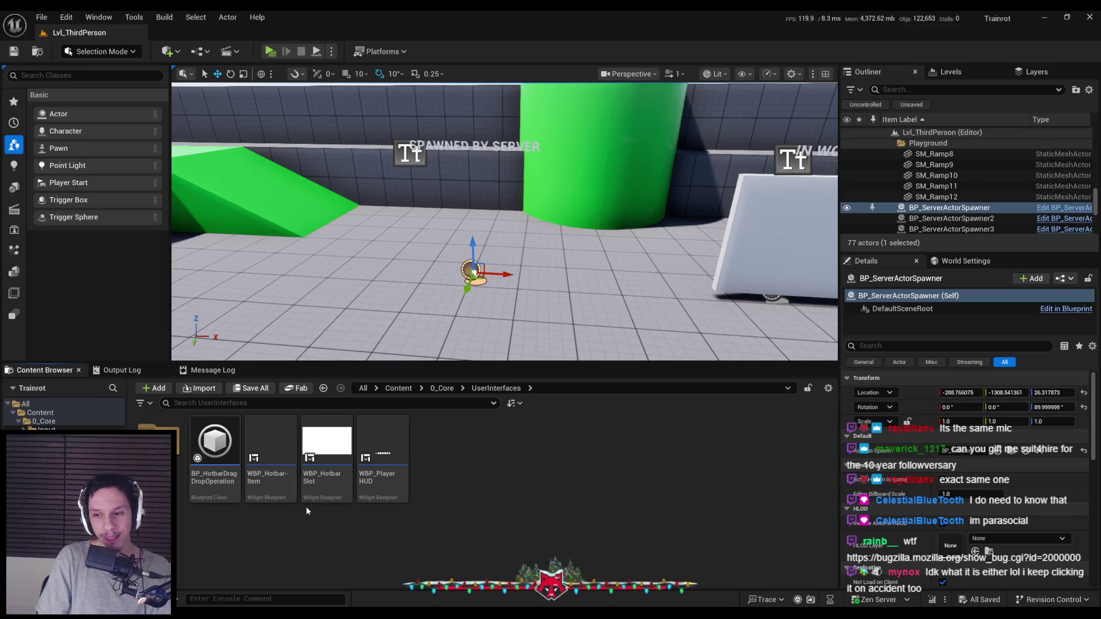
pyautogui.doubleClick(288, 482)
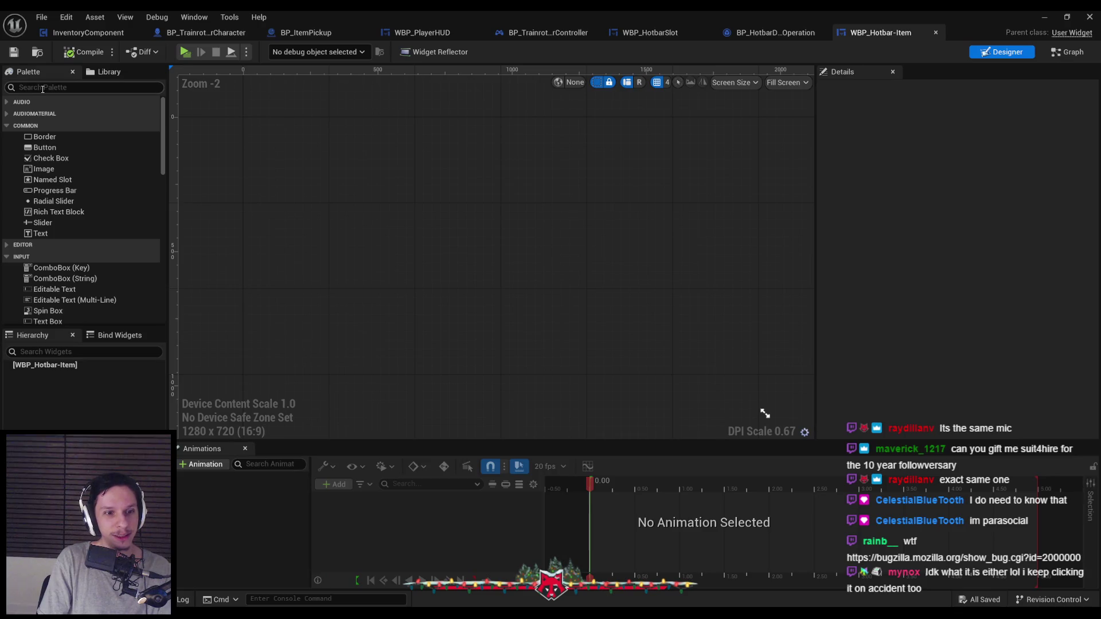
# Step: Add an Image widget from the palette to WBP_Hotbar-Item's hierarchy, then compile and save
pyautogui.click(43, 87)
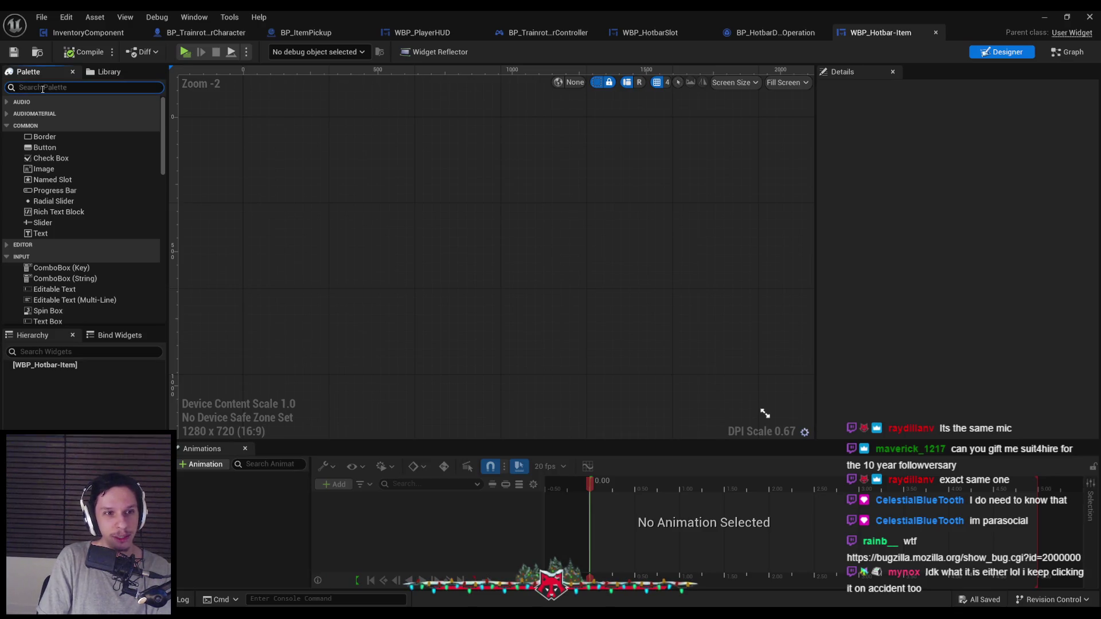
pyautogui.write('image')
pyautogui.moveTo(44, 113); pyautogui.dragTo(58, 372)
pyautogui.click(84, 52)
pyautogui.click(13, 52)
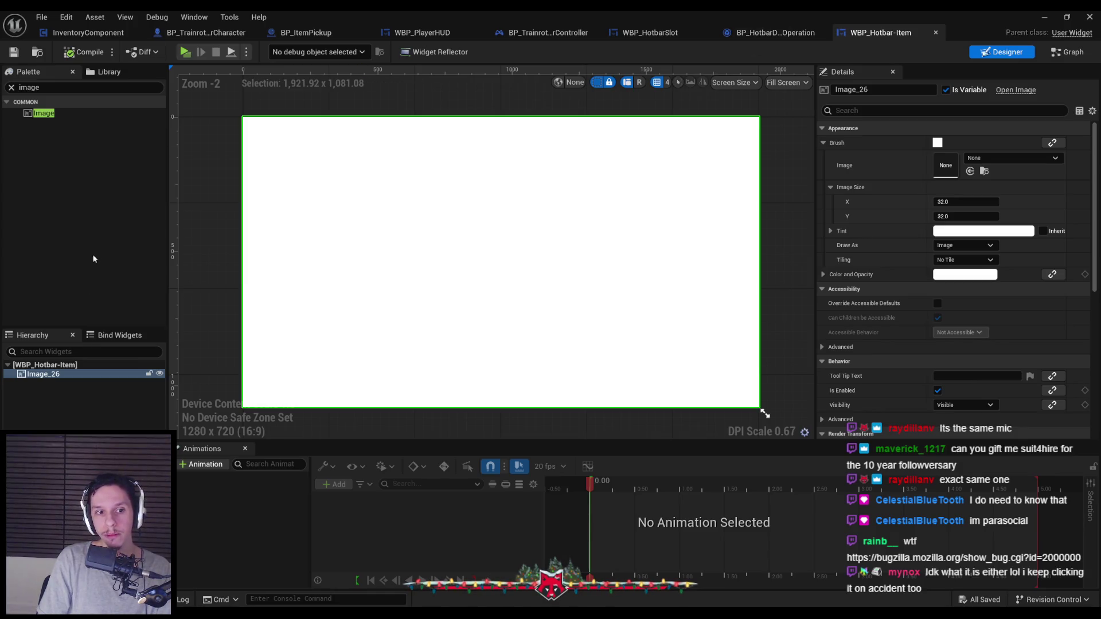
# Step: Set the Image size to 64 by 64 and save the widget
pyautogui.rightClick(51, 376)
pyautogui.moveTo(103, 494)
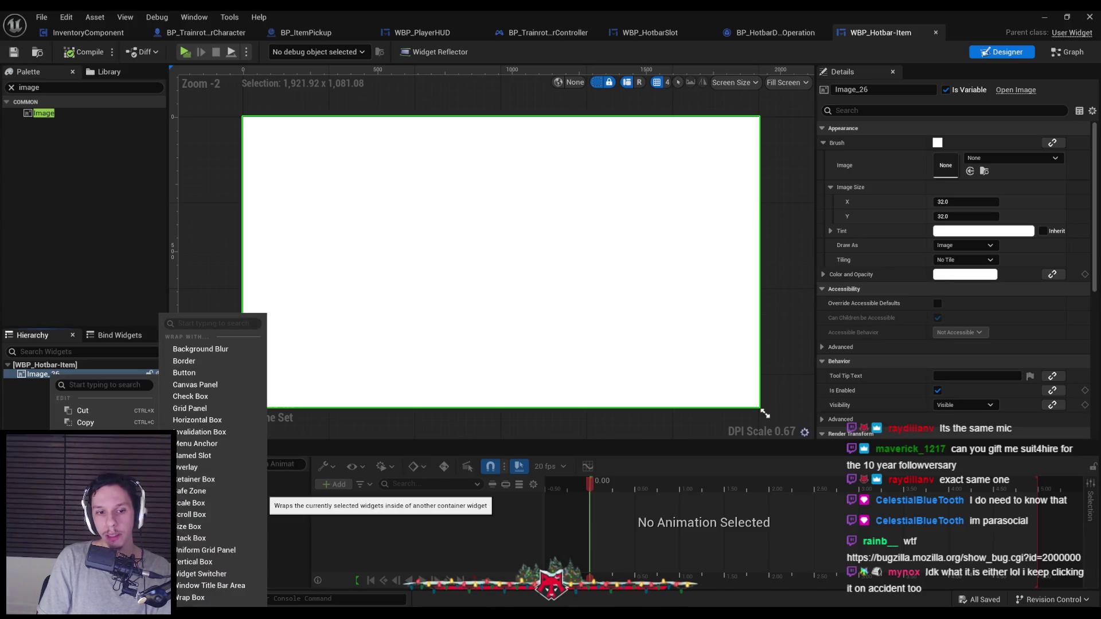
pyautogui.click(966, 202)
pyautogui.write('64')
pyautogui.press('Tab')
pyautogui.write('64')
pyautogui.press('Return')
pyautogui.hotkey('ctrl', 's')
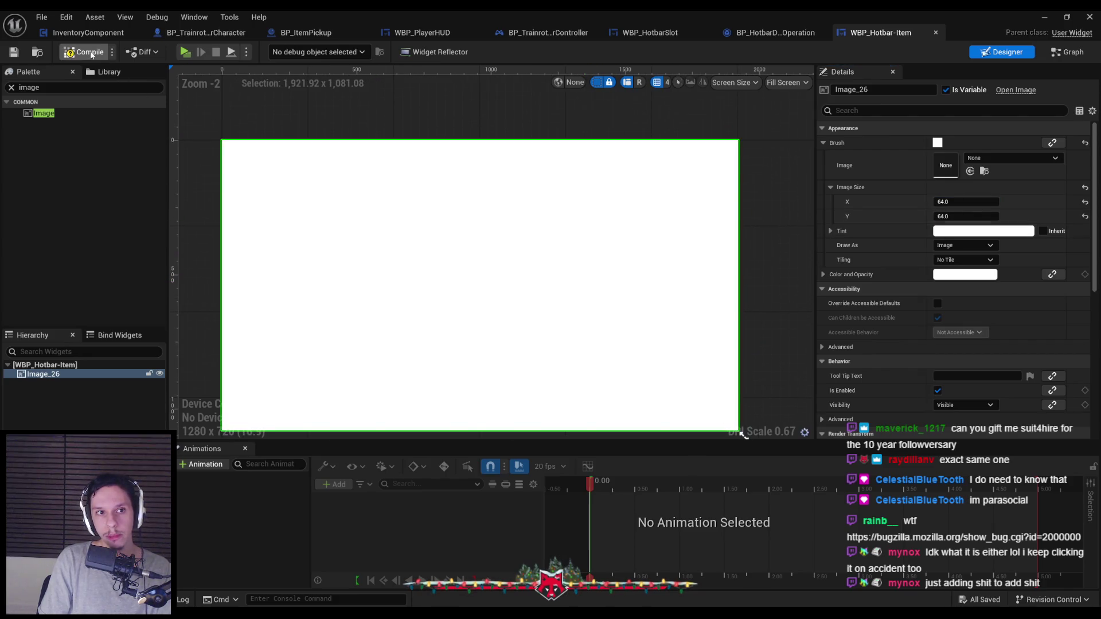
pyautogui.click(11, 87)
pyautogui.click(774, 33)
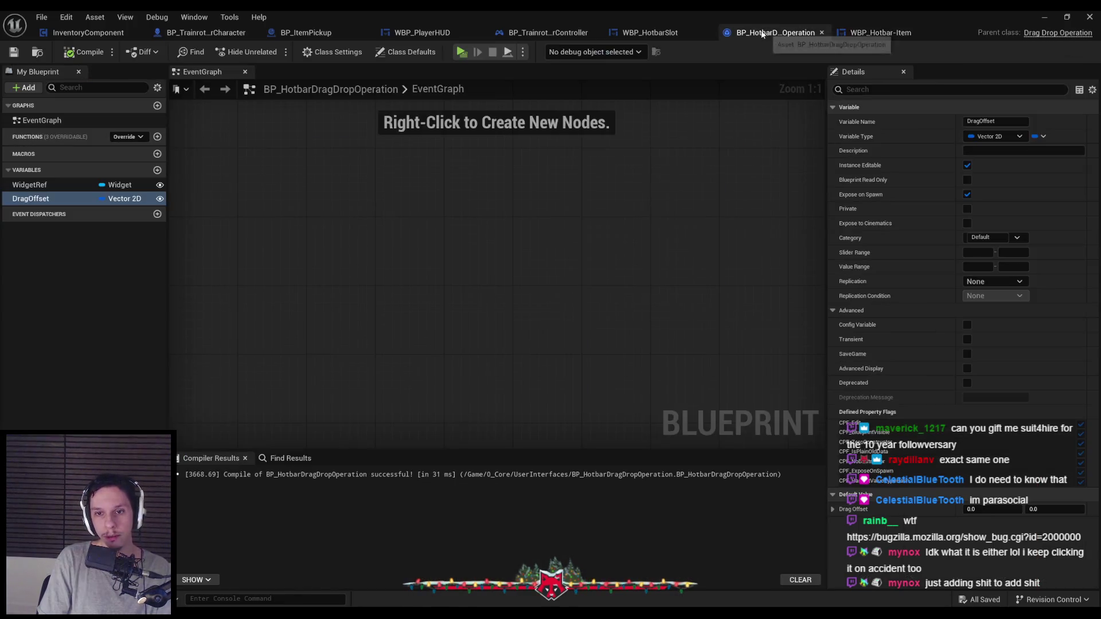
# Step: Change the On Drag Detected Create Widget class to WBP_Hotbar-Item, then save and compile WBP_HotbarSlot
pyautogui.click(686, 33)
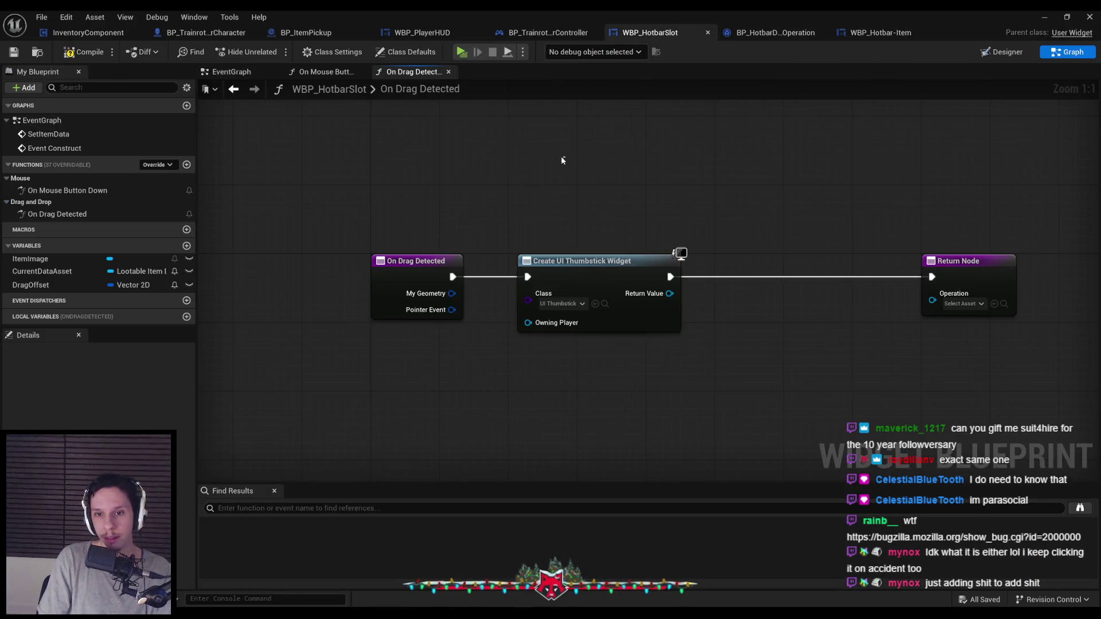
pyautogui.click(564, 303)
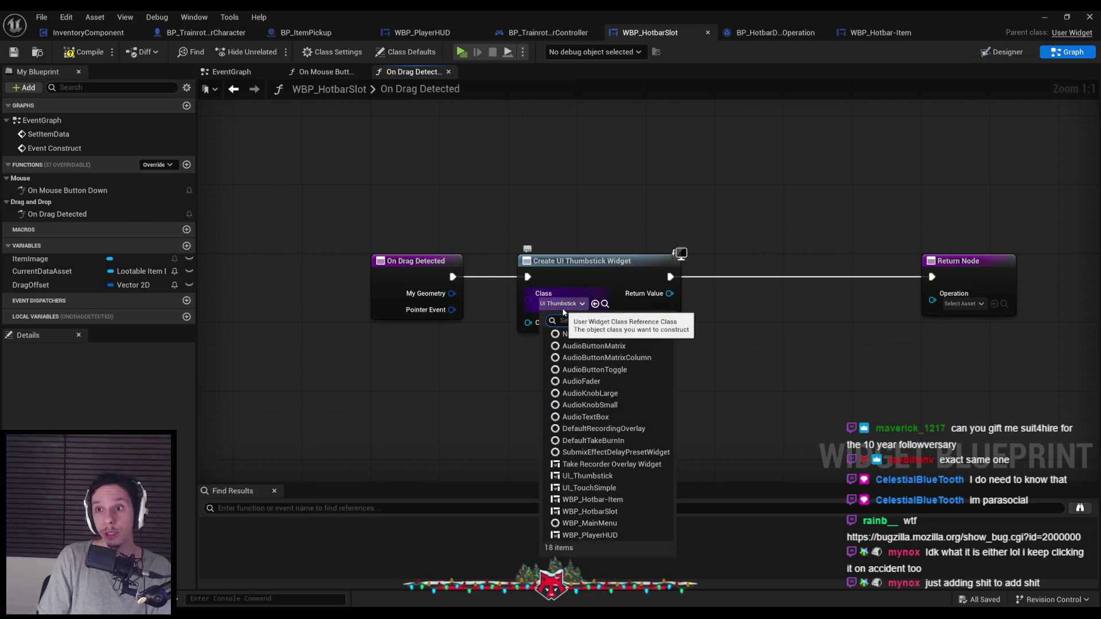
pyautogui.click(596, 499)
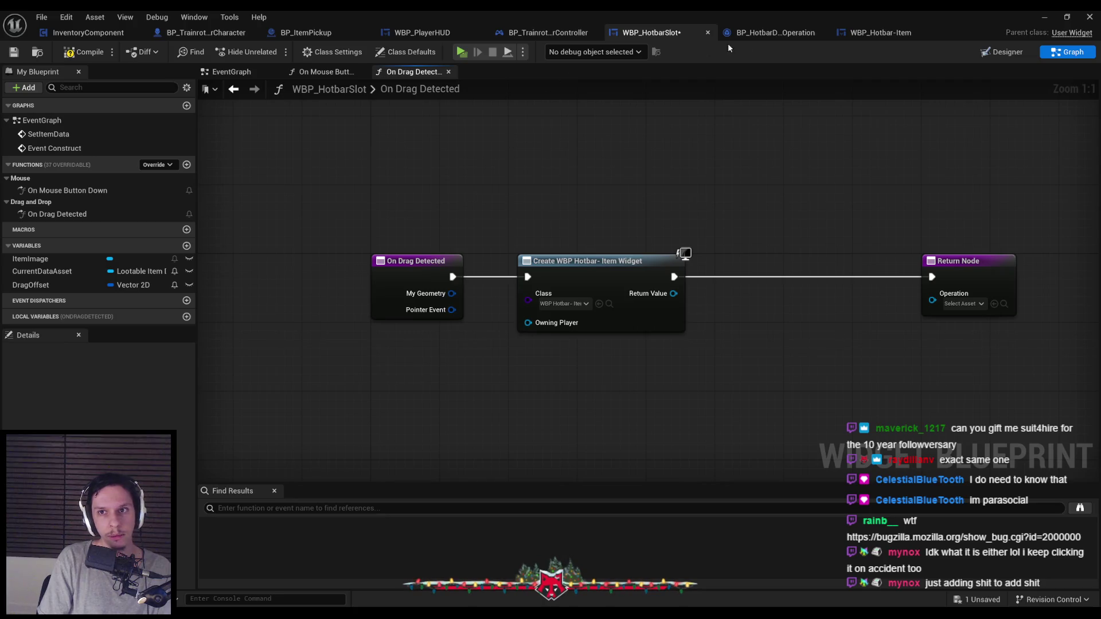
pyautogui.click(878, 34)
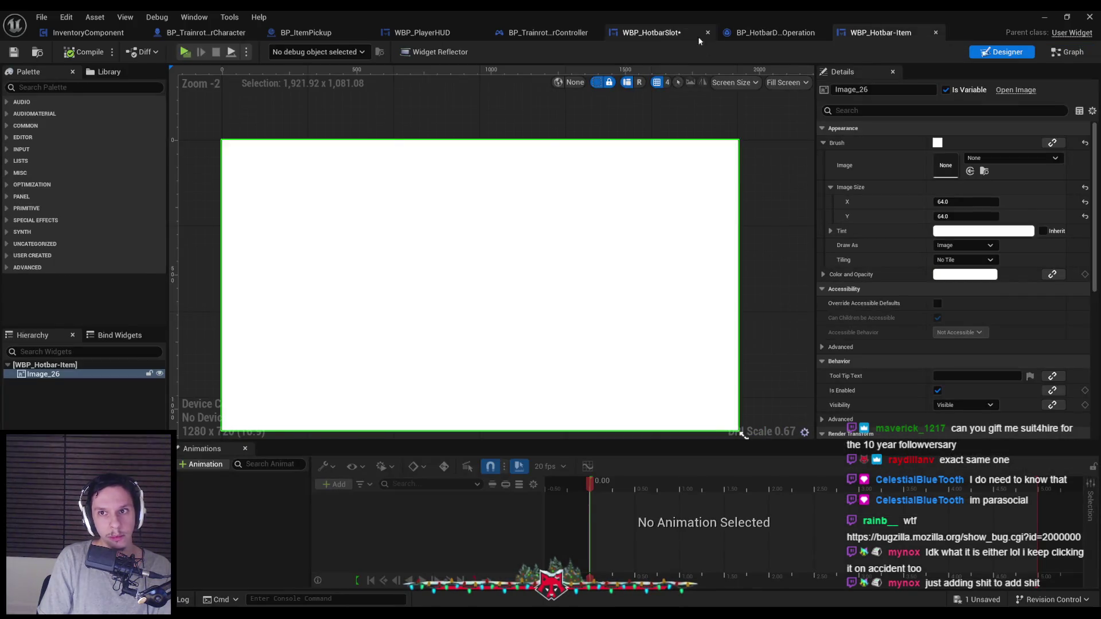
pyautogui.click(651, 32)
pyautogui.hotkey('ctrl', 's')
pyautogui.click(86, 53)
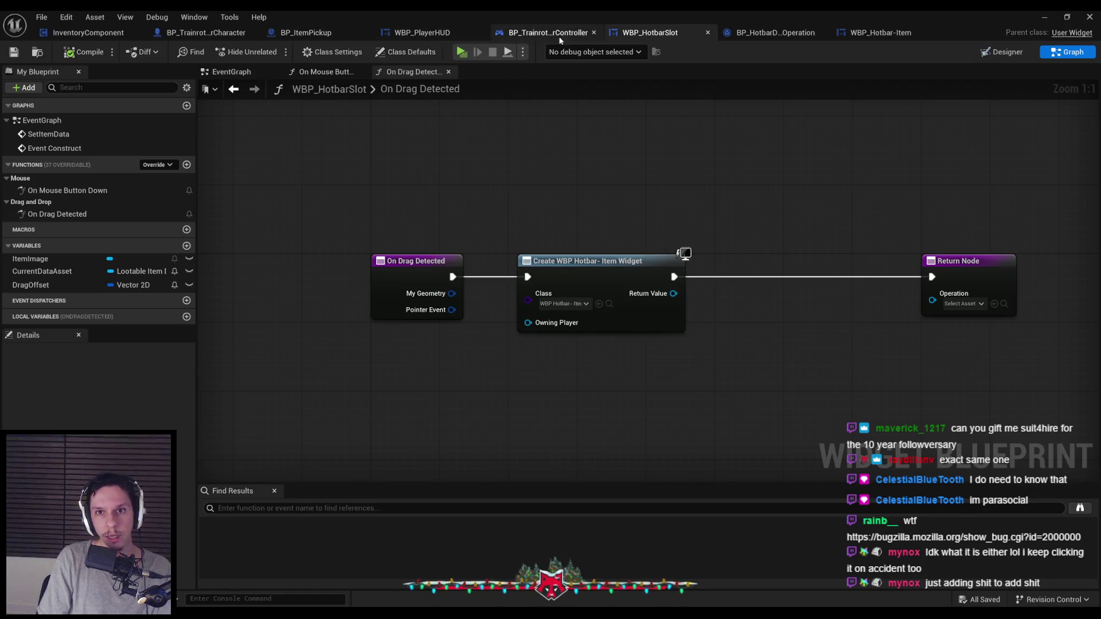
pyautogui.click(891, 34)
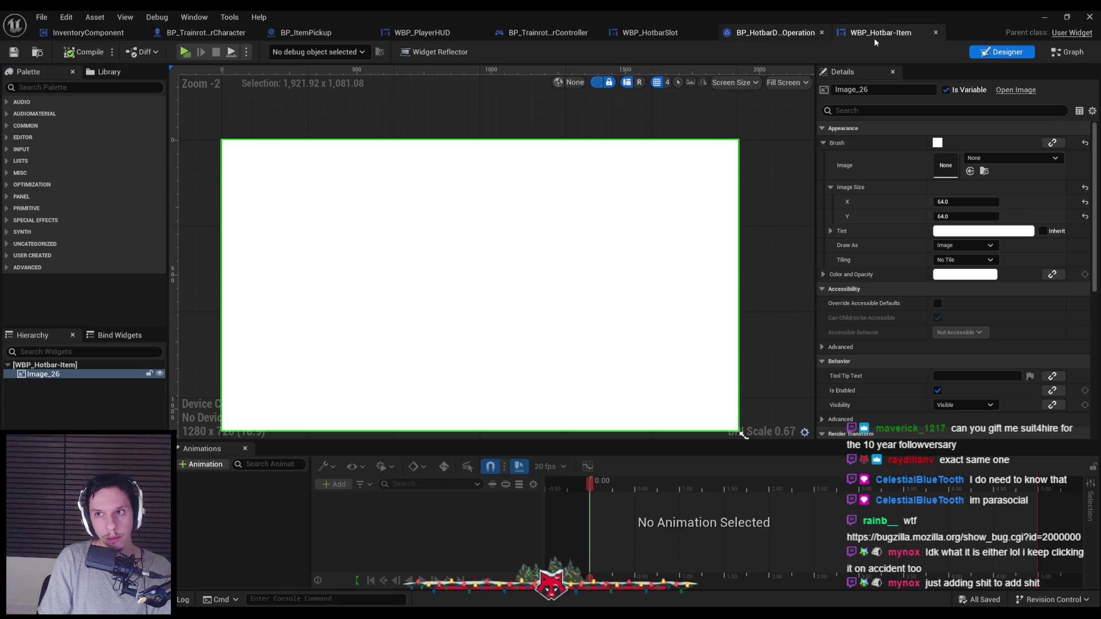
# Step: Add a new variable named WidgetRef in WBP_Hotbar-Item's graph
pyautogui.click(1072, 52)
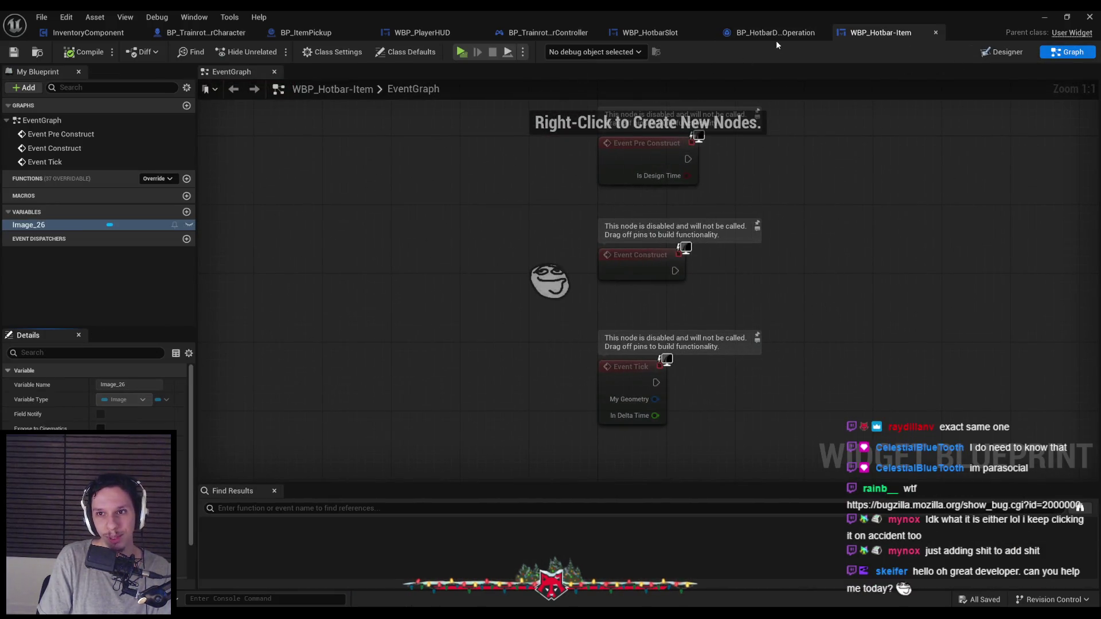
pyautogui.click(774, 35)
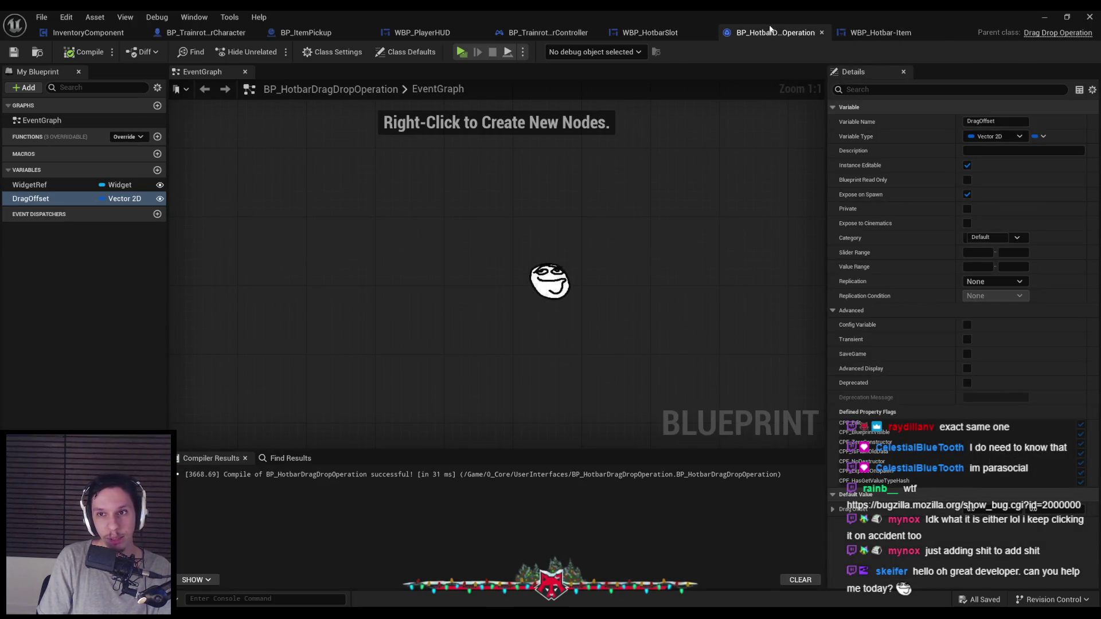
pyautogui.click(870, 32)
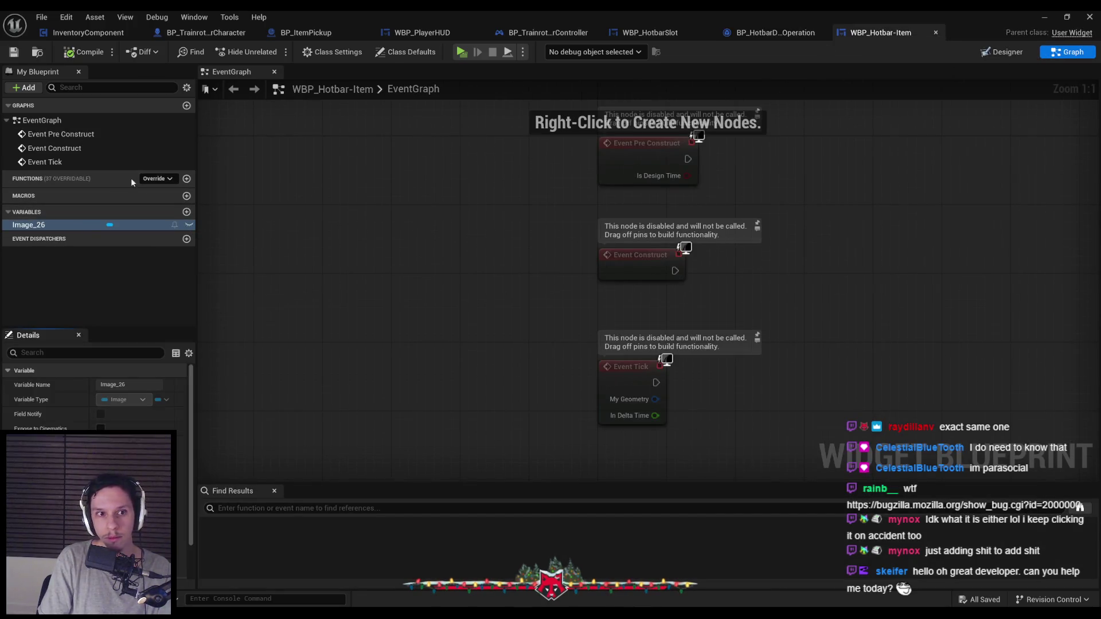
pyautogui.click(186, 212)
pyautogui.write('WidgetRef')
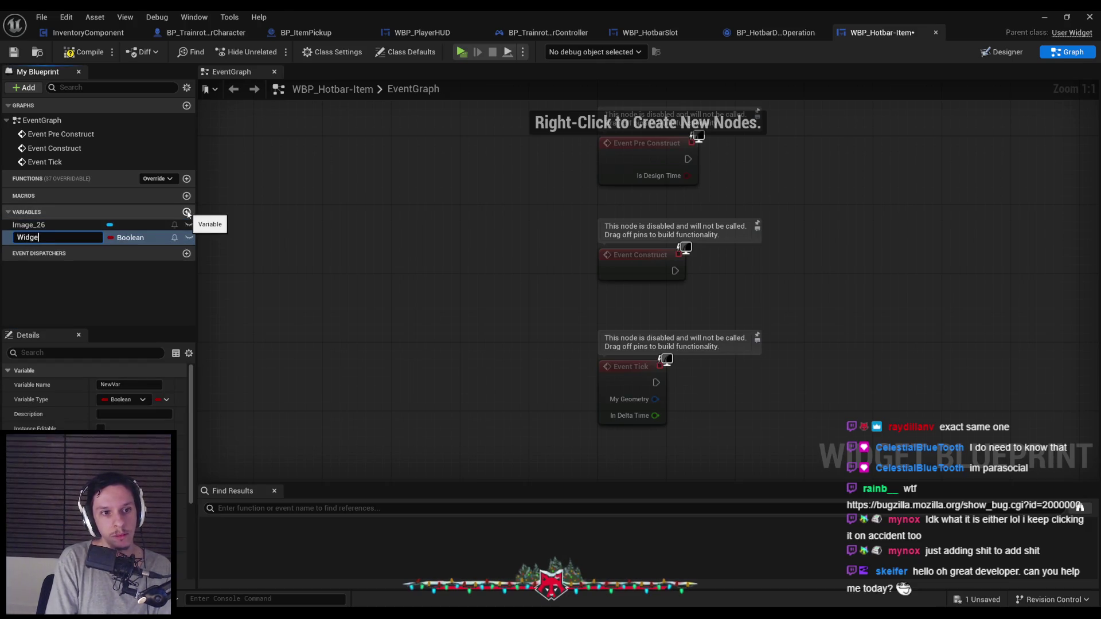
pyautogui.press('Return')
# Step: Make WidgetRef a Widget object reference, then compile and save WBP_Hotbar-Item
pyautogui.click(131, 237)
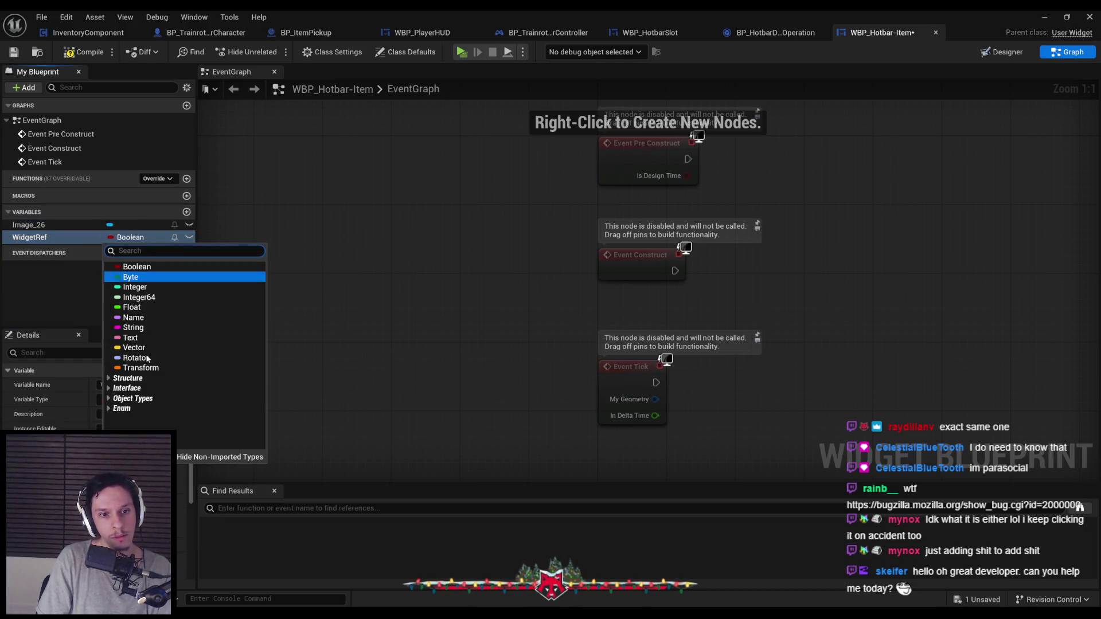
pyautogui.write('widget')
pyautogui.moveTo(148, 328)
pyautogui.moveTo(172, 361)
pyautogui.click(298, 363)
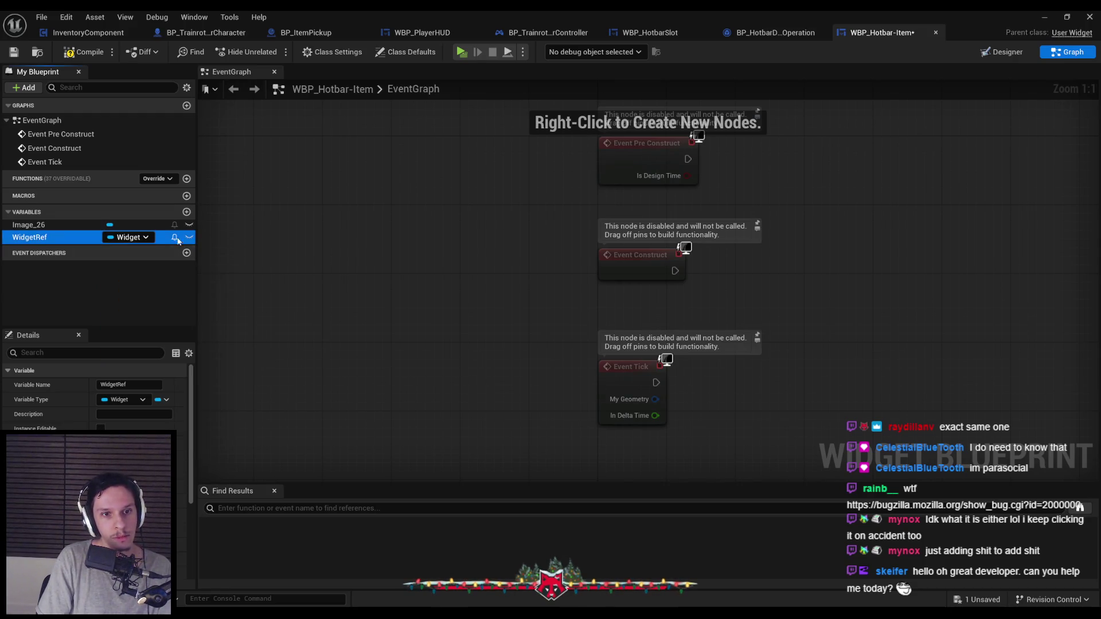
pyautogui.click(83, 52)
pyautogui.click(19, 56)
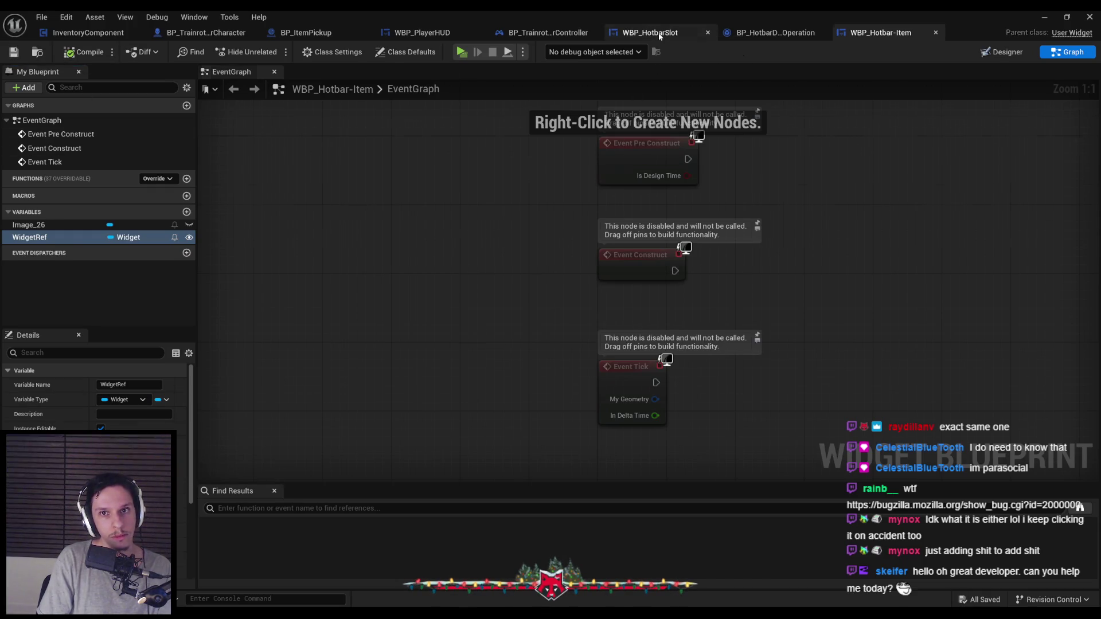
pyautogui.click(654, 34)
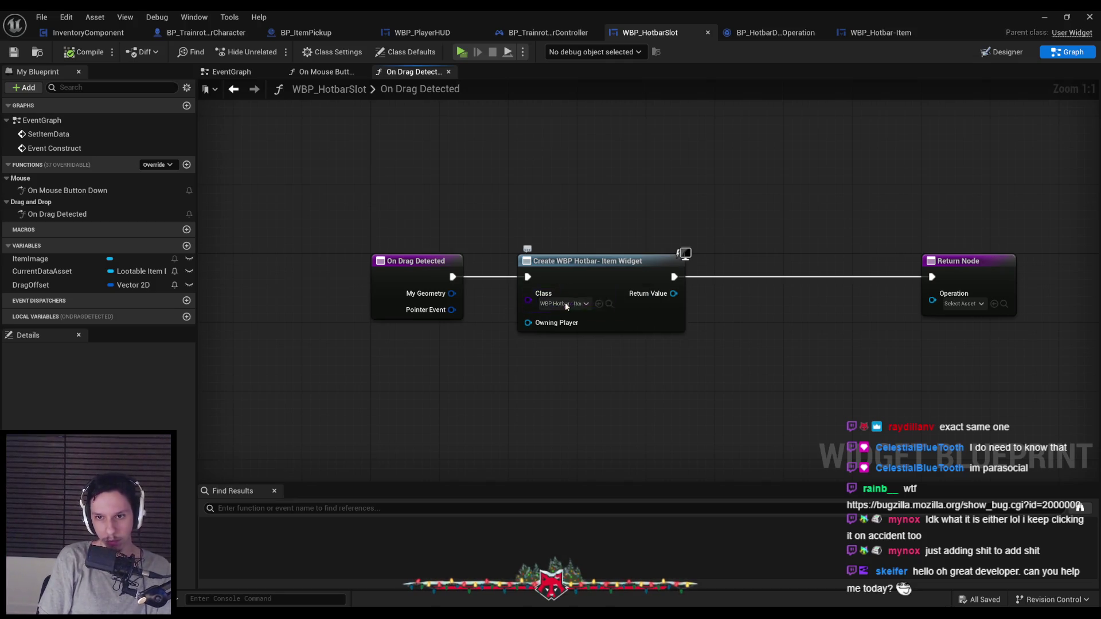
# Step: Refresh the Create Widget node and wire a Self reference into its Widget Ref, then compile
pyautogui.rightClick(588, 282)
pyautogui.click(621, 364)
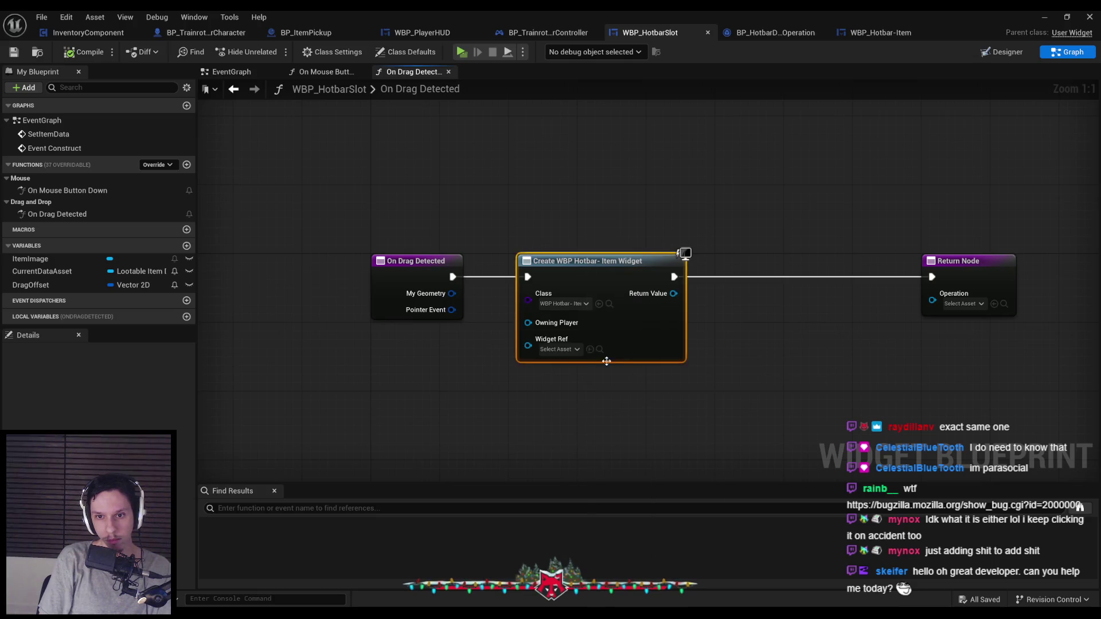
pyautogui.moveTo(527, 346); pyautogui.dragTo(440, 358)
pyautogui.write('self')
pyautogui.press('Return')
pyautogui.click(367, 301)
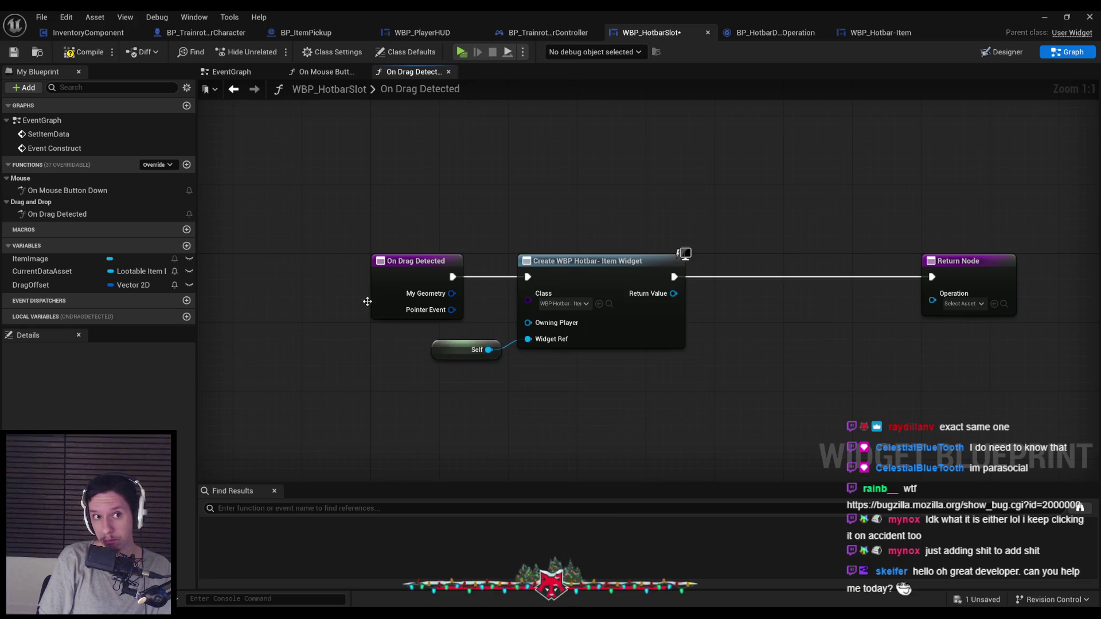
pyautogui.click(83, 53)
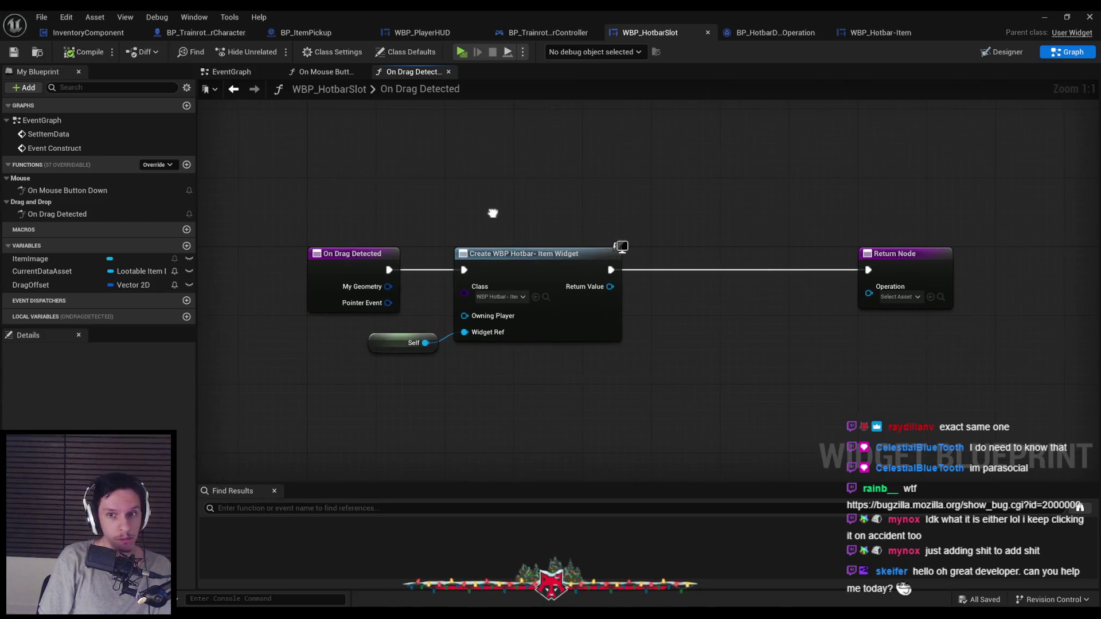
# Step: Promote the created widget to a DraggedWidget variable and run Return Node after the SET
pyautogui.moveTo(607, 286); pyautogui.dragTo(656, 285)
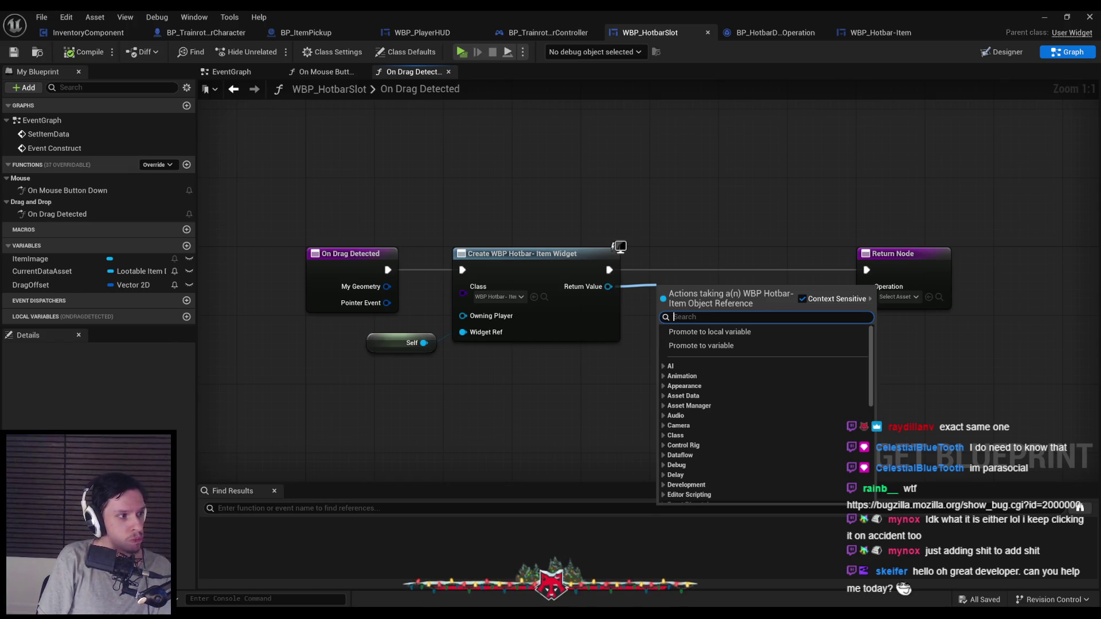
pyautogui.click(699, 345)
pyautogui.write('DraggedWidget')
pyautogui.press('Return')
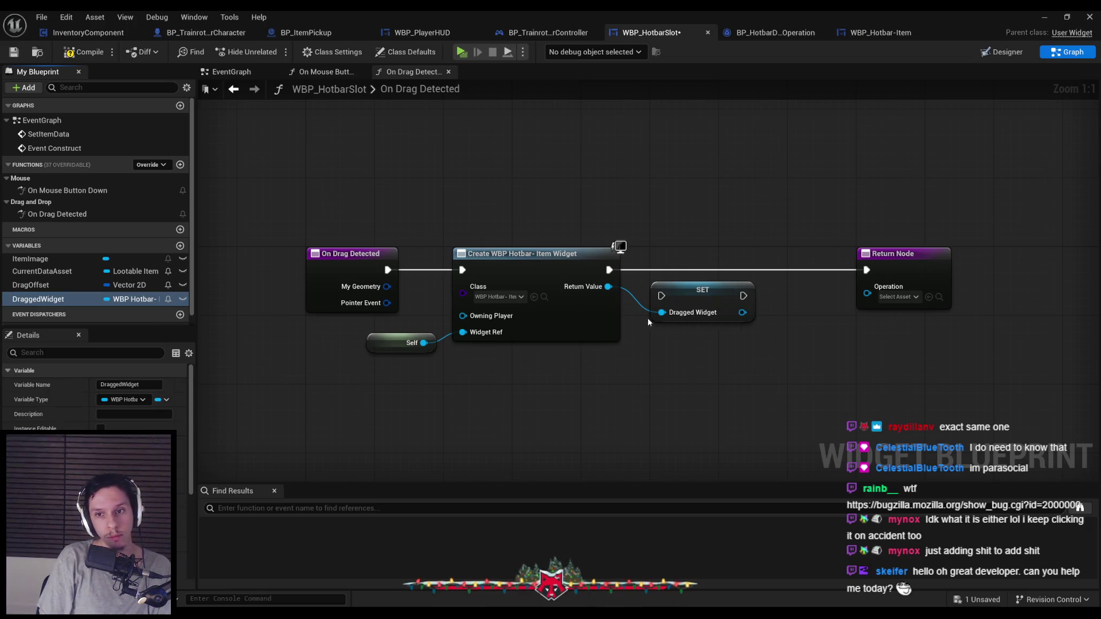
pyautogui.moveTo(676, 293); pyautogui.dragTo(679, 267)
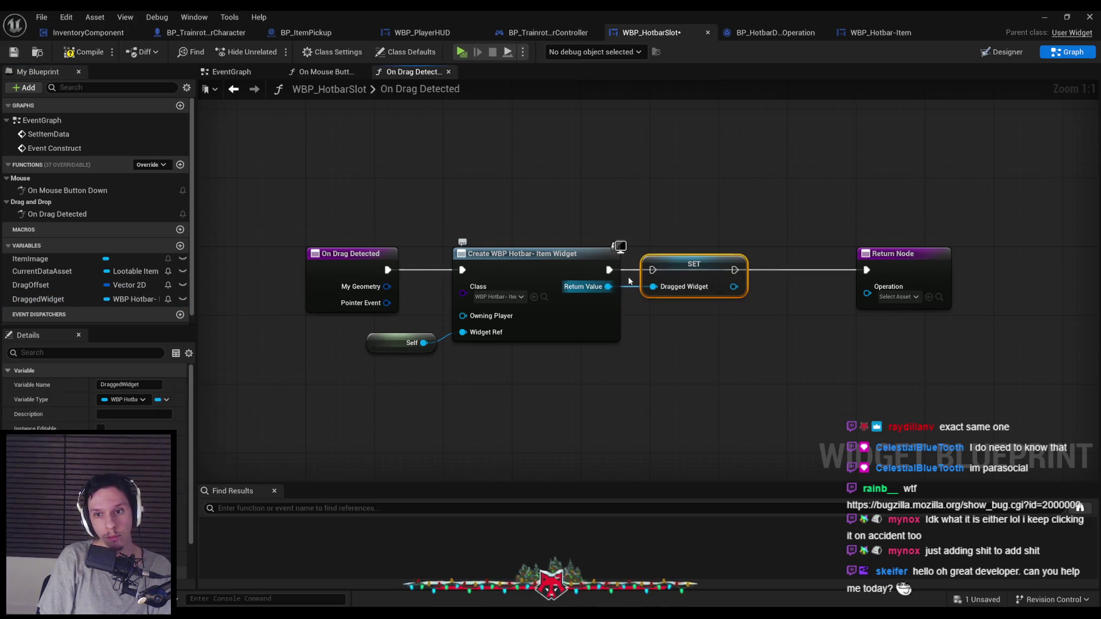
pyautogui.moveTo(734, 269); pyautogui.dragTo(867, 272)
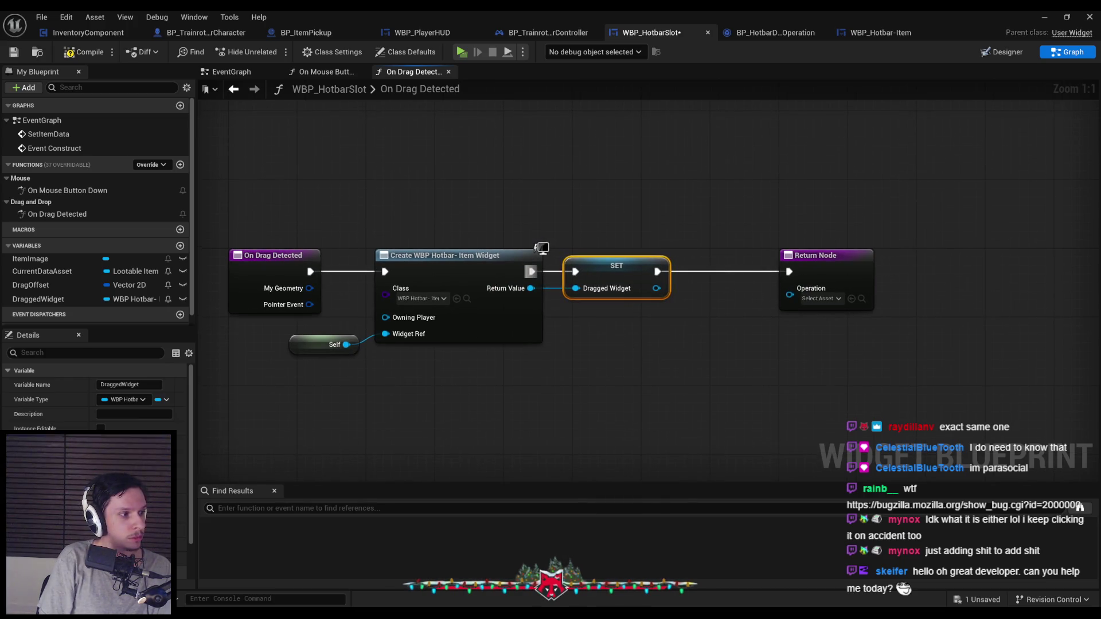
pyautogui.moveTo(756, 256)
pyautogui.mouseDown()
pyautogui.moveTo(1022, 256)
pyautogui.moveTo(1016, 264)
pyautogui.mouseUp()
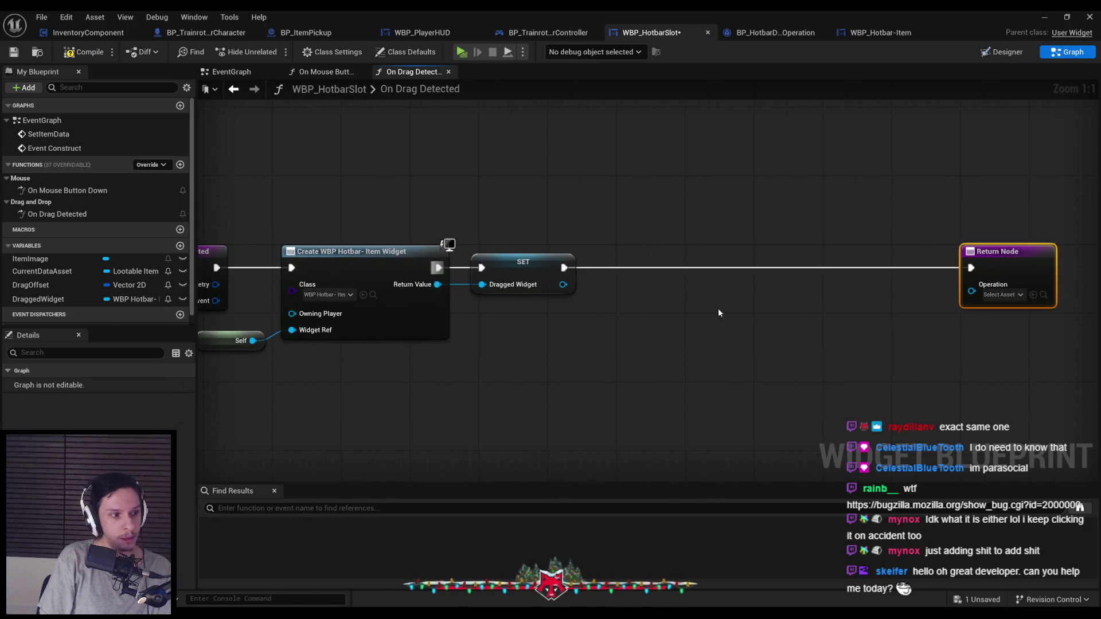
pyautogui.rightClick(578, 329)
# Step: Add a Create Drag & Drop Operation node with class BP_HotbarDragDropOperation
pyautogui.write('create')
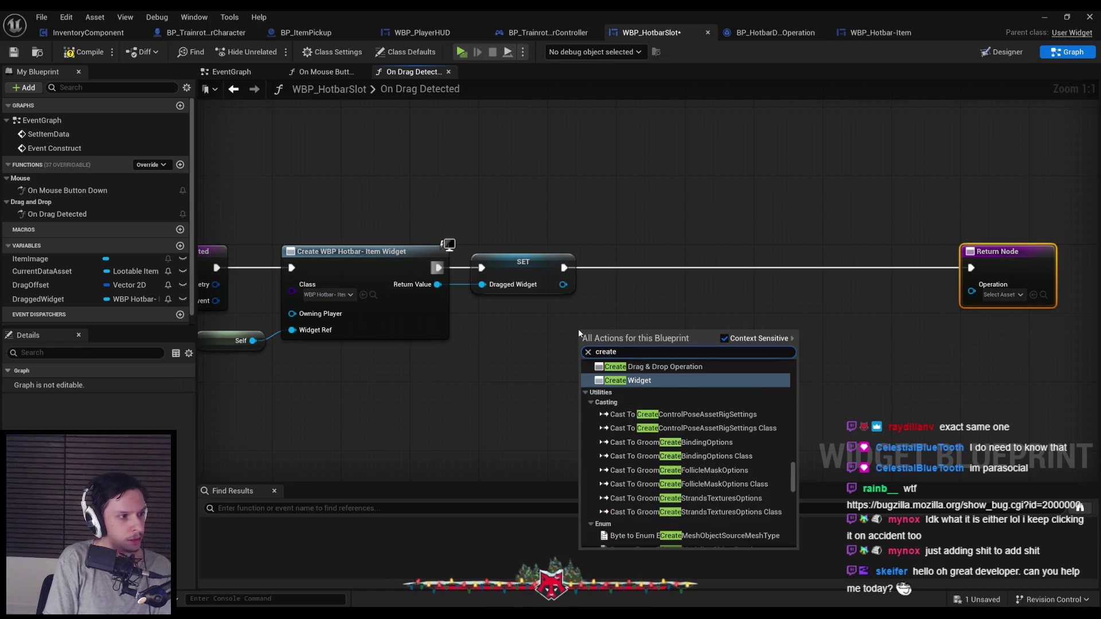
pyautogui.write(' drag')
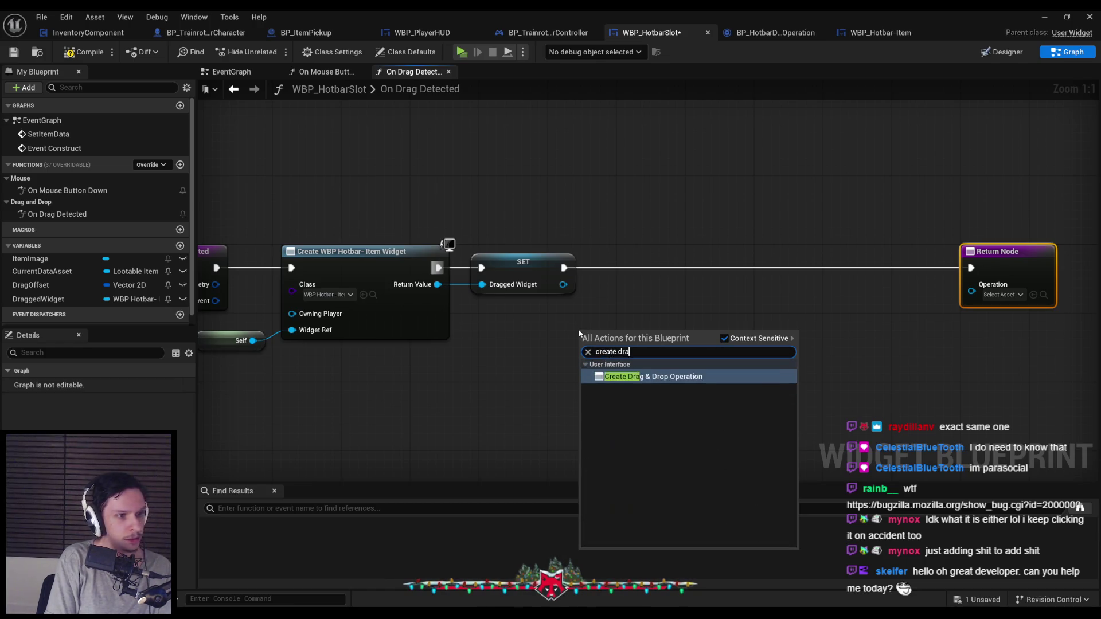
pyautogui.press('Return')
pyautogui.moveTo(578, 328)
pyautogui.mouseDown()
pyautogui.moveTo(620, 260)
pyautogui.moveTo(608, 273)
pyautogui.moveTo(686, 264)
pyautogui.mouseUp()
pyautogui.click(663, 303)
pyautogui.click(700, 345)
pyautogui.click(597, 330)
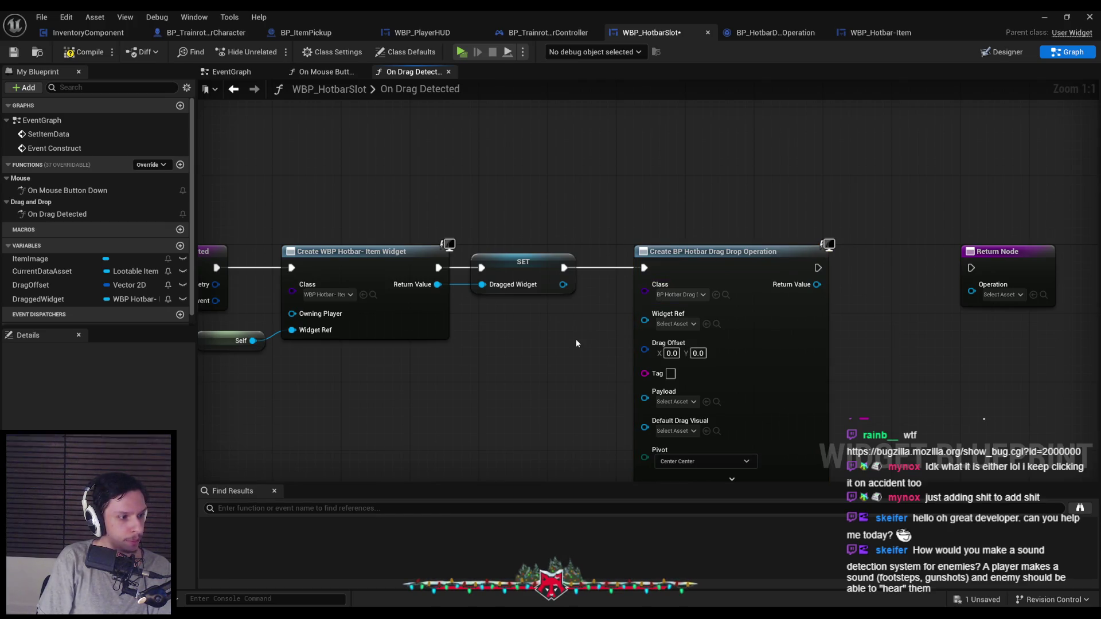
pyautogui.moveTo(580, 350); pyautogui.dragTo(586, 310)
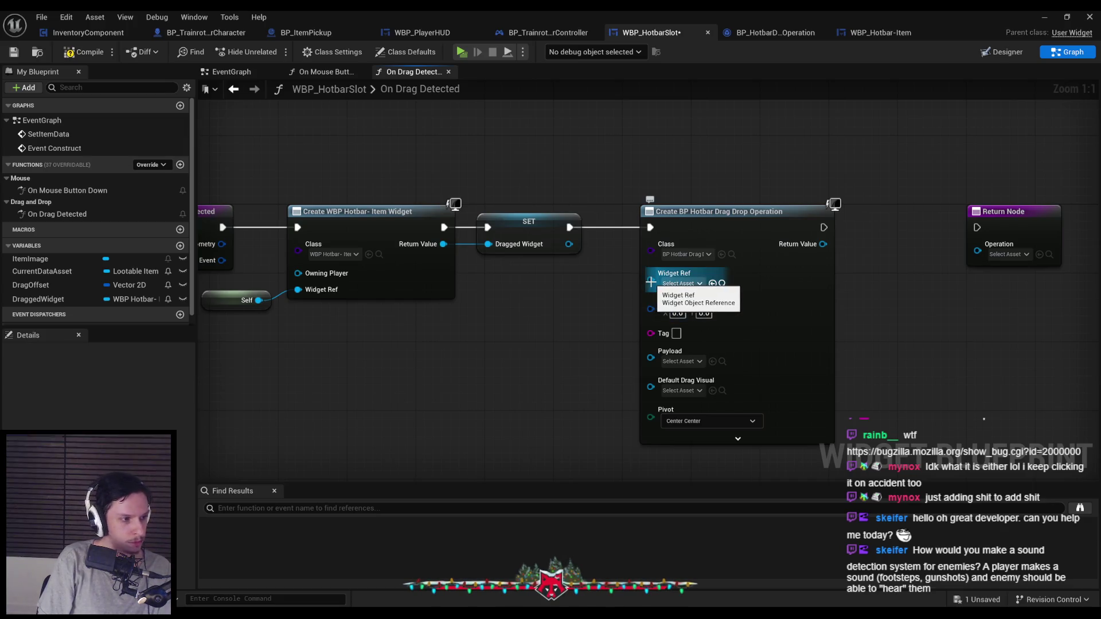
# Step: Feed Self into the operation's Widget Ref and DraggedWidget into Default Drag Visual
pyautogui.moveTo(650, 282); pyautogui.dragTo(539, 299)
pyautogui.write('self')
pyautogui.press('Return')
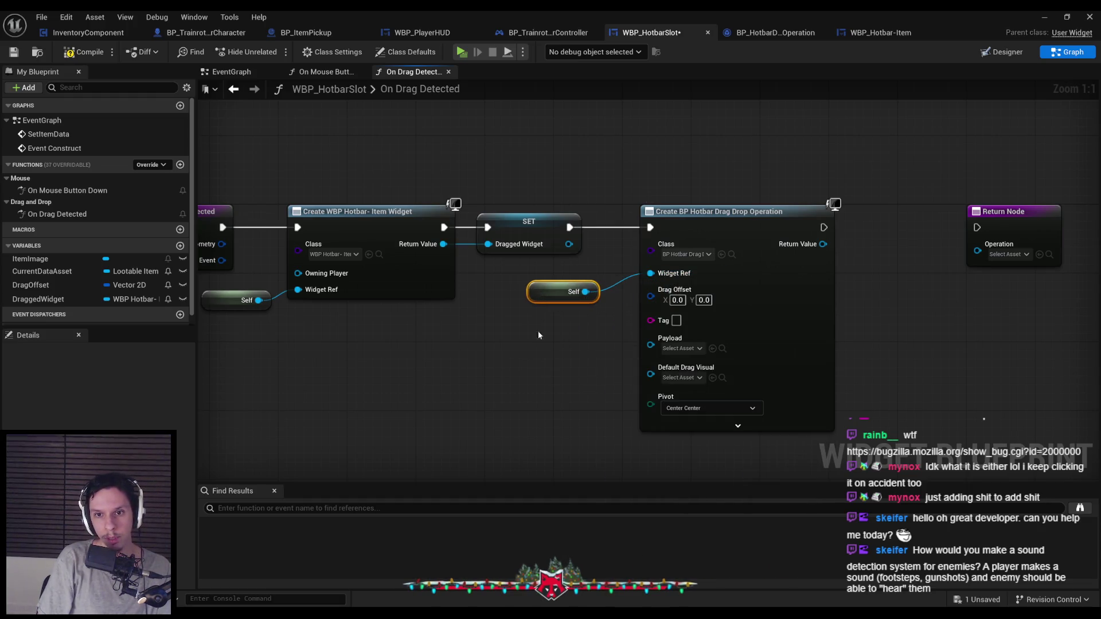
pyautogui.click(596, 335)
pyautogui.moveTo(652, 374)
pyautogui.mouseDown()
pyautogui.moveTo(576, 380)
pyautogui.moveTo(534, 369)
pyautogui.mouseUp()
pyautogui.write('dragged')
pyautogui.click(631, 435)
pyautogui.click(534, 415)
# Step: Connect DragOffset to the operation's Offset input and align the getter nodes
pyautogui.moveTo(533, 414); pyautogui.dragTo(524, 363)
pyautogui.click(730, 365)
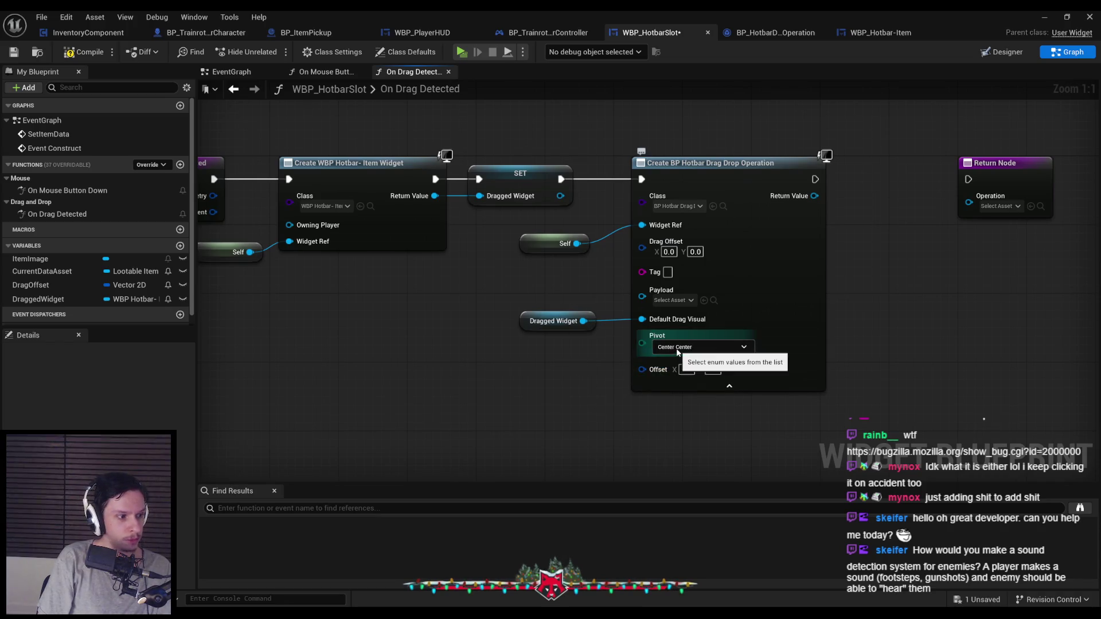
pyautogui.moveTo(51, 286)
pyautogui.mouseDown()
pyautogui.moveTo(545, 394)
pyautogui.moveTo(531, 380)
pyautogui.moveTo(641, 367)
pyautogui.mouseUp()
pyautogui.click(536, 386)
pyautogui.moveTo(526, 376); pyautogui.dragTo(535, 376)
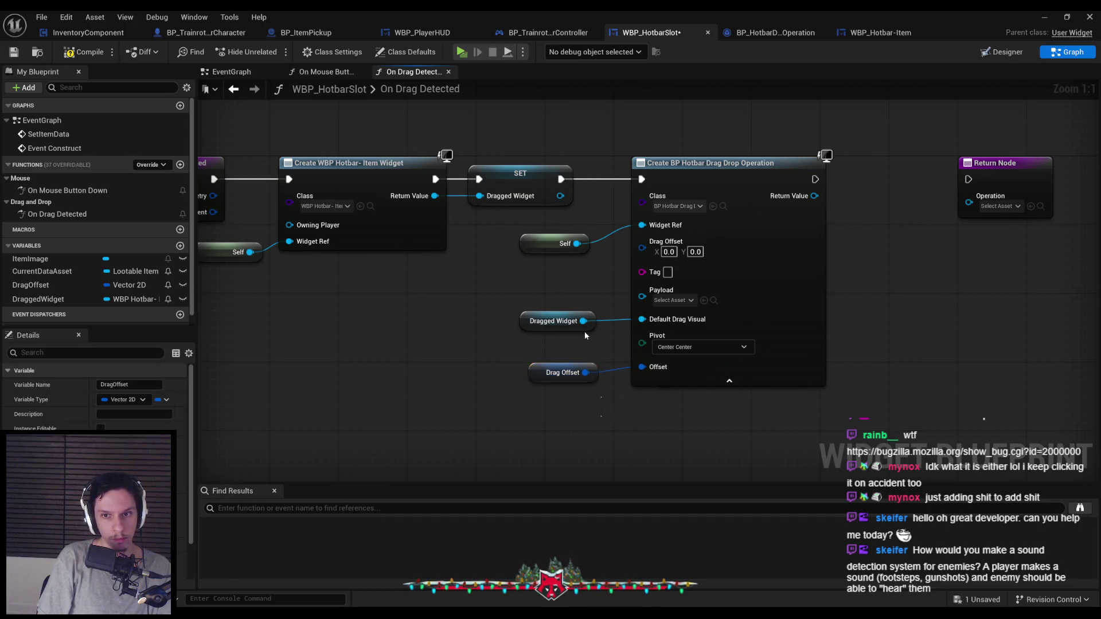
pyautogui.moveTo(513, 226); pyautogui.dragTo(601, 429)
pyautogui.hotkey('shift', 'd')
pyautogui.click(601, 429)
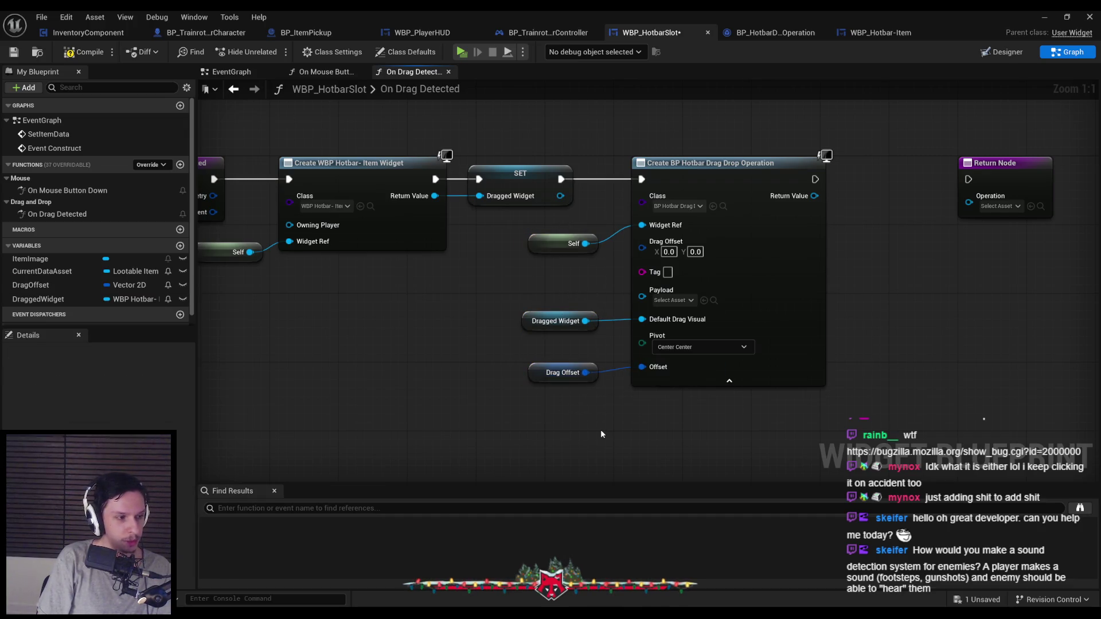
# Step: Set the pivot to Mouse Down, return the operation through Return Node, and compile and save
pyautogui.click(677, 349)
pyautogui.click(680, 362)
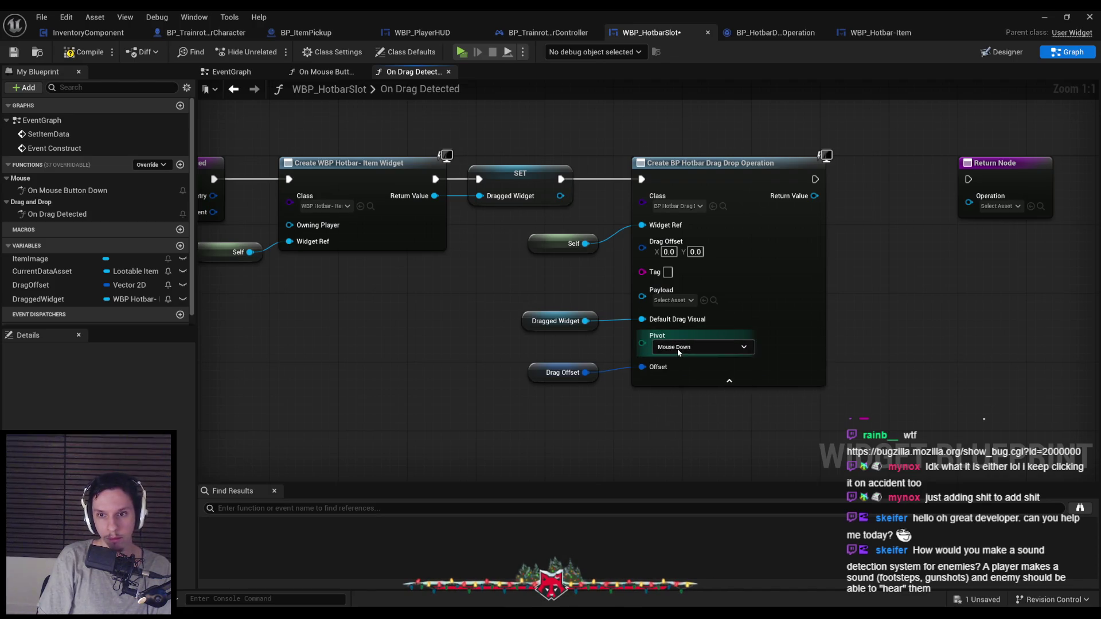
pyautogui.moveTo(804, 213)
pyautogui.mouseDown()
pyautogui.moveTo(958, 220)
pyautogui.moveTo(793, 197)
pyautogui.moveTo(805, 197)
pyautogui.mouseUp()
pyautogui.moveTo(981, 180); pyautogui.dragTo(886, 181)
pyautogui.click(91, 53)
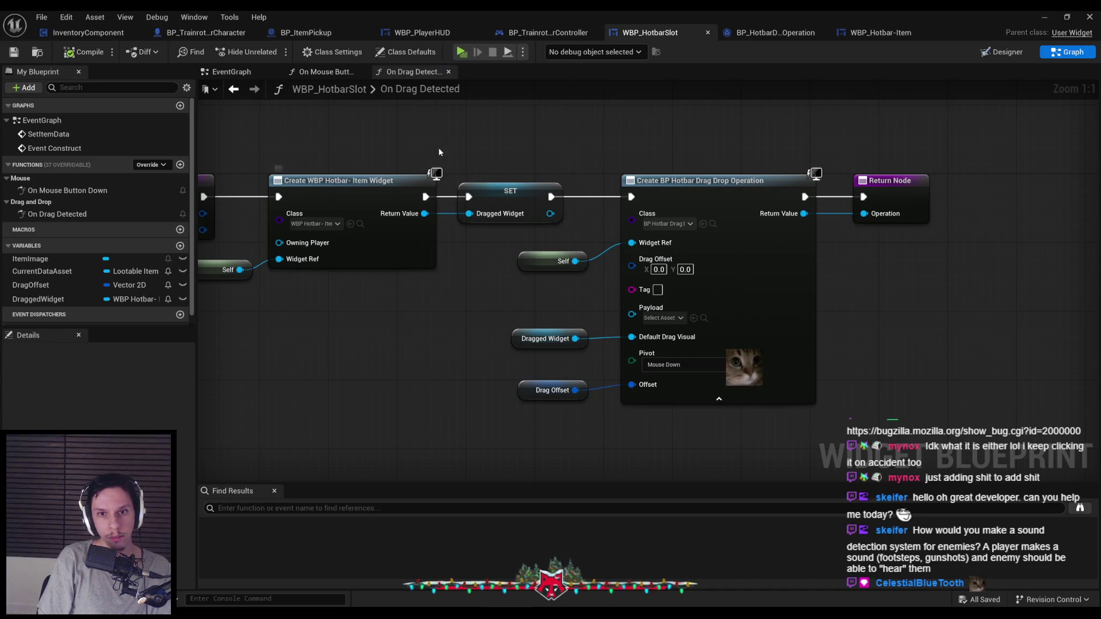
pyautogui.moveTo(432, 174); pyautogui.dragTo(437, 196)
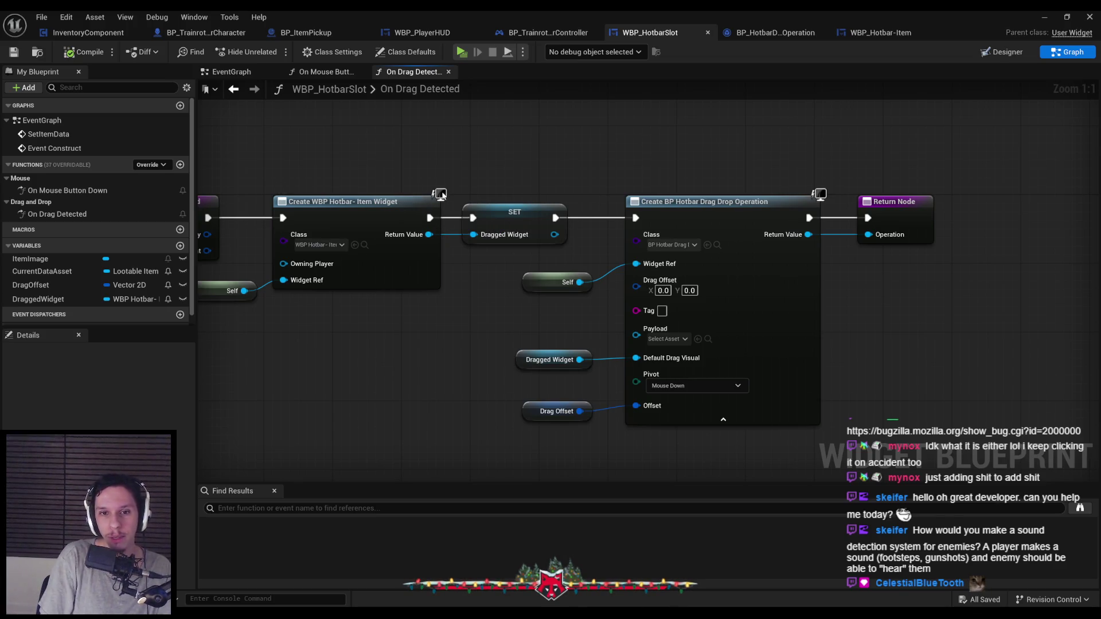
pyautogui.scroll(-1, 687, 453)
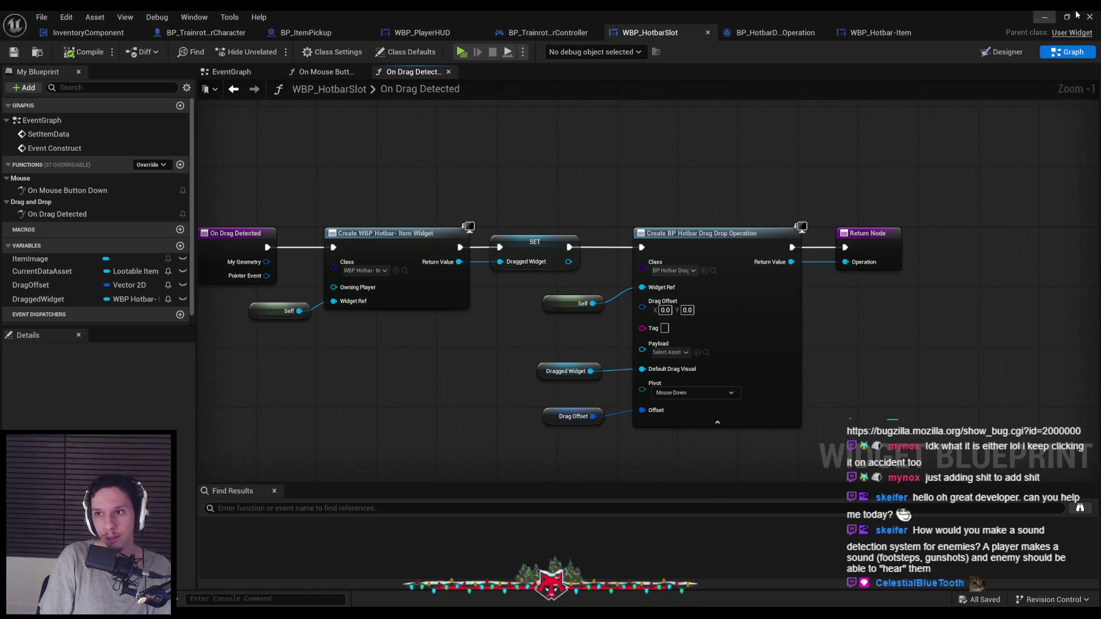
pyautogui.click(1044, 18)
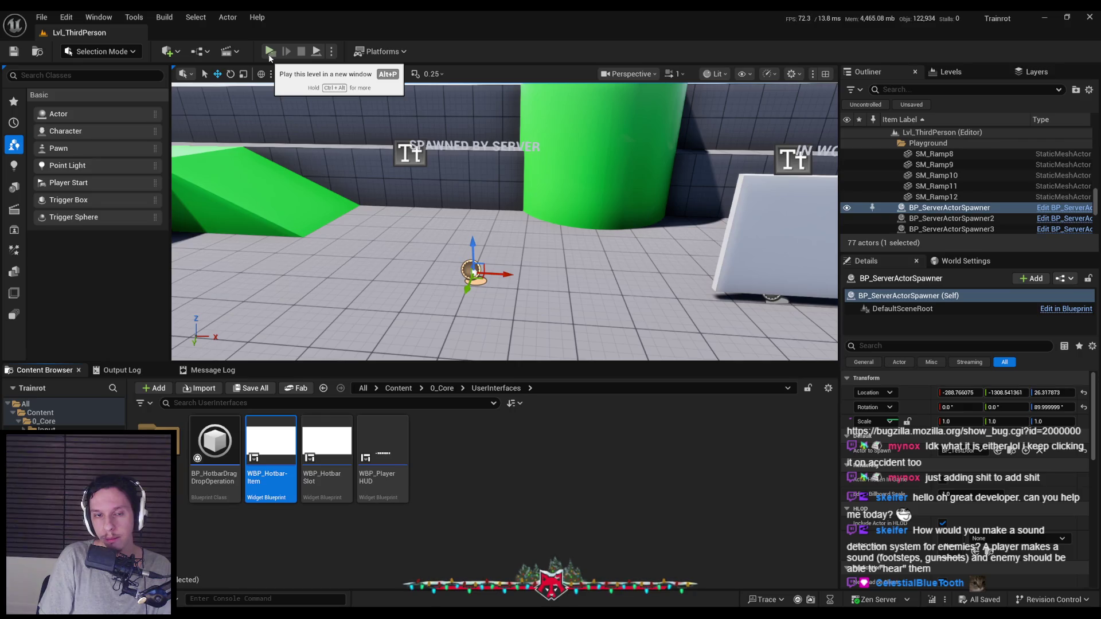
# Step: Play in a New Editor Window, walk forward and pick up the white cube, then stop
pyautogui.click(331, 51)
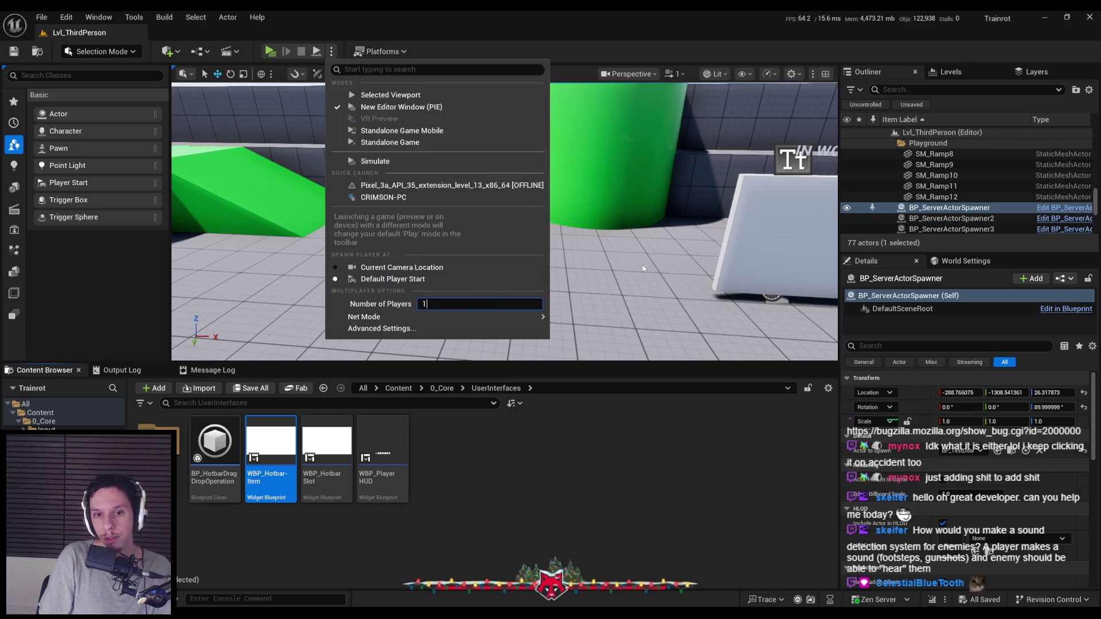
pyautogui.press('Return')
pyautogui.click(270, 51)
pyautogui.press('w')
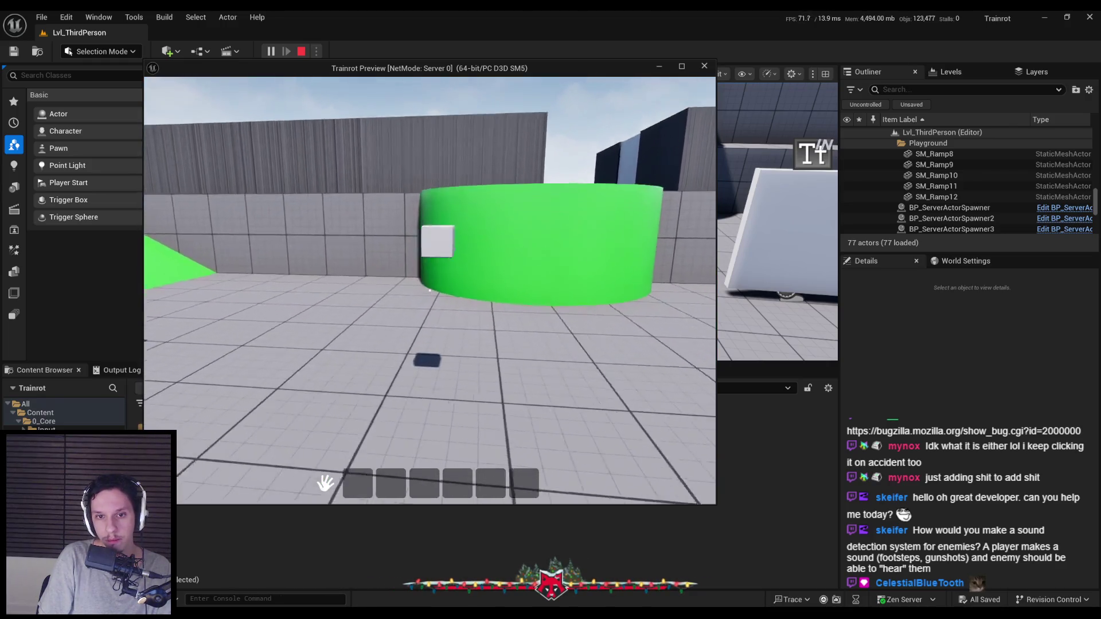
pyautogui.press('e')
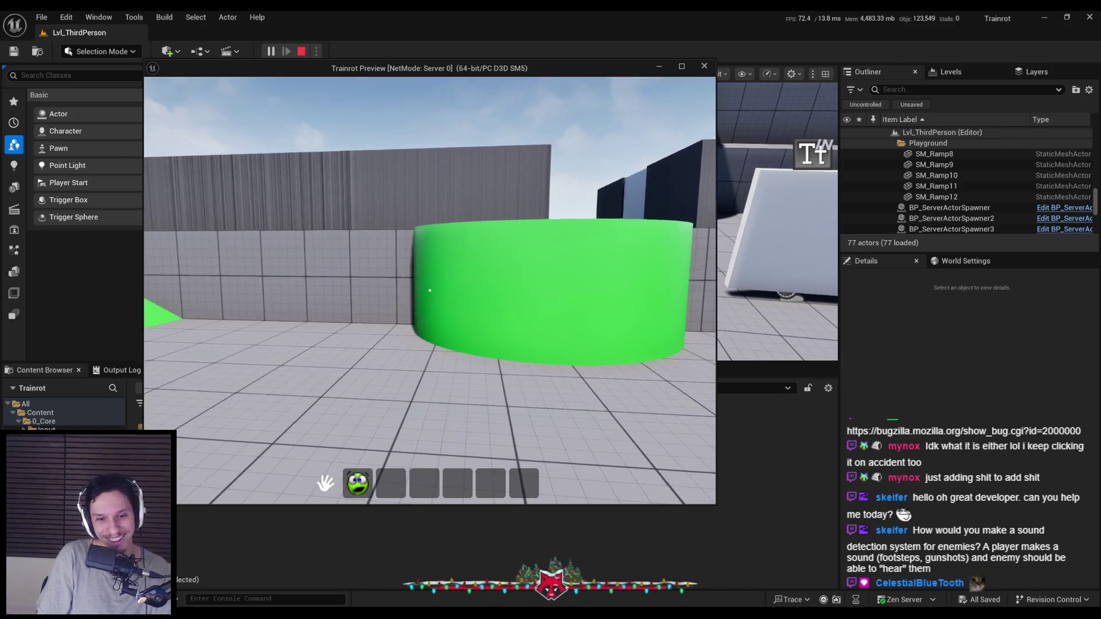
pyautogui.press('Escape')
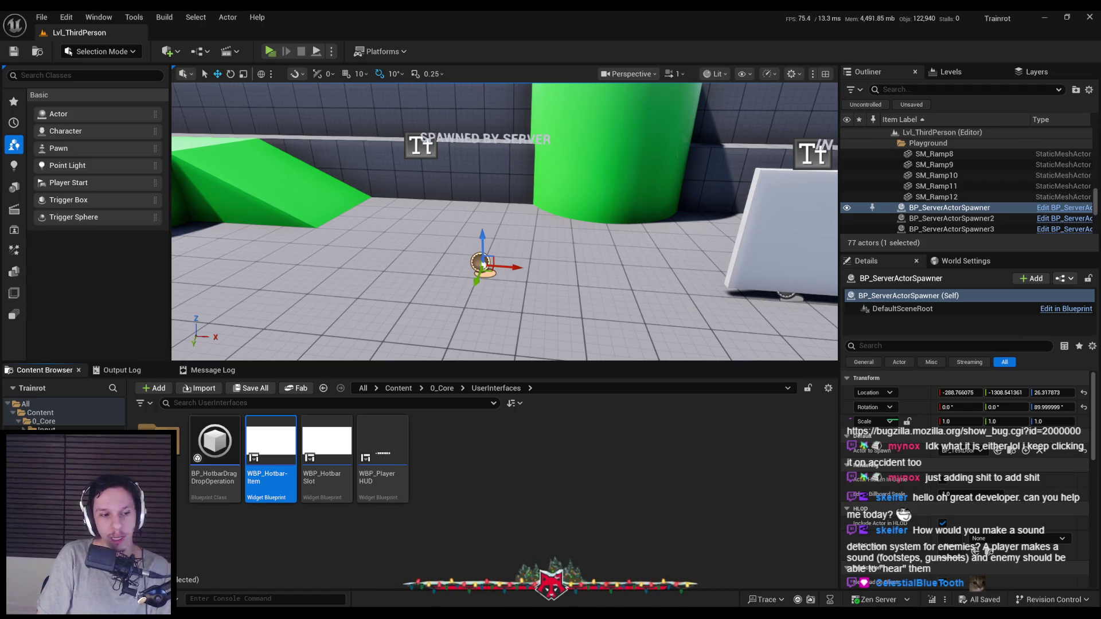
pyautogui.click(310, 604)
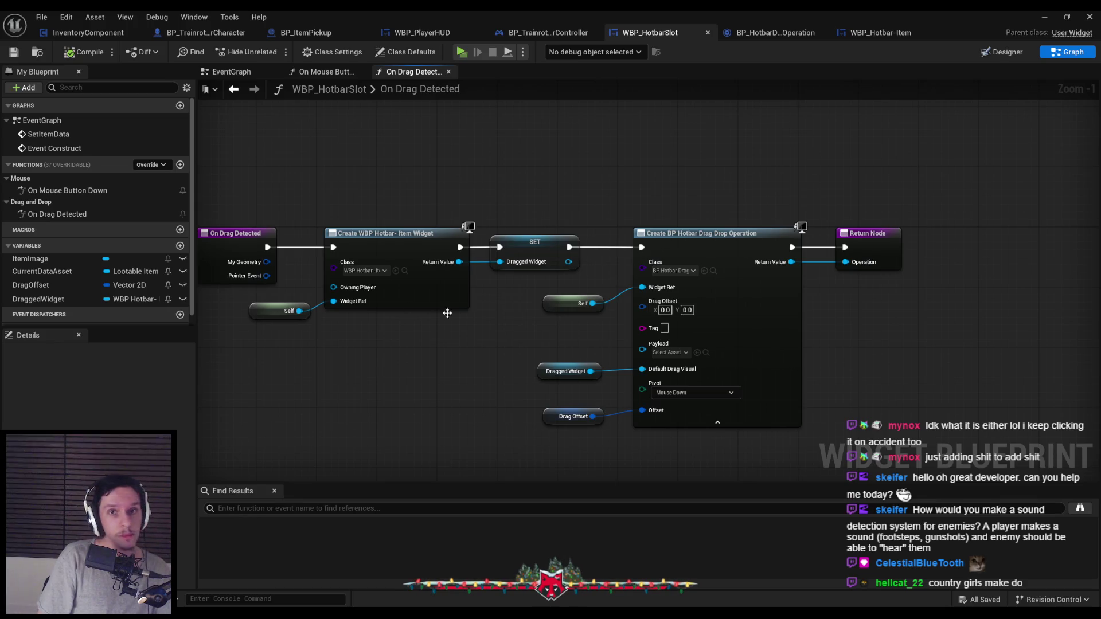
# Step: Set WBP_Hotbar-Item's Image_26 visibility to Not Hit-Testable and compile the widget
pyautogui.click(881, 33)
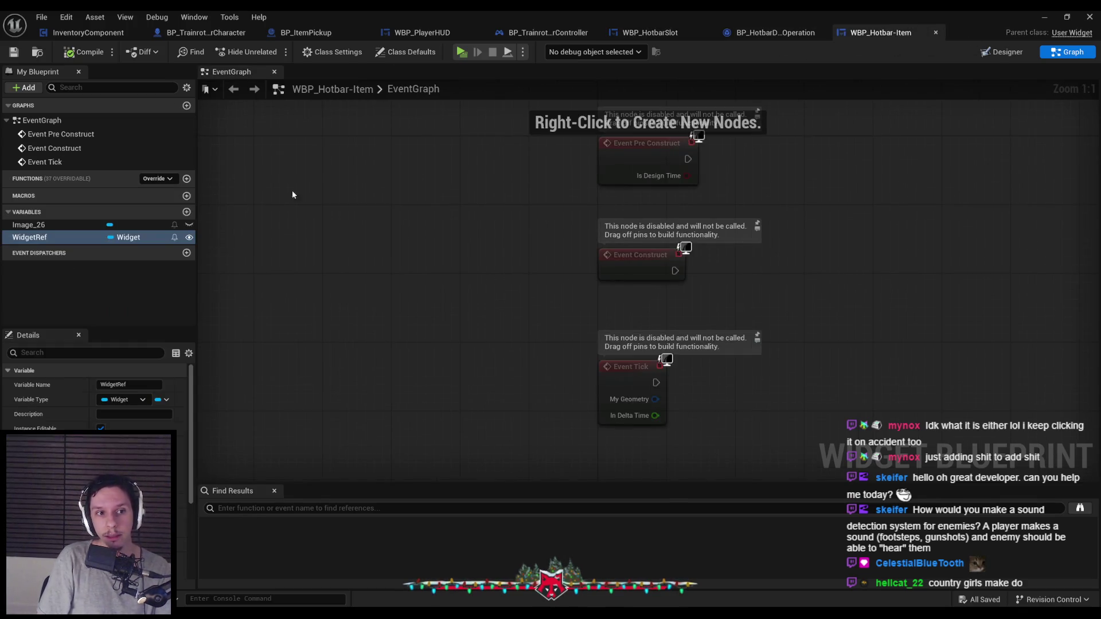
pyautogui.click(1001, 52)
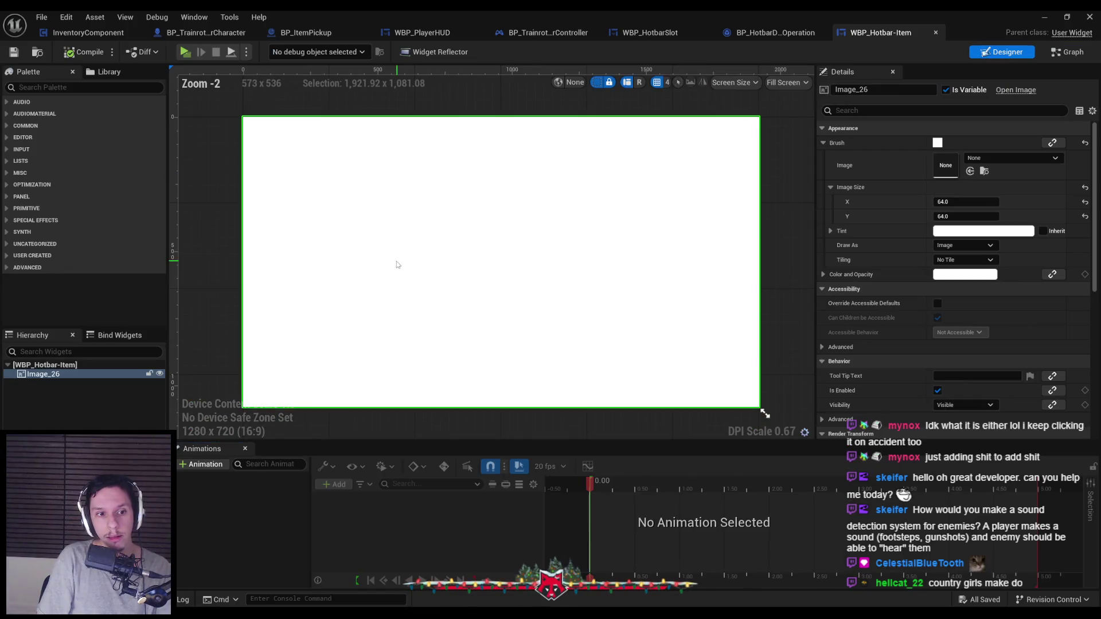
pyautogui.scroll(-5, 975, 321)
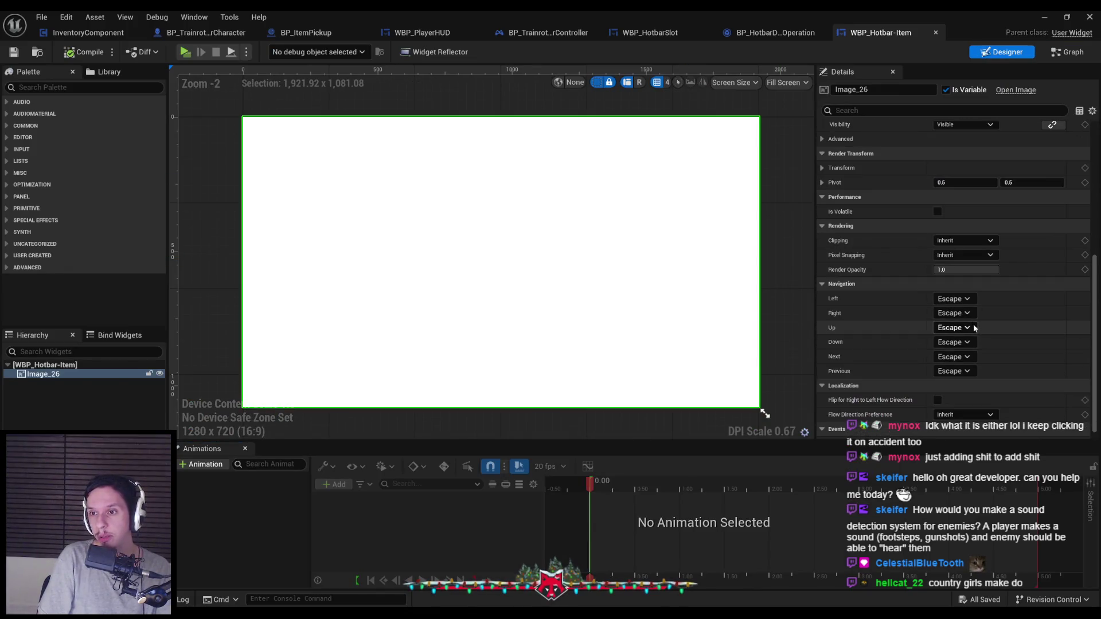
pyautogui.scroll(6, 969, 327)
pyautogui.click(963, 300)
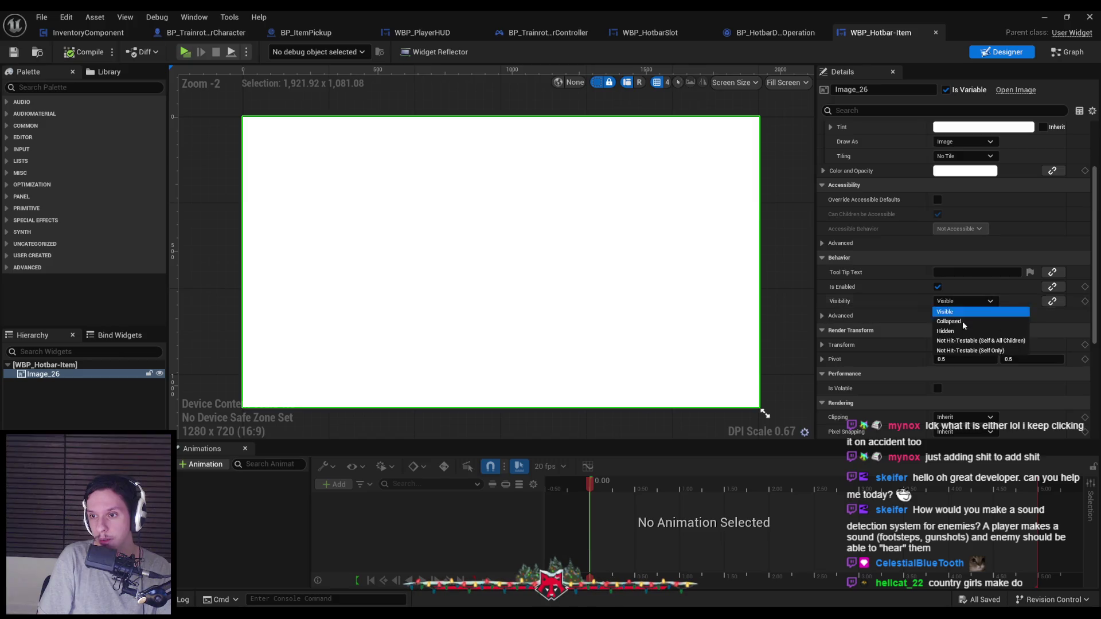
pyautogui.click(963, 349)
pyautogui.click(70, 53)
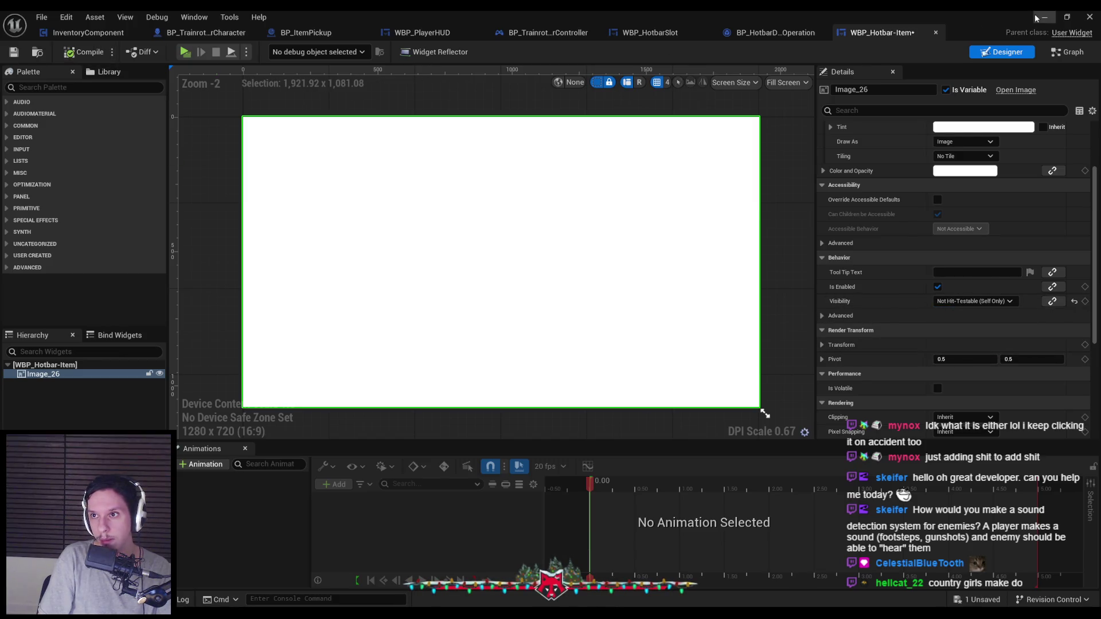
# Step: Play-test in the editor by walking over to pick up the cube
pyautogui.hotkey('alt', 'Tab')
pyautogui.click(269, 51)
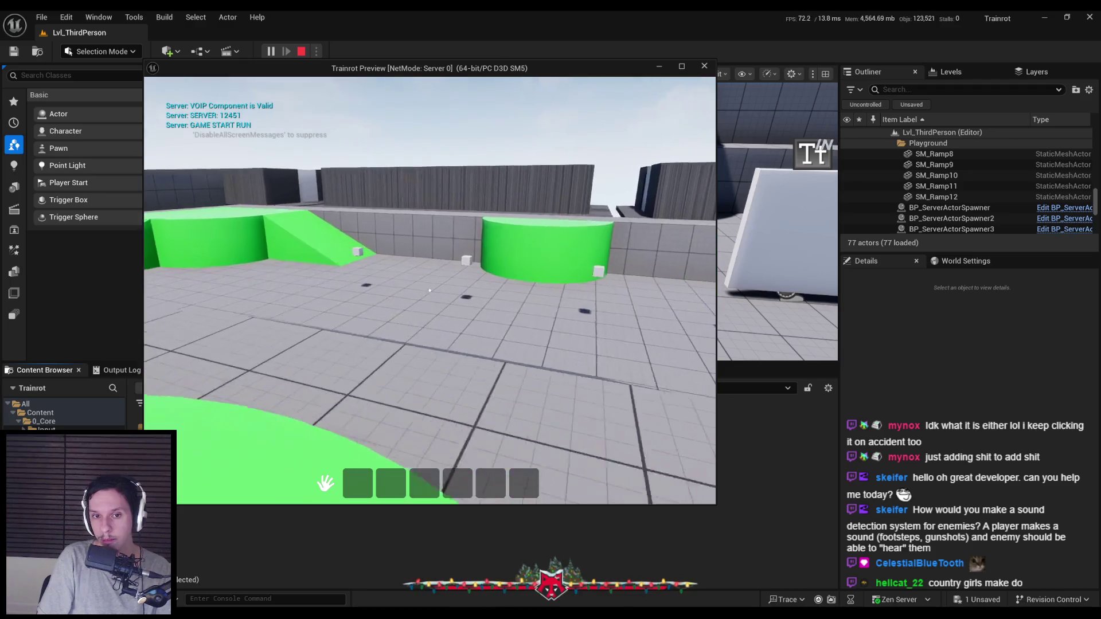
pyautogui.press('w')
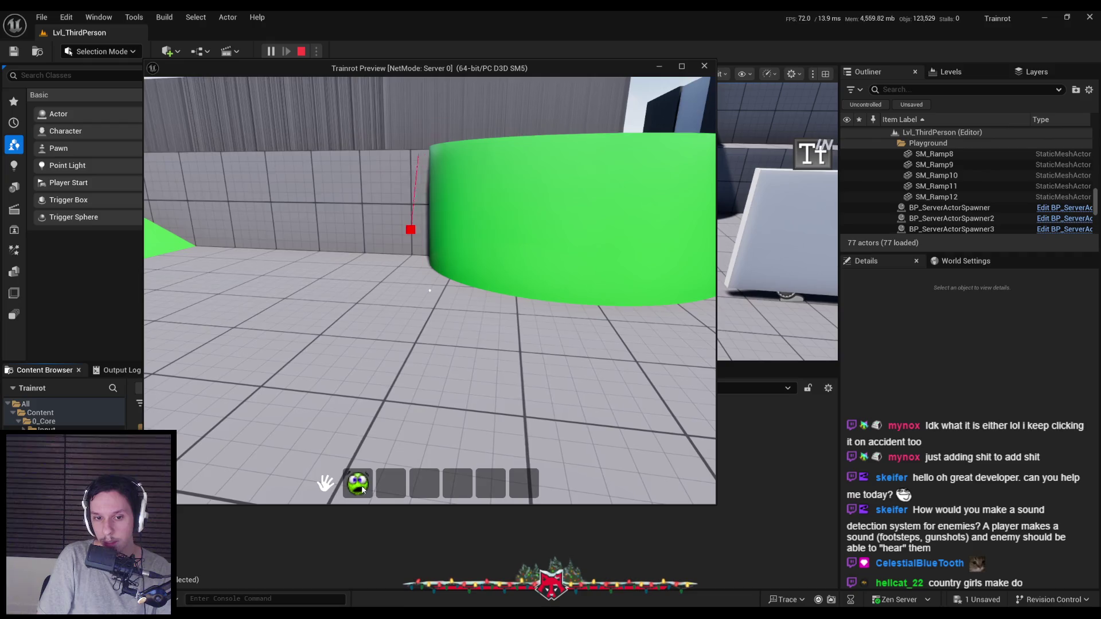
pyautogui.press('Escape')
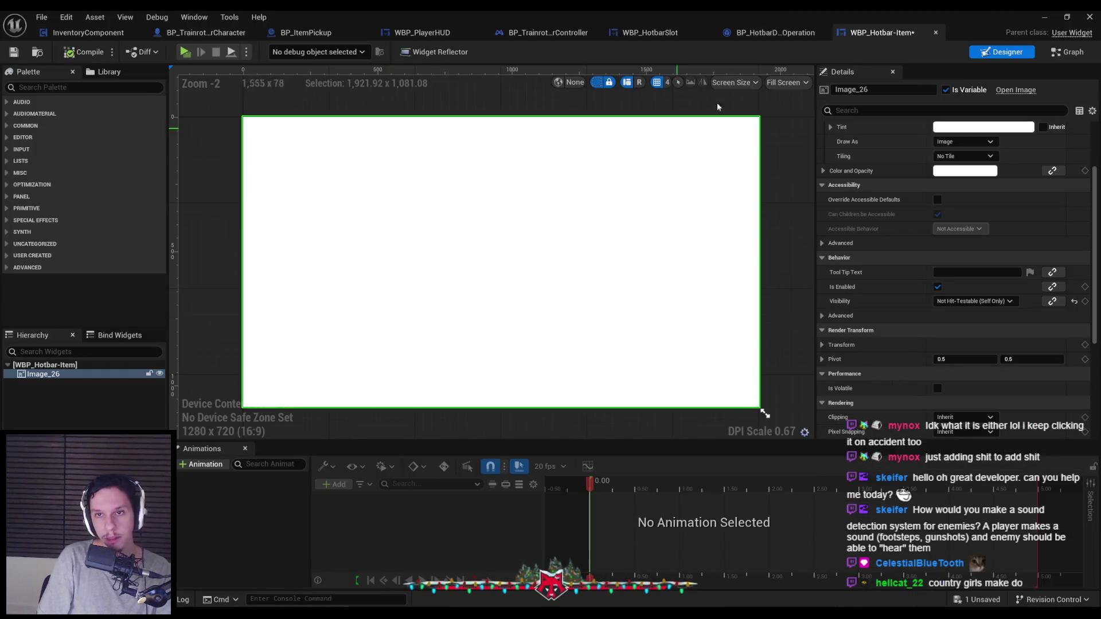
# Step: Set WBP_HotbarSlot's ItemImage visibility to Not Hit-Testable, then compile and save
pyautogui.click(649, 33)
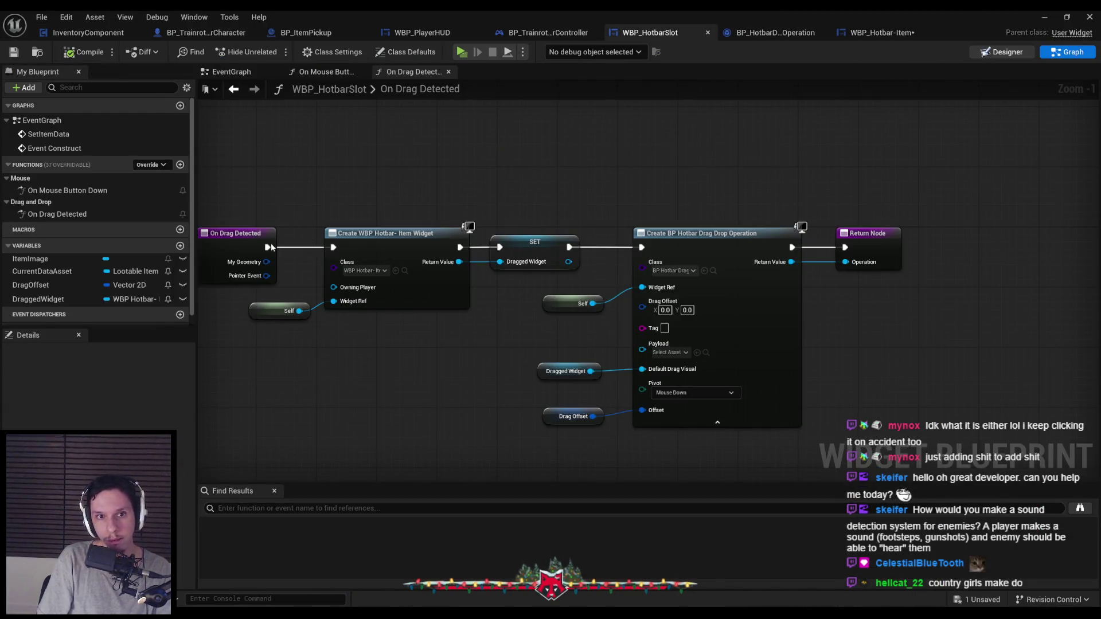
pyautogui.click(984, 54)
pyautogui.scroll(-8, 1093, 199)
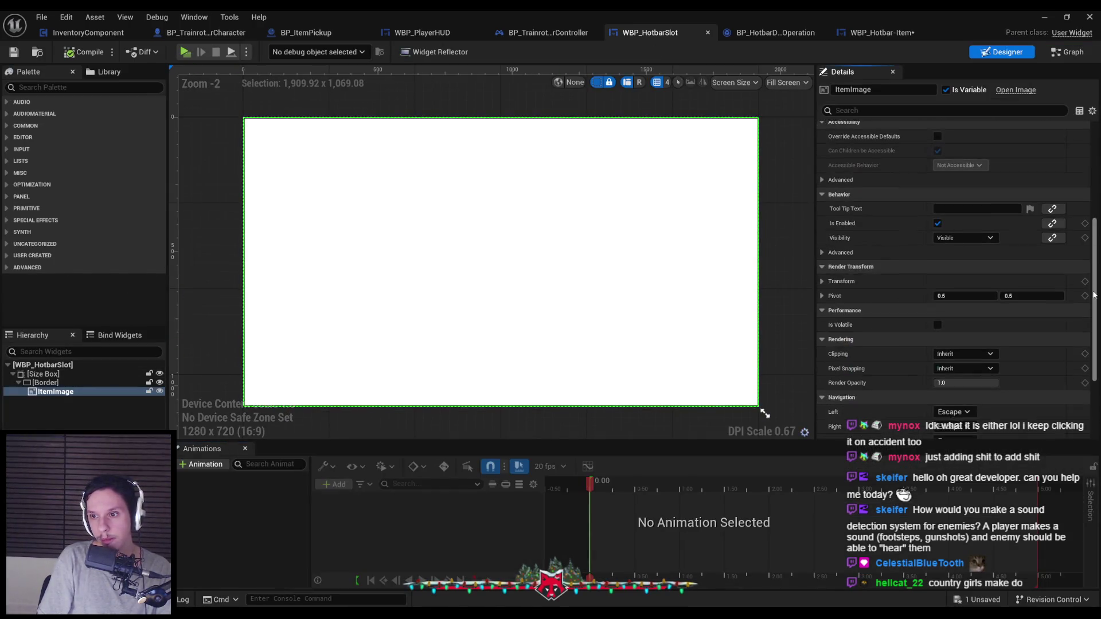
pyautogui.click(965, 240)
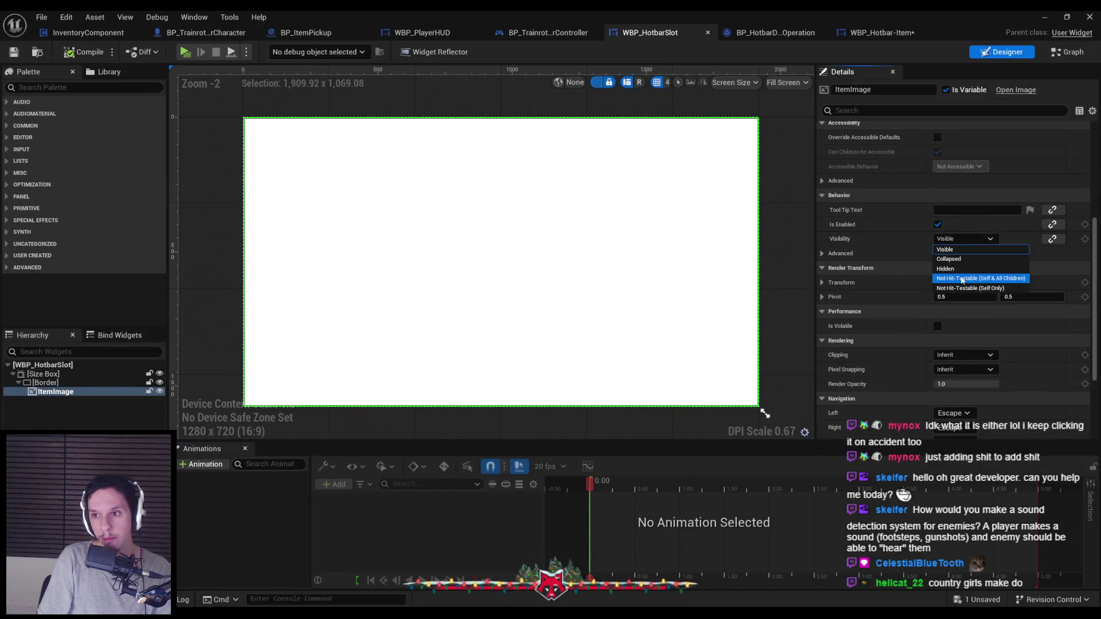
pyautogui.click(969, 288)
pyautogui.click(83, 52)
pyautogui.click(1043, 17)
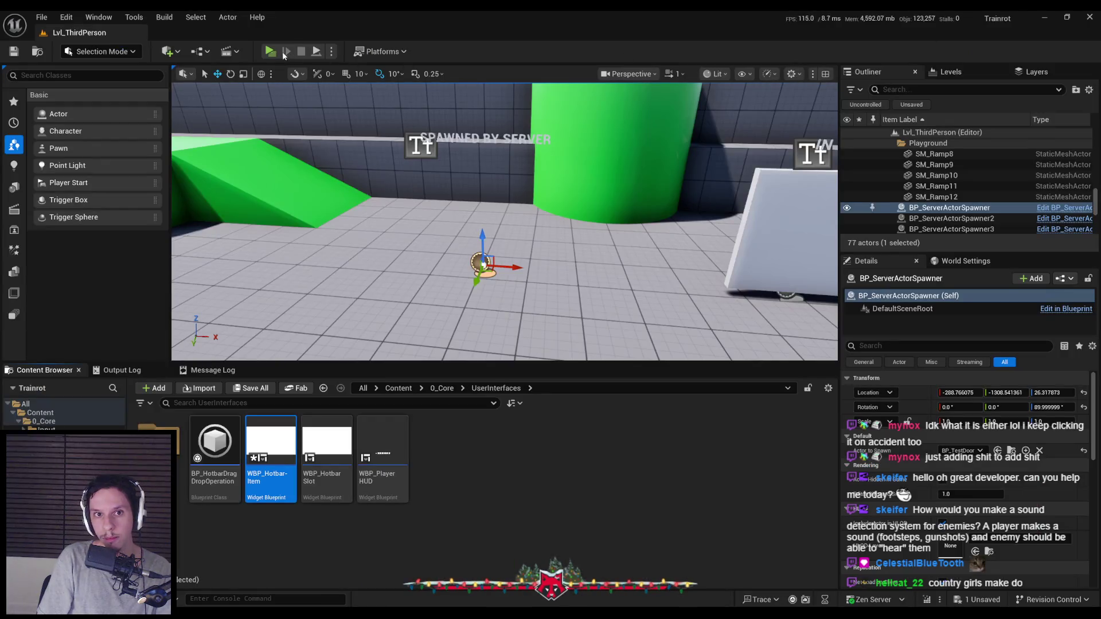
pyautogui.click(270, 51)
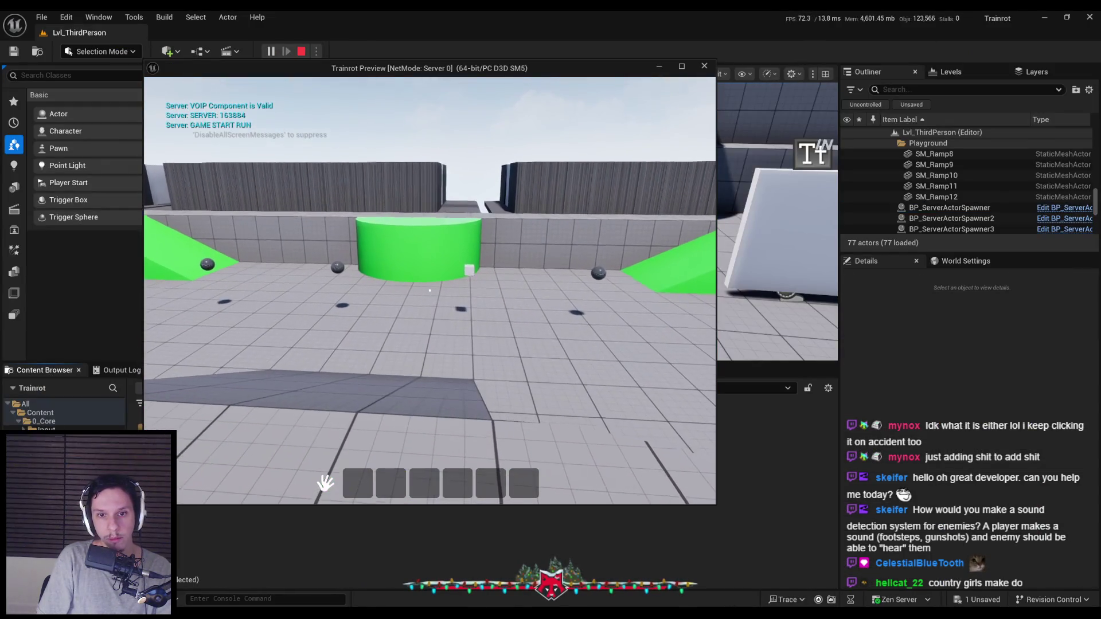
pyautogui.press('w')
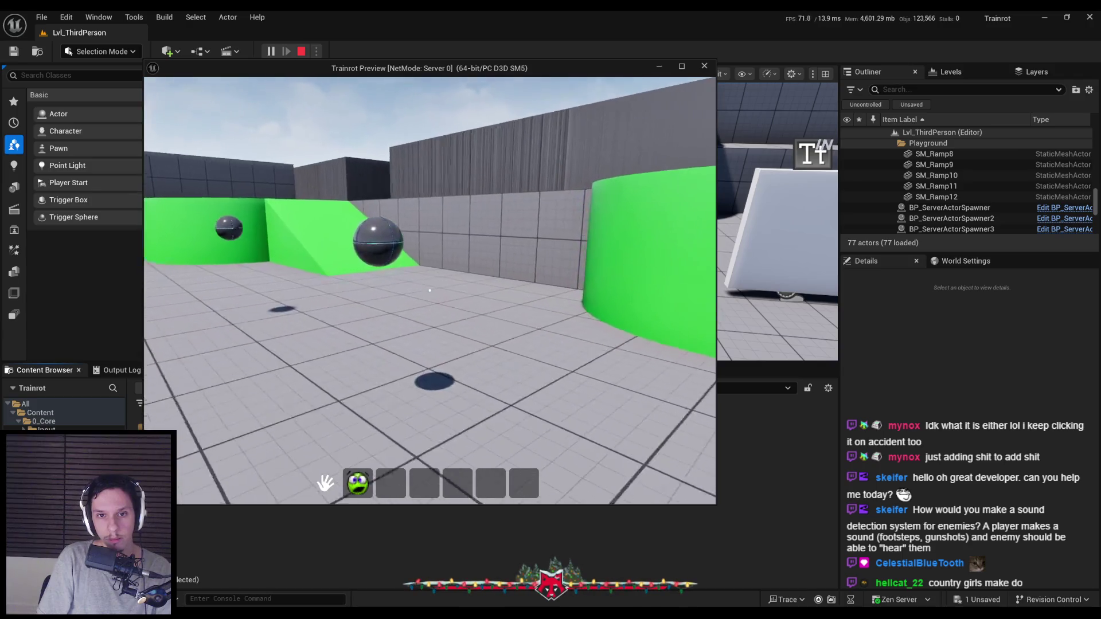
pyautogui.press('a')
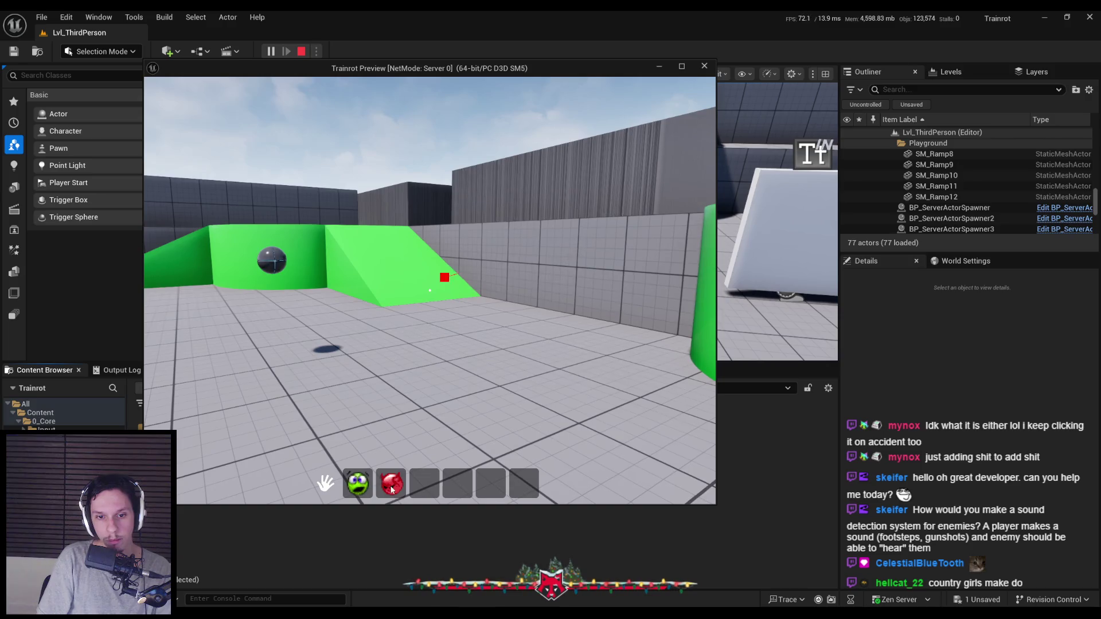
pyautogui.press('Escape')
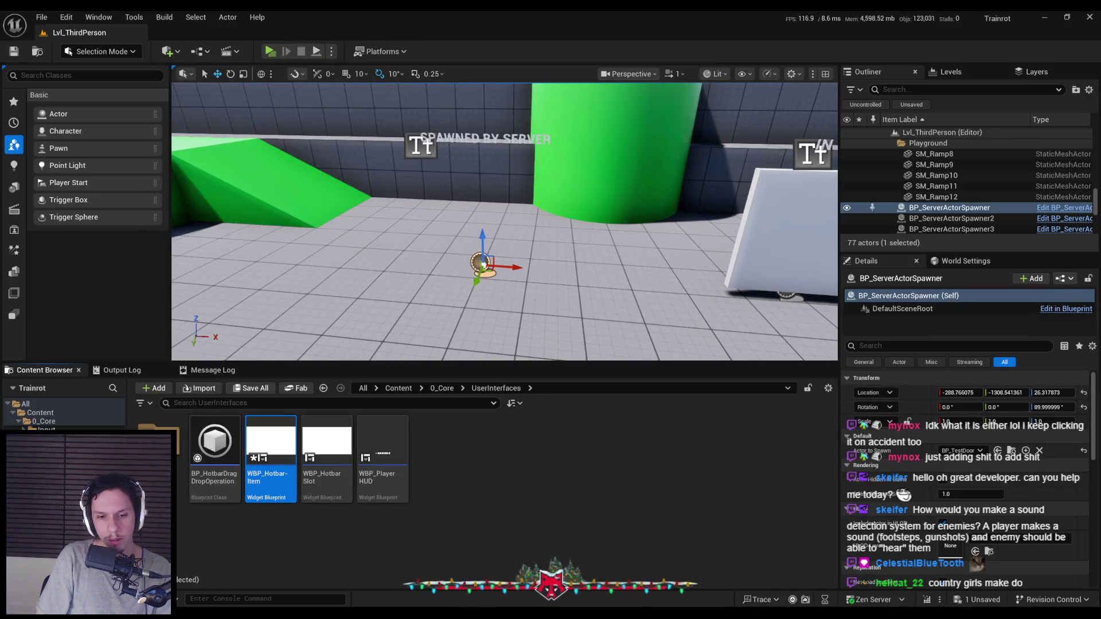
pyautogui.click(385, 588)
pyautogui.click(917, 33)
# Step: Save the hotbar item widget and wrap Image_26 in a Size Box
pyautogui.hotkey('ctrl', 's')
pyautogui.scroll(4, 868, 347)
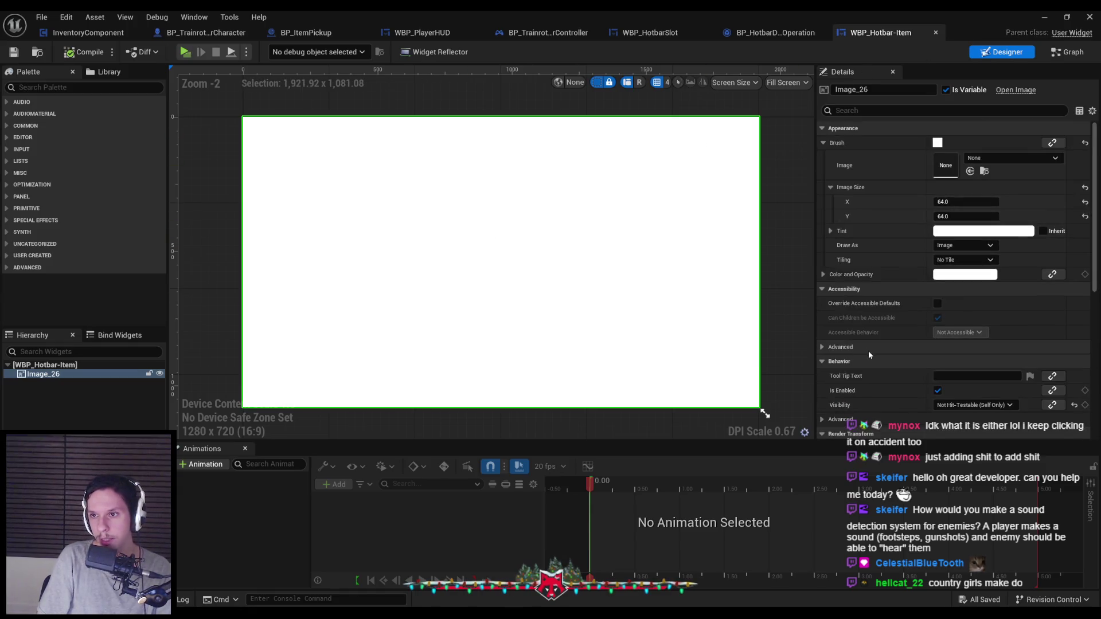
pyautogui.rightClick(63, 376)
pyautogui.moveTo(126, 487)
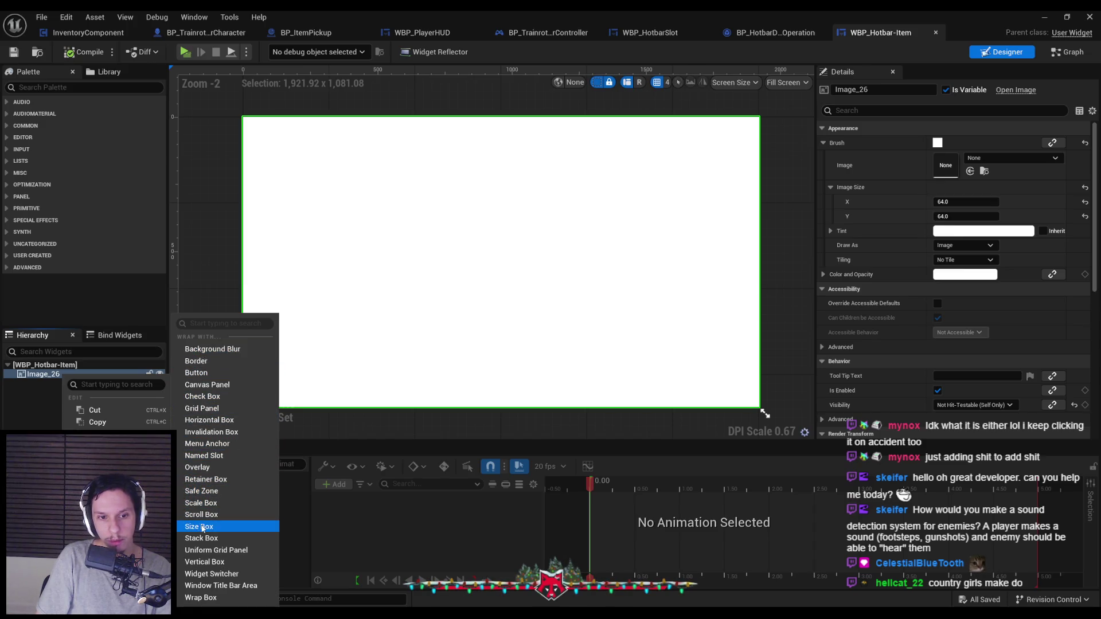
pyautogui.click(199, 527)
# Step: Enable the Size Box width and height overrides at 64 each, then compile and save
pyautogui.click(831, 143)
pyautogui.click(832, 158)
pyautogui.click(966, 142)
pyautogui.write('64')
pyautogui.press('Tab')
pyautogui.write('64')
pyautogui.press('Return')
pyautogui.click(84, 51)
pyautogui.click(13, 52)
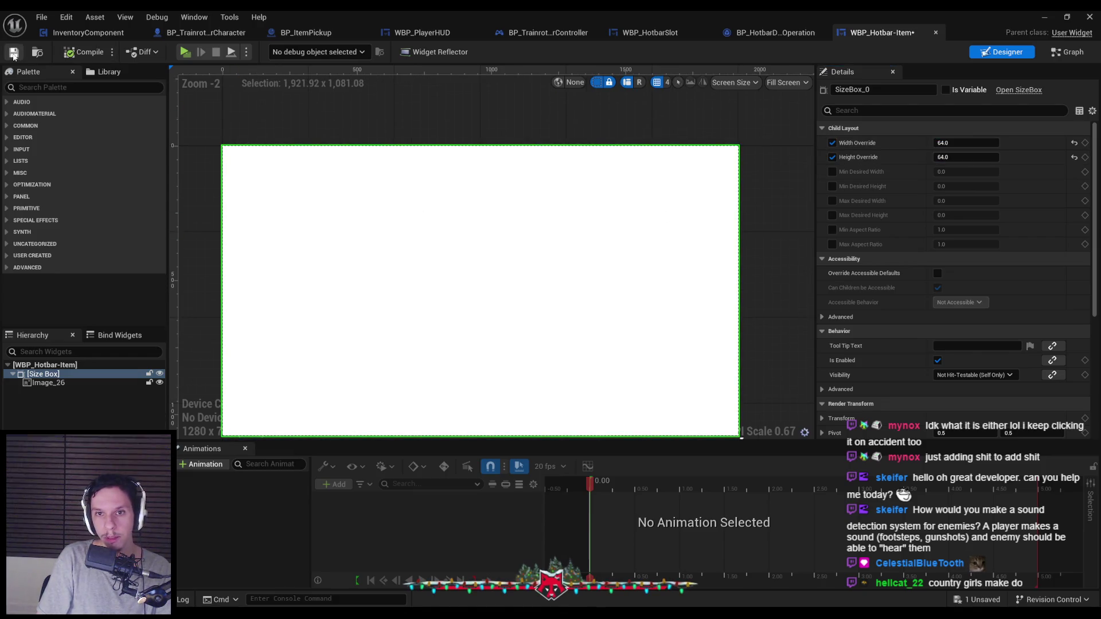
pyautogui.click(1044, 16)
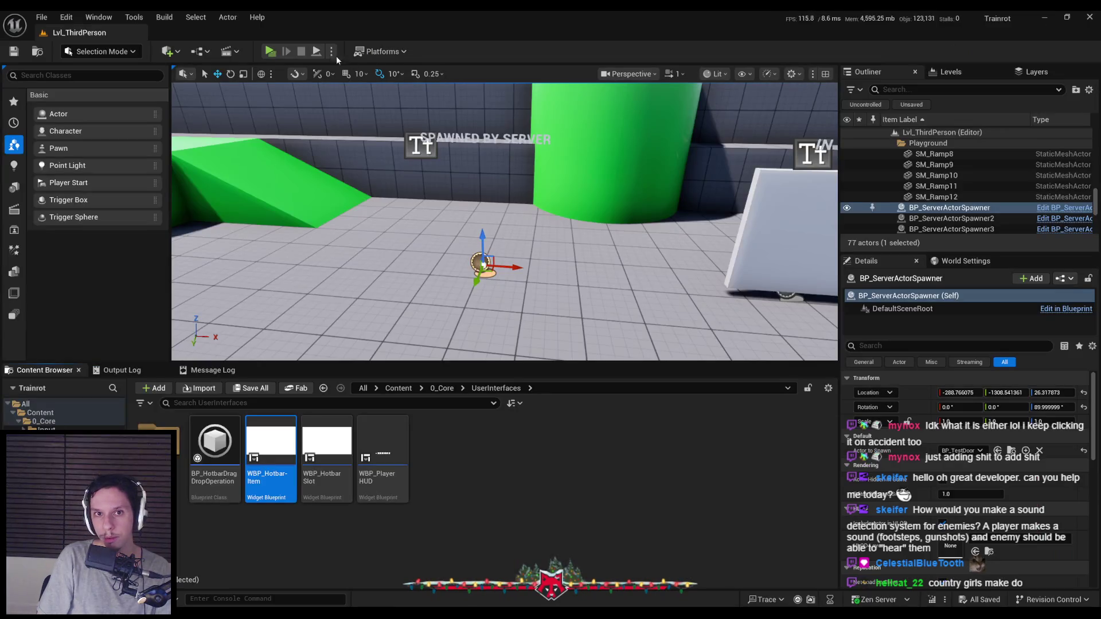
# Step: Play-test picking up the cube into the first hotbar slot, then reopen WBP_Hotbar-Item
pyautogui.click(270, 51)
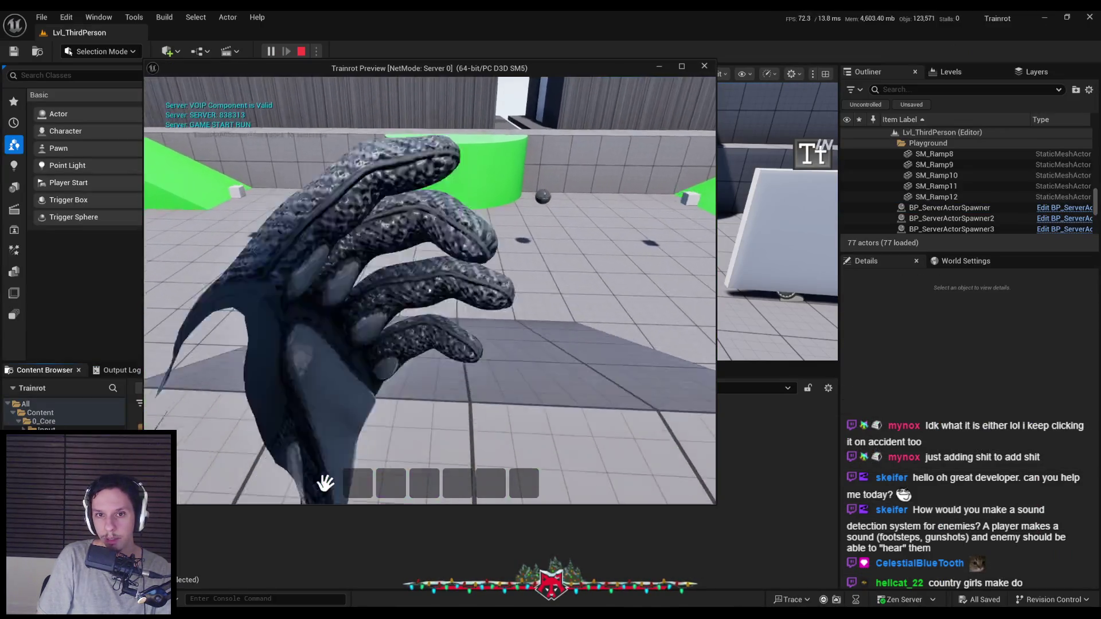
pyautogui.press('w')
pyautogui.press('e')
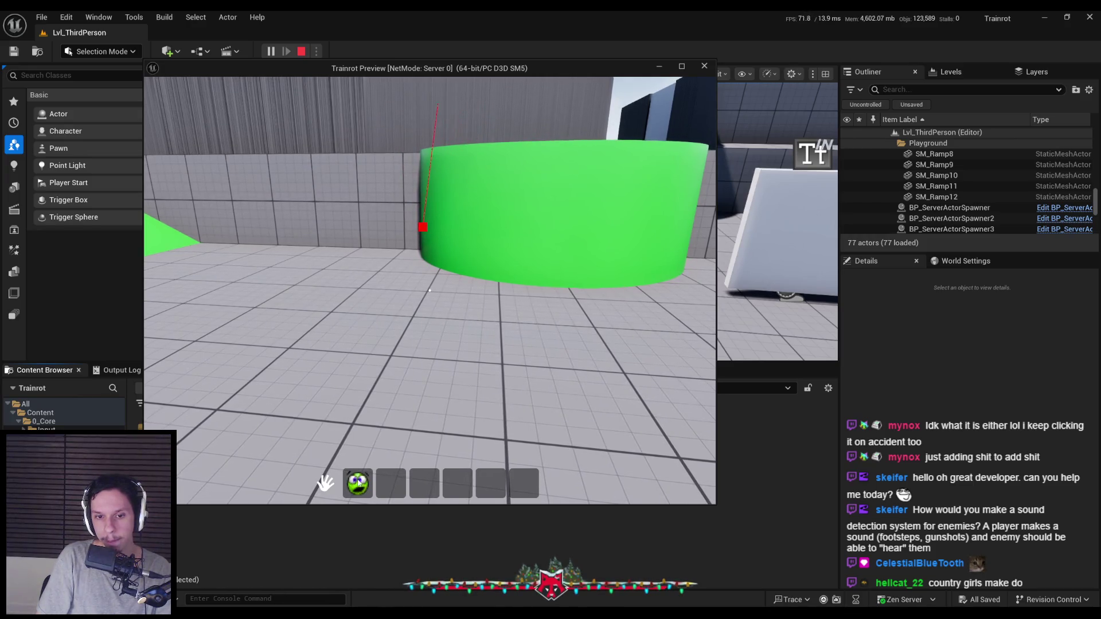
pyautogui.press('Escape')
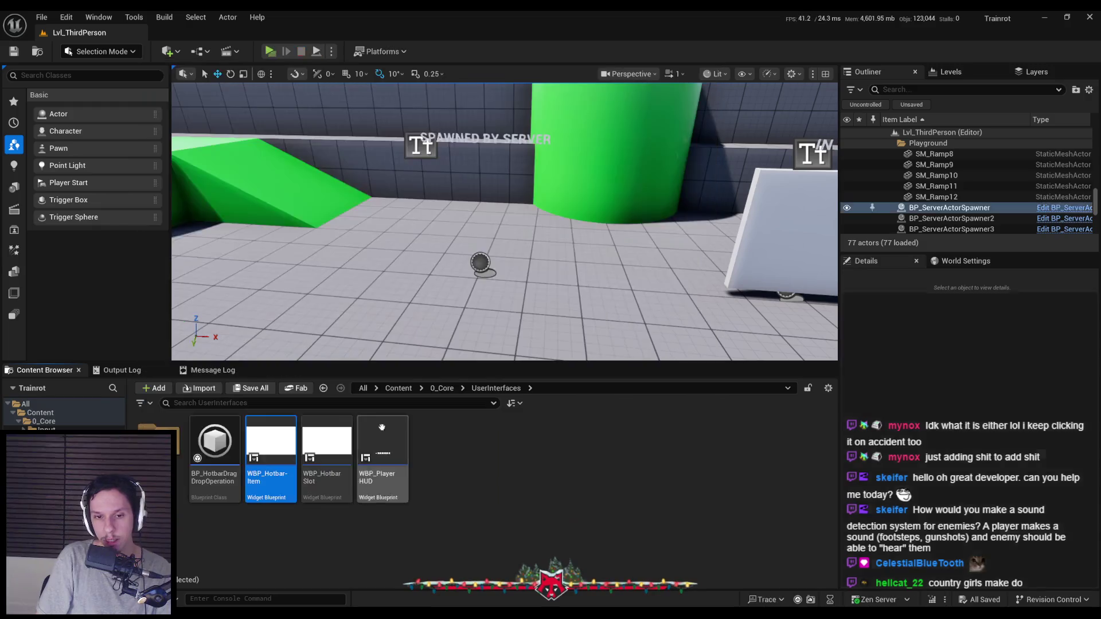
pyautogui.doubleClick(270, 458)
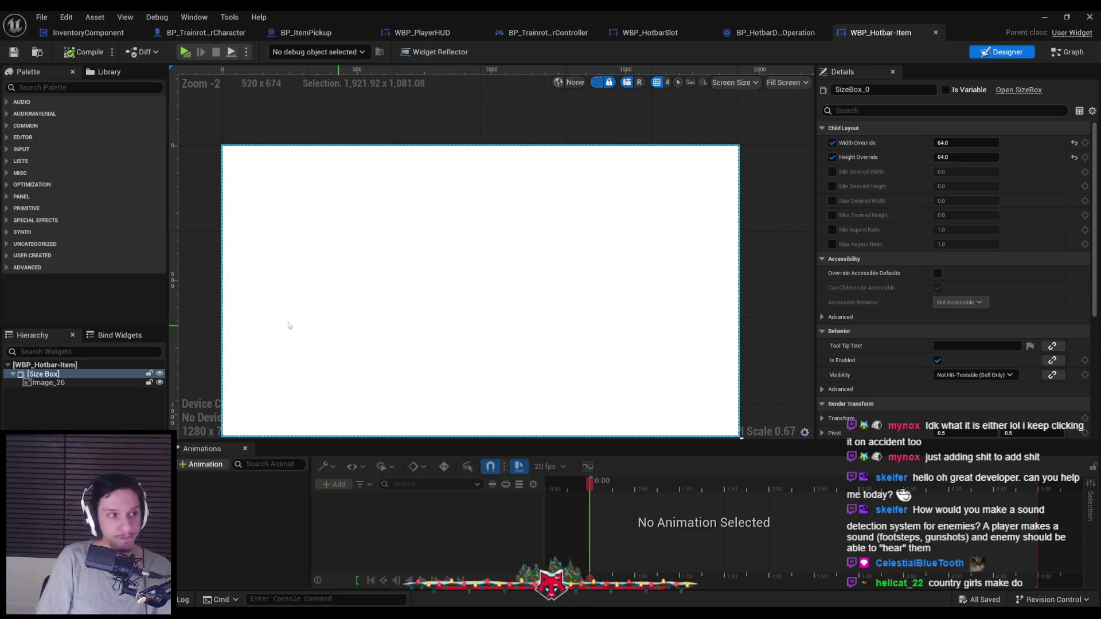
pyautogui.hotkey('alt', 'Tab')
# Step: Maximize the docs page and scroll through the On Drop section back to the DragAndDropOperation step
pyautogui.doubleClick(508, 163)
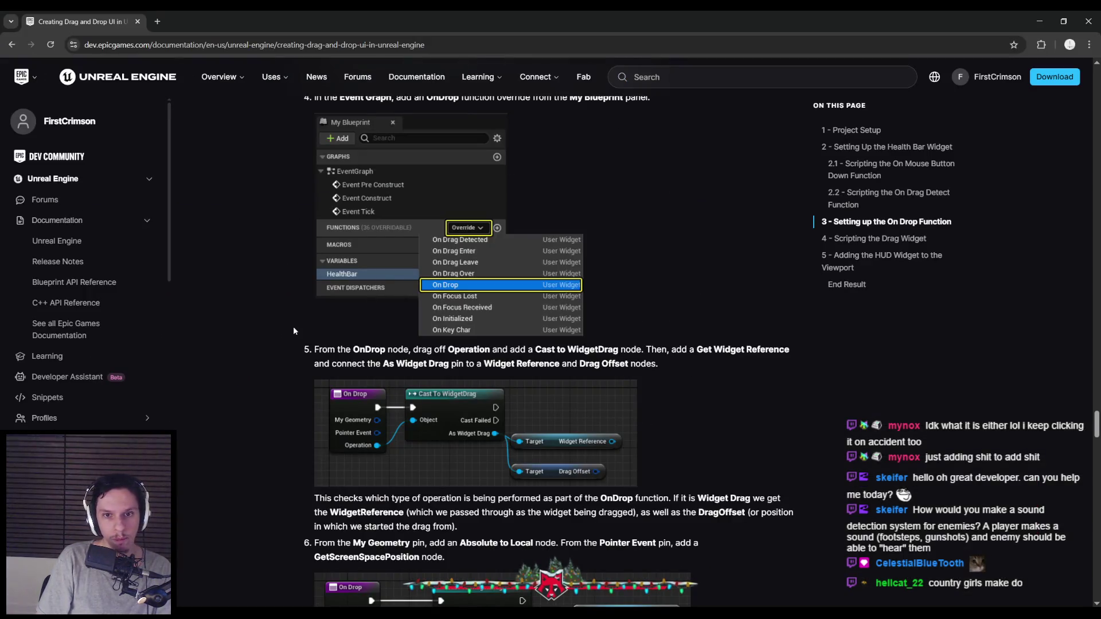
pyautogui.scroll(5, 279, 338)
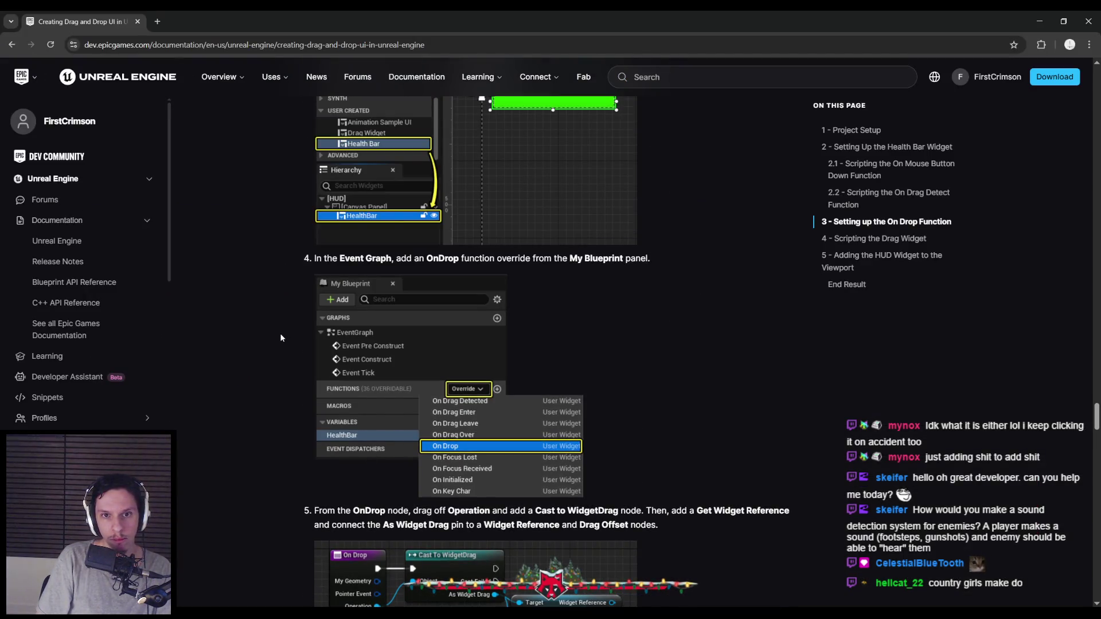
pyautogui.scroll(-3, 281, 337)
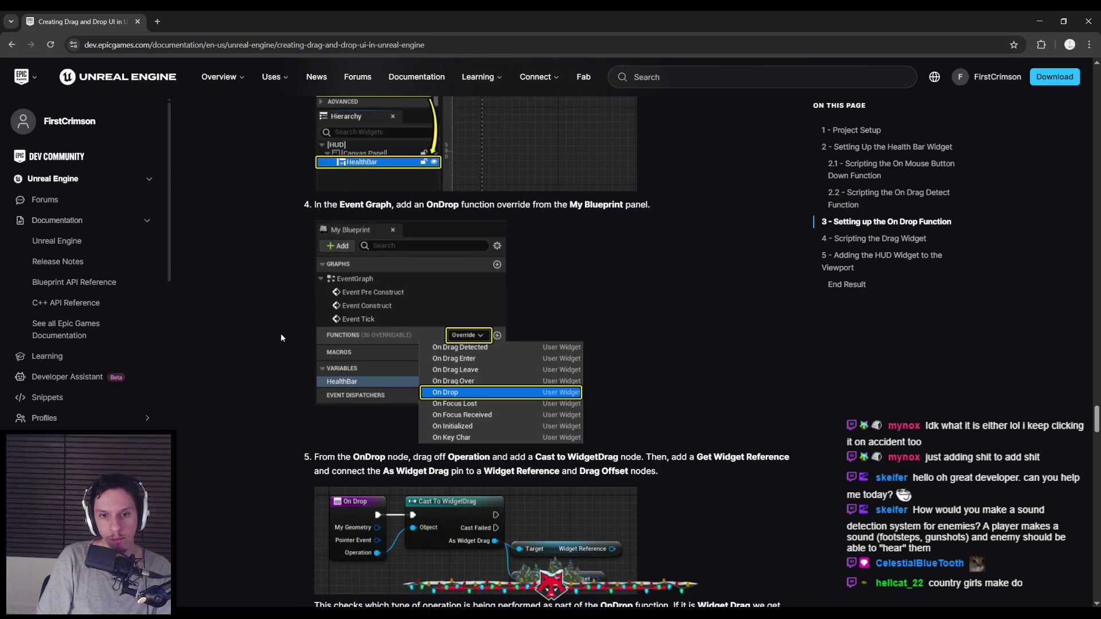
pyautogui.scroll(-6, 282, 338)
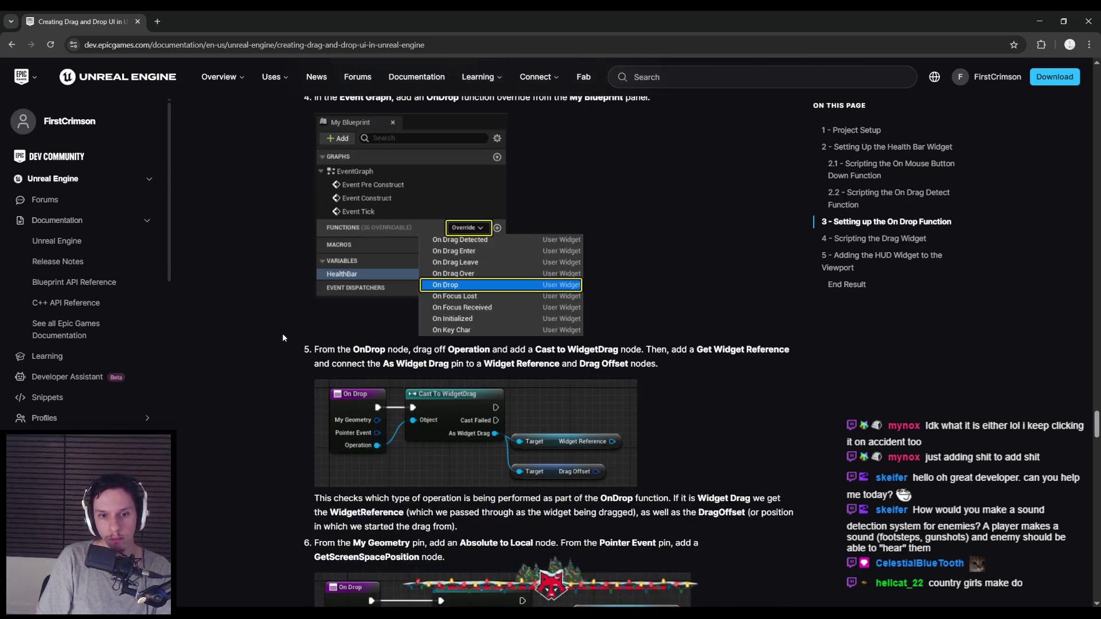
pyautogui.scroll(-8, 282, 337)
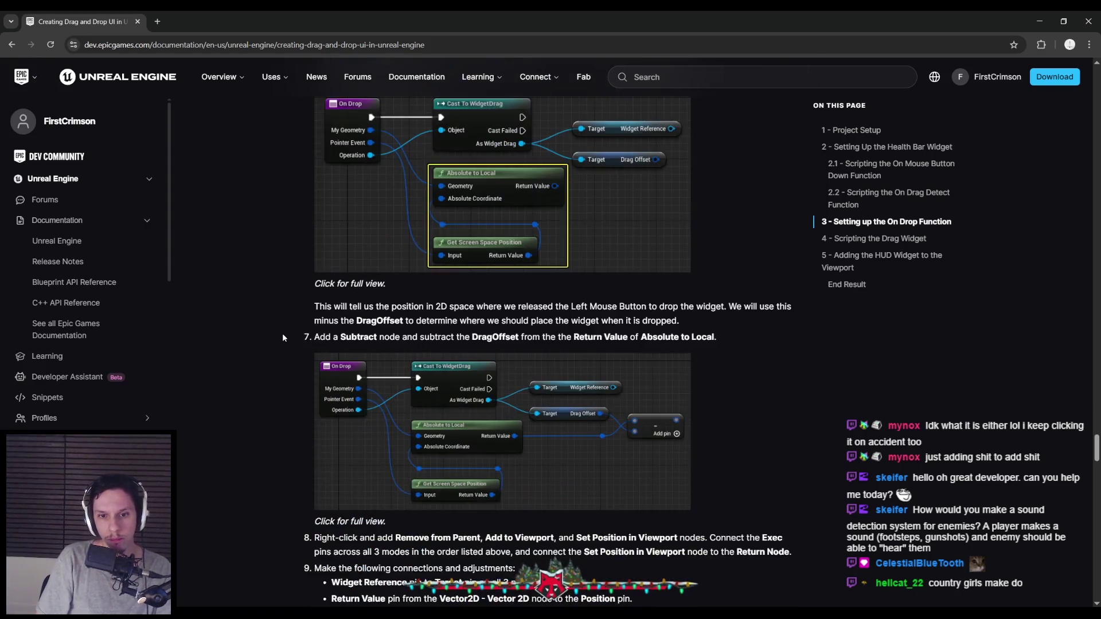
pyautogui.scroll(20, 284, 335)
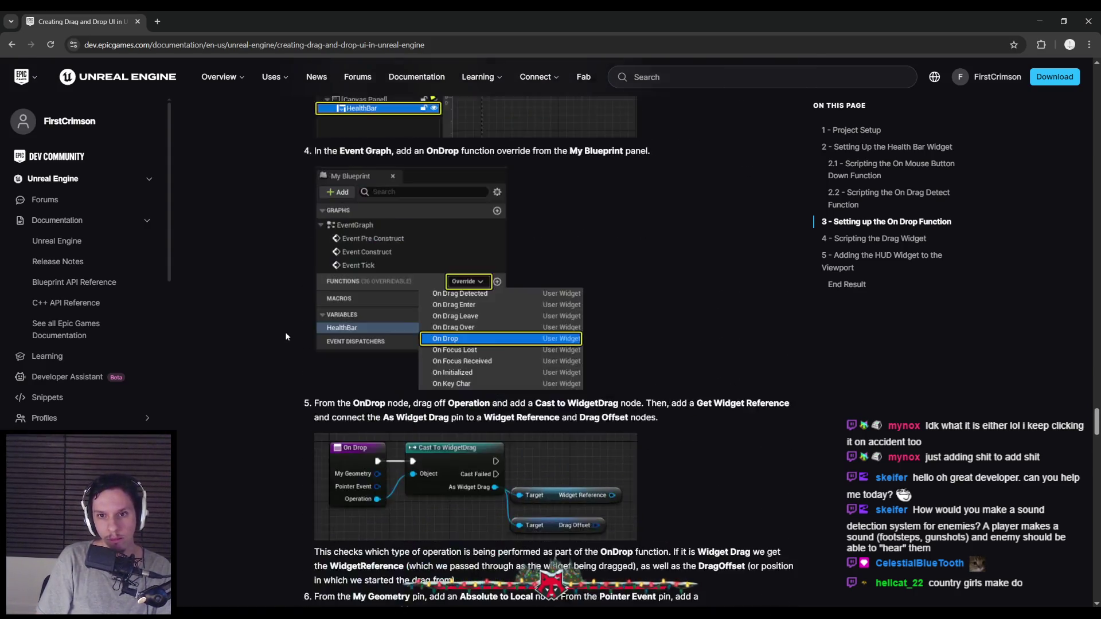
pyautogui.scroll(5, 286, 337)
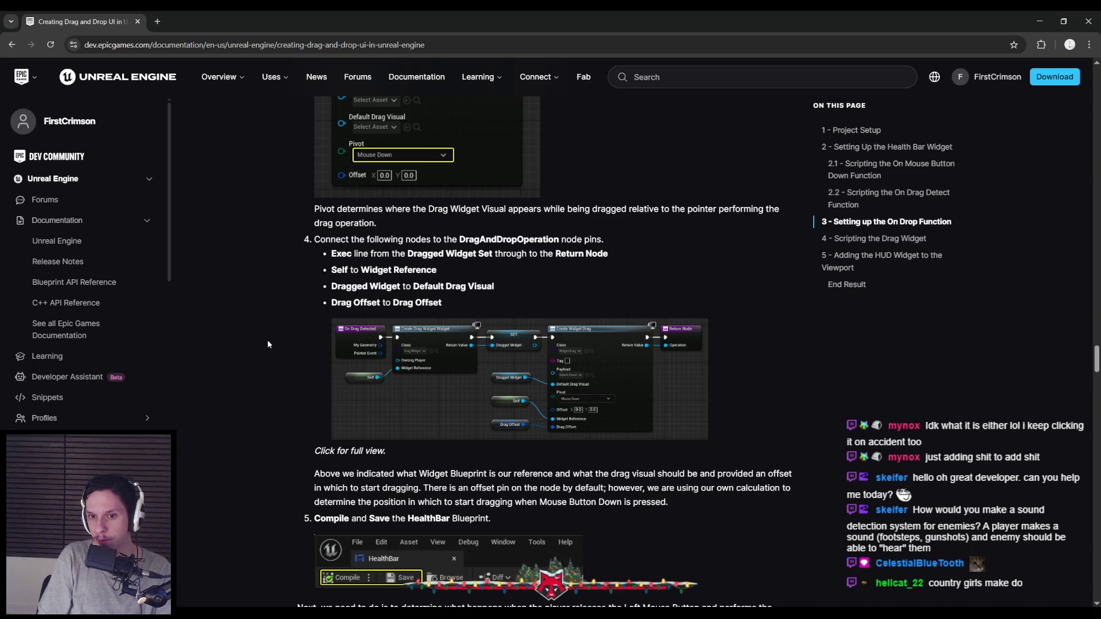
pyautogui.hotkey('alt', 'Tab')
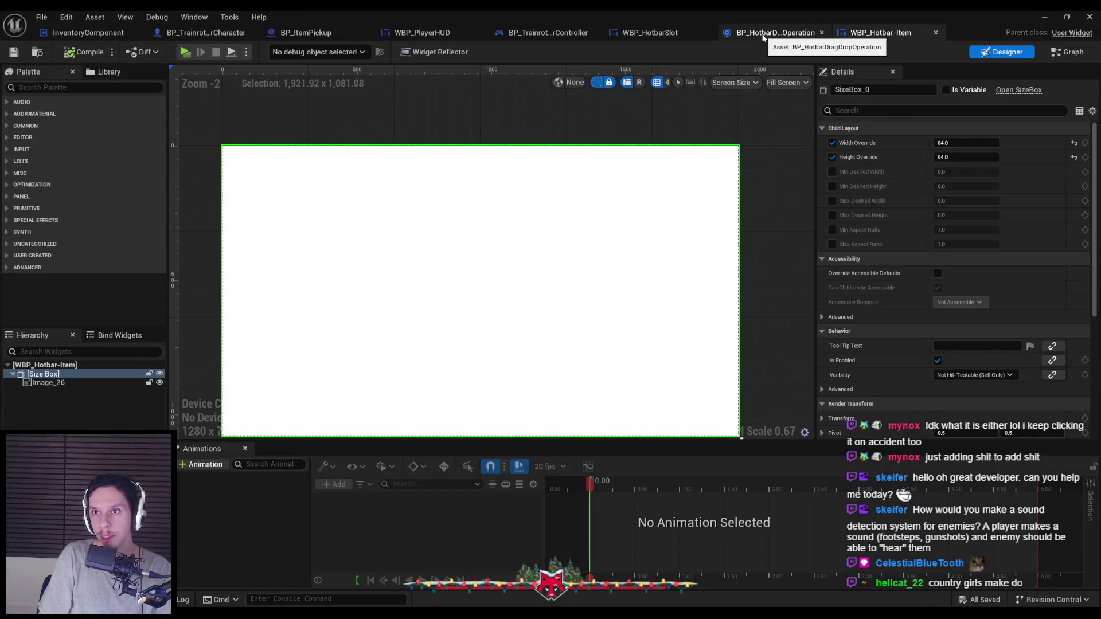
# Step: In WBP_HotbarSlot's graph, move the Drag Offset wire from Offset to the Drag Offset pin
pyautogui.click(659, 37)
pyautogui.click(1069, 53)
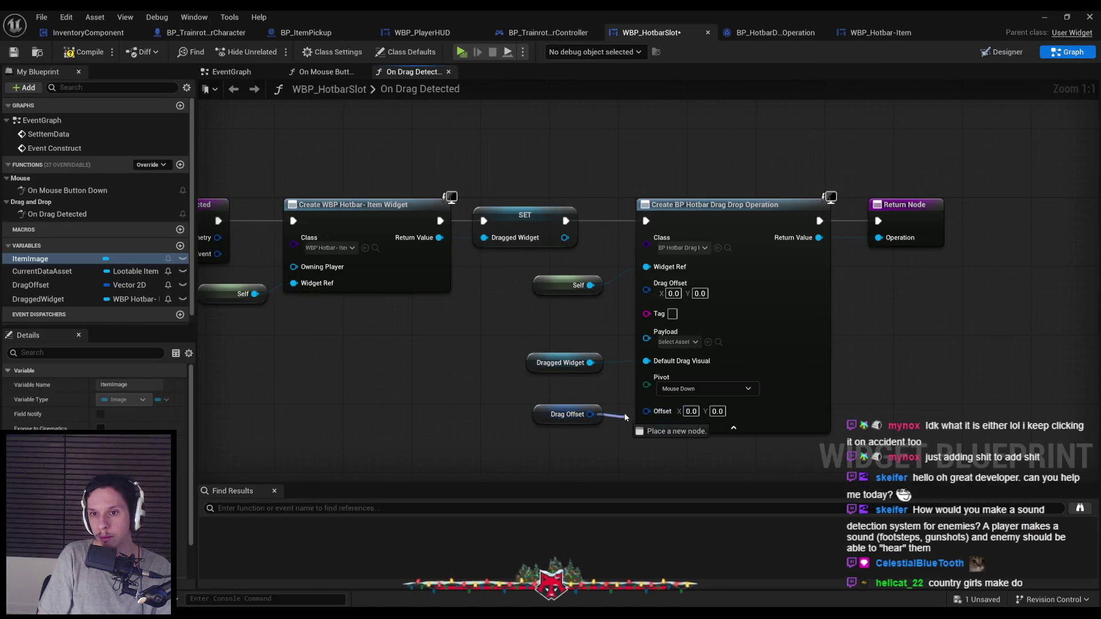
pyautogui.moveTo(646, 408); pyautogui.dragTo(646, 283)
pyautogui.moveTo(546, 417); pyautogui.dragTo(556, 322)
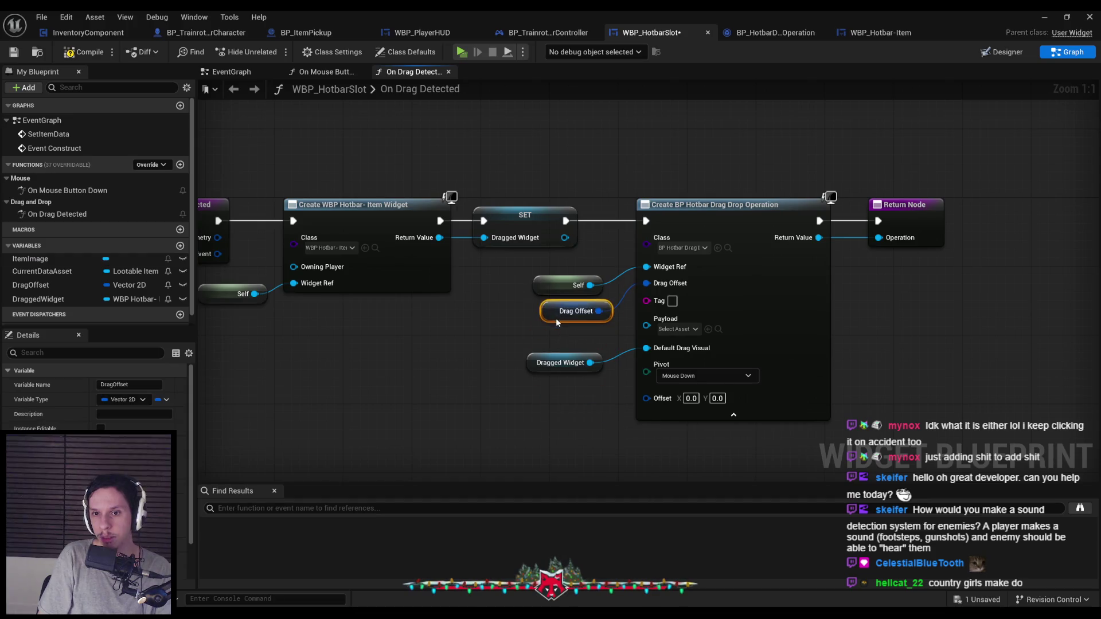
pyautogui.click(467, 335)
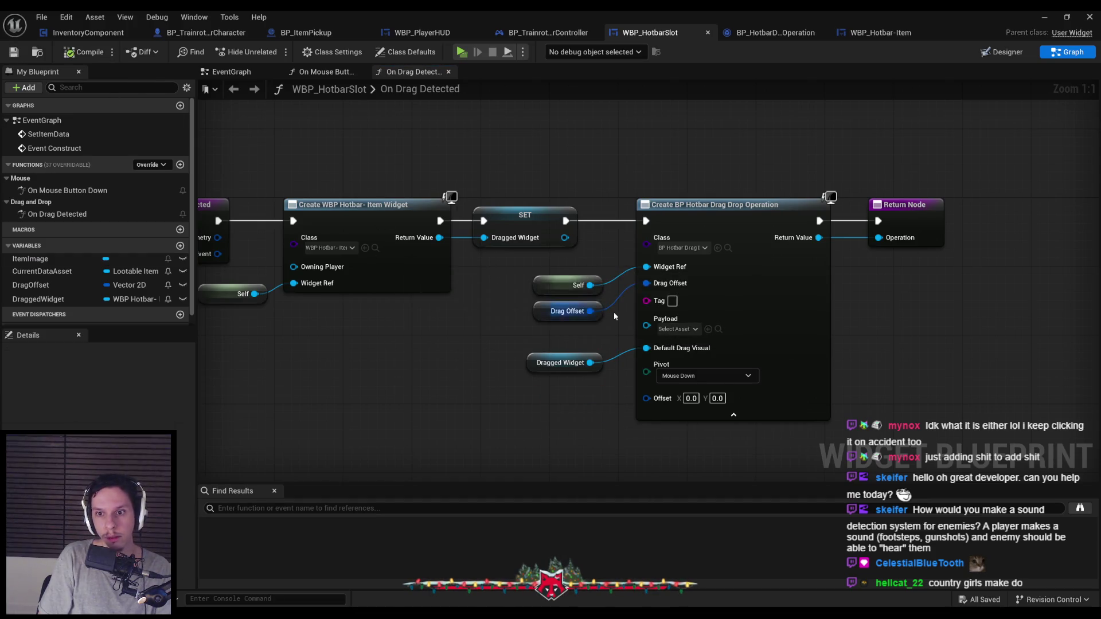
pyautogui.click(1043, 17)
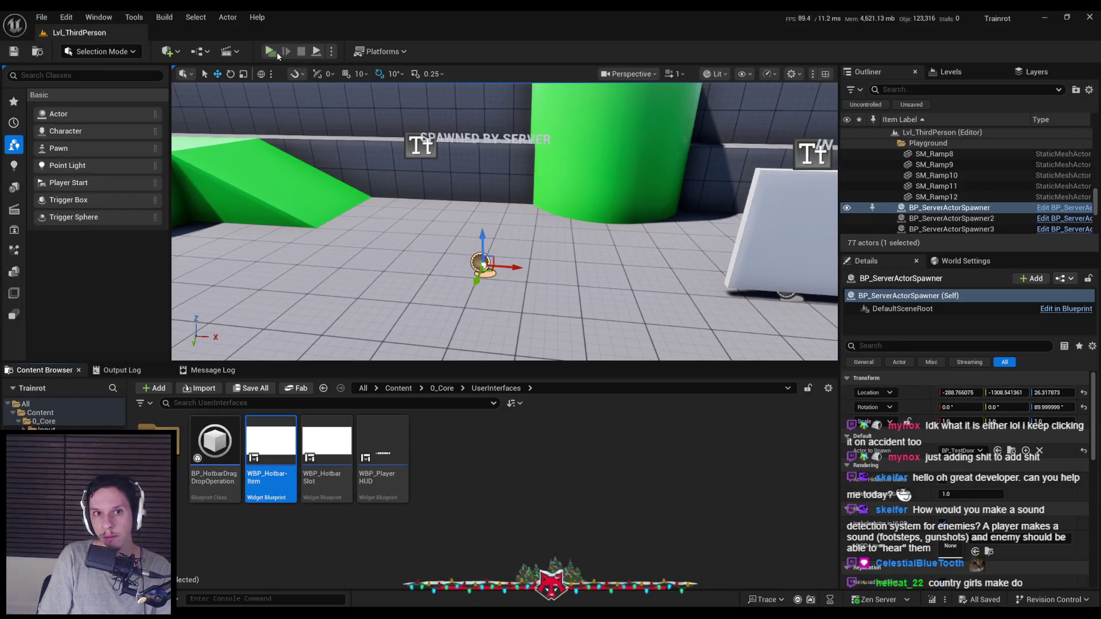
pyautogui.click(270, 51)
pyautogui.press('w')
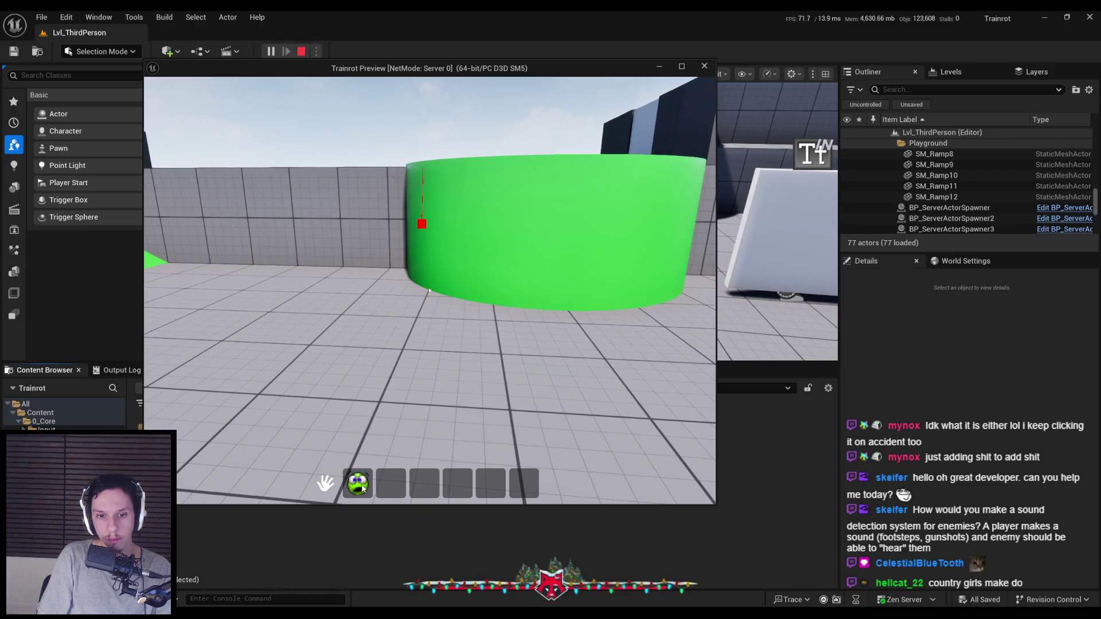
pyautogui.moveTo(358, 483)
pyautogui.mouseDown()
pyautogui.moveTo(381, 445)
pyautogui.moveTo(343, 484)
pyautogui.moveTo(357, 433)
pyautogui.moveTo(391, 420)
pyautogui.moveTo(395, 485)
pyautogui.mouseUp()
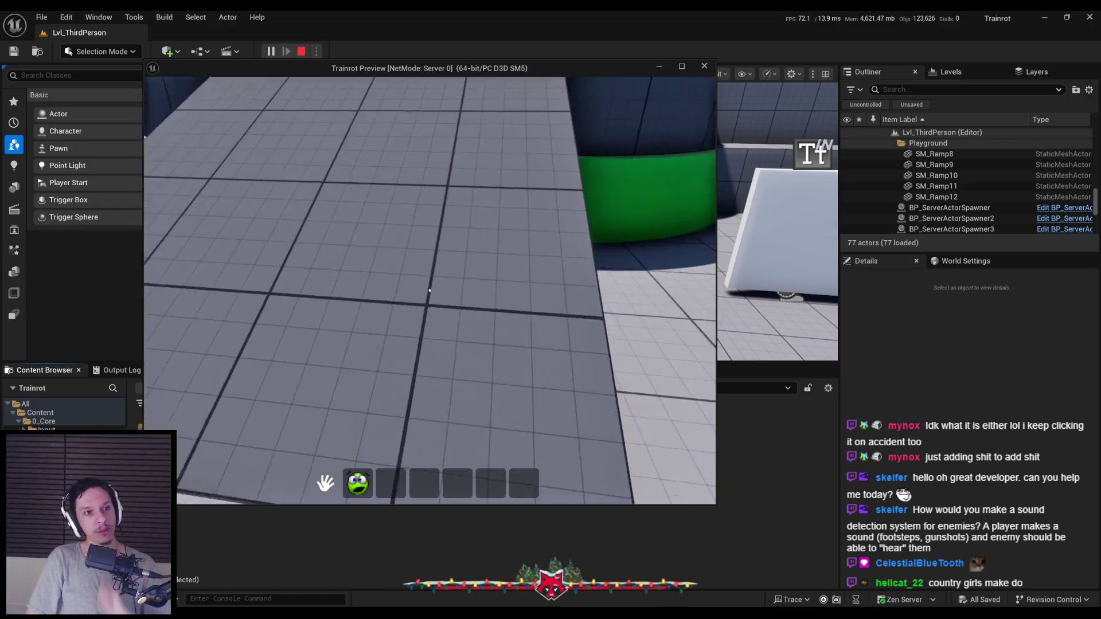
pyautogui.click(394, 487)
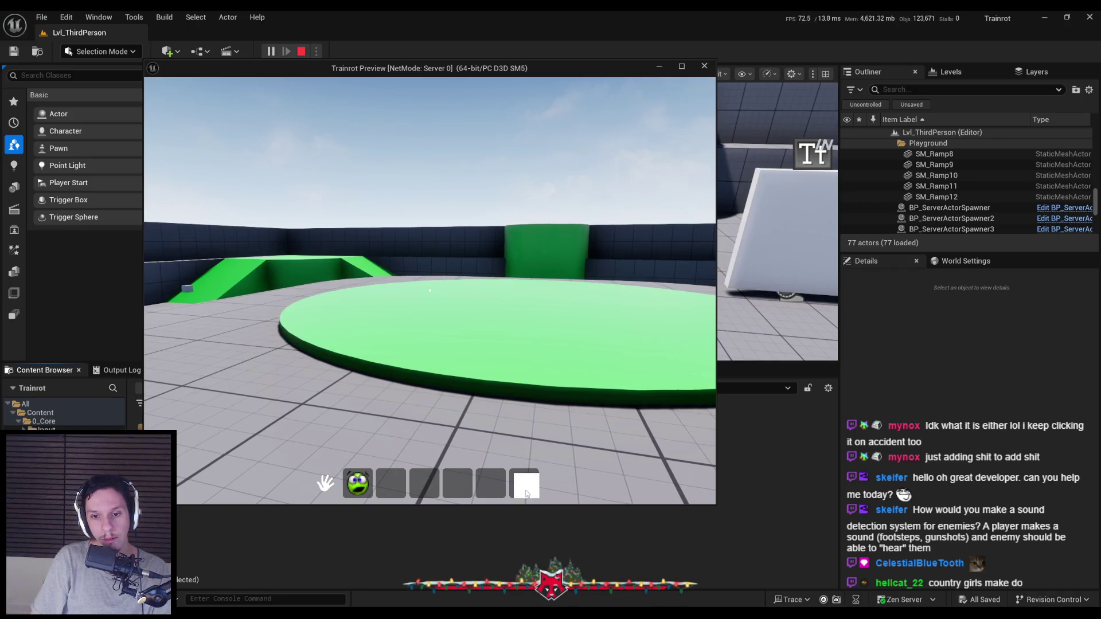
pyautogui.click(275, 424)
pyautogui.press('Escape')
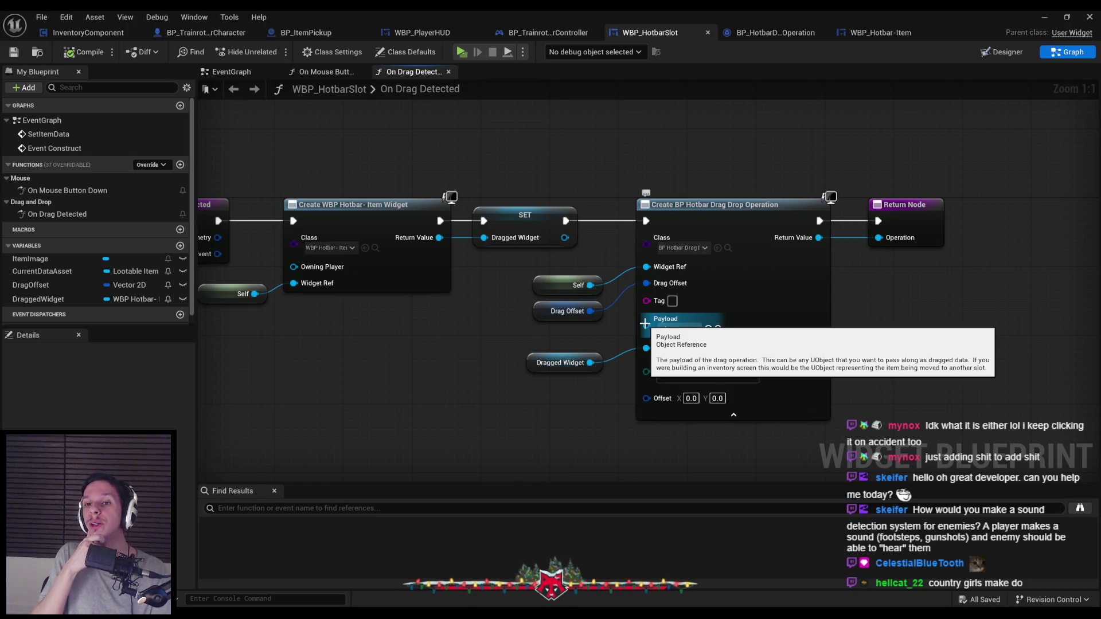
# Step: Add a CurrentDataAsset getter, right-align the nodes, wire it to Payload, then compile and save
pyautogui.moveTo(43, 272); pyautogui.dragTo(528, 343)
pyautogui.click(551, 356)
pyautogui.click(542, 369)
pyautogui.moveTo(614, 409); pyautogui.dragTo(468, 202)
pyautogui.hotkey('shift', 'd')
pyautogui.click(624, 379)
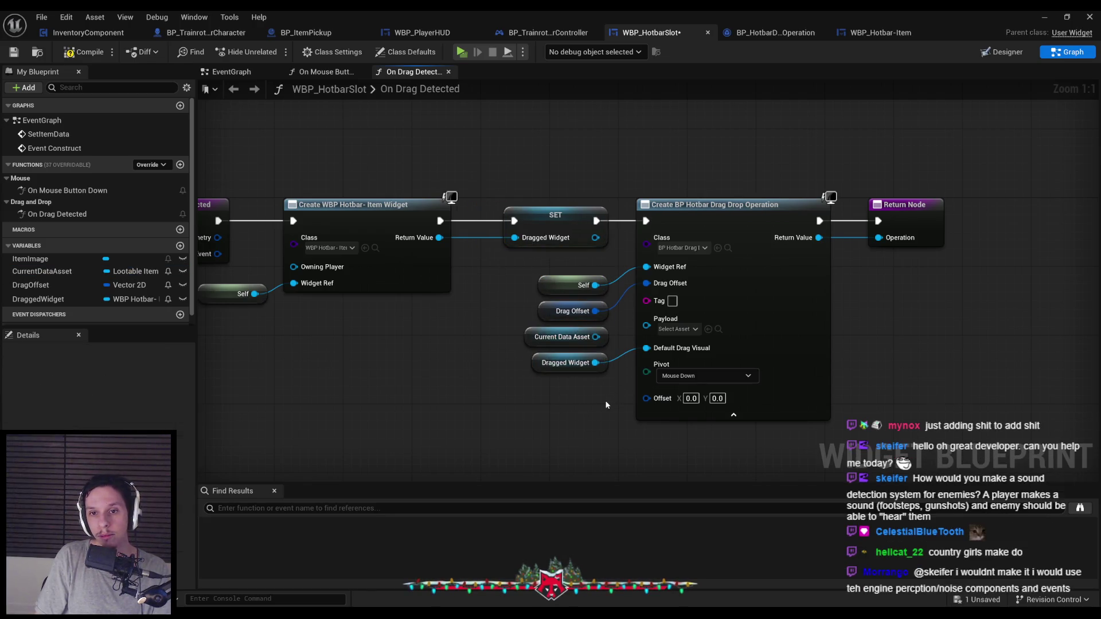
pyautogui.moveTo(596, 336); pyautogui.dragTo(646, 319)
pyautogui.press('F7')
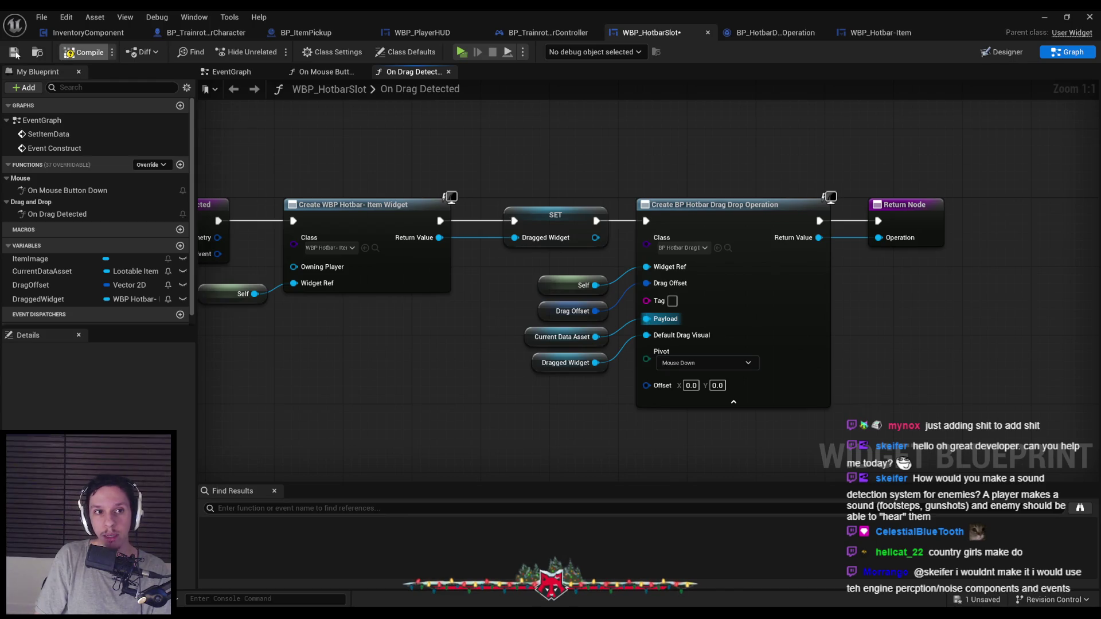
pyautogui.hotkey('ctrl', 's')
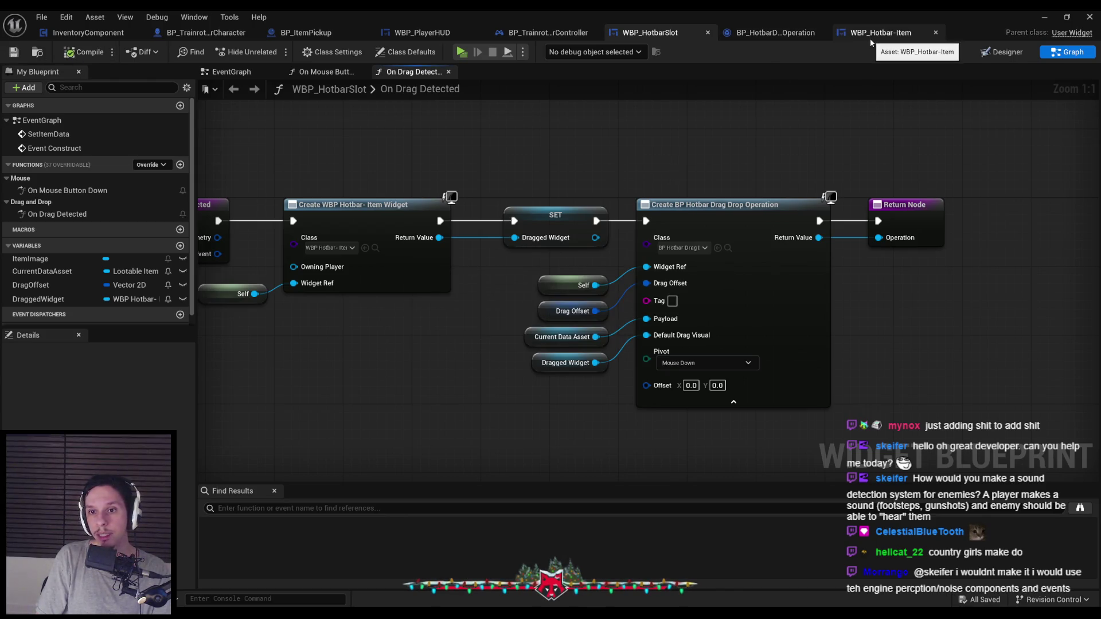
# Step: Compare the BP_HotbarDragDropOperation, WBP_Hotbar-Item and WBP_HotbarSlot blueprints before returning to the docs
pyautogui.click(791, 33)
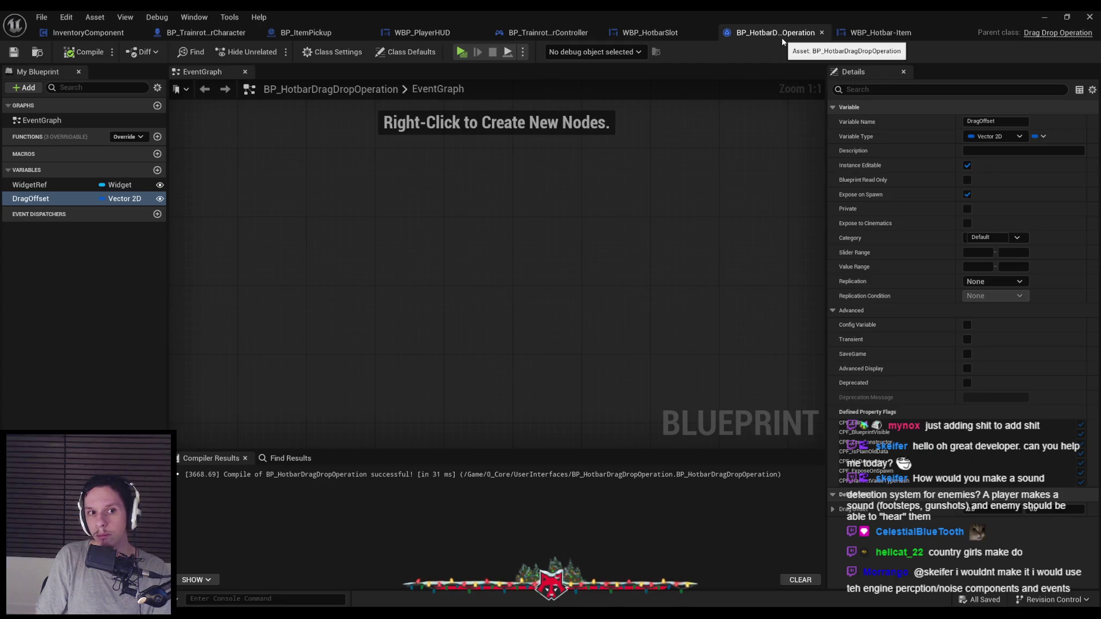
pyautogui.click(877, 33)
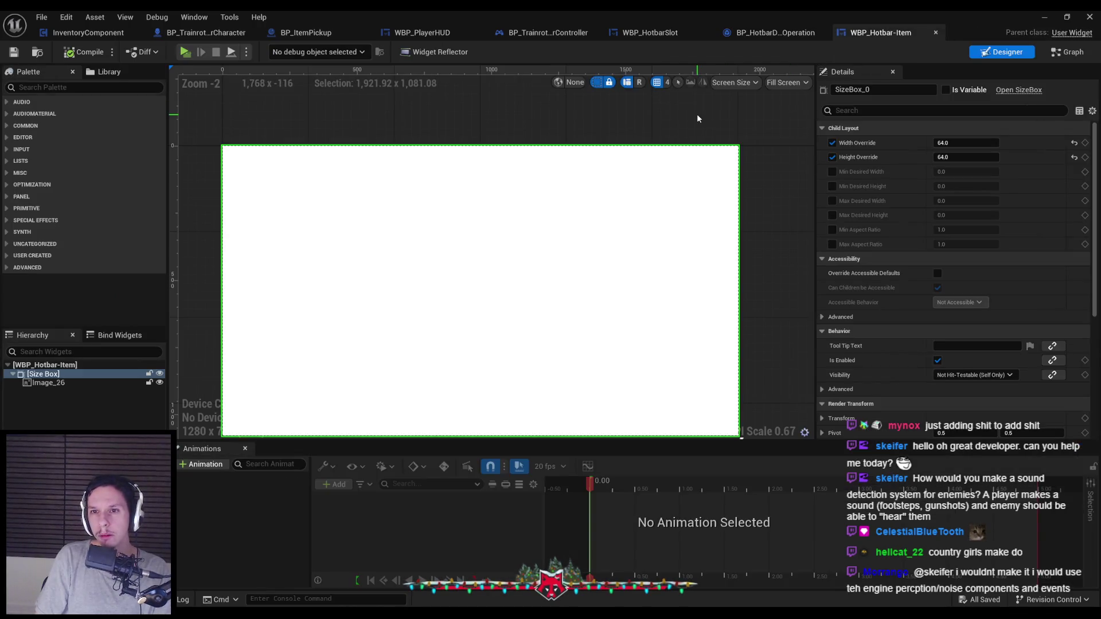
pyautogui.click(651, 33)
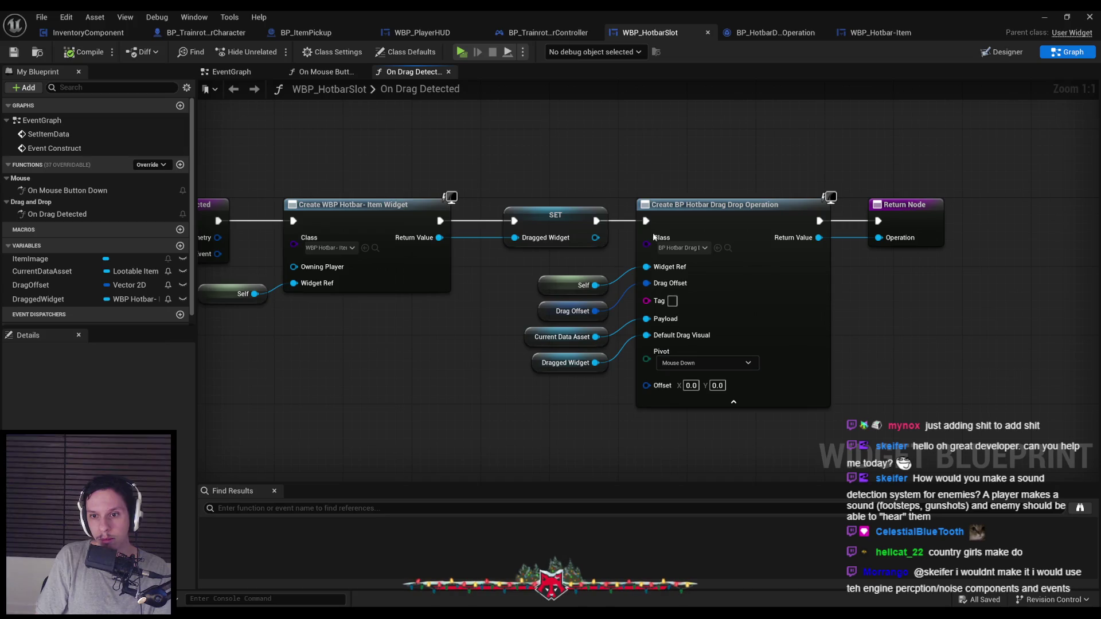
pyautogui.moveTo(648, 336)
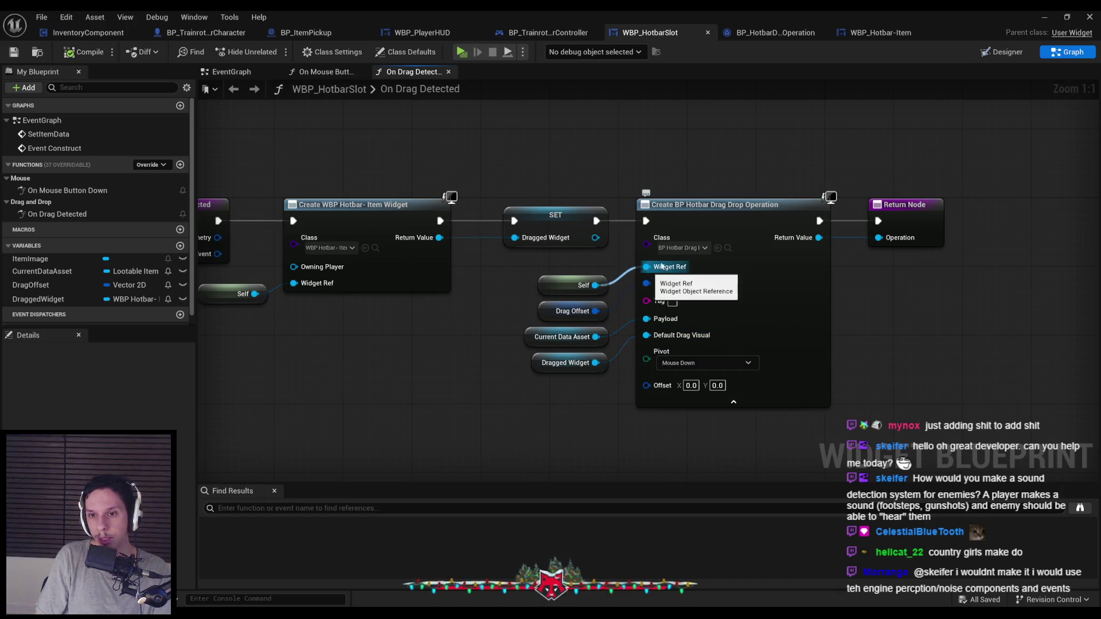
pyautogui.click(775, 33)
pyautogui.click(650, 32)
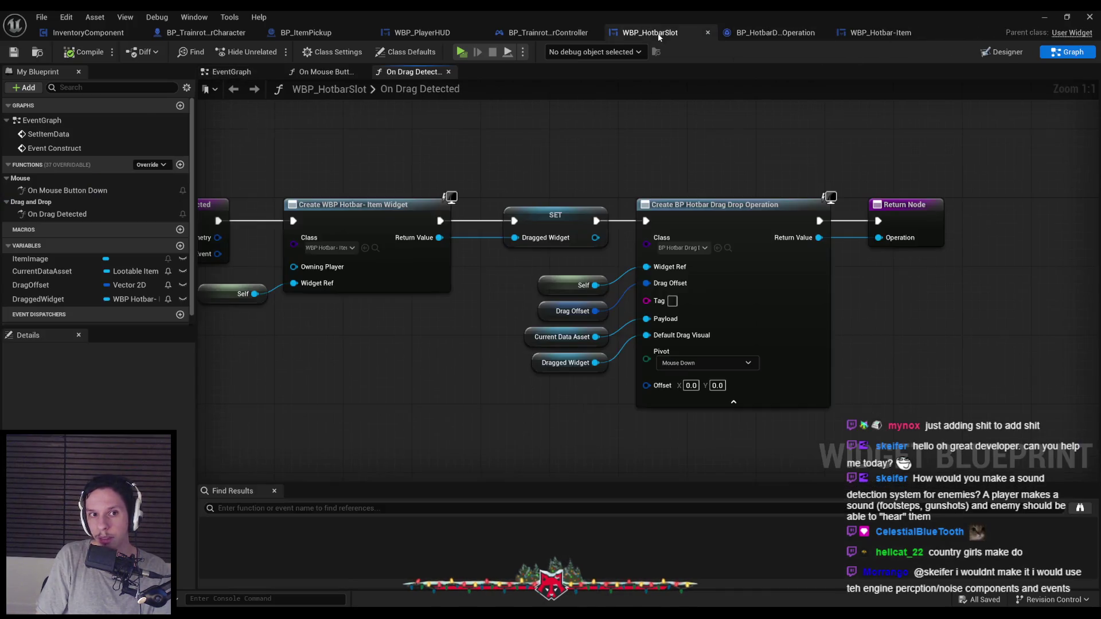
pyautogui.click(740, 33)
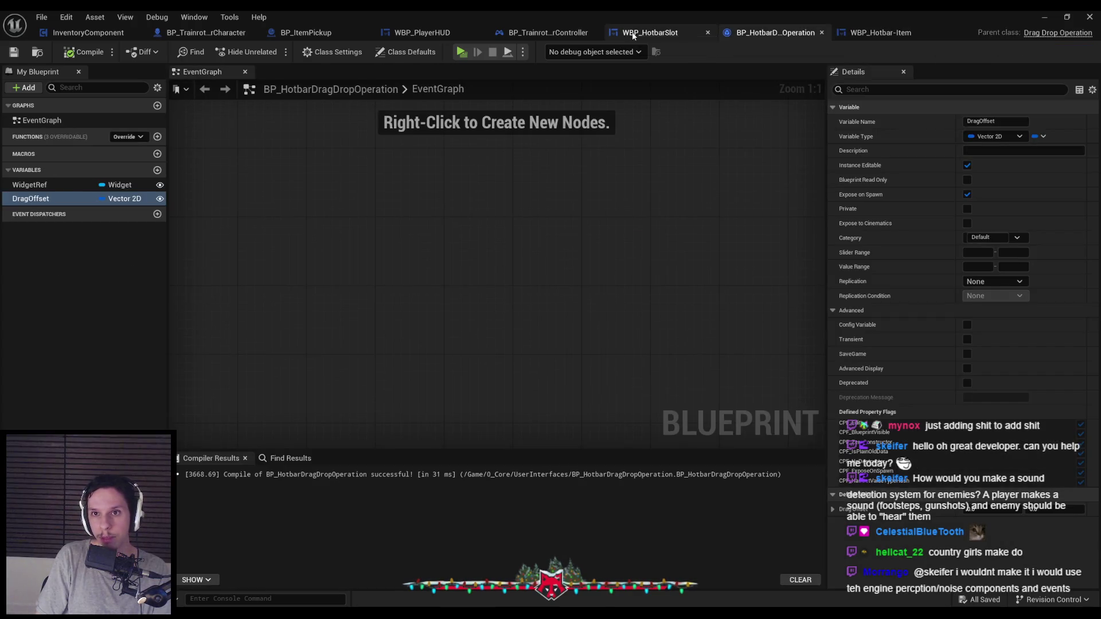
pyautogui.click(650, 33)
pyautogui.click(769, 33)
pyautogui.click(840, 33)
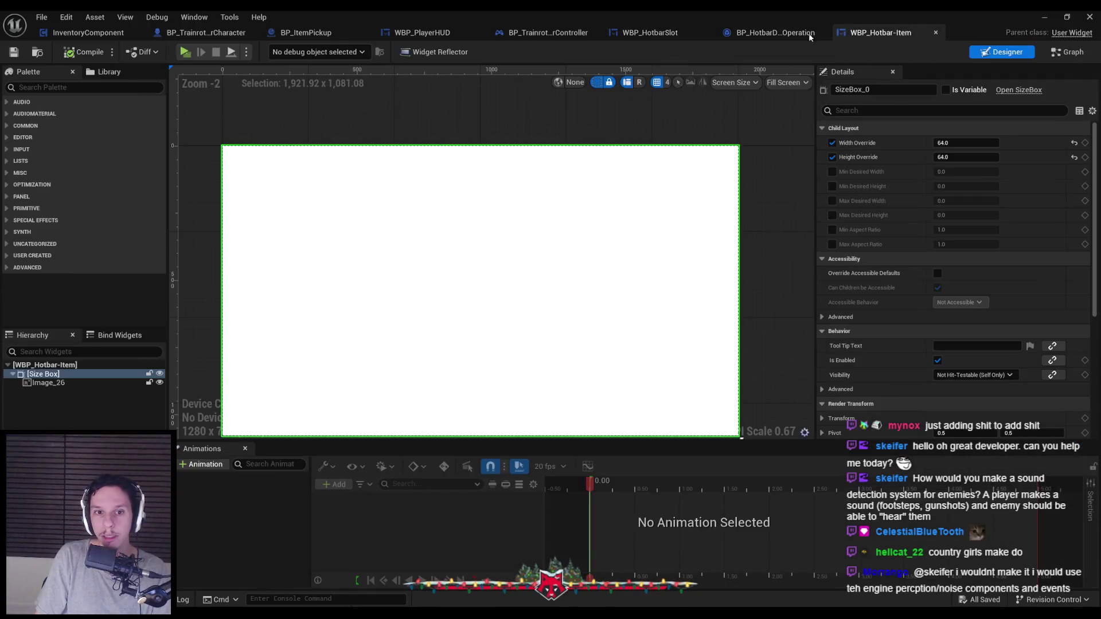
pyautogui.hotkey('alt', 'Tab')
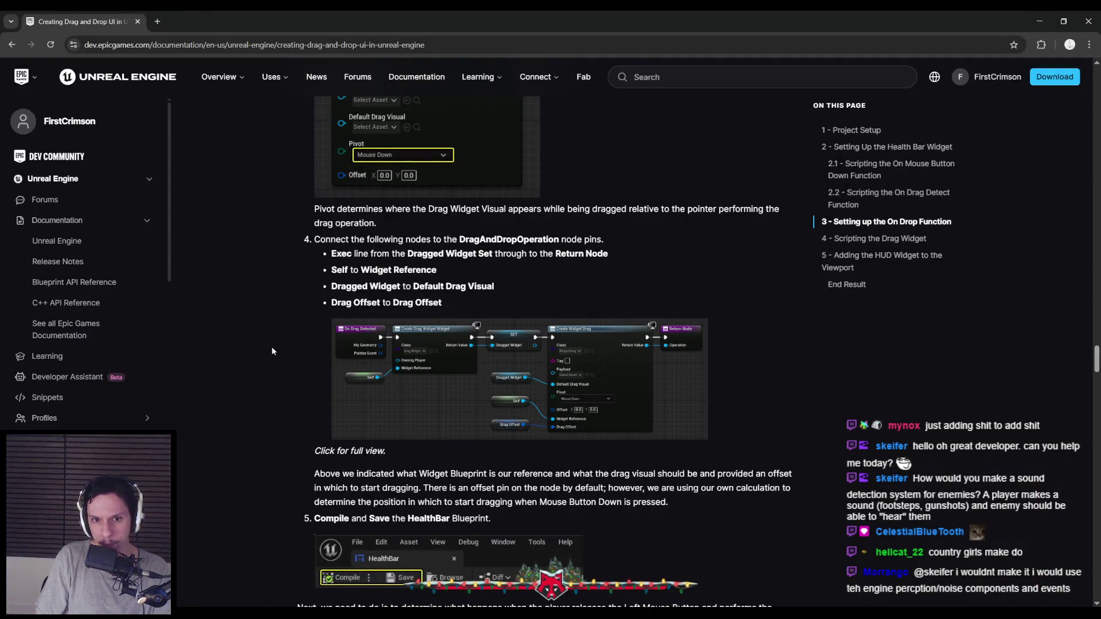
pyautogui.scroll(-9, 272, 351)
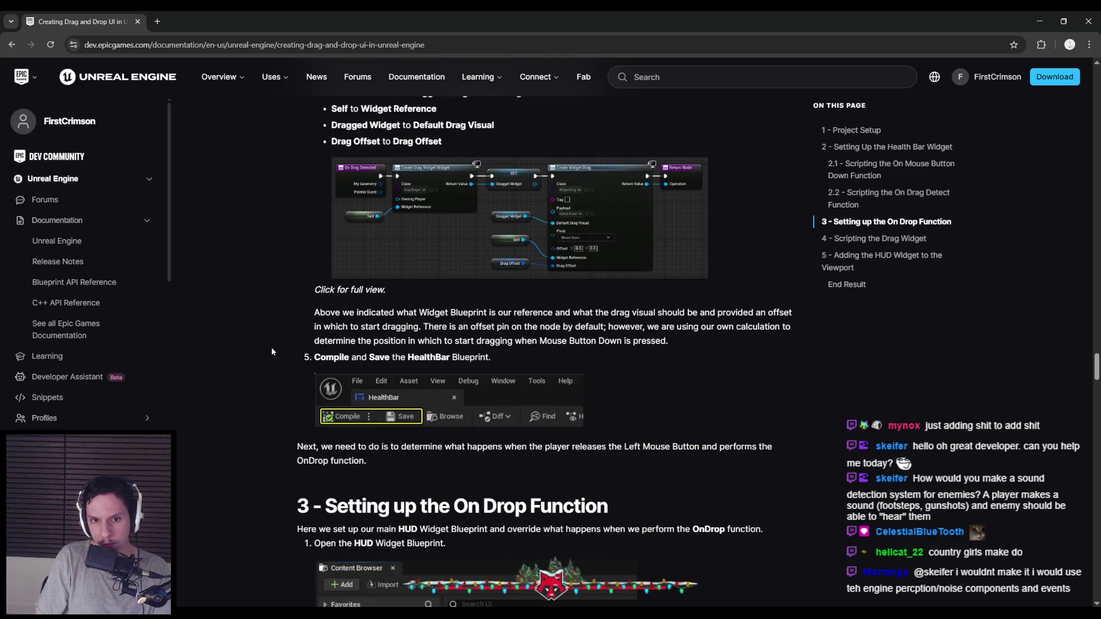
pyautogui.scroll(-3, 271, 351)
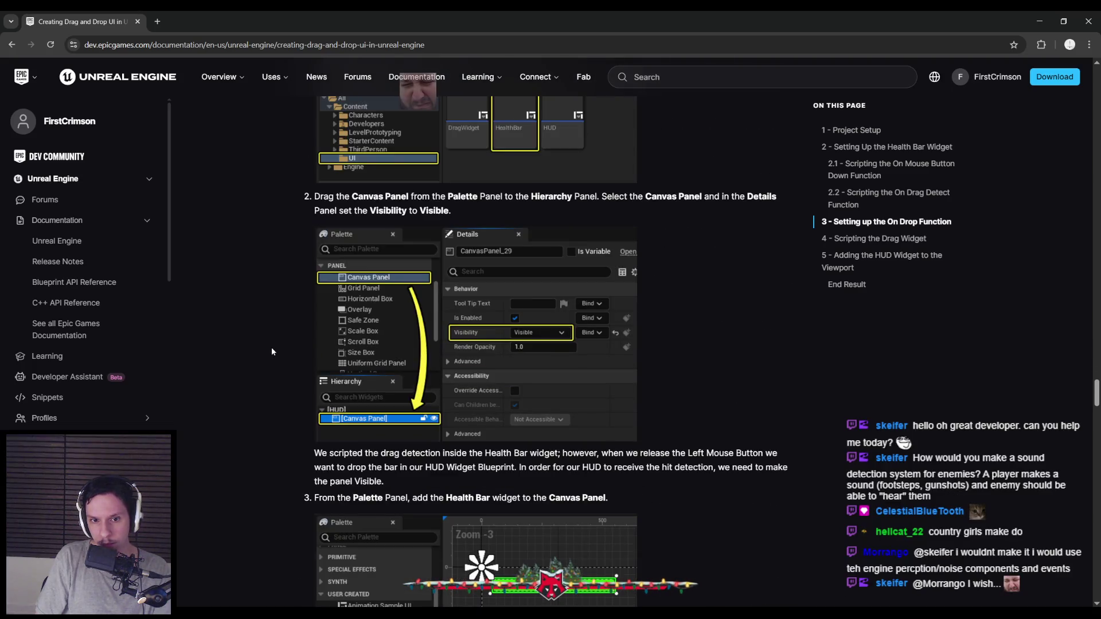
pyautogui.scroll(-5, 272, 351)
pyautogui.scroll(-6, 272, 351)
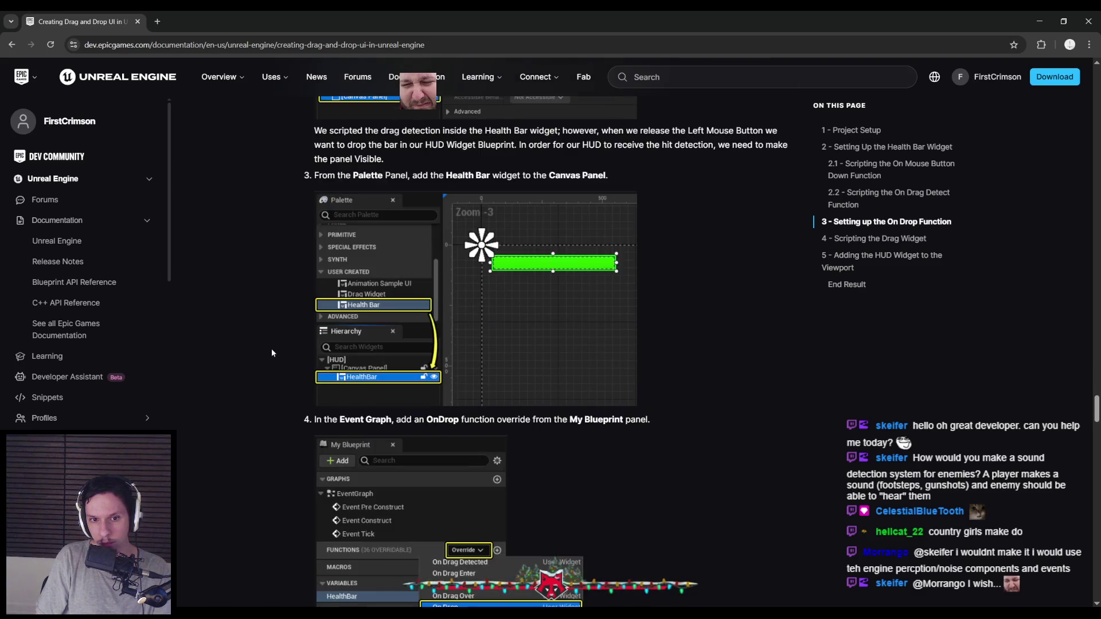
pyautogui.scroll(-2, 271, 352)
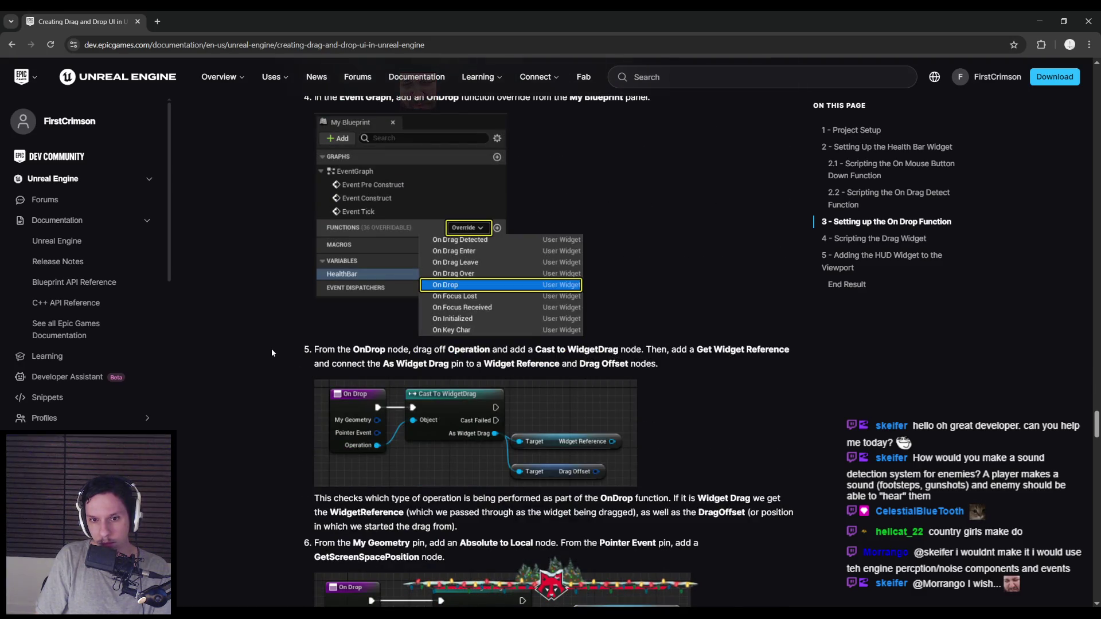
pyautogui.scroll(-3, 271, 352)
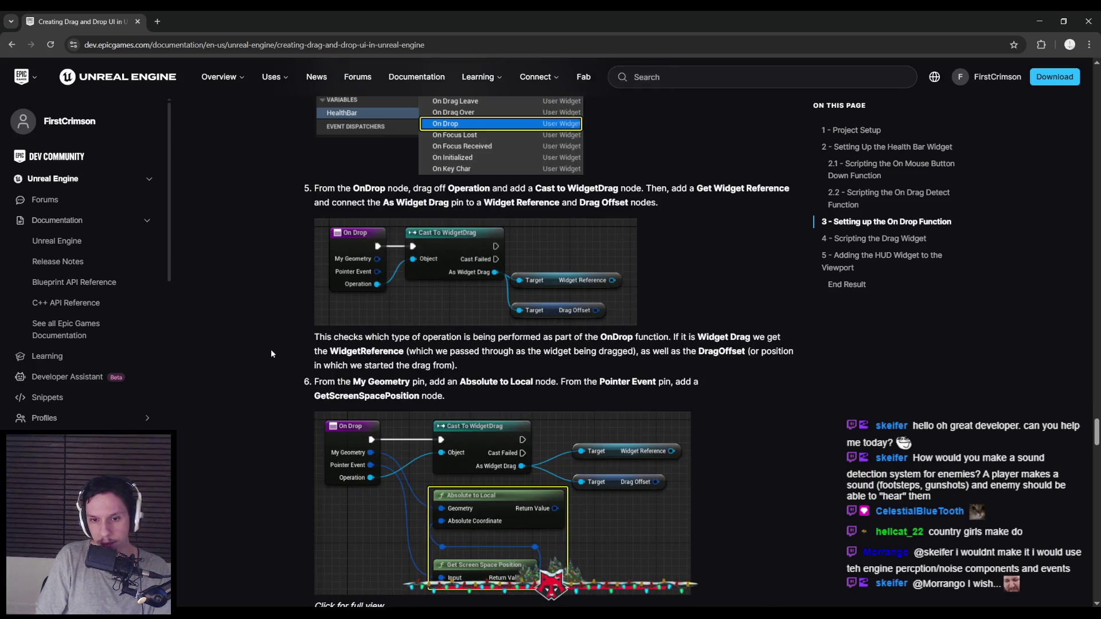
pyautogui.scroll(-4, 270, 349)
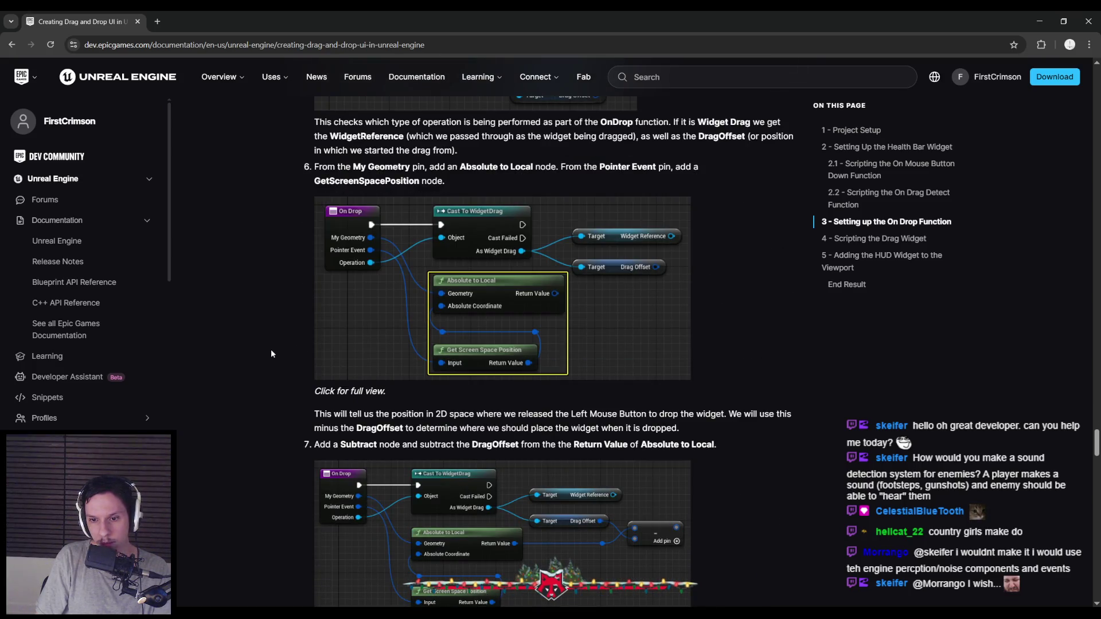
pyautogui.scroll(-8, 271, 354)
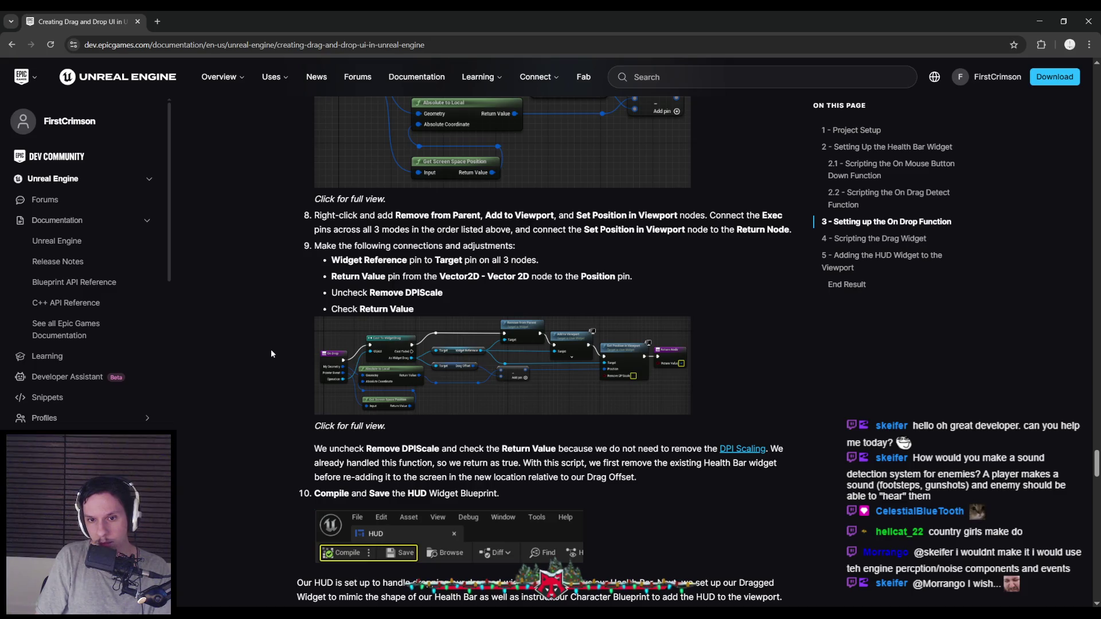
pyautogui.scroll(-12, 271, 354)
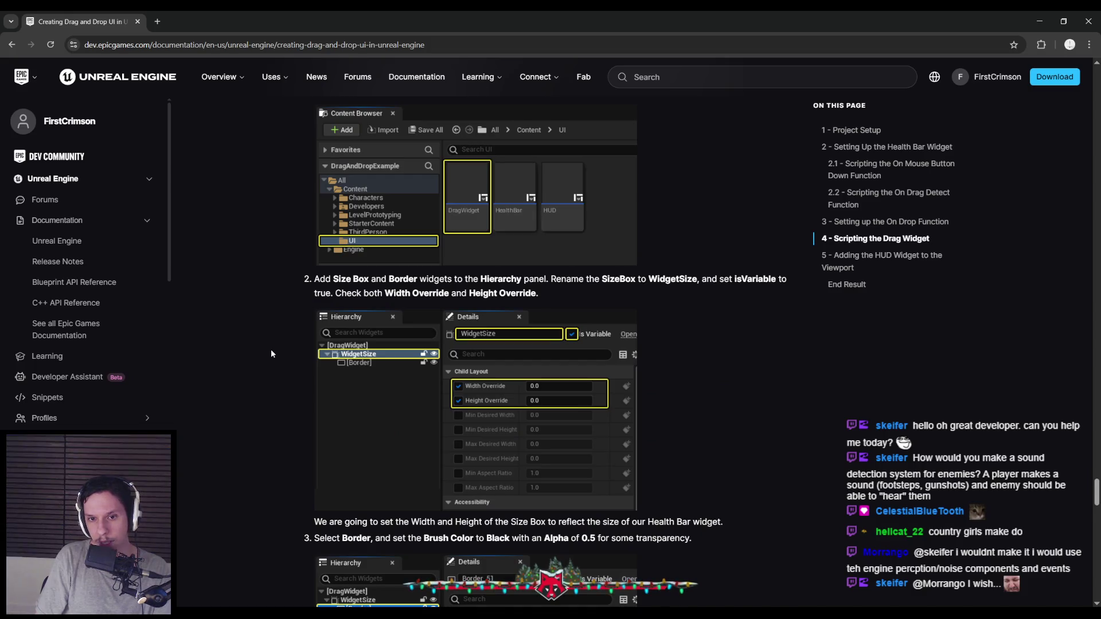
pyautogui.scroll(-4, 272, 353)
pyautogui.scroll(-4, 270, 353)
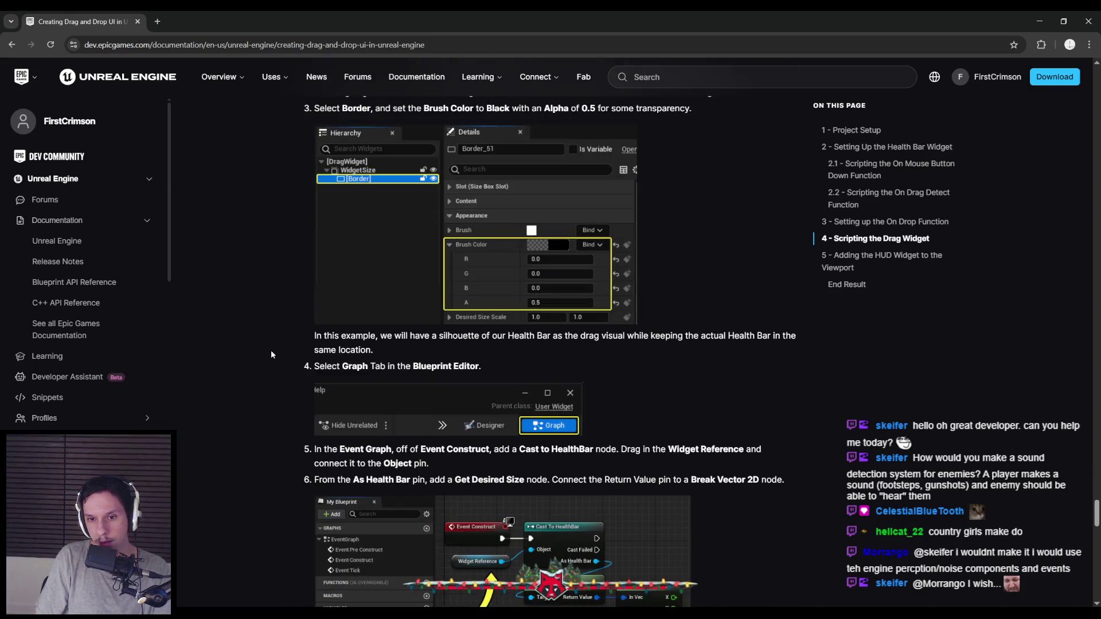
pyautogui.scroll(-4, 271, 354)
pyautogui.scroll(-5, 270, 355)
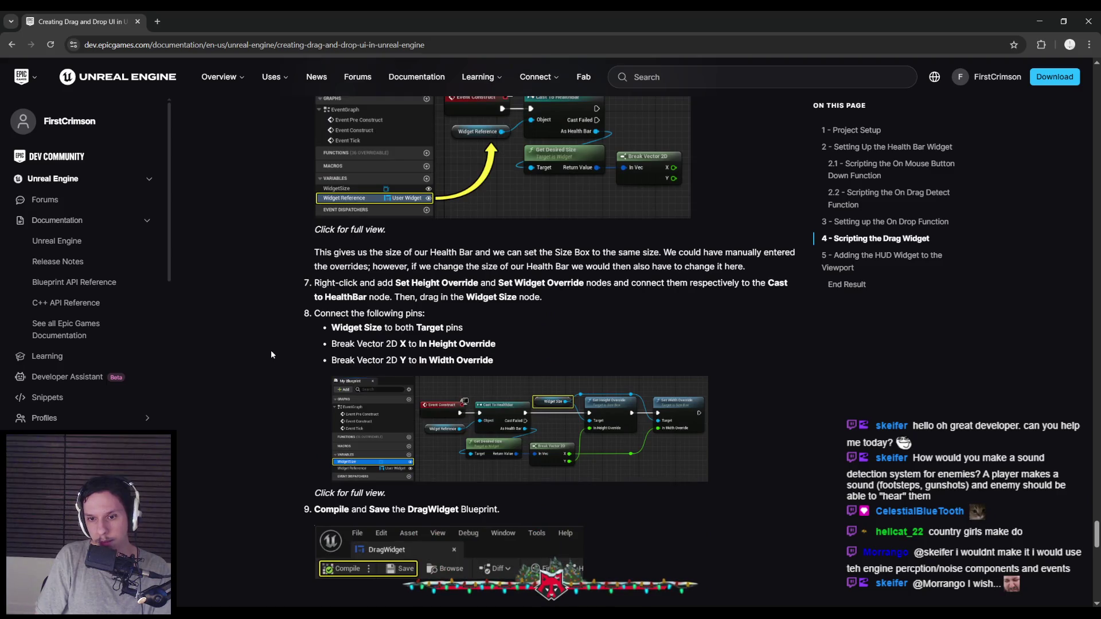
pyautogui.scroll(-4, 271, 354)
pyautogui.scroll(-3, 271, 354)
pyautogui.scroll(-3, 270, 351)
pyautogui.scroll(9, 271, 351)
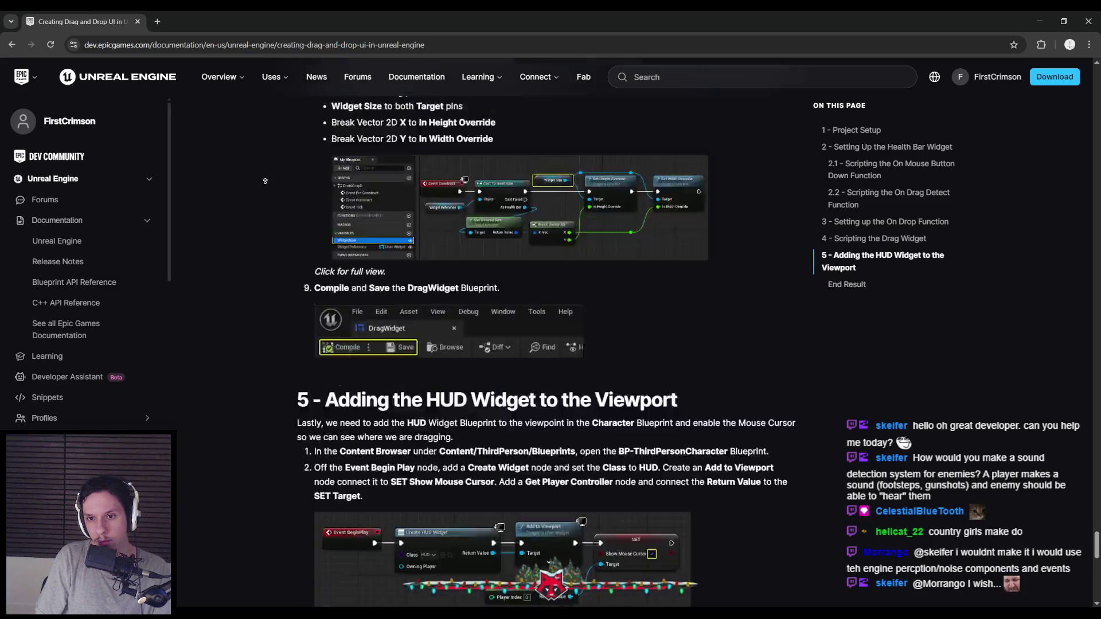
pyautogui.scroll(20, 269, 310)
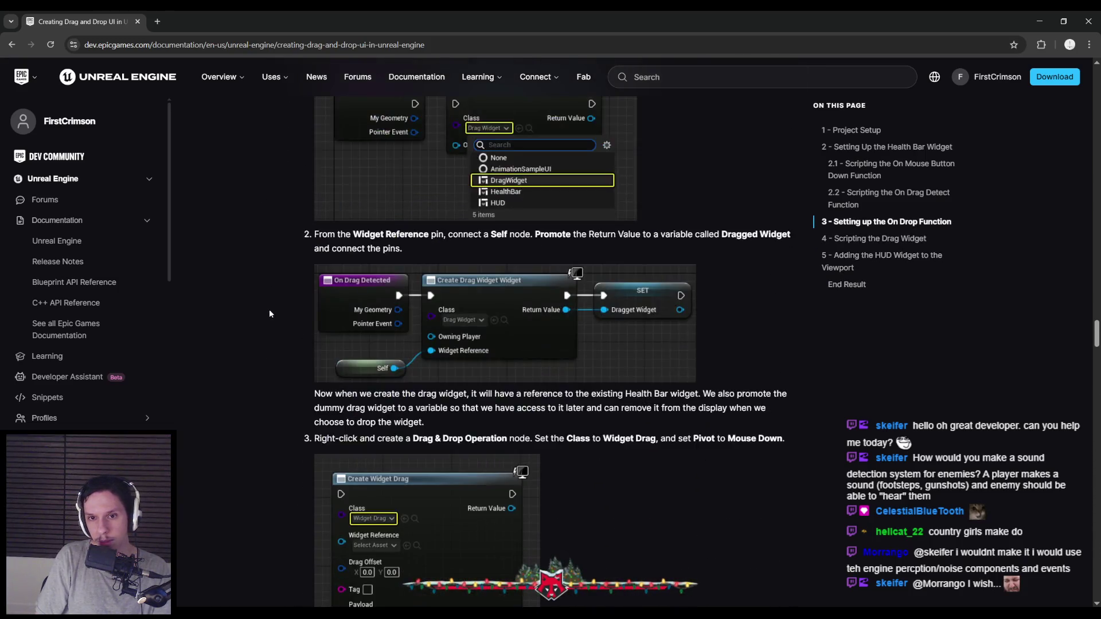
pyautogui.scroll(20, 269, 312)
pyautogui.scroll(1, 265, 313)
pyautogui.scroll(5, 264, 312)
pyautogui.scroll(-15, 264, 313)
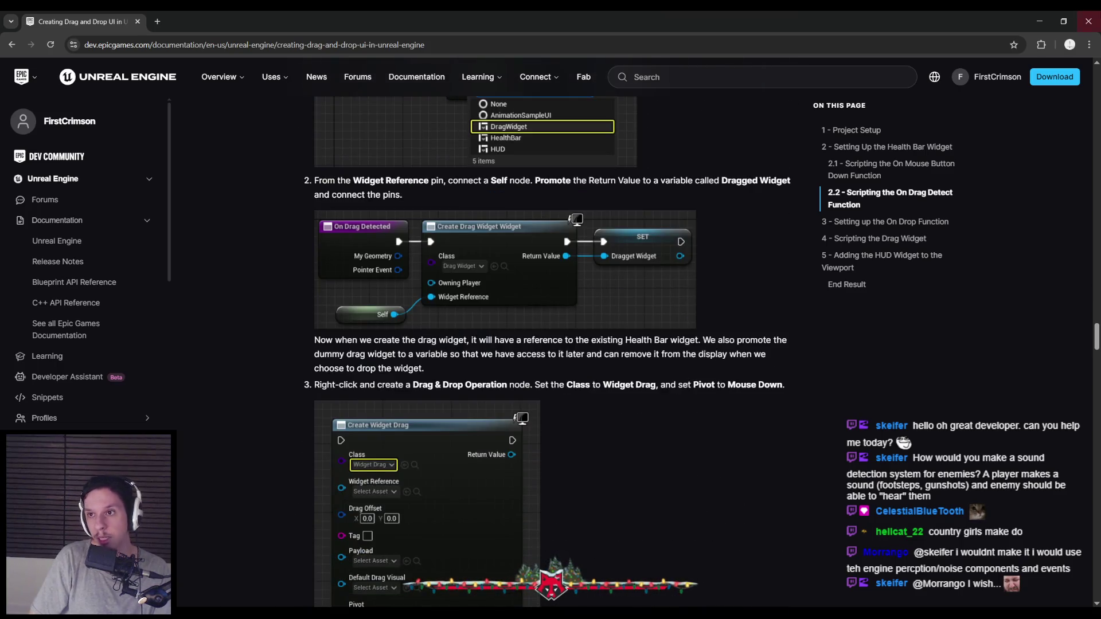
pyautogui.scroll(-3, 650, 324)
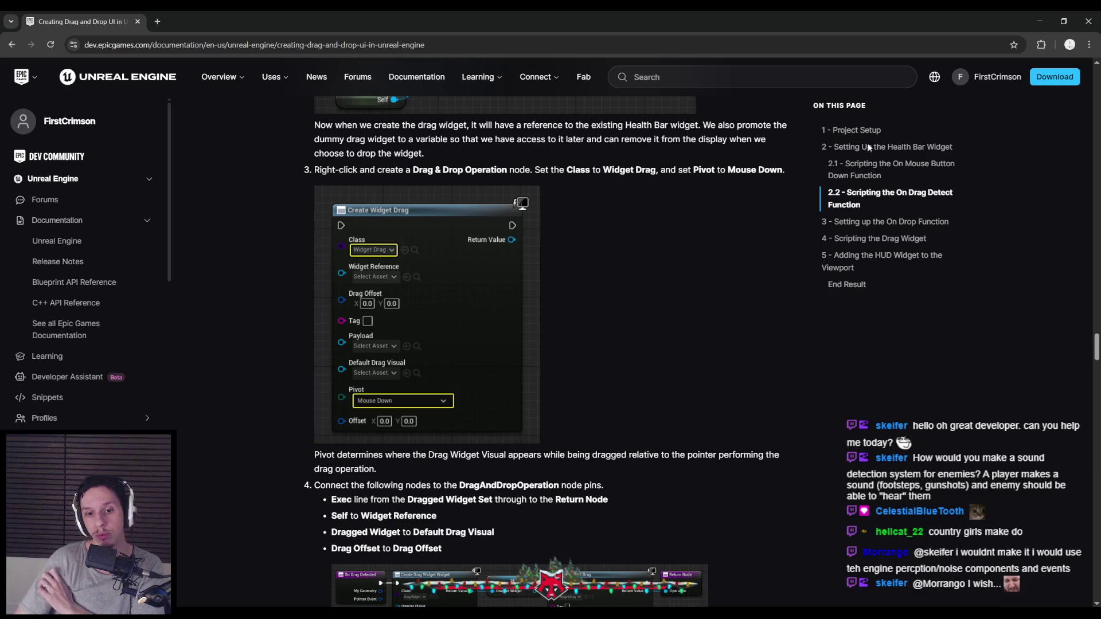
pyautogui.click(1039, 22)
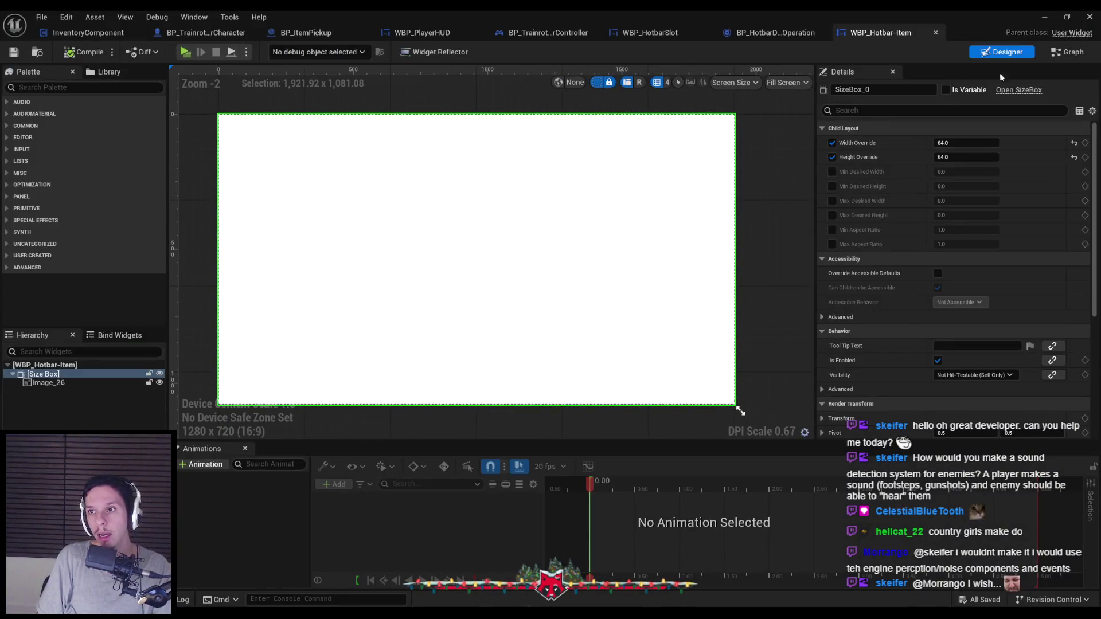
# Step: Delete the three disabled default event nodes from WBP_Hotbar-Item's event graph
pyautogui.click(1061, 54)
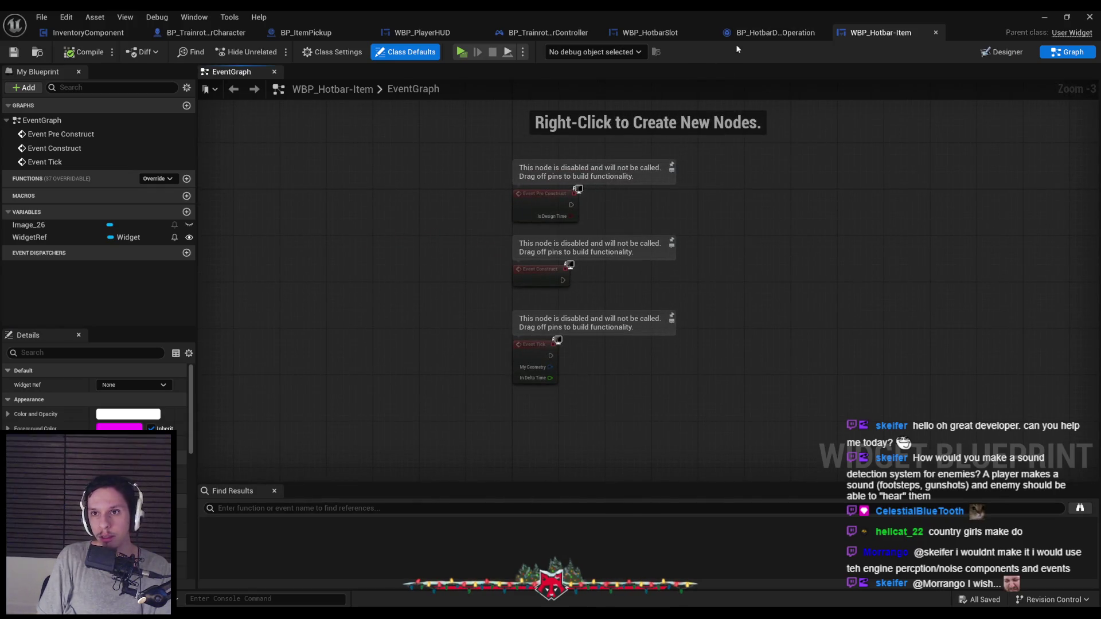
pyautogui.moveTo(406, 171); pyautogui.dragTo(630, 392)
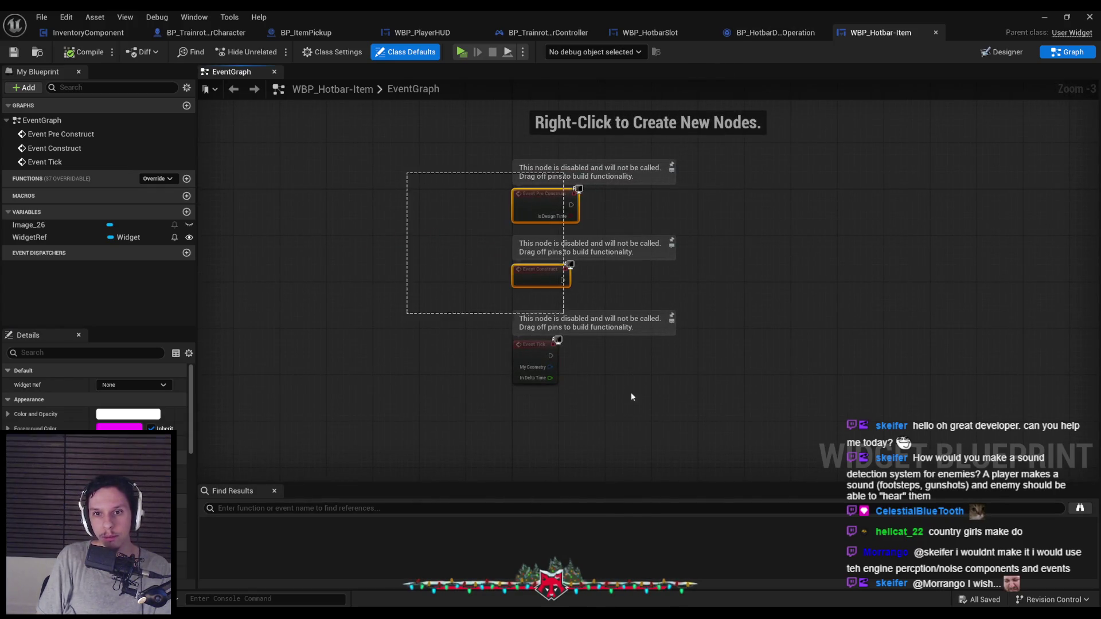
pyautogui.press('Delete')
# Step: Override the Dragged event in BP_HotbarDragDropOperation
pyautogui.click(787, 34)
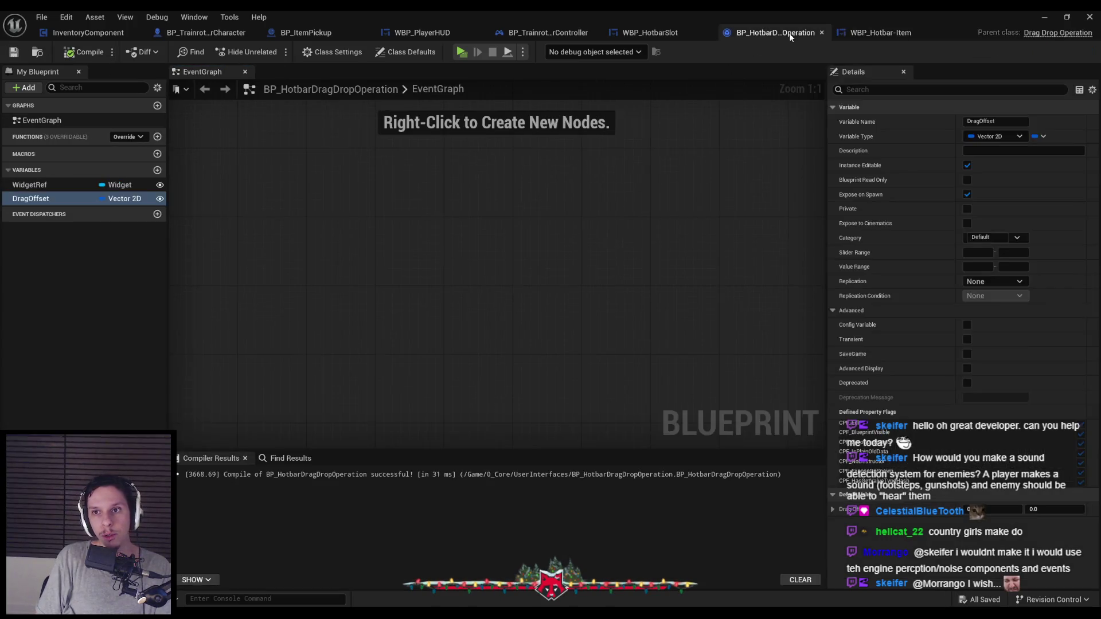
pyautogui.click(669, 33)
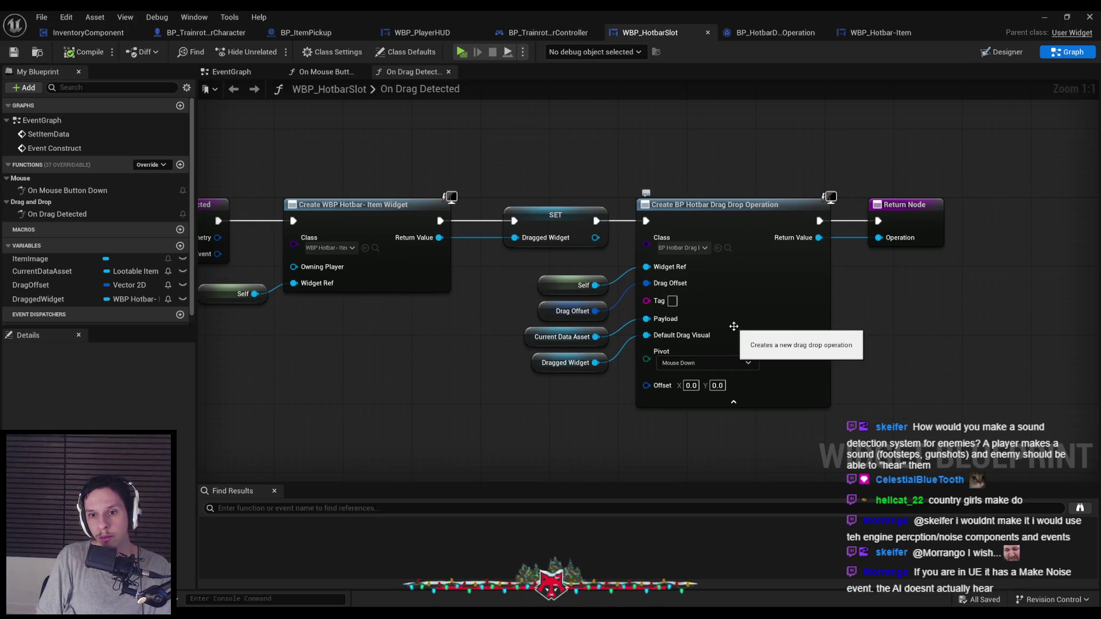
pyautogui.click(774, 33)
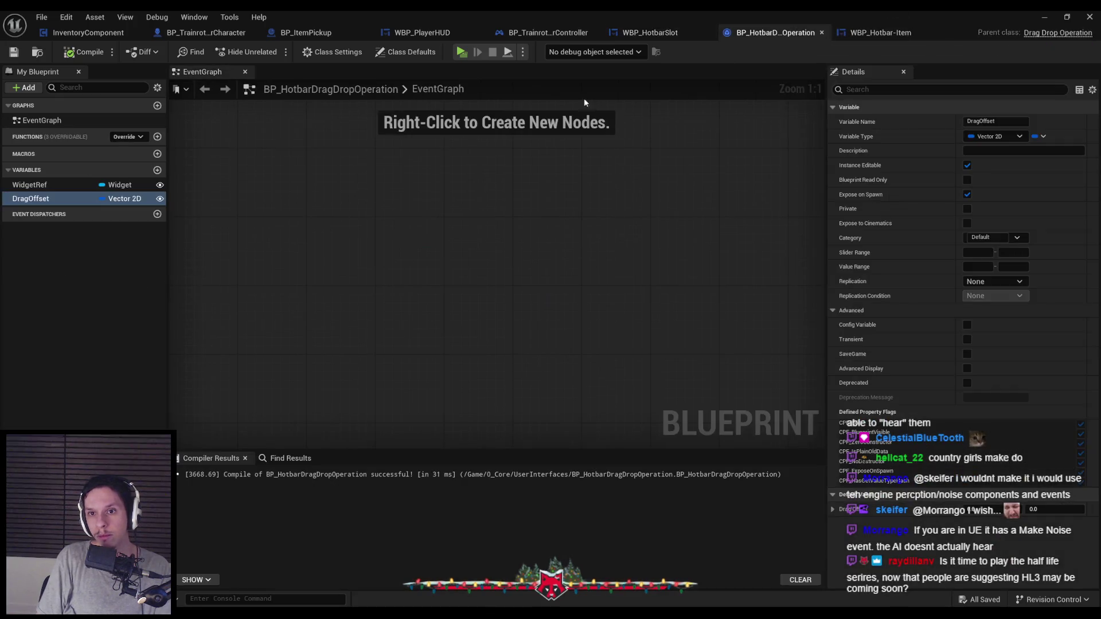
pyautogui.click(125, 137)
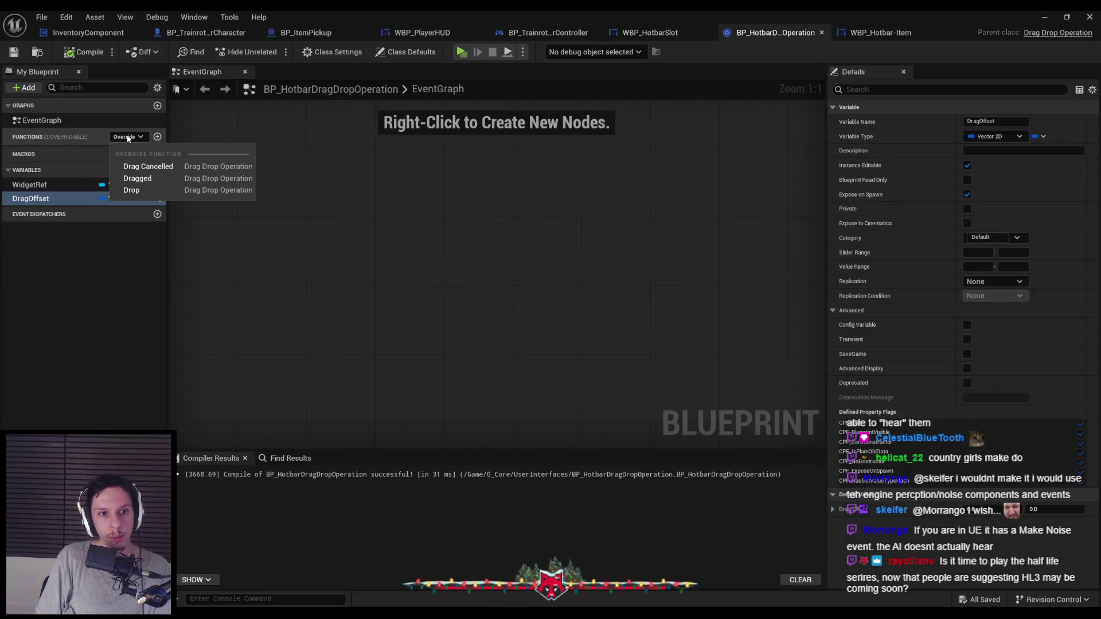
pyautogui.click(132, 179)
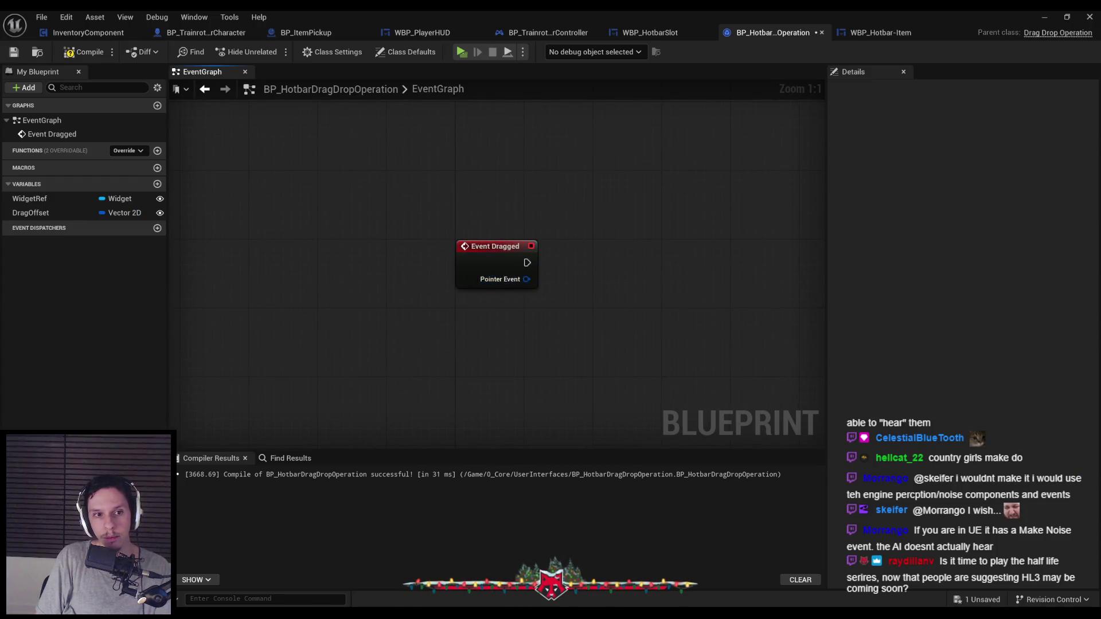
# Step: Add a Drag Visual getter node to the drag operation's event graph
pyautogui.moveTo(30, 198)
pyautogui.mouseDown()
pyautogui.moveTo(446, 336)
pyautogui.moveTo(444, 321)
pyautogui.moveTo(383, 331)
pyautogui.mouseUp()
pyautogui.click(649, 32)
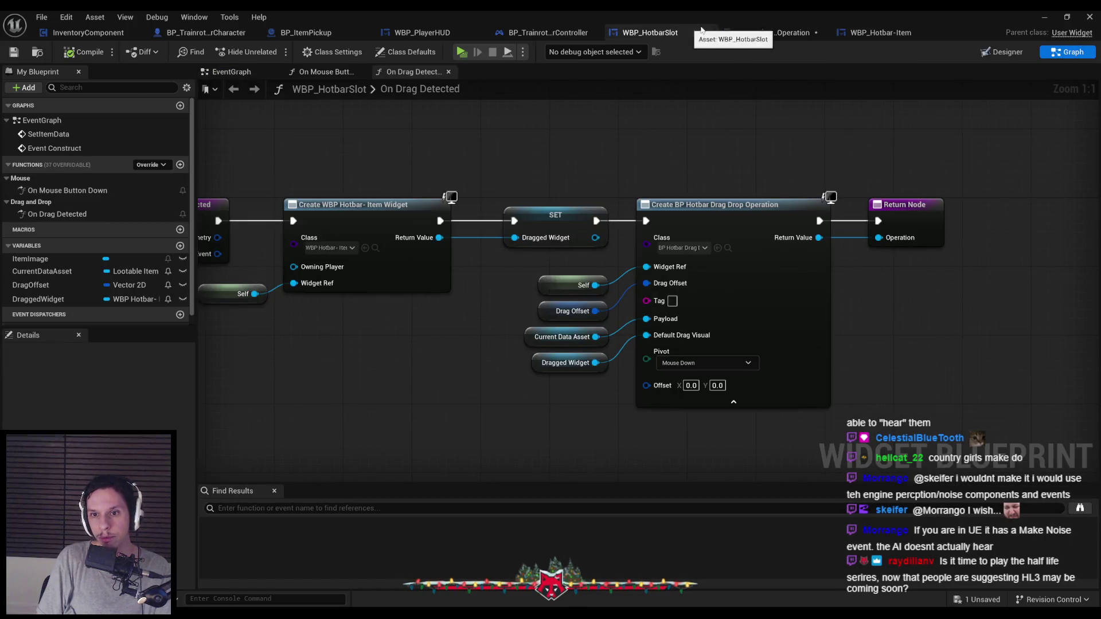
pyautogui.click(750, 34)
pyautogui.rightClick(508, 324)
pyautogui.write('drag visual')
pyautogui.press('Return')
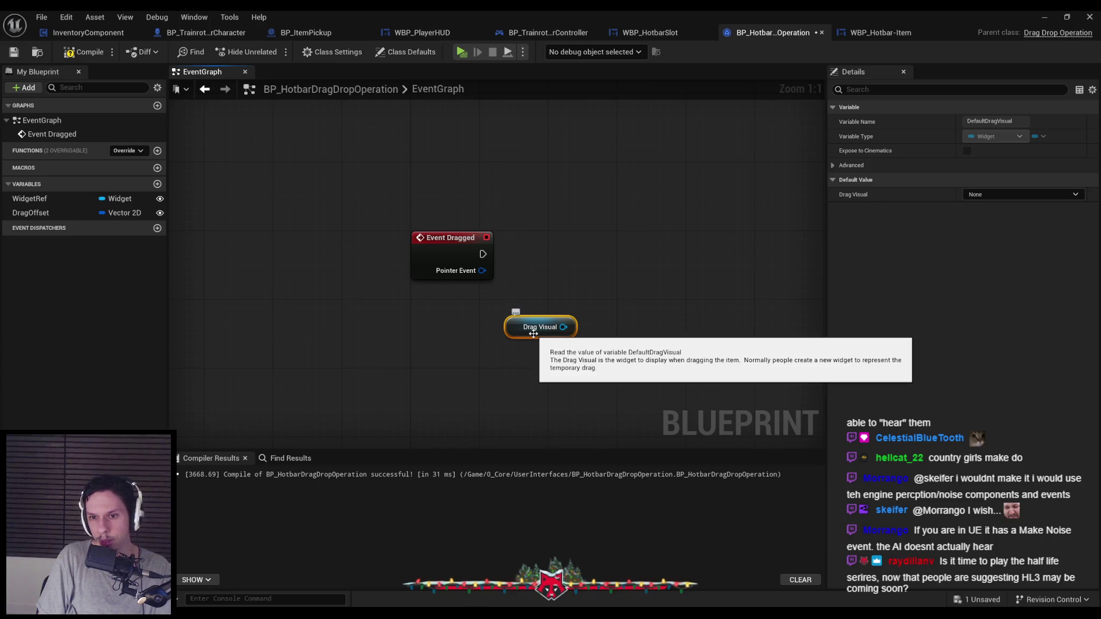
# Step: Reposition the Drag Visual node and add a Payload getter node
pyautogui.click(660, 33)
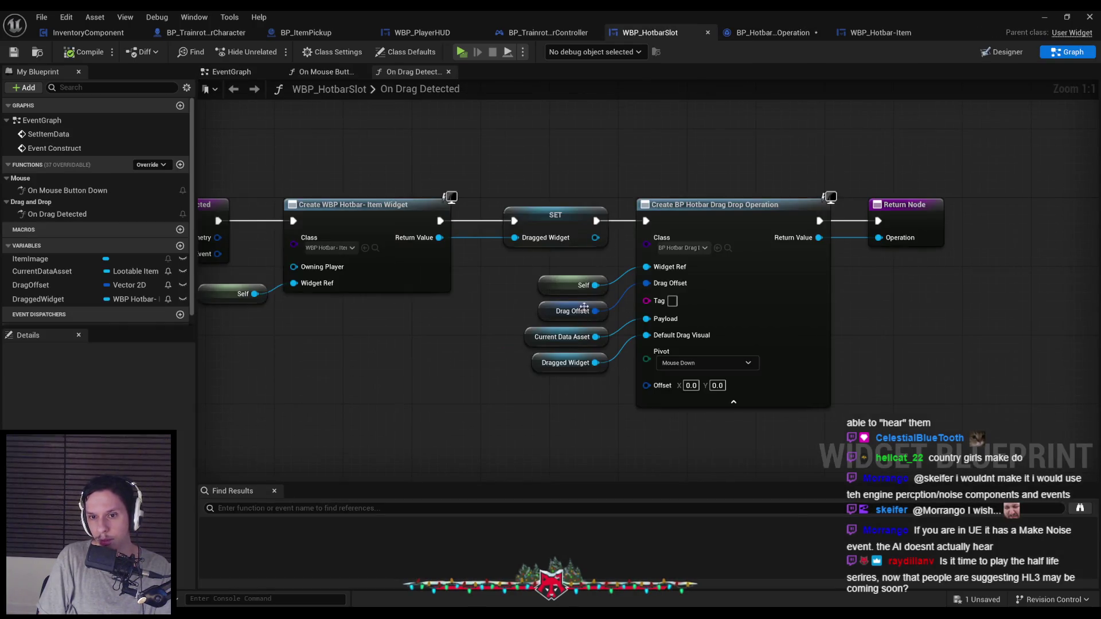
pyautogui.click(783, 34)
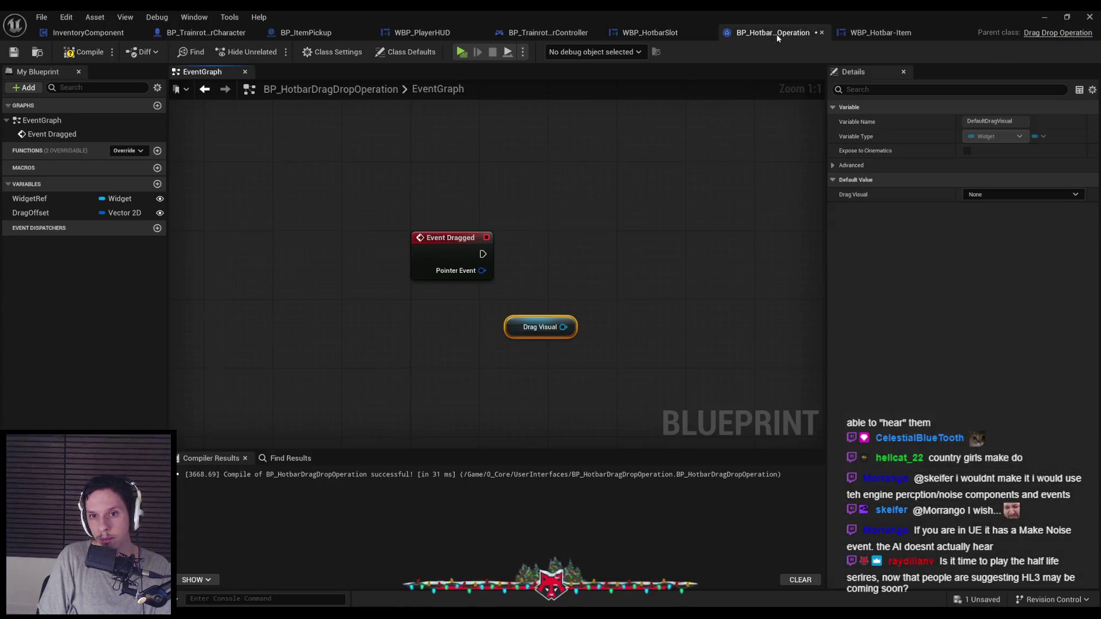
pyautogui.moveTo(520, 328); pyautogui.dragTo(468, 336)
pyautogui.rightClick(461, 389)
pyautogui.write('payload')
pyautogui.press('Return')
# Step: Cast Payload to LootableItemDataAsset beside Event Dragged, tidy the nodes and save
pyautogui.moveTo(511, 386); pyautogui.dragTo(551, 356)
pyautogui.write('cast to')
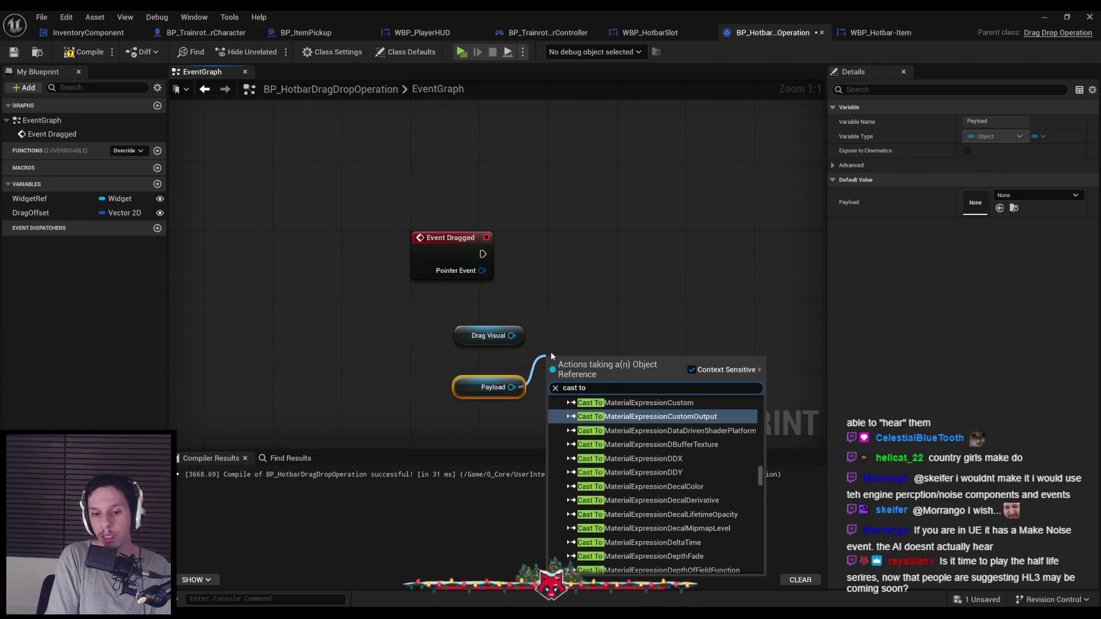
pyautogui.write(' lootable')
pyautogui.press('Return')
pyautogui.moveTo(561, 359)
pyautogui.mouseDown()
pyautogui.moveTo(561, 231)
pyautogui.moveTo(575, 266)
pyautogui.mouseUp()
pyautogui.moveTo(493, 387)
pyautogui.mouseDown()
pyautogui.moveTo(493, 310)
pyautogui.moveTo(471, 351)
pyautogui.moveTo(634, 334)
pyautogui.mouseUp()
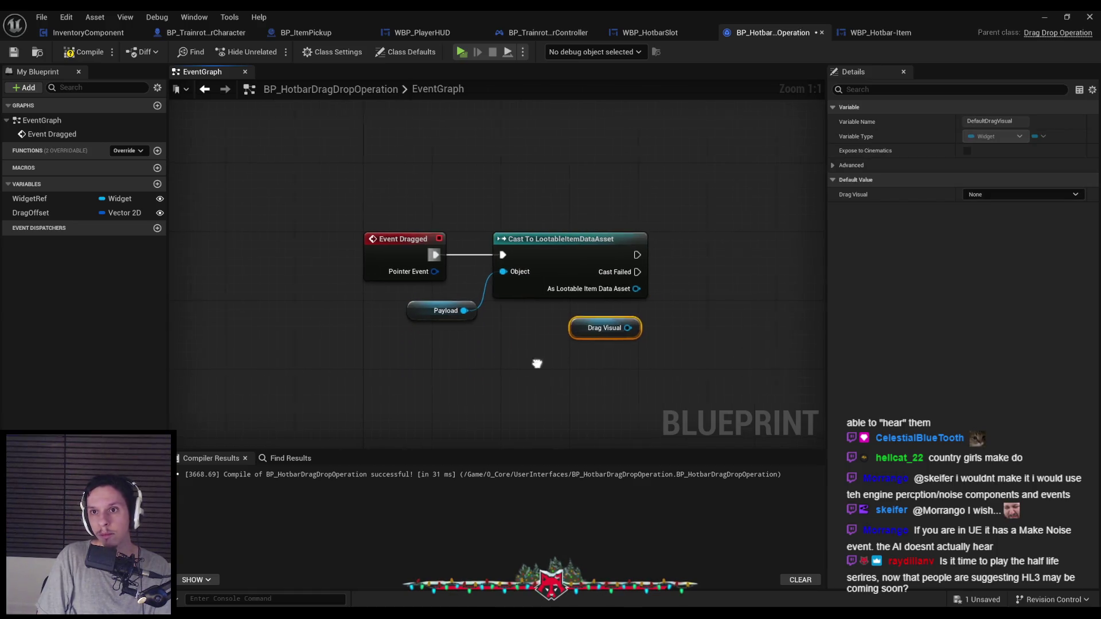
pyautogui.click(892, 34)
pyautogui.click(726, 32)
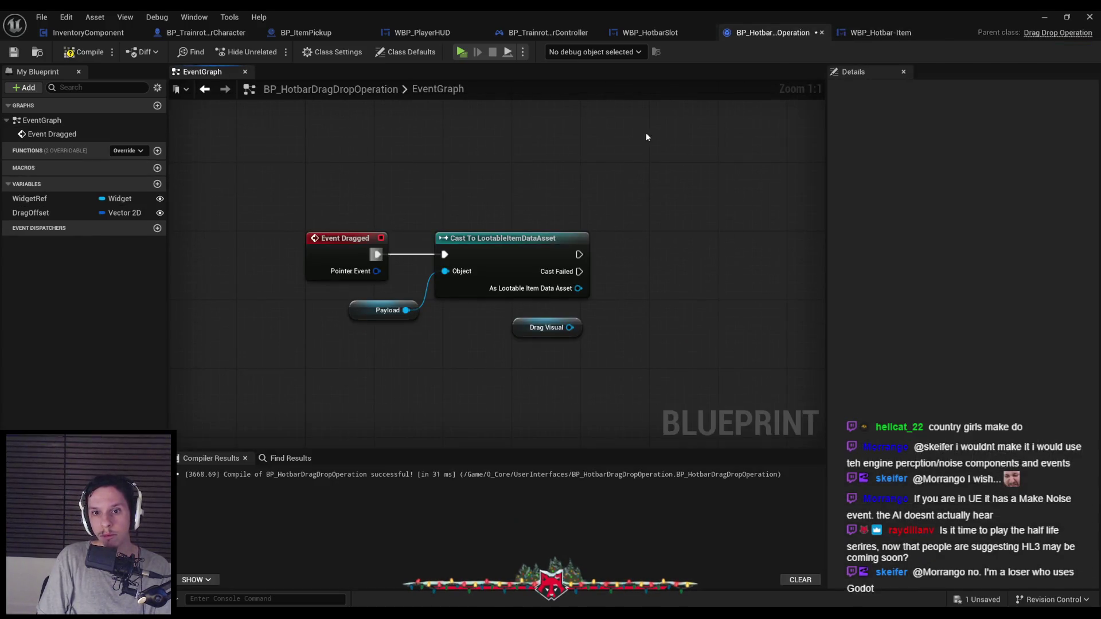
pyautogui.click(14, 54)
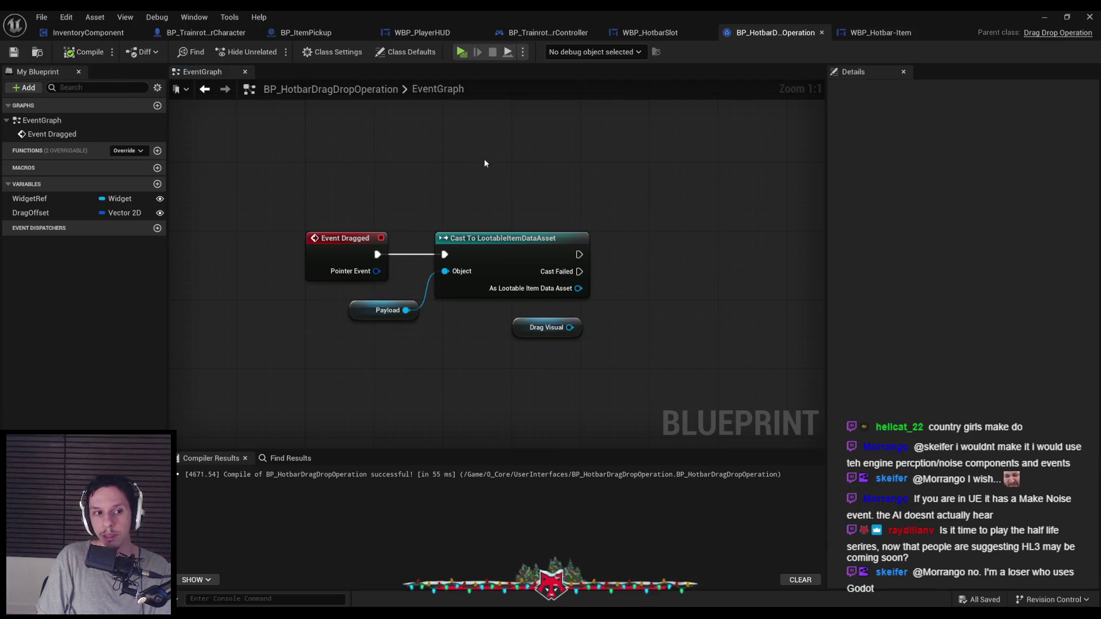
# Step: Inspect Image_26 inside the Size Box in WBP_Hotbar-Item's layout
pyautogui.click(900, 34)
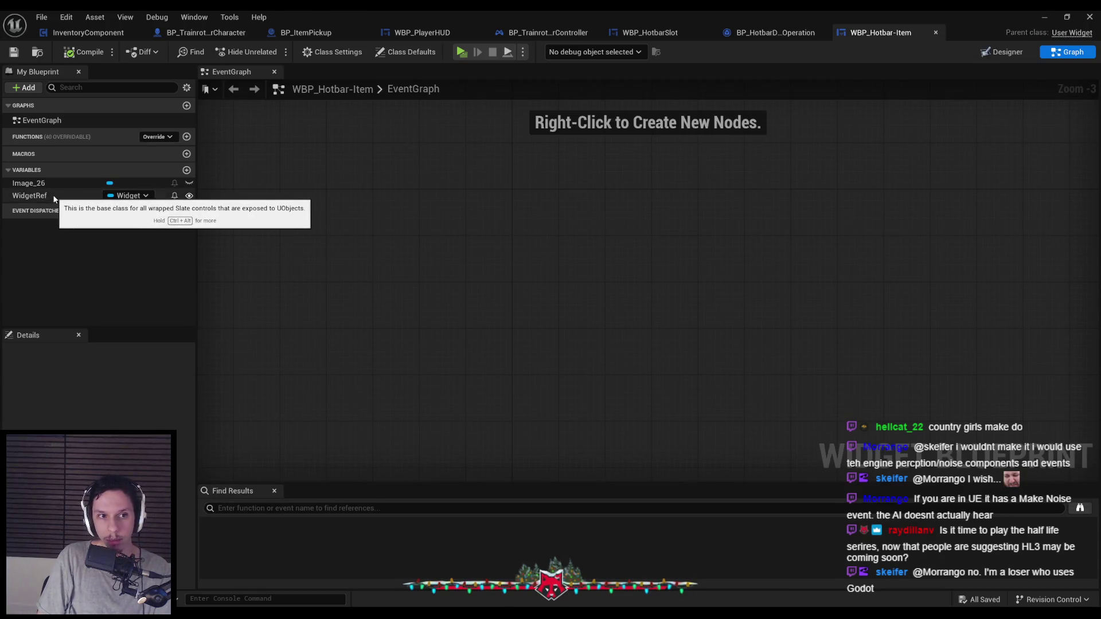
pyautogui.click(109, 182)
pyautogui.click(1003, 51)
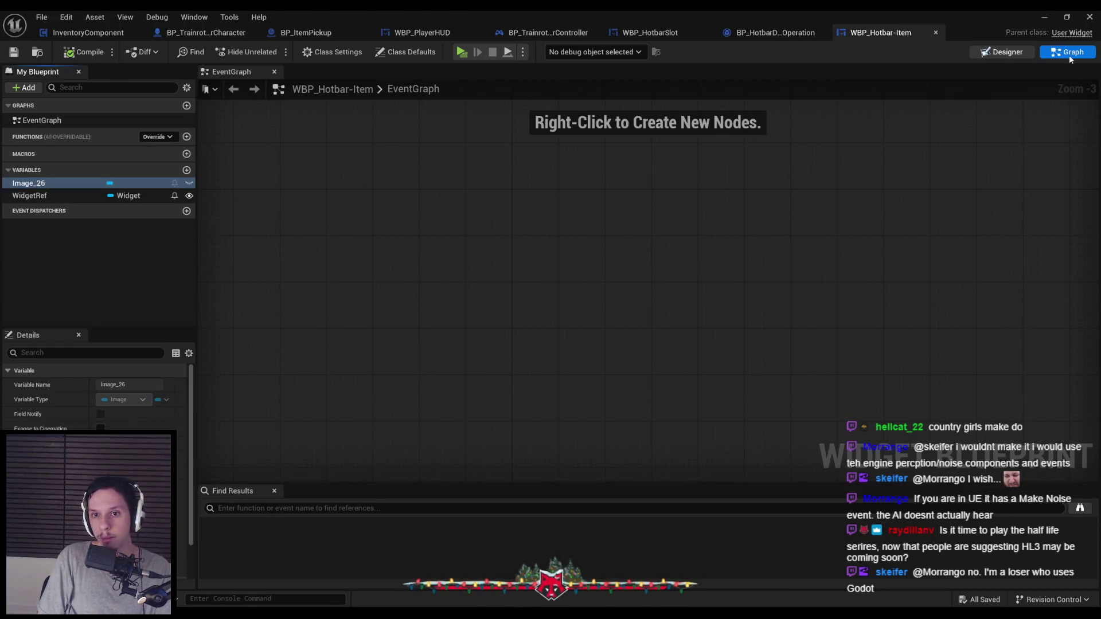
pyautogui.click(641, 159)
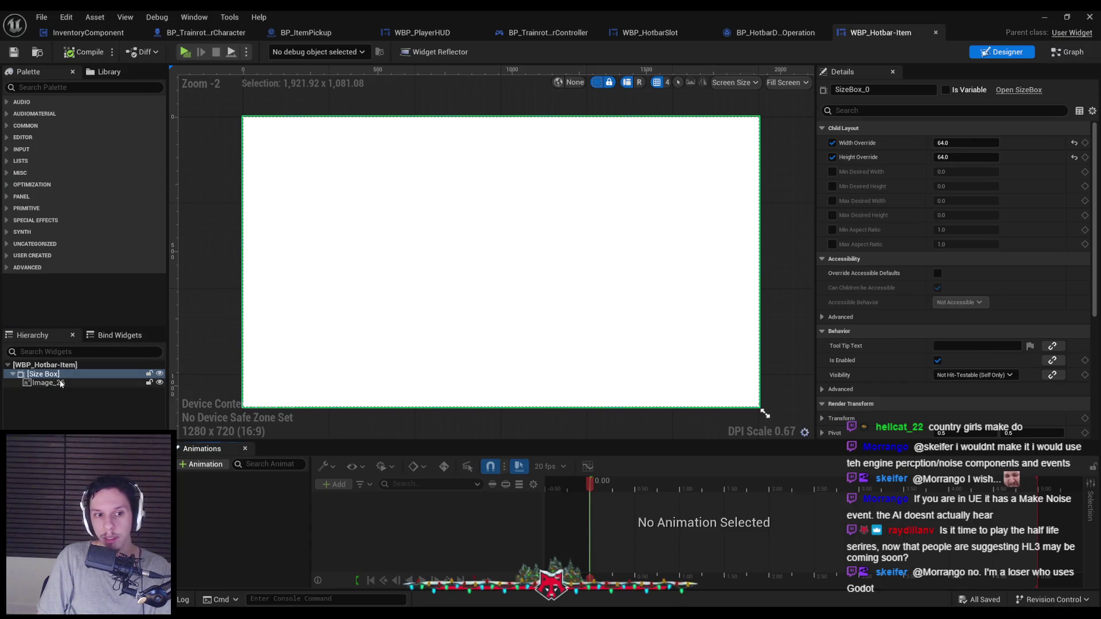
pyautogui.click(775, 33)
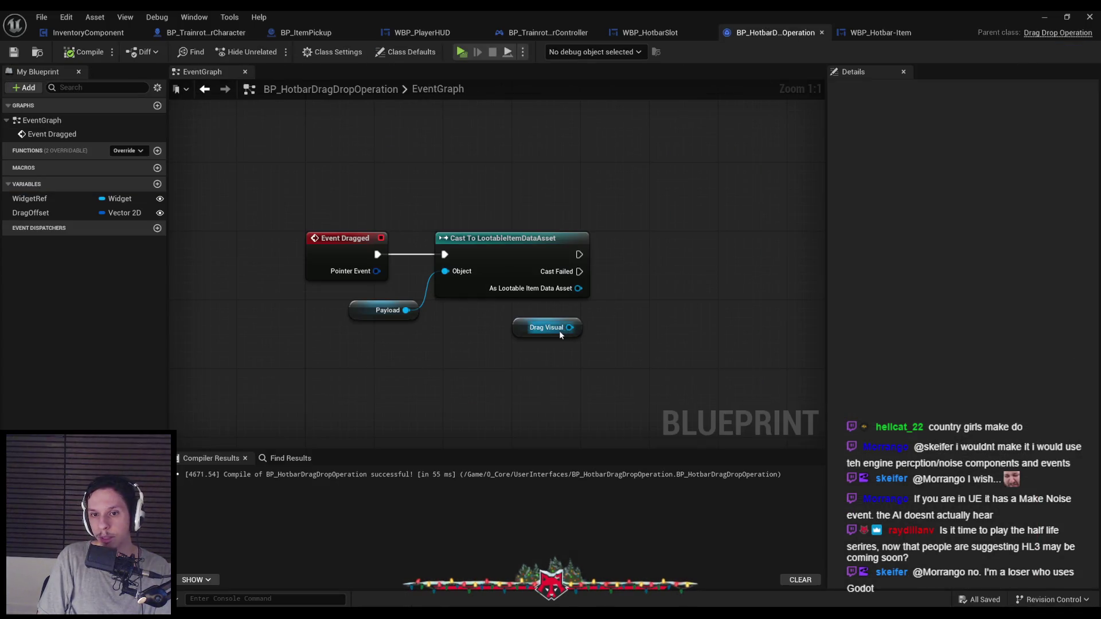
# Step: Cast Drag Visual to WBP_Hotbar-Item and arrange the cast and Drag Visual nodes
pyautogui.moveTo(569, 327); pyautogui.dragTo(619, 332)
pyautogui.write('cast to hotbar')
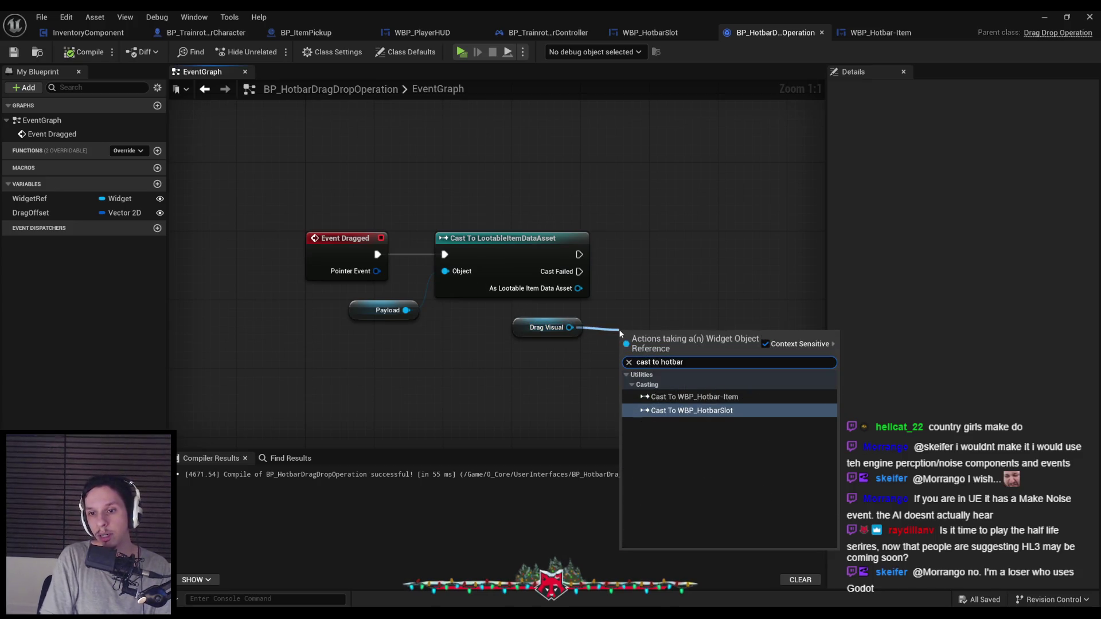
pyautogui.click(695, 397)
pyautogui.moveTo(676, 332); pyautogui.dragTo(736, 245)
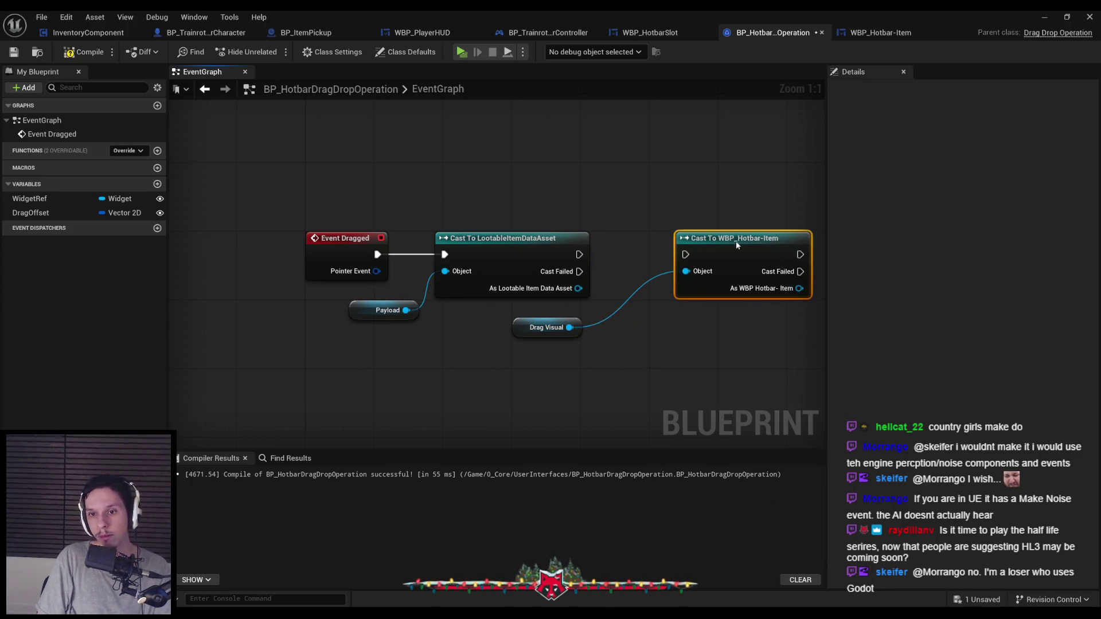
pyautogui.click(522, 331)
pyautogui.moveTo(521, 331); pyautogui.dragTo(680, 321)
pyautogui.scroll(-1, 681, 321)
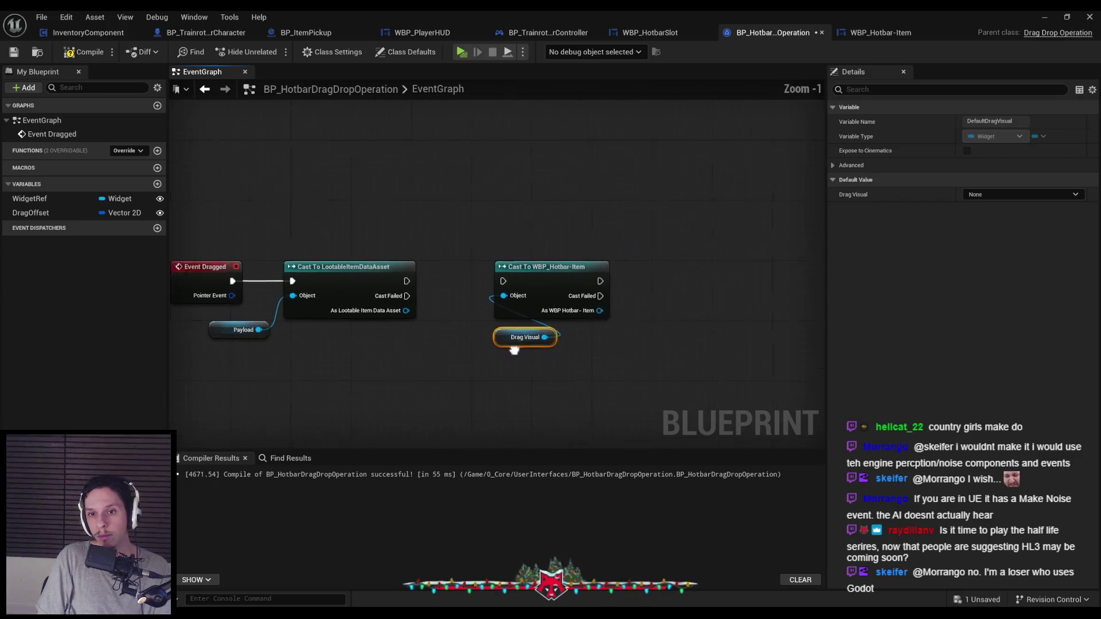
pyautogui.keyDown('ctrl'); pyautogui.click(544, 275); pyautogui.keyUp('ctrl')
pyautogui.moveTo(544, 275); pyautogui.dragTo(664, 275)
pyautogui.click(435, 318)
# Step: Get Item Icon from the Lootable Item Data Asset and resolve its soft reference
pyautogui.moveTo(390, 311); pyautogui.dragTo(465, 371)
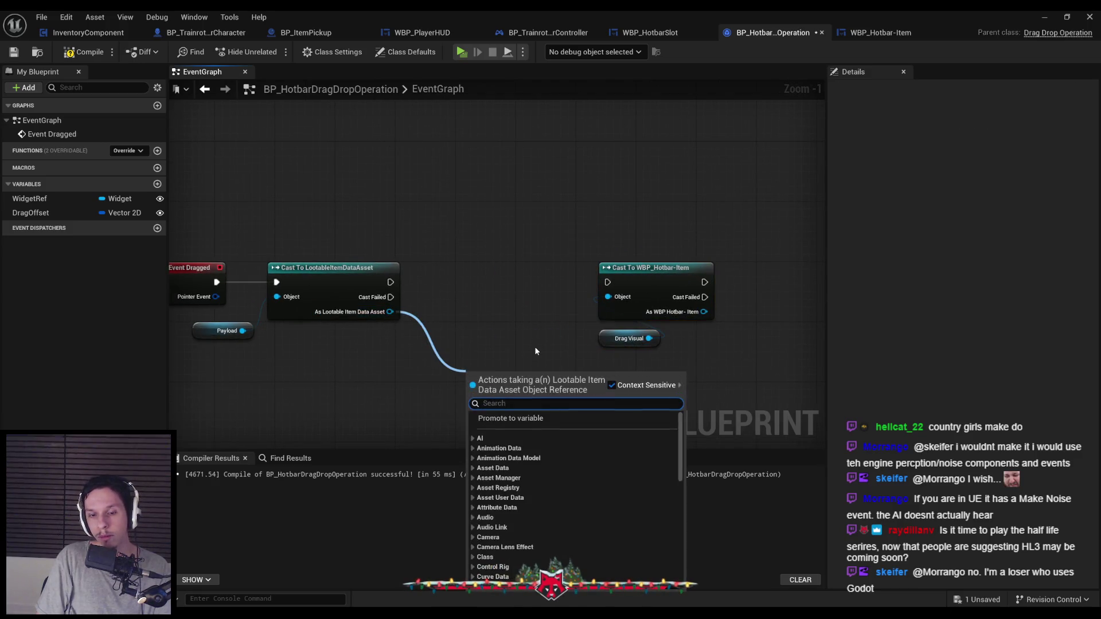
pyautogui.write('get item icon')
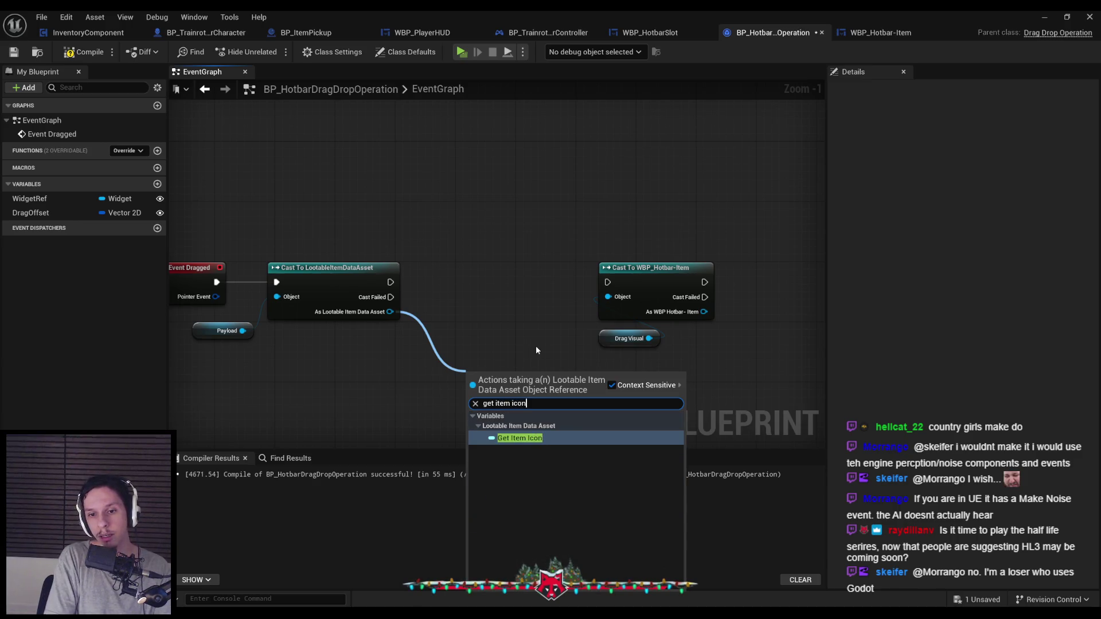
pyautogui.press('Return')
pyautogui.moveTo(553, 377)
pyautogui.mouseDown()
pyautogui.moveTo(554, 392)
pyautogui.moveTo(488, 382)
pyautogui.moveTo(510, 353)
pyautogui.moveTo(505, 339)
pyautogui.moveTo(545, 335)
pyautogui.mouseUp()
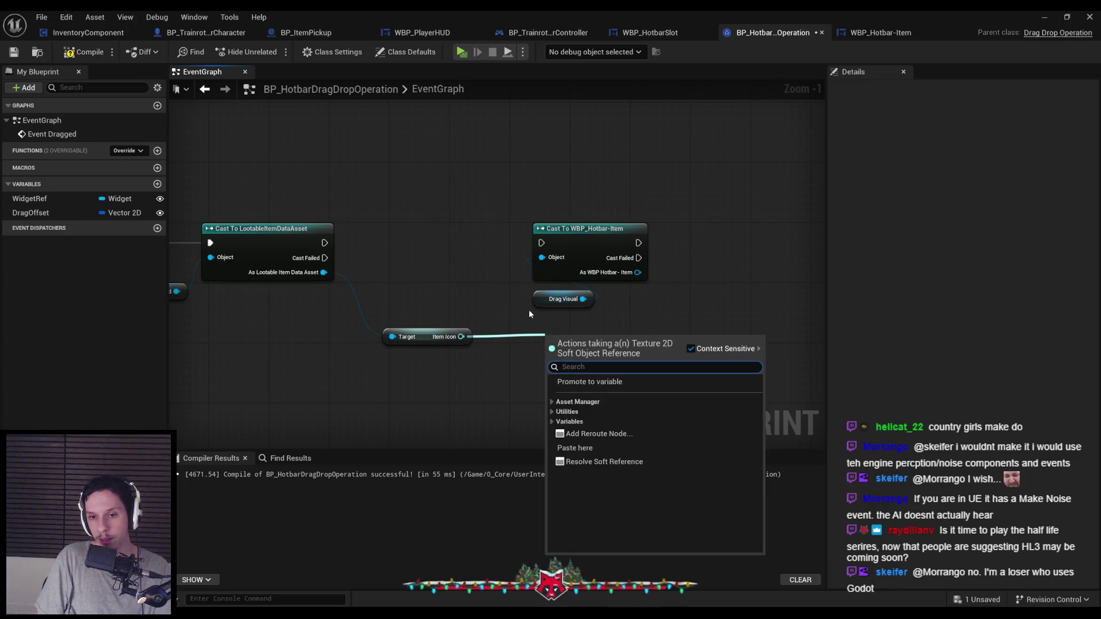
pyautogui.click(580, 463)
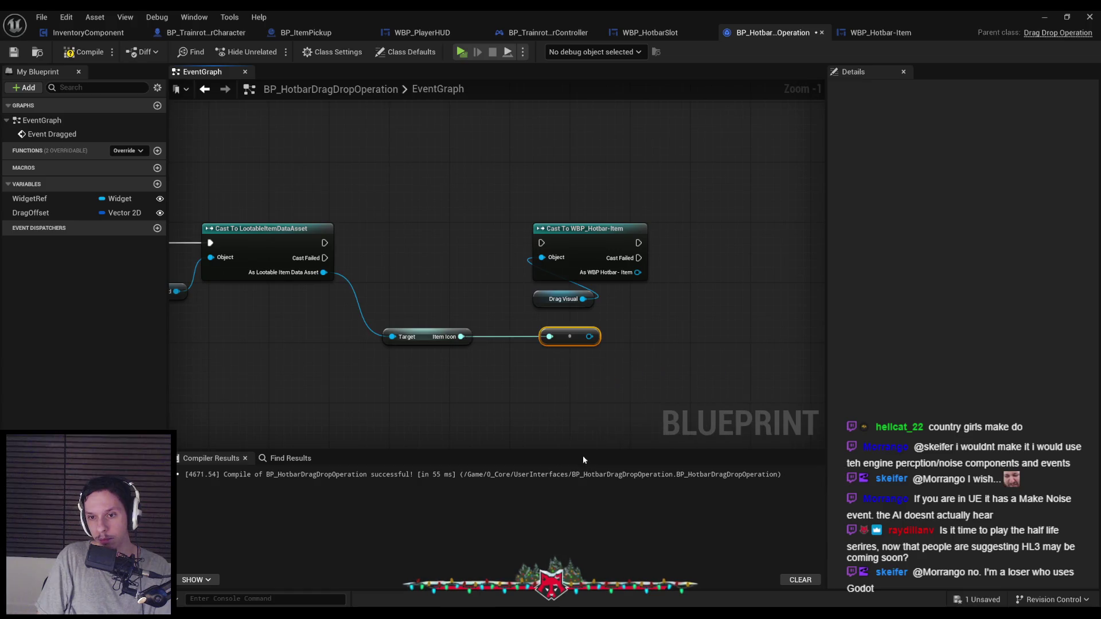
pyautogui.moveTo(569, 337)
pyautogui.mouseDown()
pyautogui.moveTo(547, 339)
pyautogui.moveTo(469, 292)
pyautogui.mouseUp()
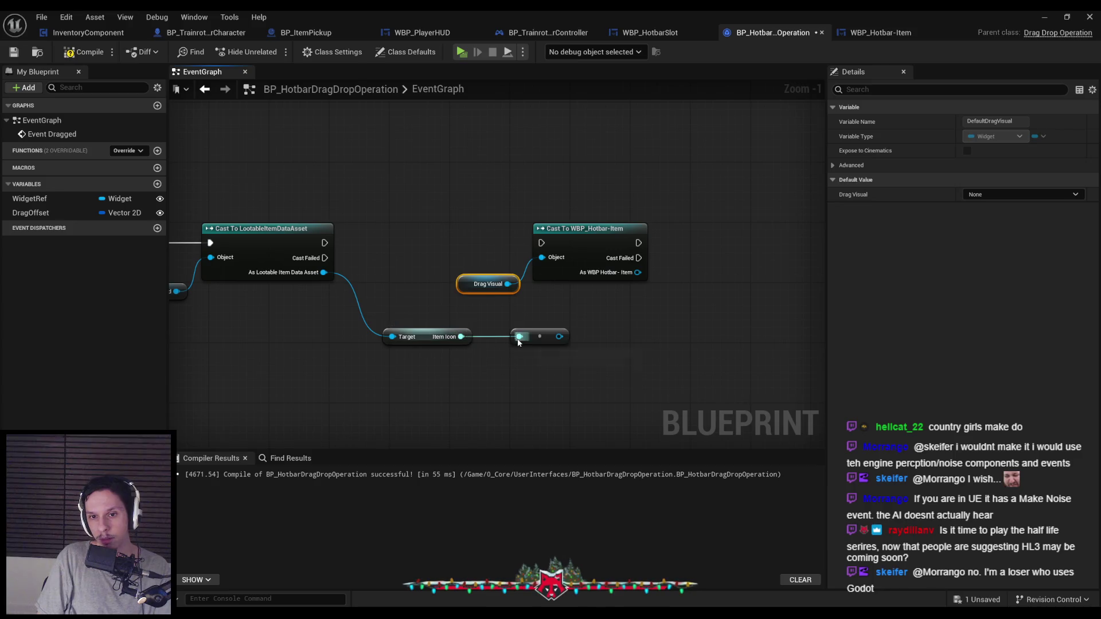
pyautogui.moveTo(536, 342)
pyautogui.mouseDown()
pyautogui.moveTo(521, 342)
pyautogui.moveTo(528, 336)
pyautogui.mouseUp()
# Step: Chain execution from the first cast into the second and add a Get Image 26 node
pyautogui.moveTo(541, 242); pyautogui.dragTo(324, 242)
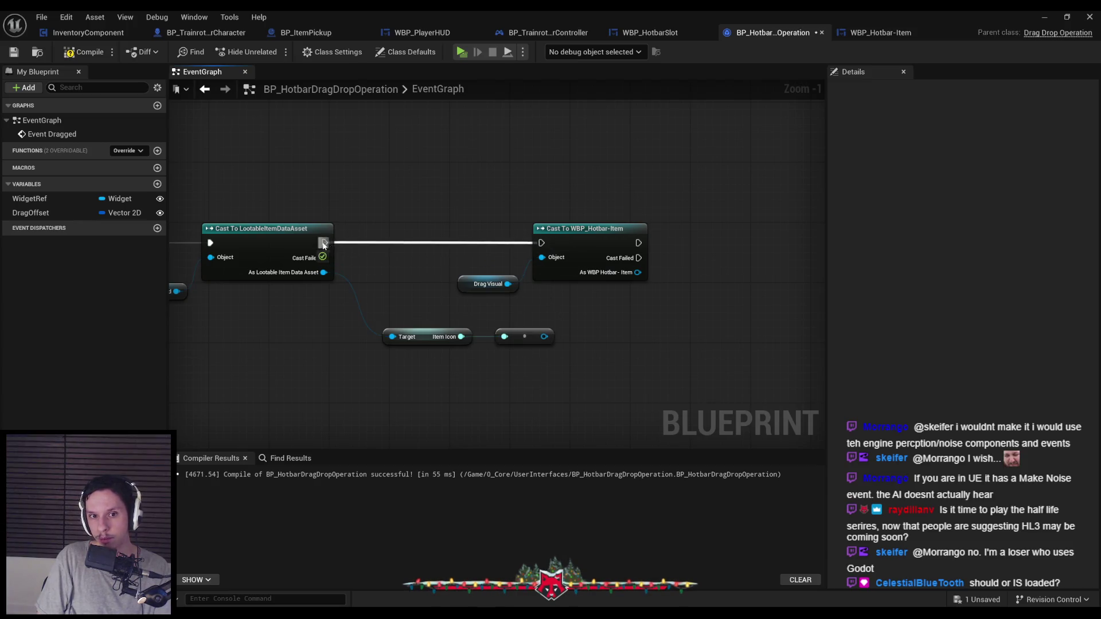
pyautogui.moveTo(654, 218); pyautogui.dragTo(453, 298)
pyautogui.moveTo(591, 268)
pyautogui.mouseDown()
pyautogui.moveTo(569, 269)
pyautogui.moveTo(642, 290)
pyautogui.moveTo(630, 285)
pyautogui.mouseUp()
pyautogui.write('get image')
pyautogui.click(694, 355)
# Step: Add Set Brush from Texture on Image 26 after the hotbar item cast
pyautogui.write('set texture')
pyautogui.press('Down')
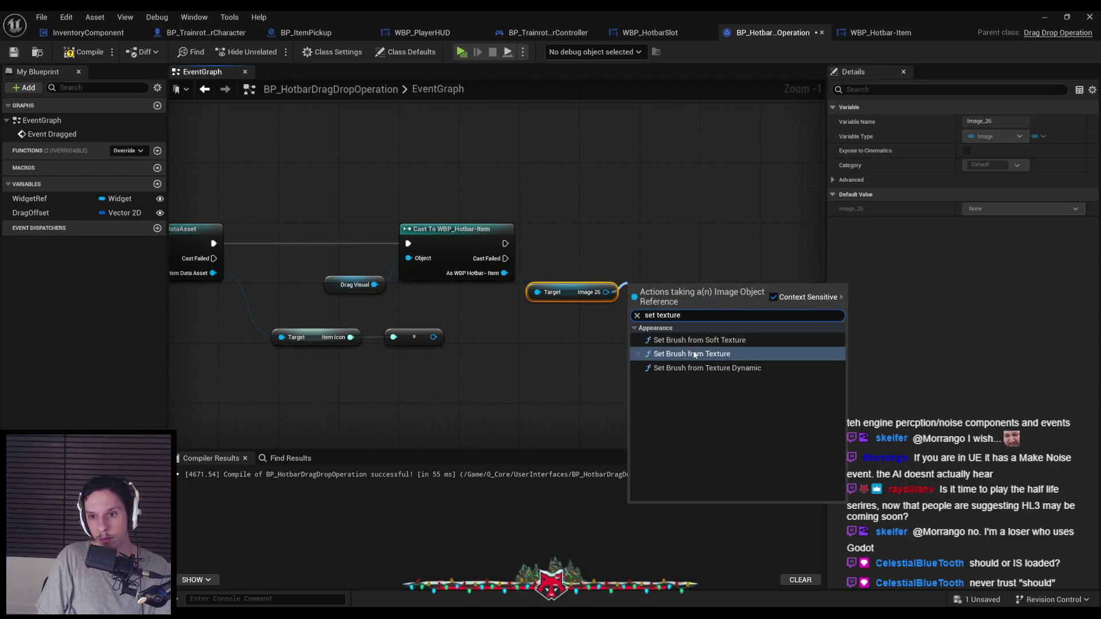
pyautogui.press('Return')
pyautogui.moveTo(683, 261); pyautogui.dragTo(690, 246)
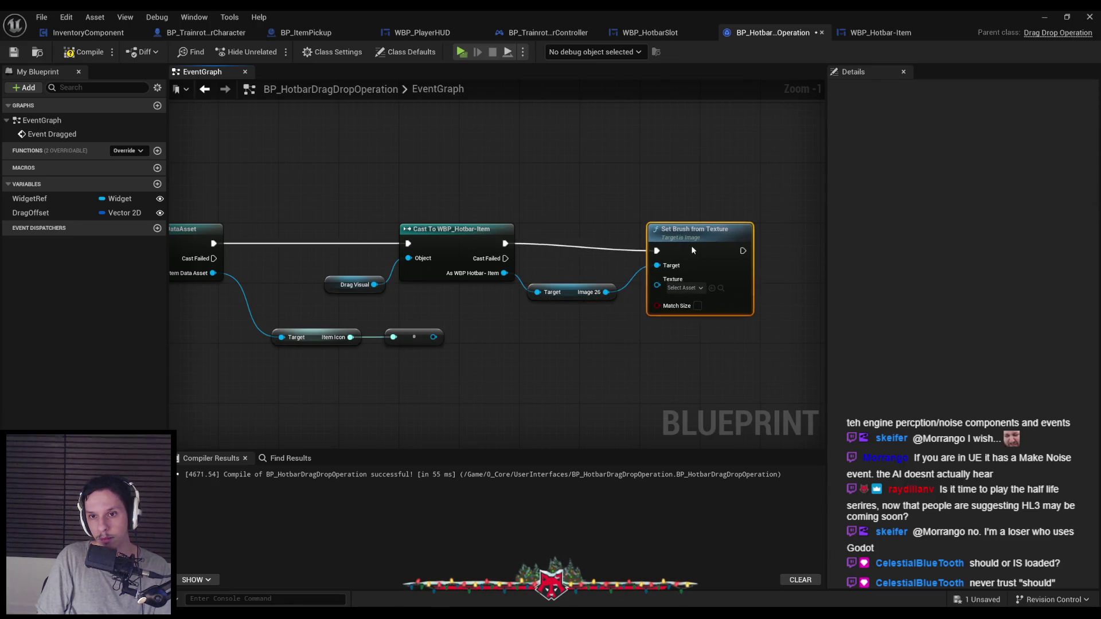
pyautogui.moveTo(568, 288); pyautogui.dragTo(575, 268)
# Step: Route the resolved Item Icon into the Texture input through a reroute point
pyautogui.click(607, 321)
pyautogui.moveTo(657, 278); pyautogui.dragTo(433, 336)
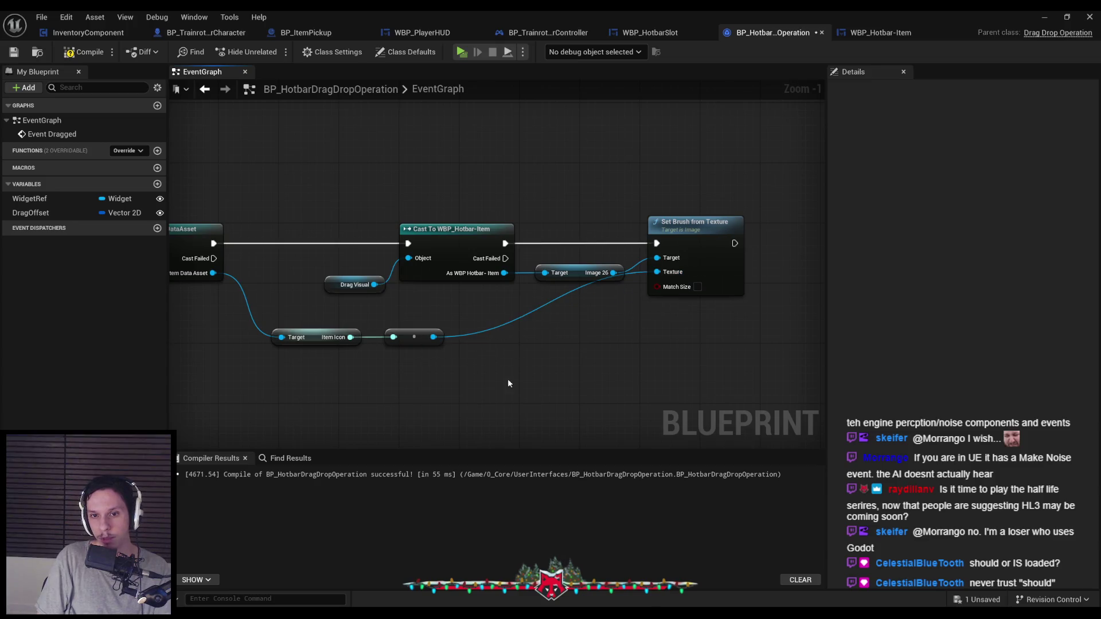
pyautogui.doubleClick(536, 310)
pyautogui.moveTo(538, 311); pyautogui.dragTo(598, 333)
pyautogui.click(643, 338)
pyautogui.press('Home')
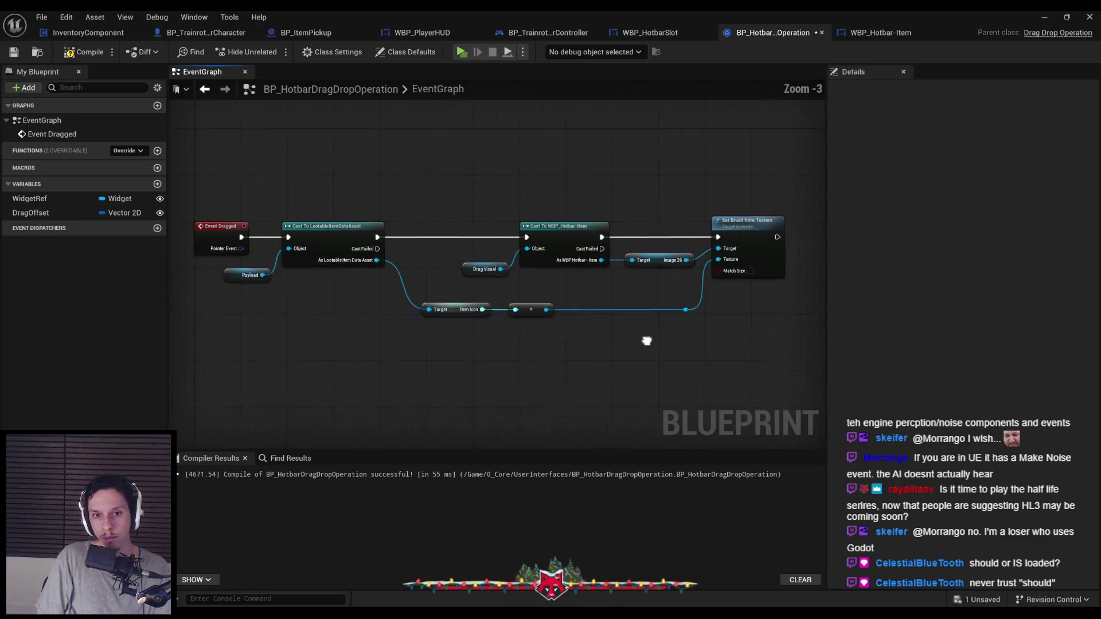
pyautogui.click(1043, 17)
# Step: Start a play-test, pick up a cube into slot 1, and drag the green item toward slot 2
pyautogui.click(271, 51)
pyautogui.press('w')
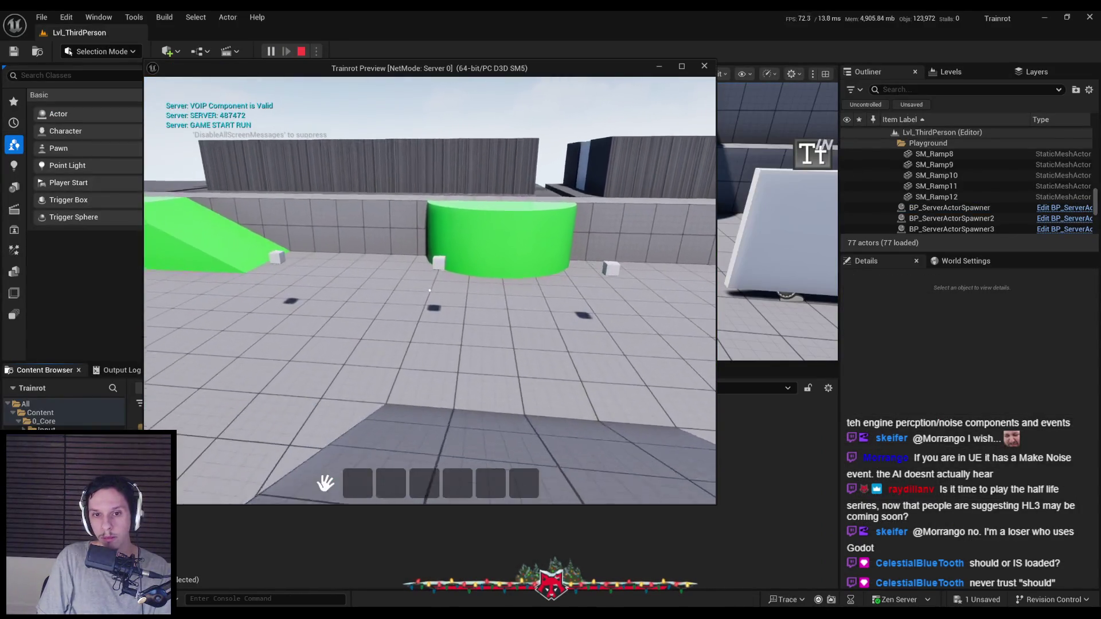
pyautogui.press('e')
pyautogui.moveTo(357, 483)
pyautogui.mouseDown()
pyautogui.moveTo(362, 452)
pyautogui.moveTo(412, 479)
pyautogui.moveTo(385, 453)
pyautogui.moveTo(390, 475)
pyautogui.moveTo(396, 413)
pyautogui.moveTo(378, 442)
pyautogui.moveTo(404, 480)
pyautogui.moveTo(604, 483)
pyautogui.moveTo(391, 390)
pyautogui.mouseUp()
pyautogui.press('e')
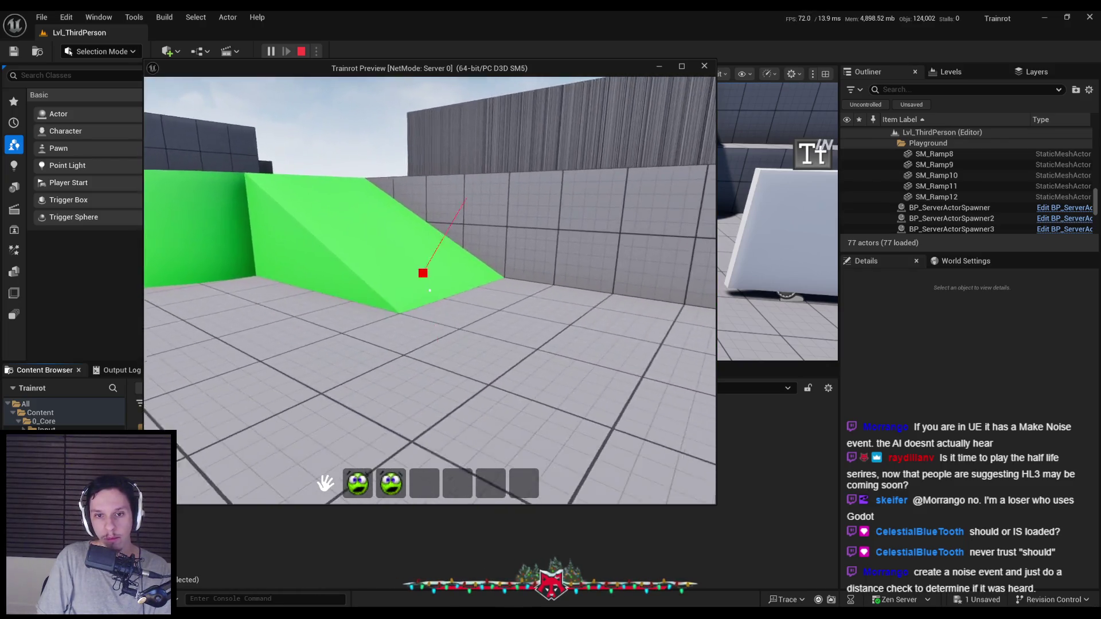
# Step: Pick up a cube and spheres until hotbar slots 2–5 are filled, then stop the play session
pyautogui.press('w')
pyautogui.press('e')
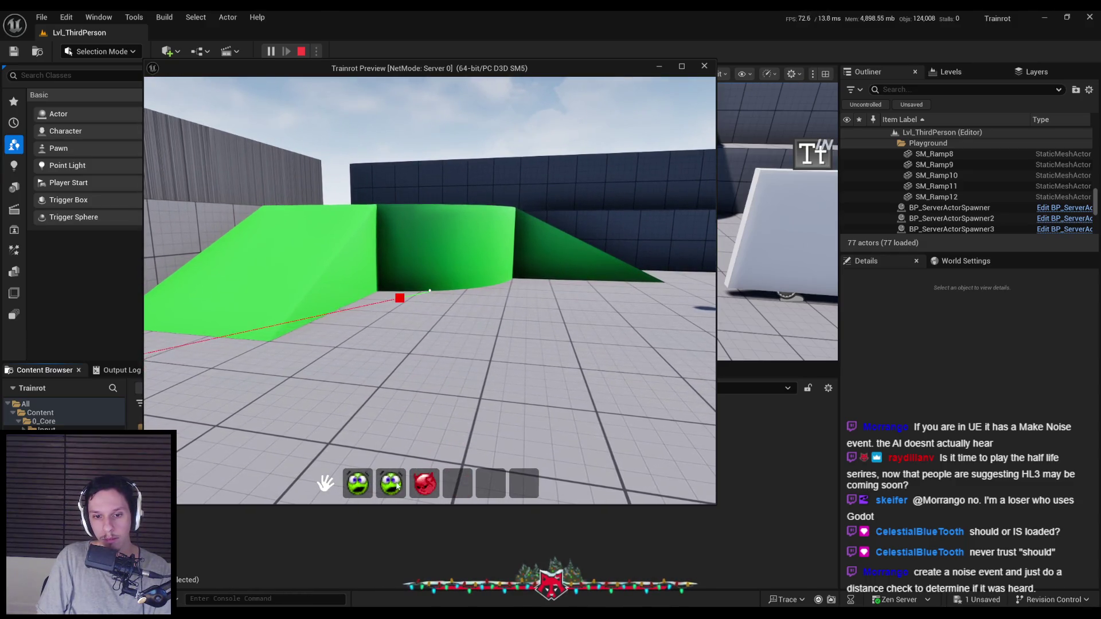
pyautogui.press('e')
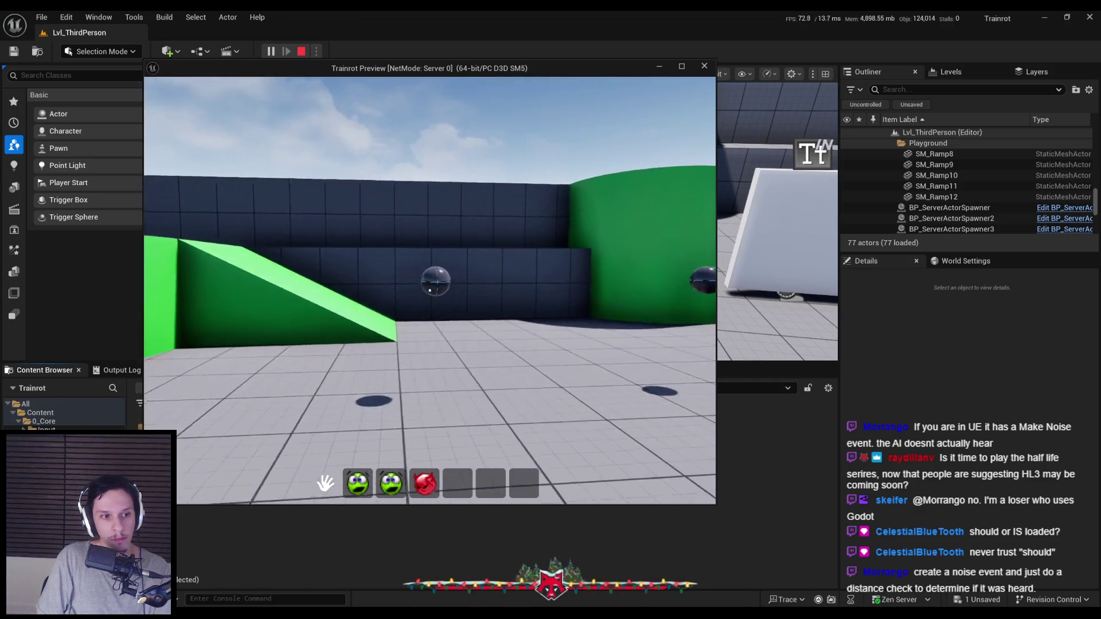
pyautogui.press('e')
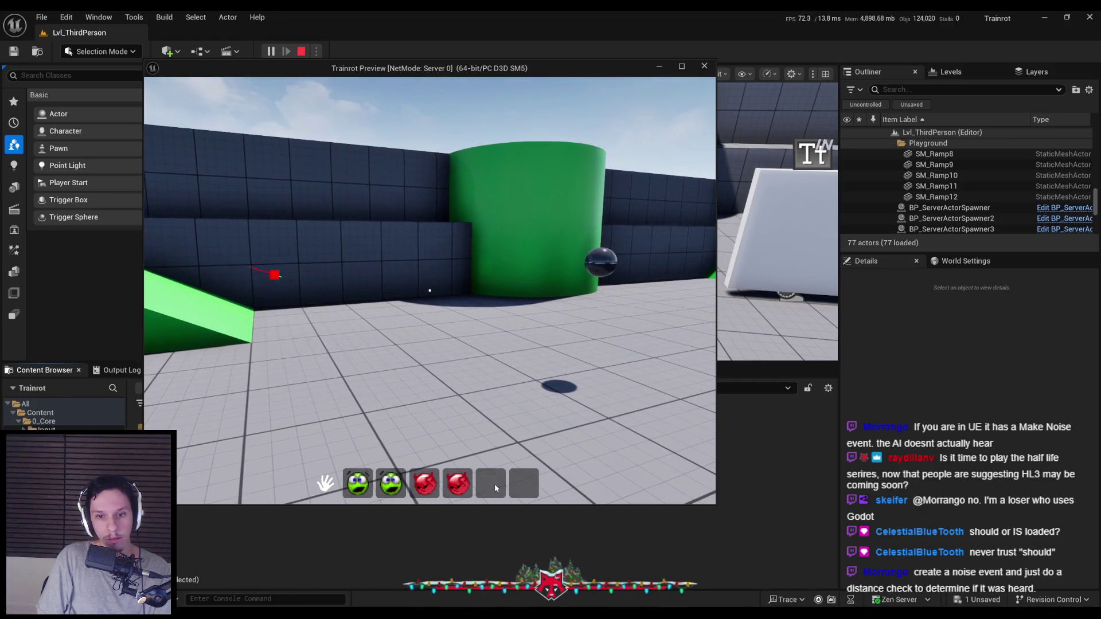
pyautogui.press('e')
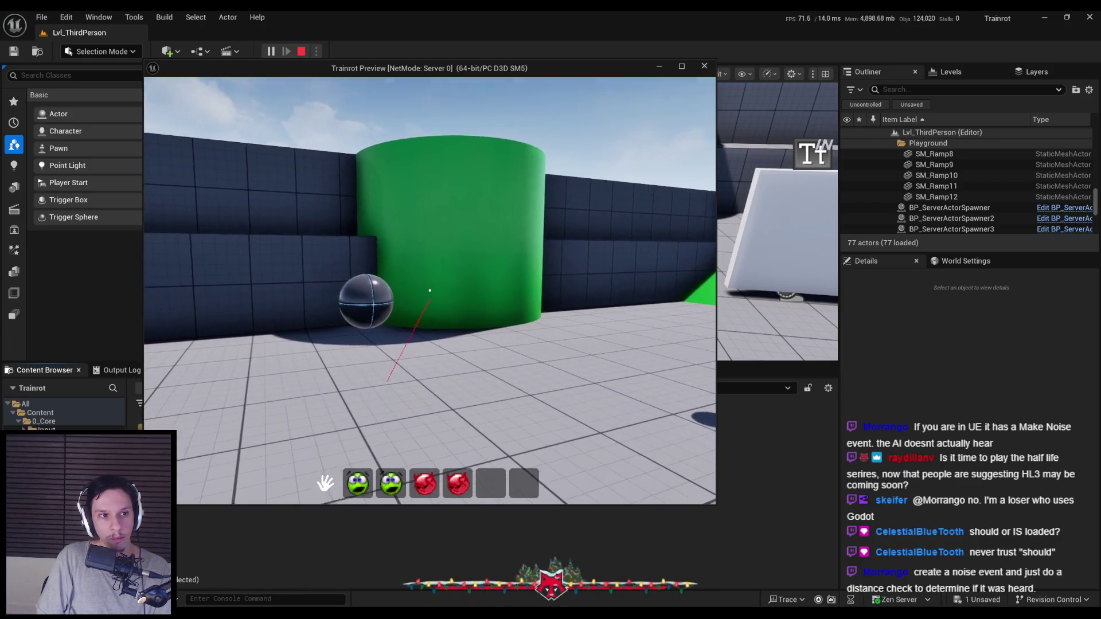
pyautogui.press('e')
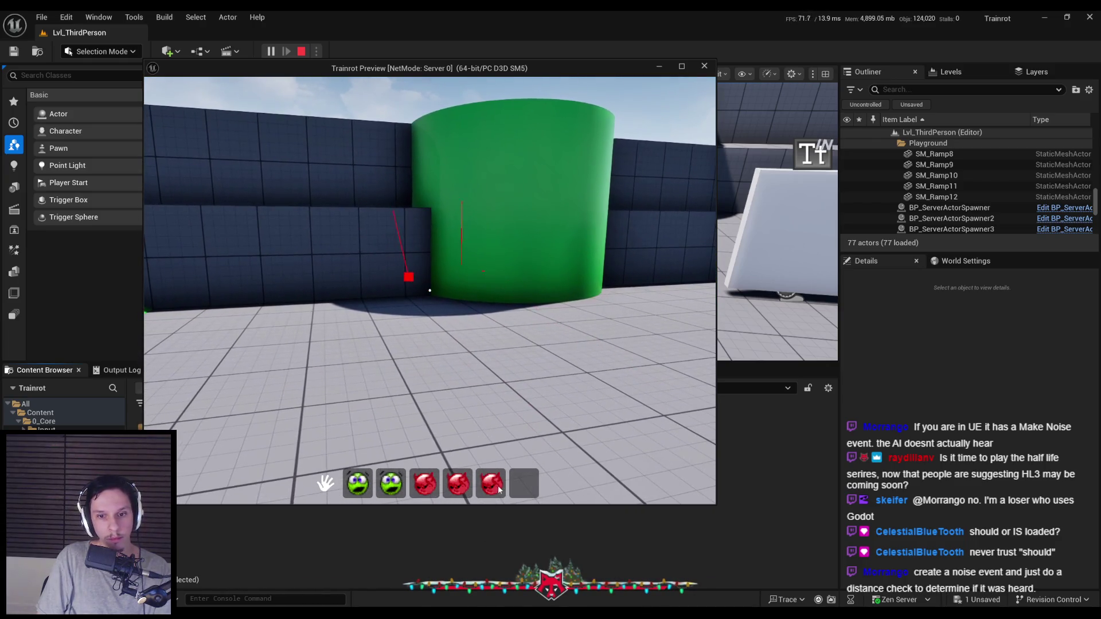
pyautogui.press('Escape')
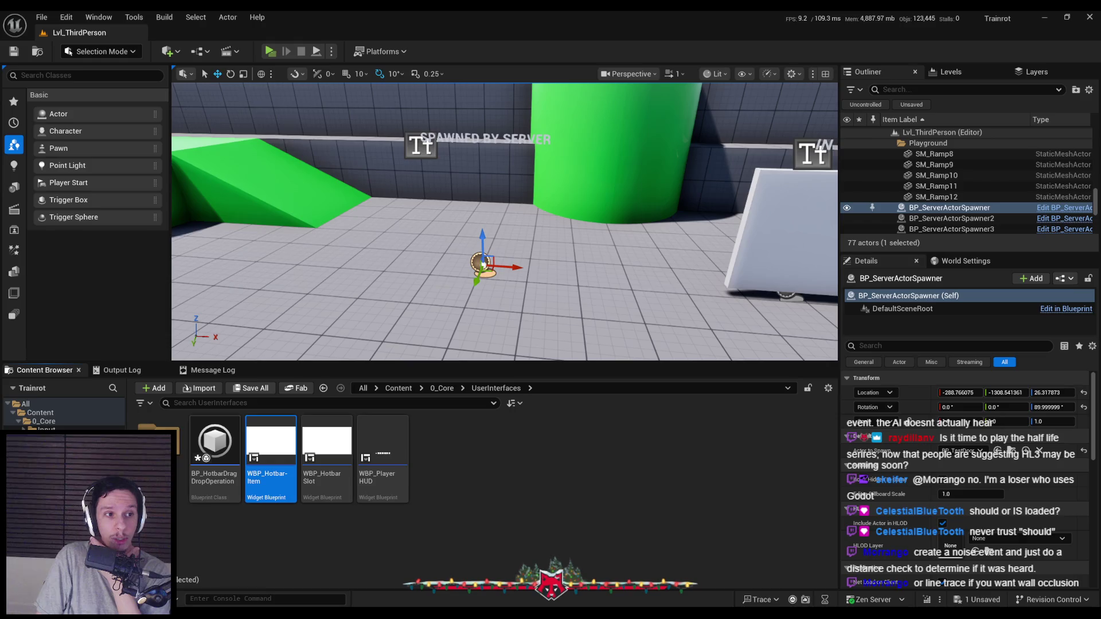
# Step: Switch to BP_HotbarDragDropOperation's graph and frame the Item Icon nodes and reroutes
pyautogui.click(525, 487)
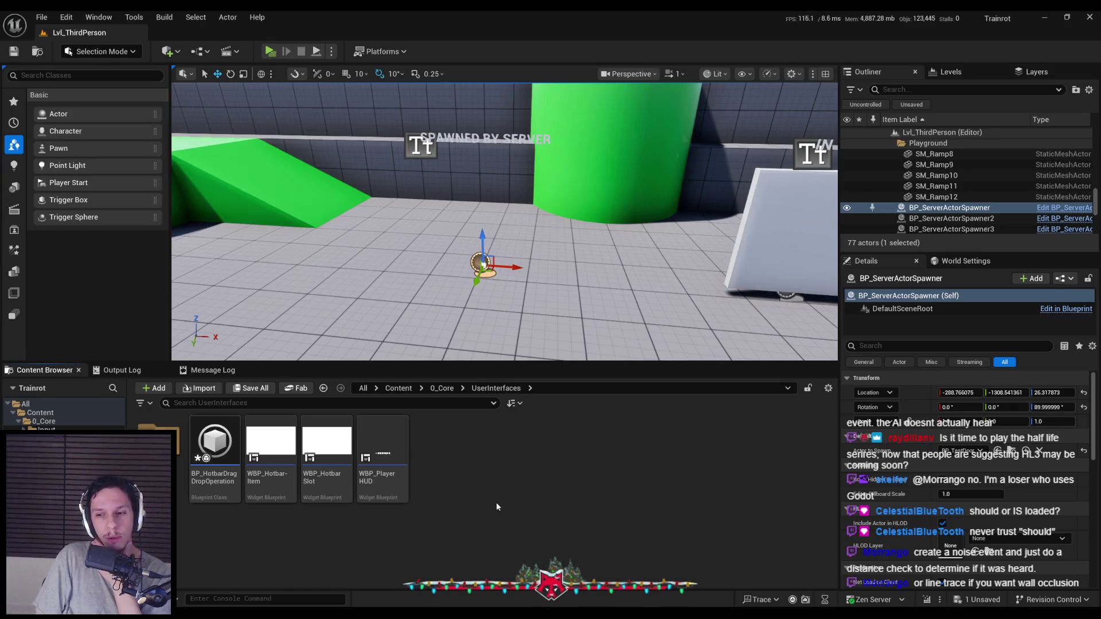
pyautogui.moveTo(349, 593)
pyautogui.click(397, 579)
pyautogui.scroll(1, 682, 341)
pyautogui.moveTo(728, 330); pyautogui.dragTo(427, 284)
pyautogui.scroll(1, 578, 349)
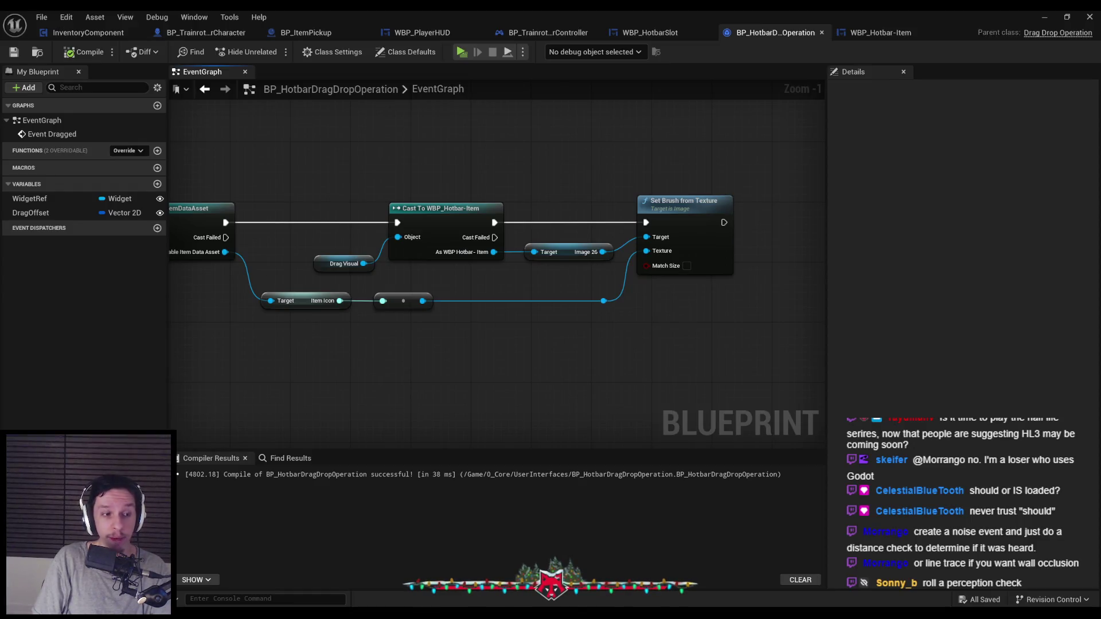
pyautogui.moveTo(300, 213); pyautogui.dragTo(359, 229)
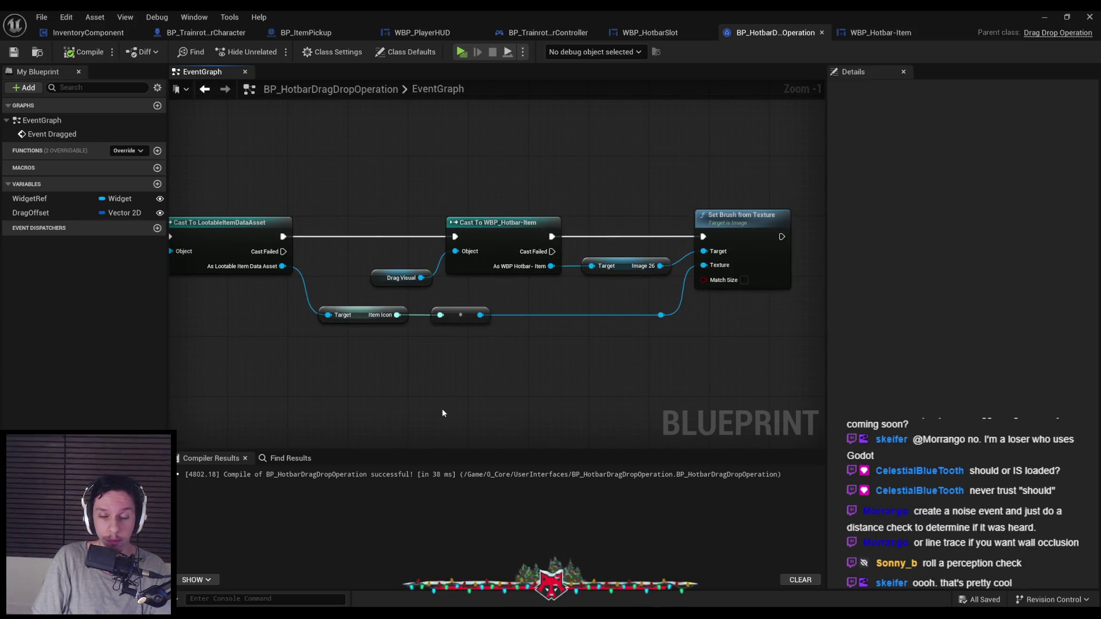
pyautogui.moveTo(441, 408)
pyautogui.mouseDown()
pyautogui.moveTo(525, 361)
pyautogui.moveTo(554, 282)
pyautogui.mouseUp()
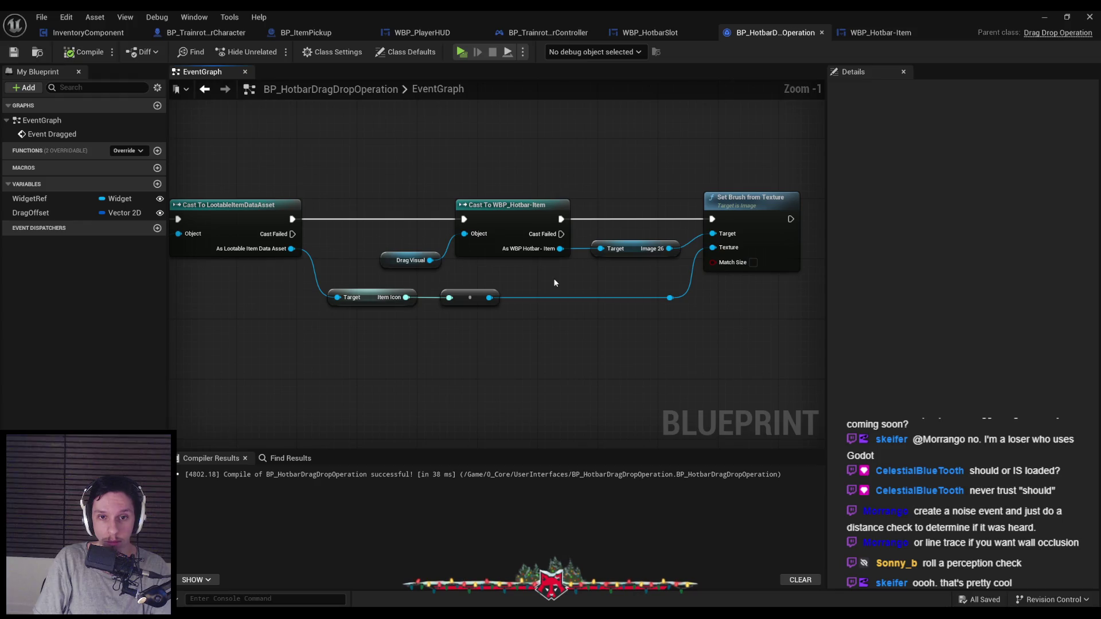
# Step: Move the Drag Visual and Item Icon nodes up and save the blueprint
pyautogui.moveTo(396, 260); pyautogui.dragTo(395, 245)
pyautogui.click(696, 323)
pyautogui.moveTo(696, 323)
pyautogui.mouseDown()
pyautogui.moveTo(321, 284)
pyautogui.moveTo(373, 282)
pyautogui.mouseUp()
pyautogui.click(537, 341)
pyautogui.click(15, 54)
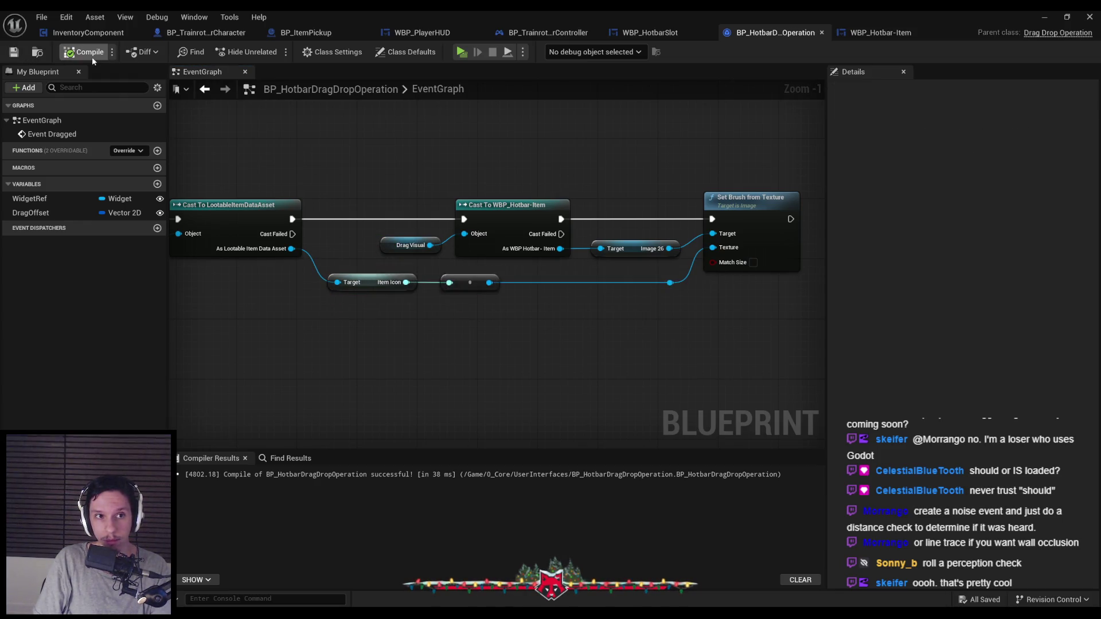
pyautogui.moveTo(343, 178)
pyautogui.mouseDown()
pyautogui.moveTo(474, 182)
pyautogui.moveTo(393, 198)
pyautogui.mouseUp()
pyautogui.scroll(-1, 474, 182)
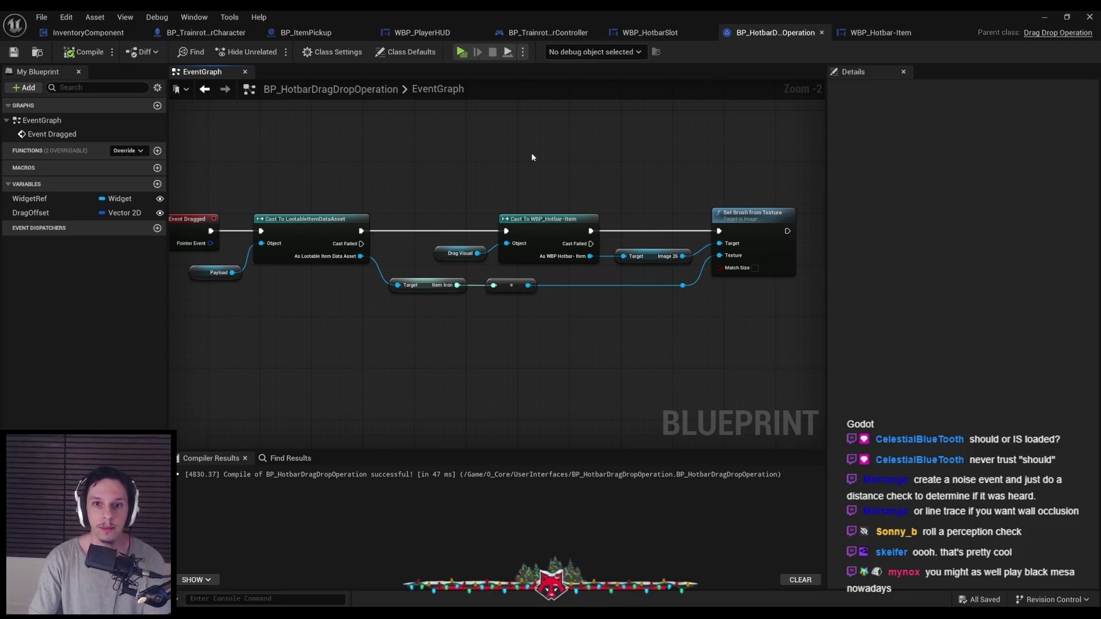
pyautogui.click(857, 32)
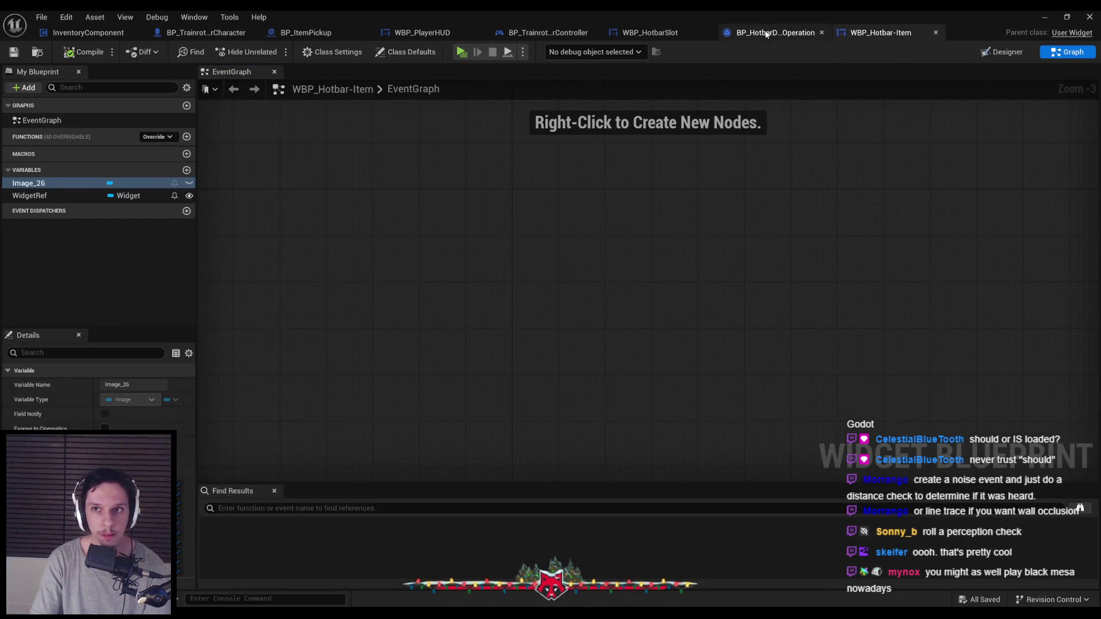
# Step: In WBP_HotbarSlot's On Drag Detected graph, put Self below Dragged Widget and Current Data Asset by Payload
pyautogui.click(762, 33)
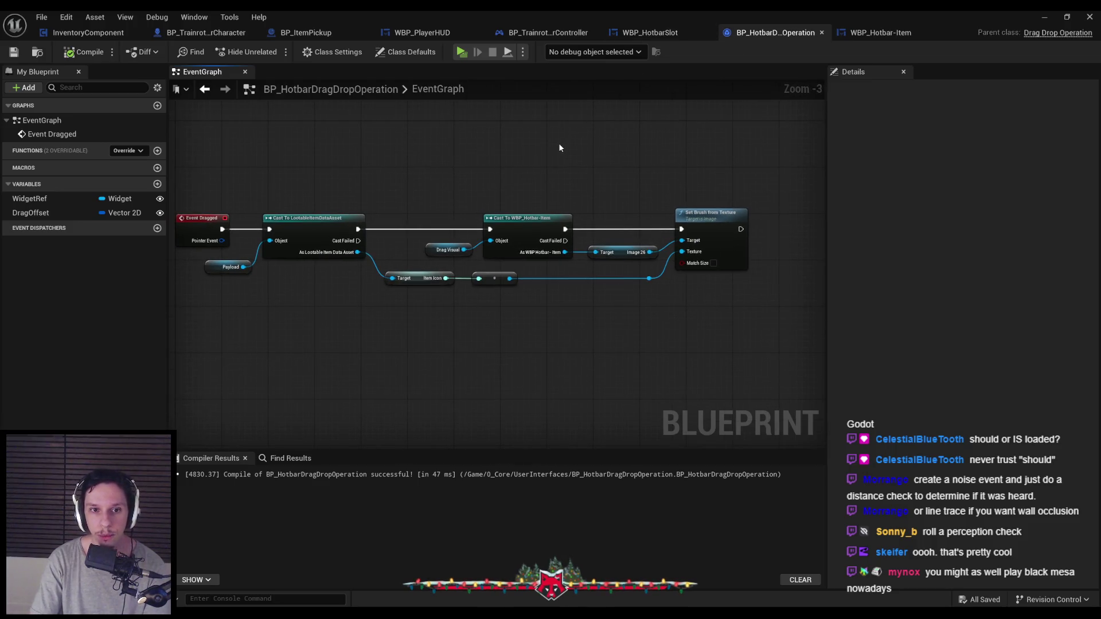
pyautogui.click(629, 36)
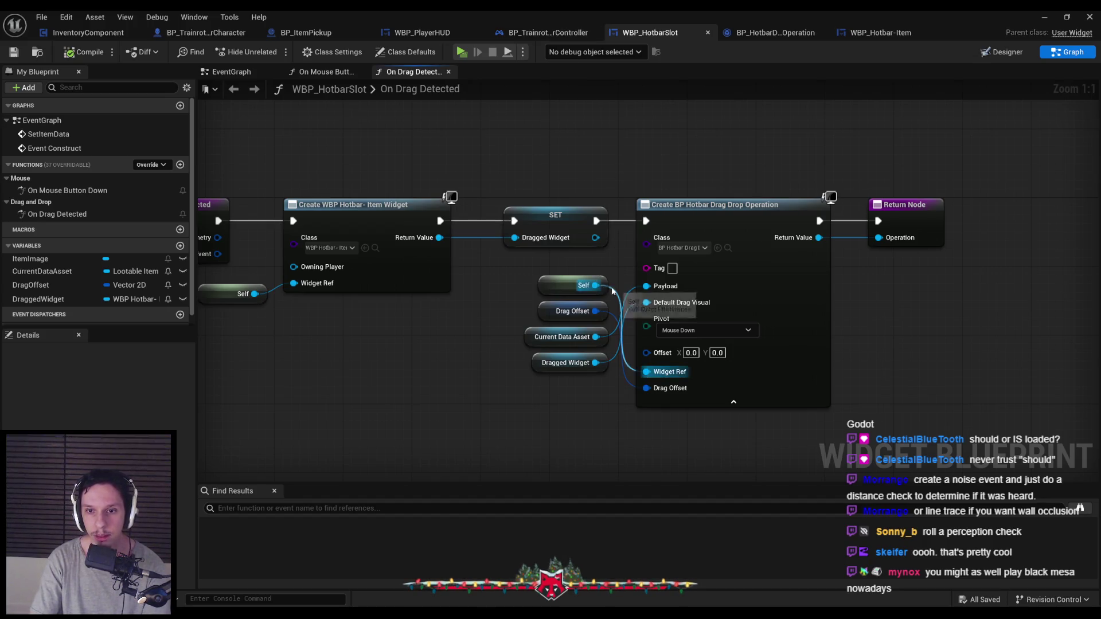
pyautogui.moveTo(557, 286); pyautogui.dragTo(552, 388)
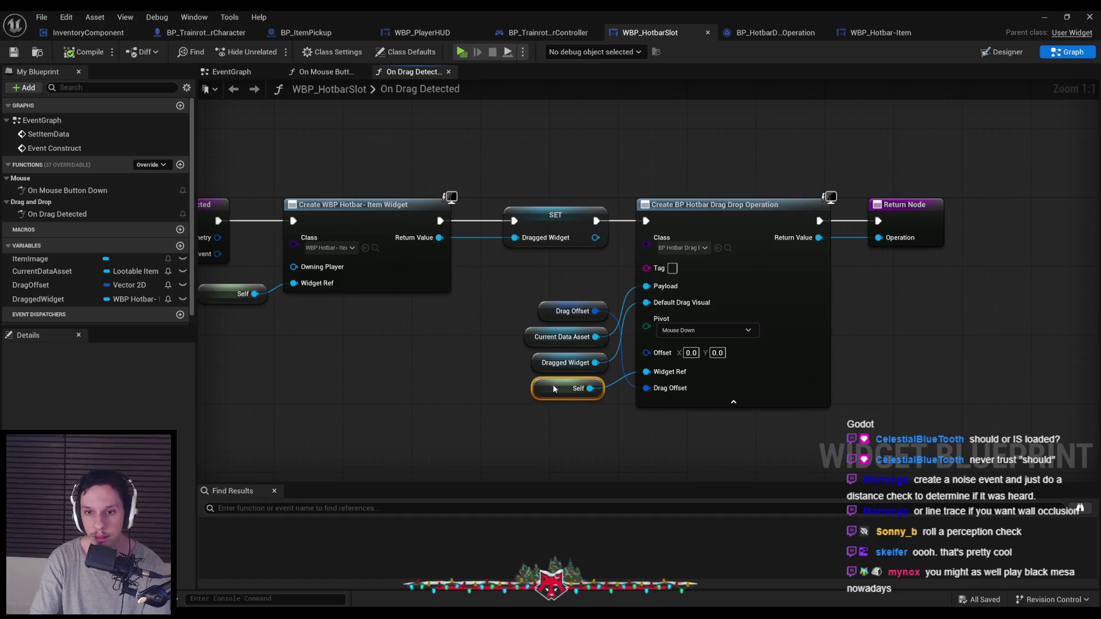
pyautogui.moveTo(531, 319)
pyautogui.mouseDown()
pyautogui.moveTo(536, 325)
pyautogui.moveTo(539, 285)
pyautogui.moveTo(547, 411)
pyautogui.moveTo(550, 376)
pyautogui.mouseUp()
pyautogui.click(542, 342)
pyautogui.click(548, 409)
# Step: Align Self and Drag Offset with the input-node column and save the widget
pyautogui.moveTo(594, 445); pyautogui.dragTo(533, 367)
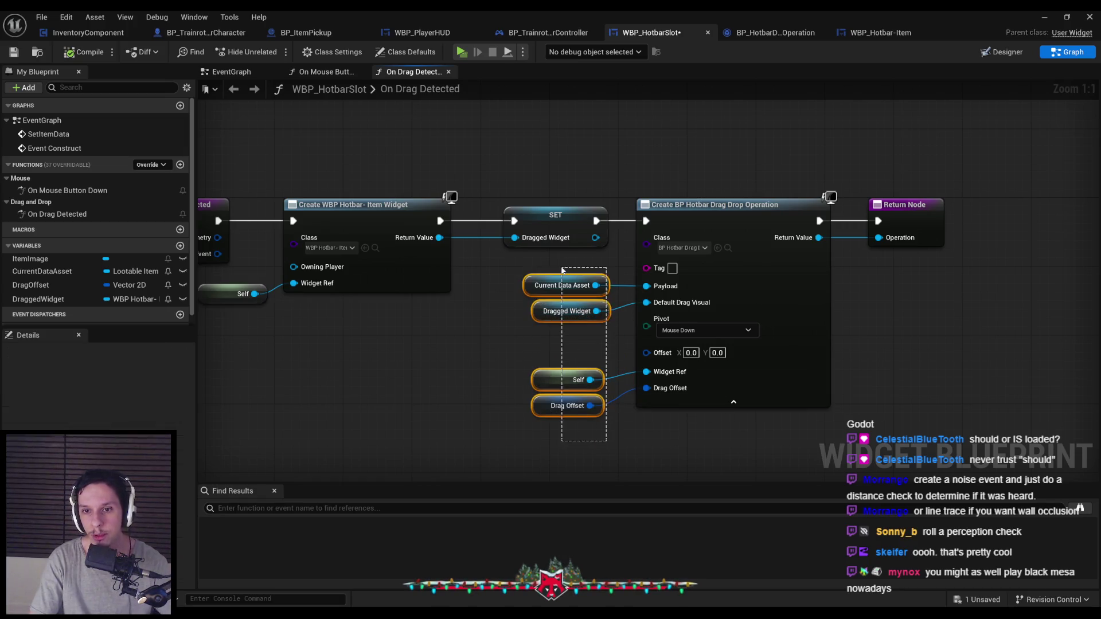
pyautogui.moveTo(564, 406); pyautogui.dragTo(572, 406)
pyautogui.moveTo(600, 439); pyautogui.dragTo(571, 196)
pyautogui.click(622, 258)
pyautogui.hotkey('ctrl', 's')
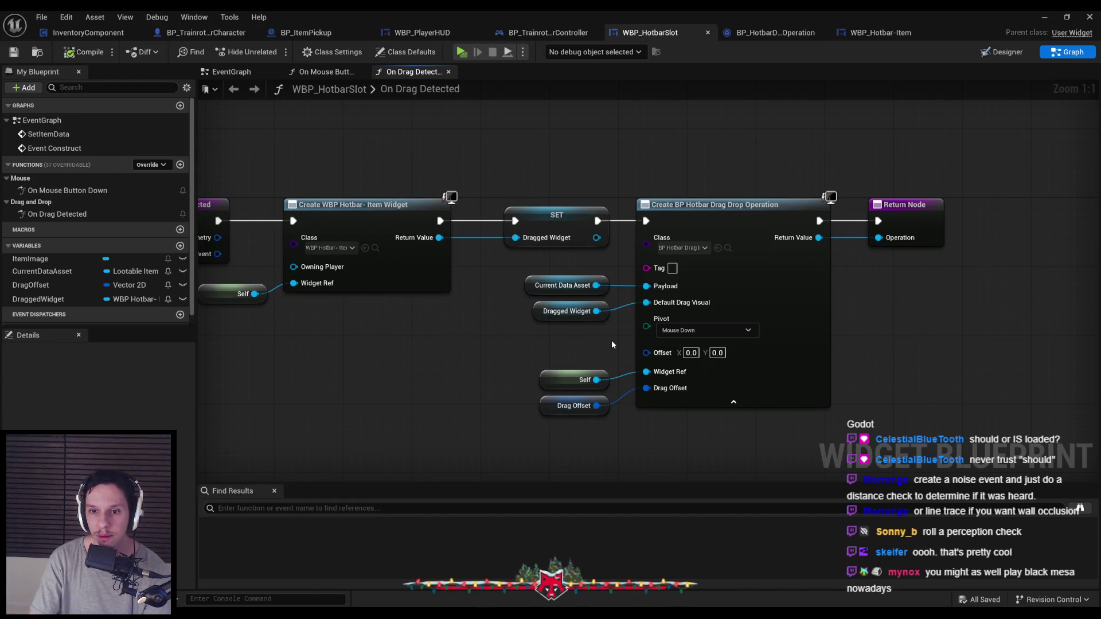
pyautogui.moveTo(611, 340); pyautogui.dragTo(601, 318)
pyautogui.scroll(-1, 602, 321)
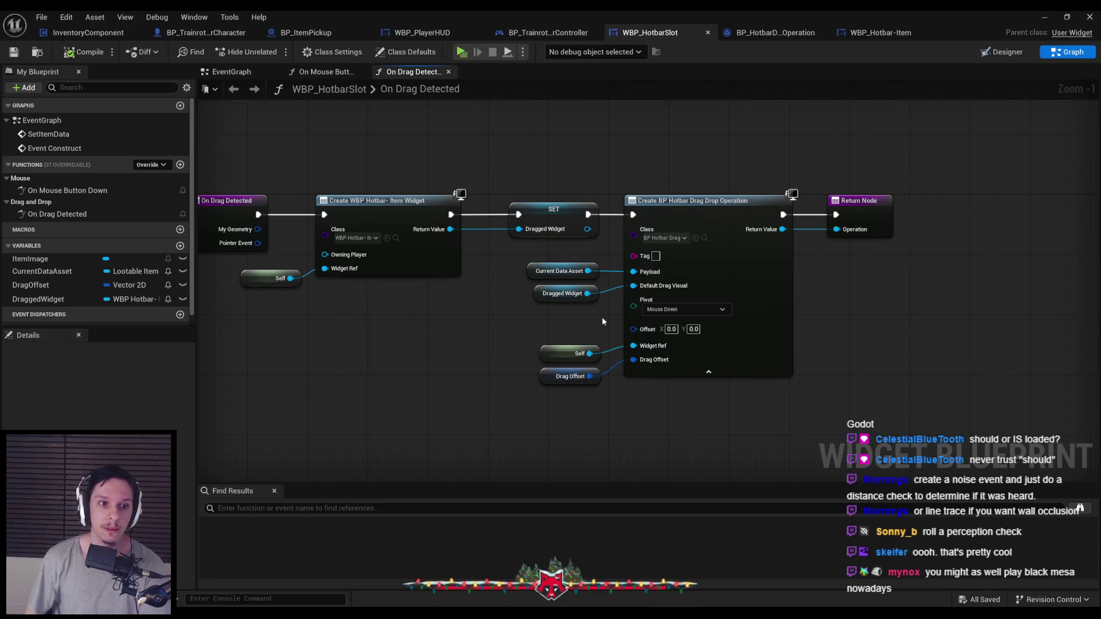
pyautogui.scroll(-1, 488, 309)
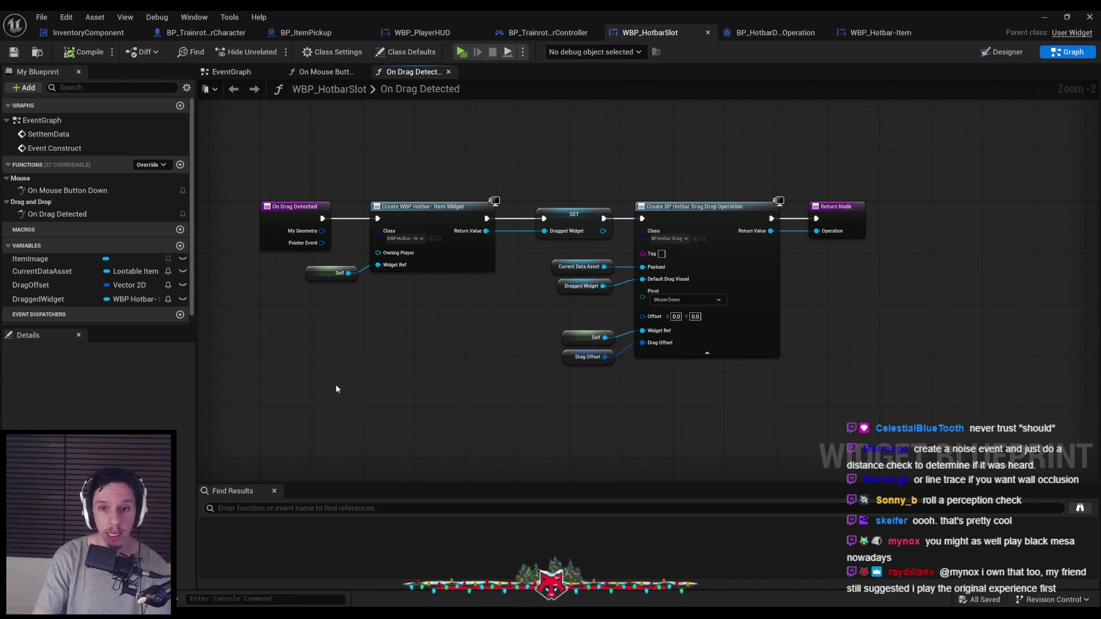
pyautogui.click(1044, 17)
# Step: Play-test picking up a sphere, throwing balls and retrieving the red ball, then stop play
pyautogui.click(294, 51)
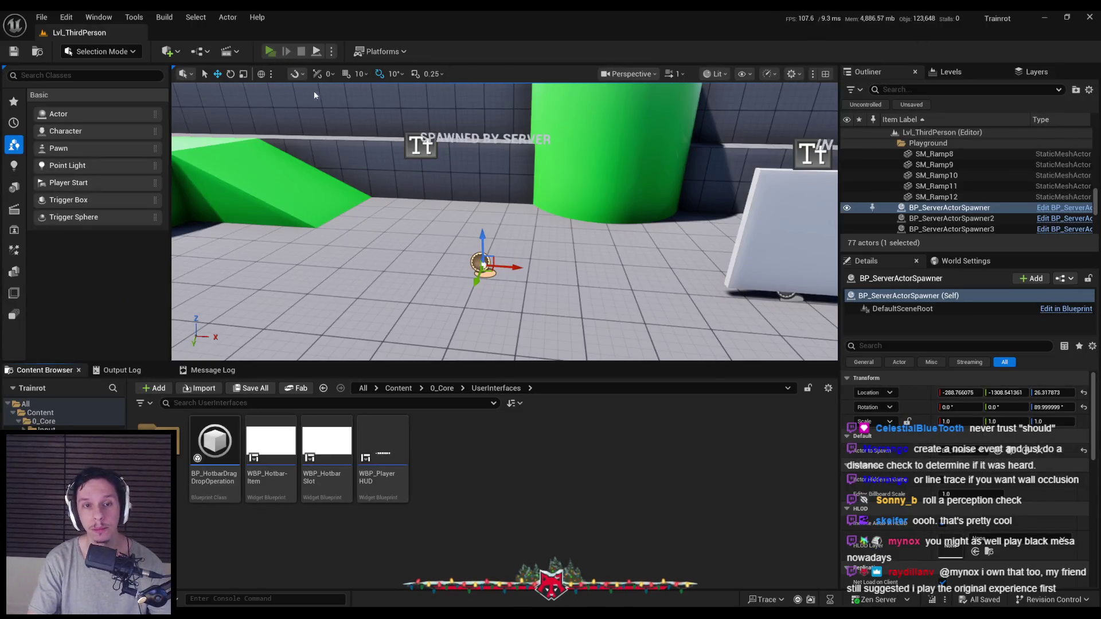
pyautogui.press('w')
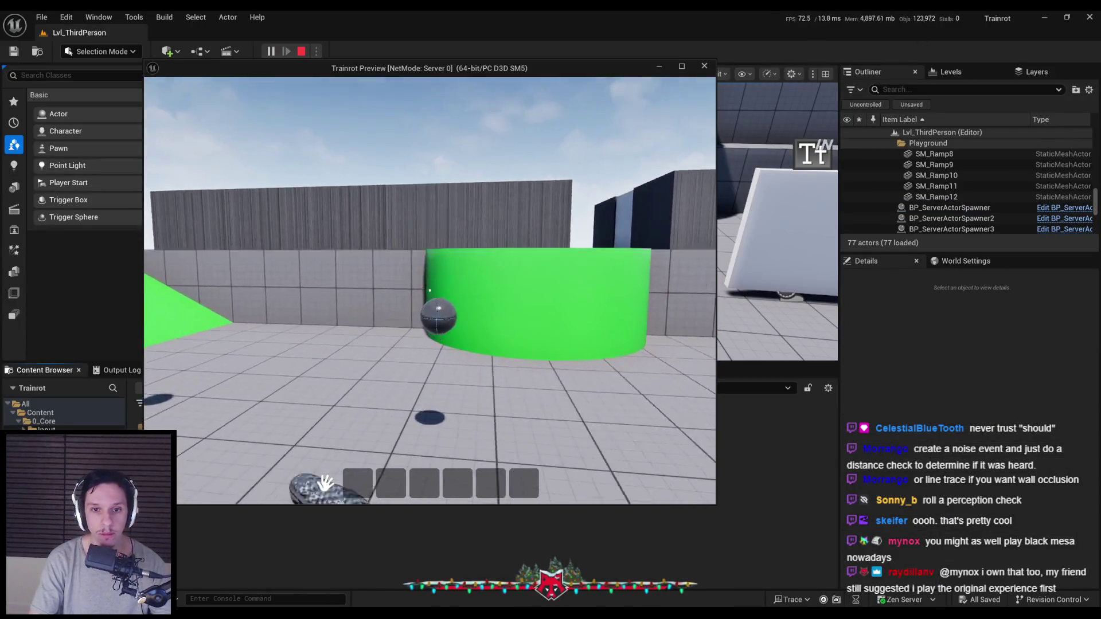
pyautogui.press('e')
pyautogui.click(365, 473)
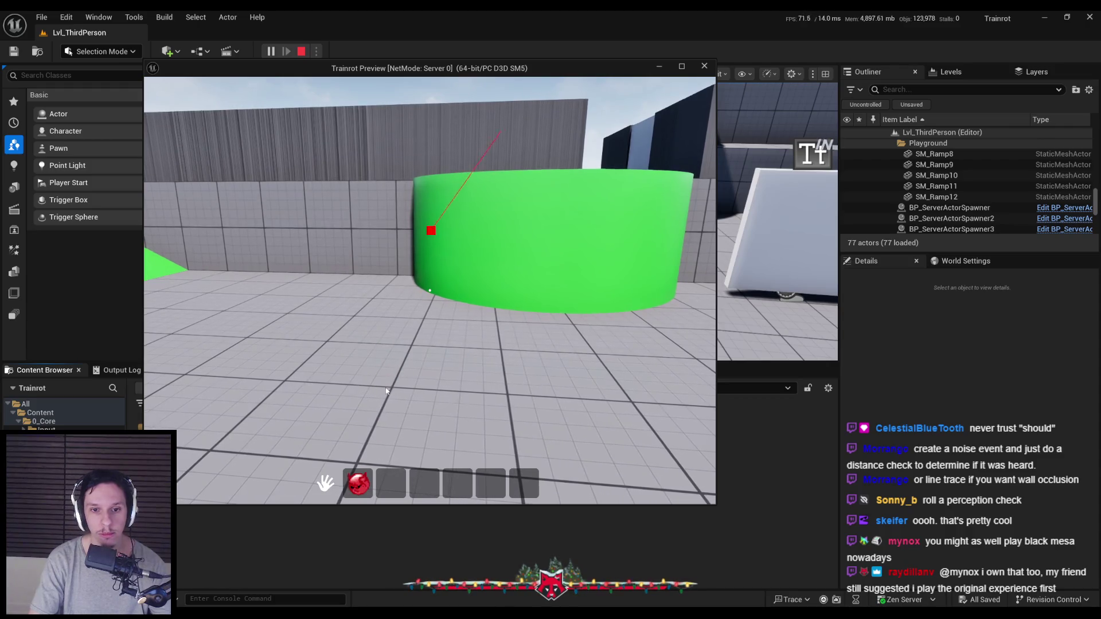
pyautogui.click(424, 365)
pyautogui.click(430, 367)
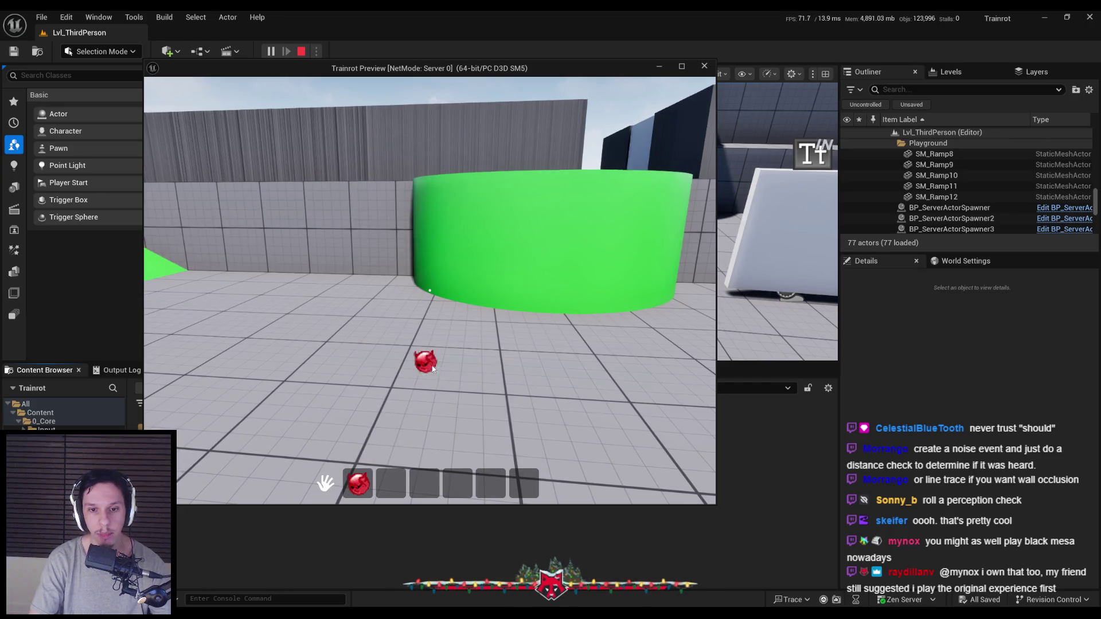
pyautogui.click(431, 367)
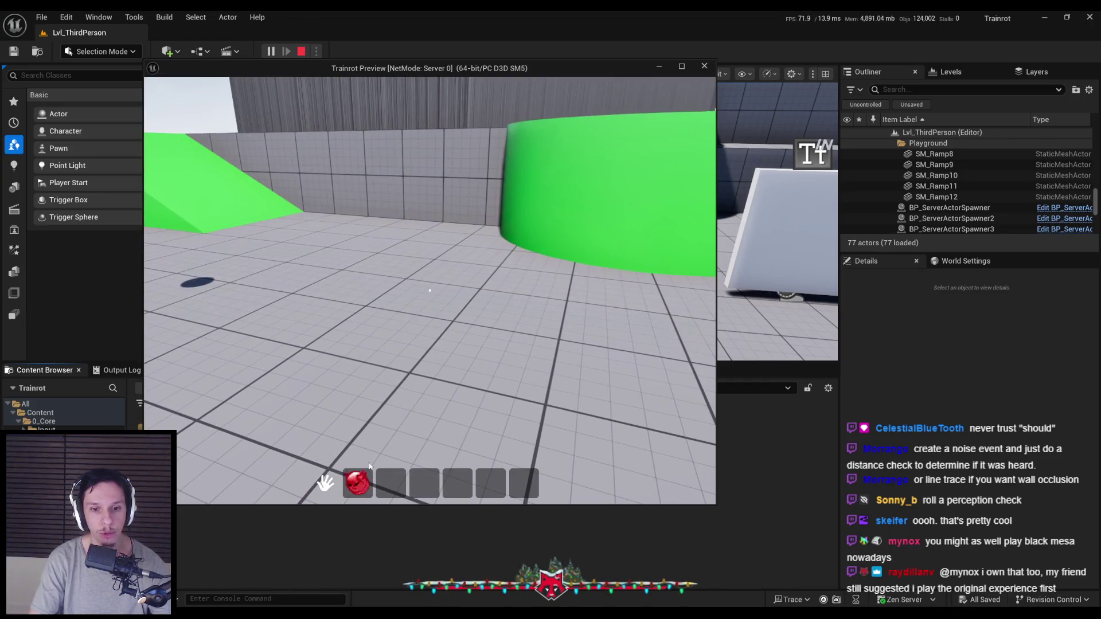
pyautogui.click(429, 290)
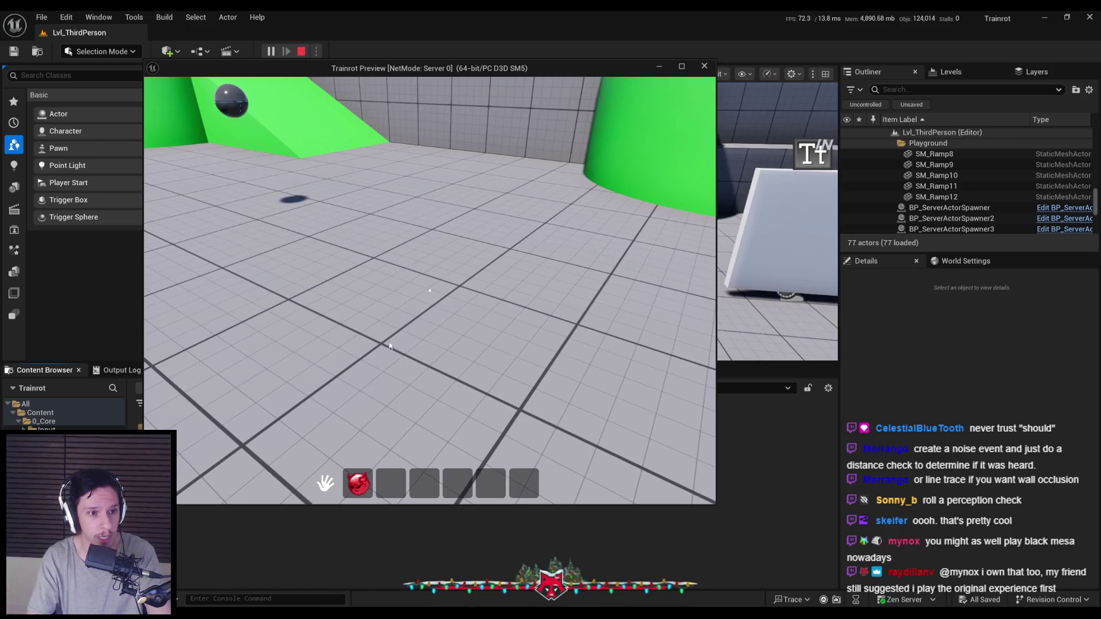
pyautogui.press('Escape')
pyautogui.click(359, 568)
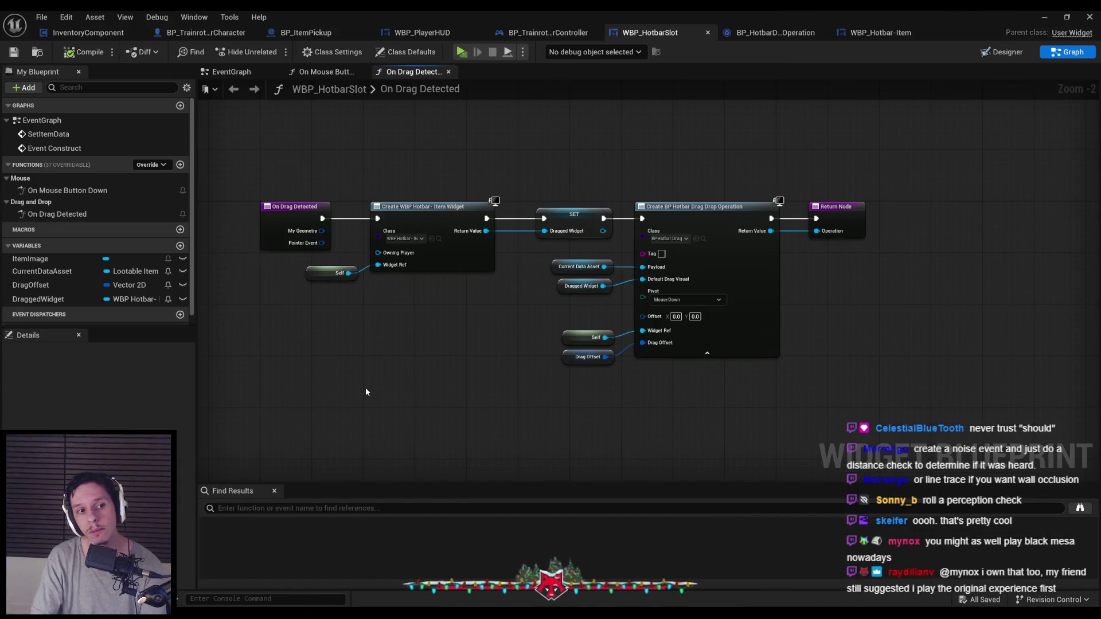
# Step: Move the SET node left beside Create Widget and switch to the drag-and-drop docs
pyautogui.moveTo(349, 391); pyautogui.dragTo(394, 396)
pyautogui.scroll(1, 517, 360)
pyautogui.scroll(-1, 516, 362)
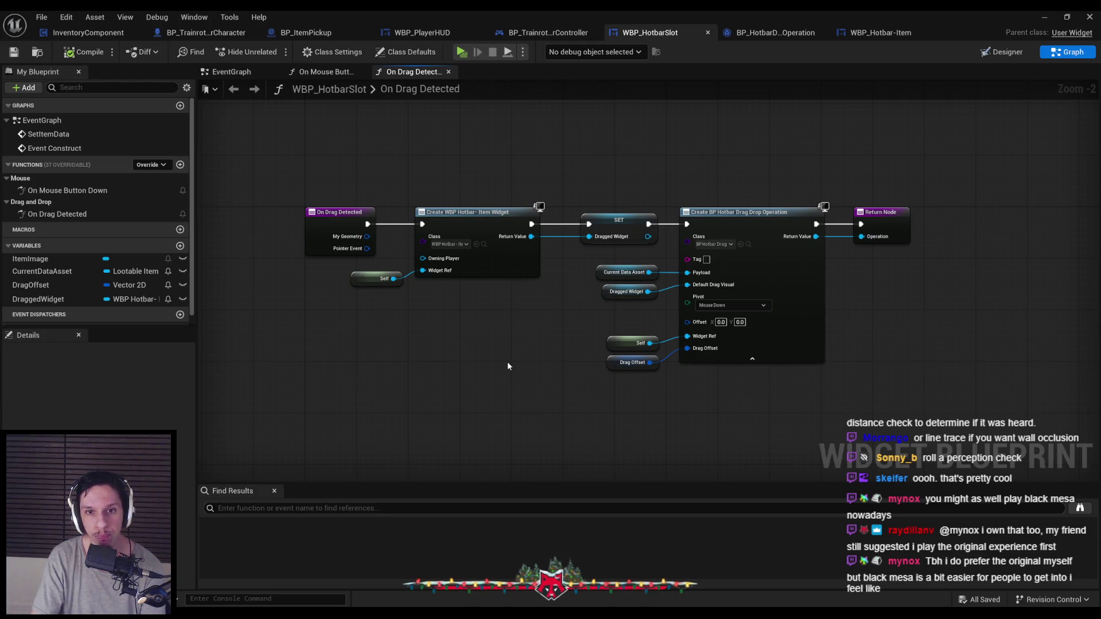
pyautogui.moveTo(619, 220); pyautogui.dragTo(601, 221)
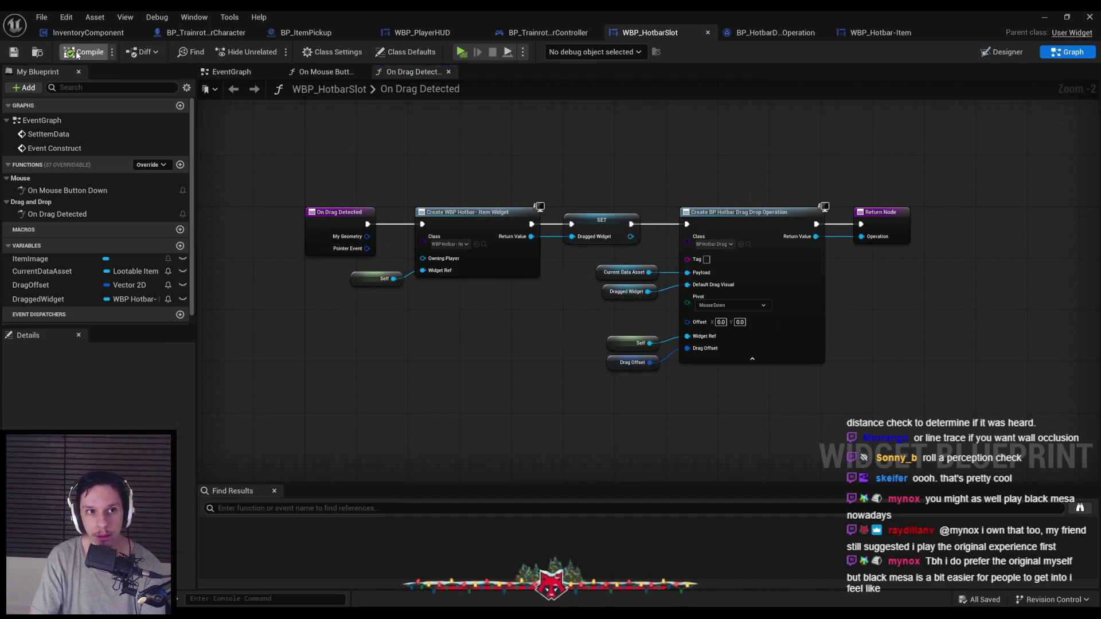
pyautogui.hotkey('alt', 'Tab')
pyautogui.scroll(-6, 296, 358)
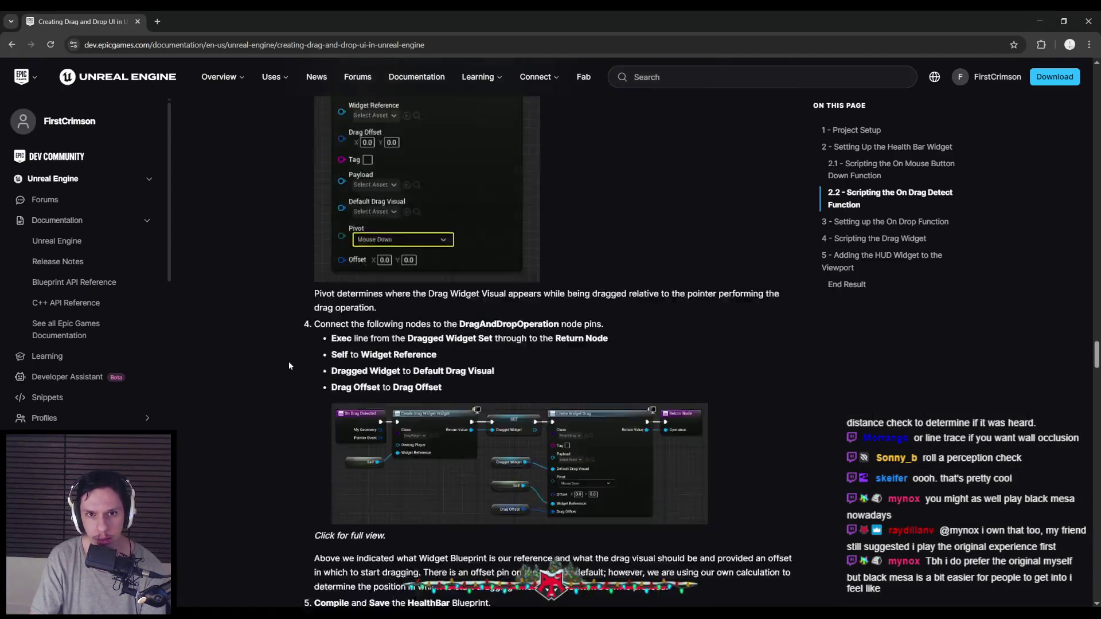
# Step: Read the On Drop section, highlighting the sentence about setting up the main HUD
pyautogui.scroll(-4, 289, 365)
pyautogui.scroll(-15, 289, 365)
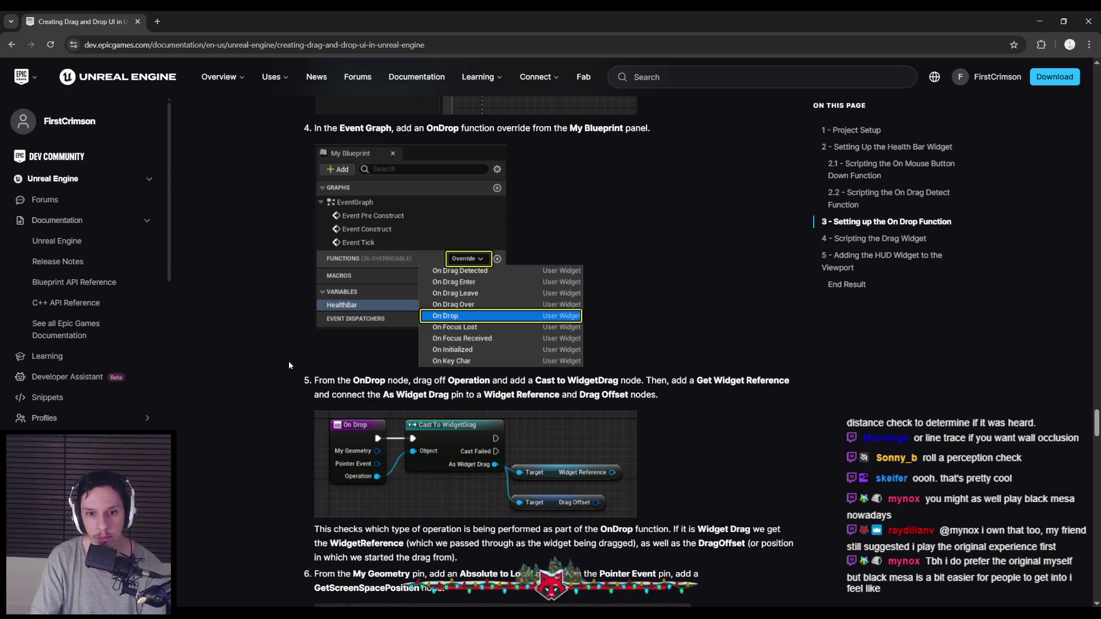
pyautogui.scroll(-1, 289, 364)
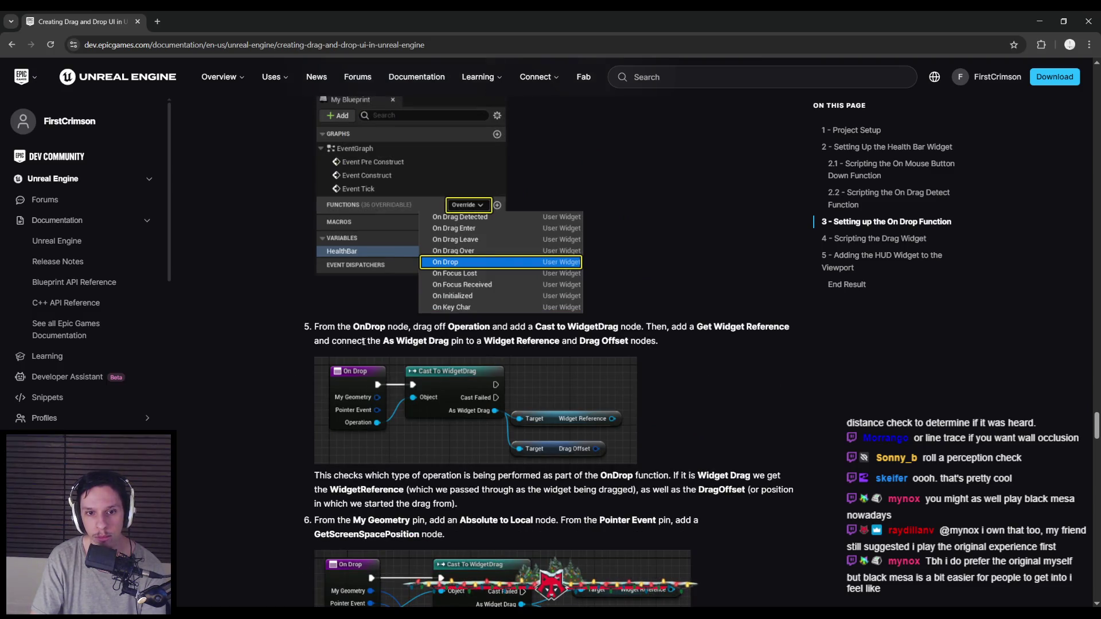
pyautogui.scroll(-1, 302, 346)
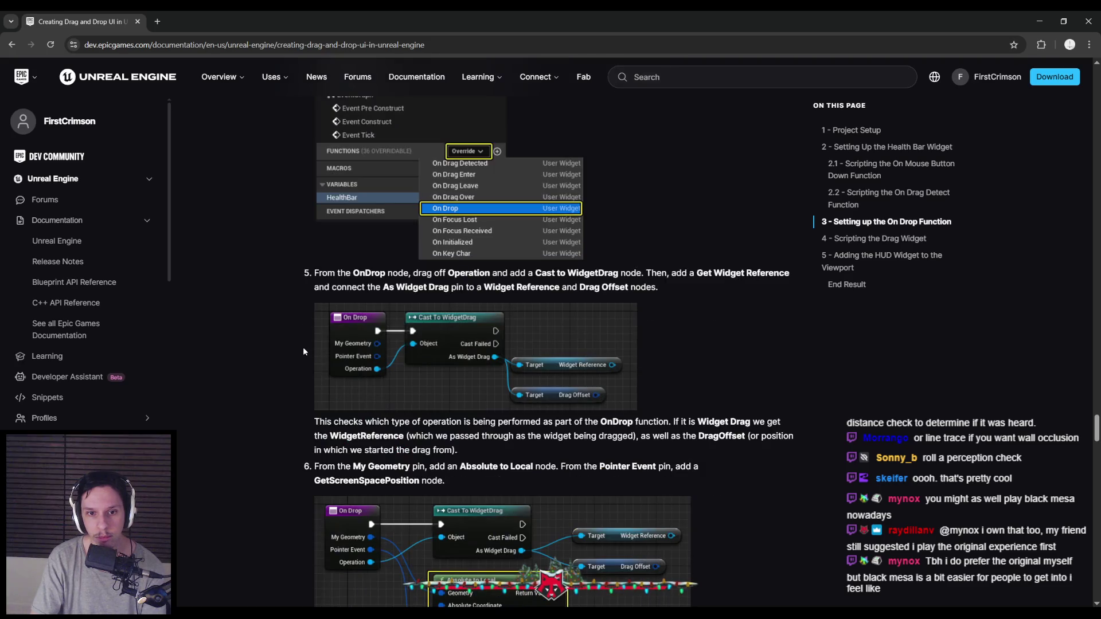
pyautogui.scroll(3, 302, 344)
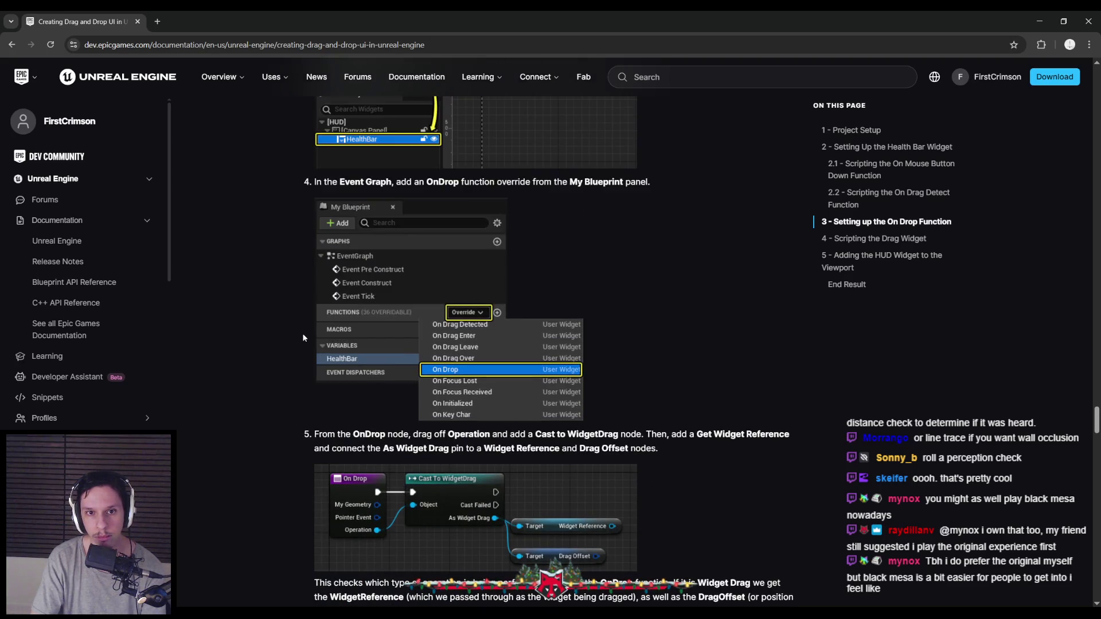
pyautogui.scroll(7, 303, 337)
pyautogui.scroll(-5, 303, 338)
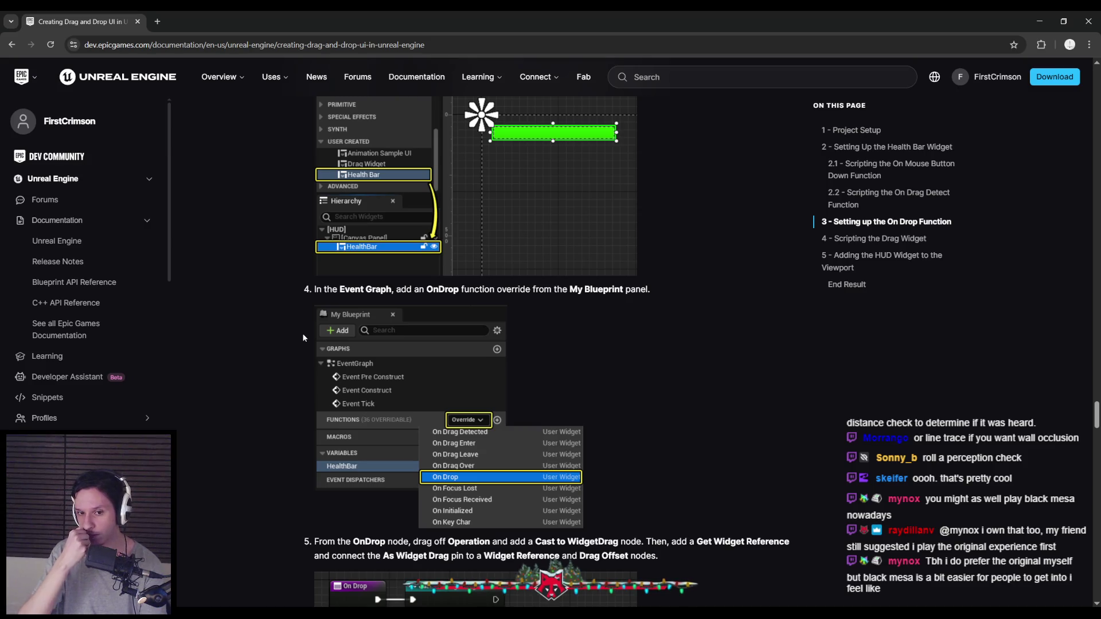
pyautogui.scroll(-4, 307, 371)
pyautogui.scroll(15, 308, 385)
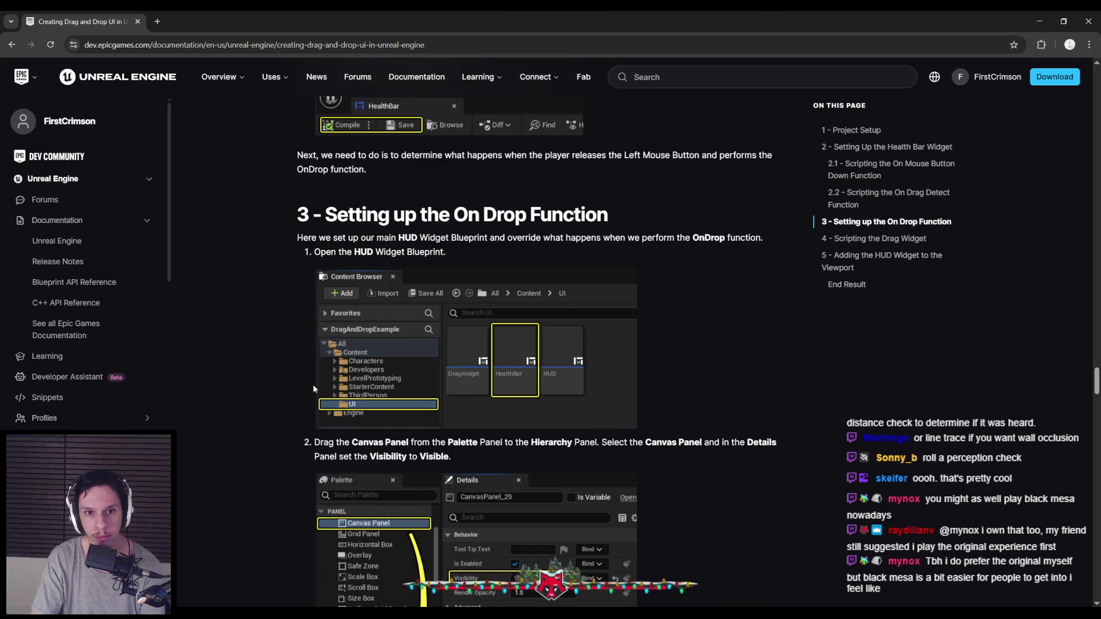
pyautogui.moveTo(349, 238); pyautogui.dragTo(746, 237)
pyautogui.click(706, 243)
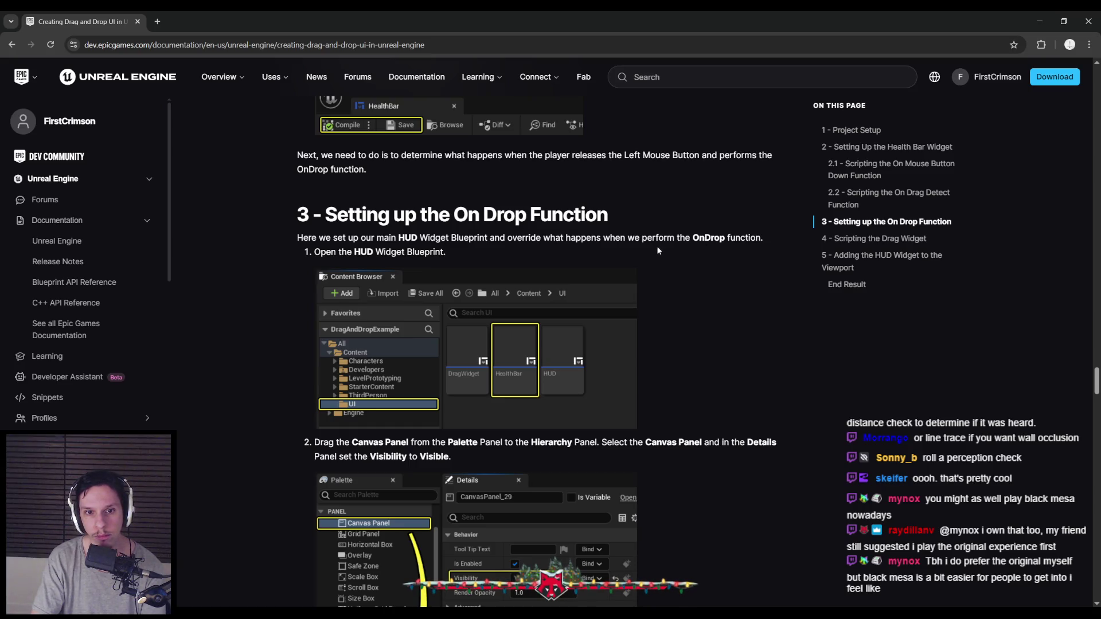
# Step: Read through the Drag Widget section, then minimize the browser
pyautogui.scroll(-2, 291, 355)
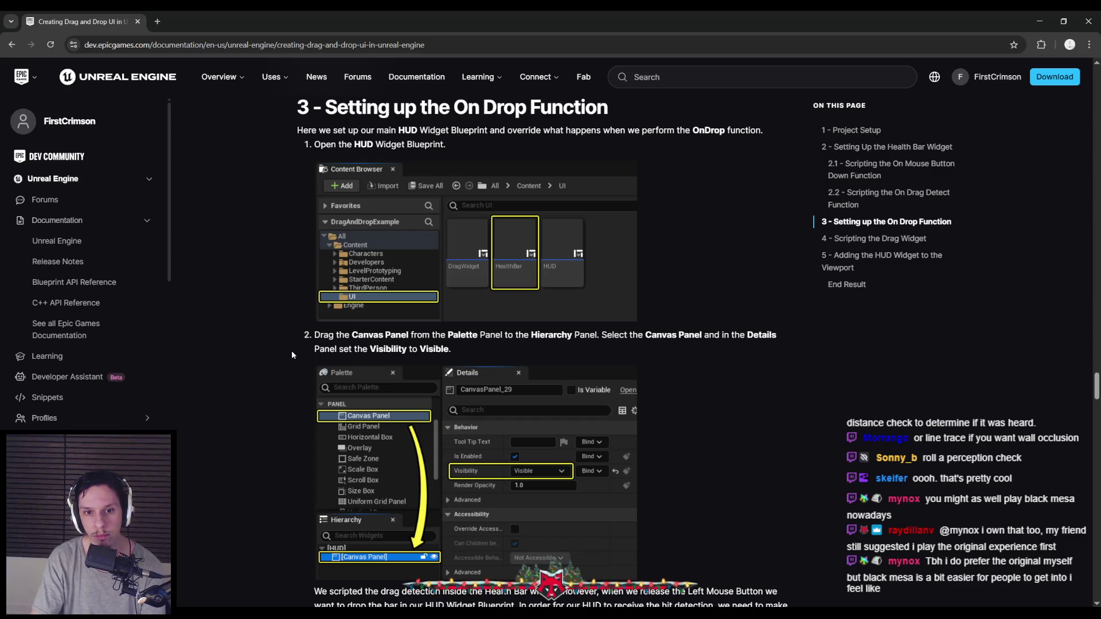
pyautogui.scroll(-1, 292, 355)
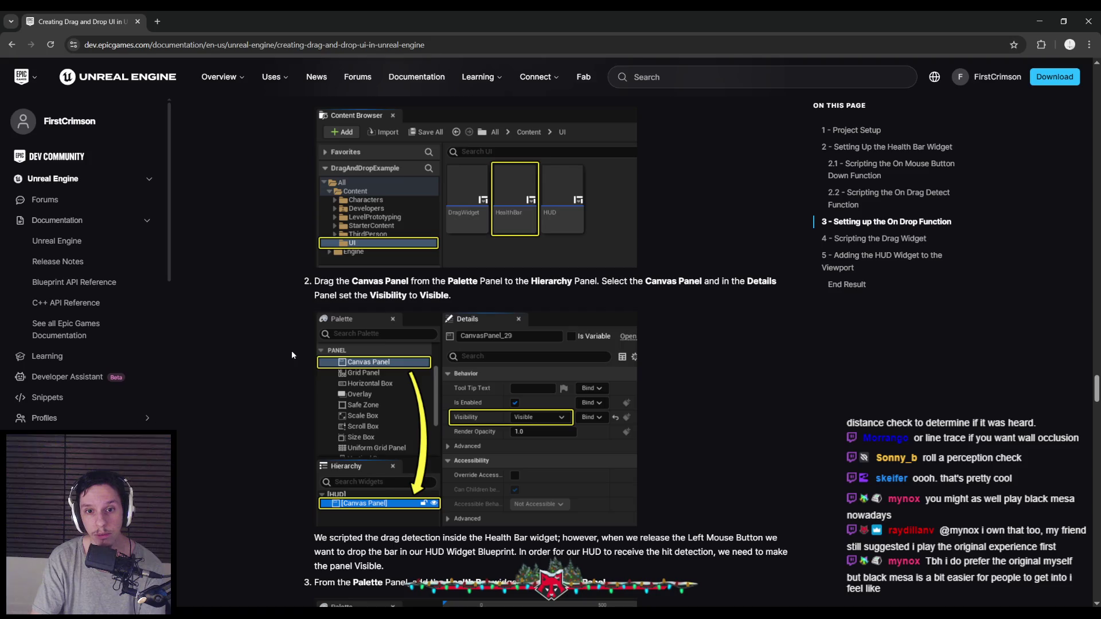
pyautogui.scroll(-7, 292, 353)
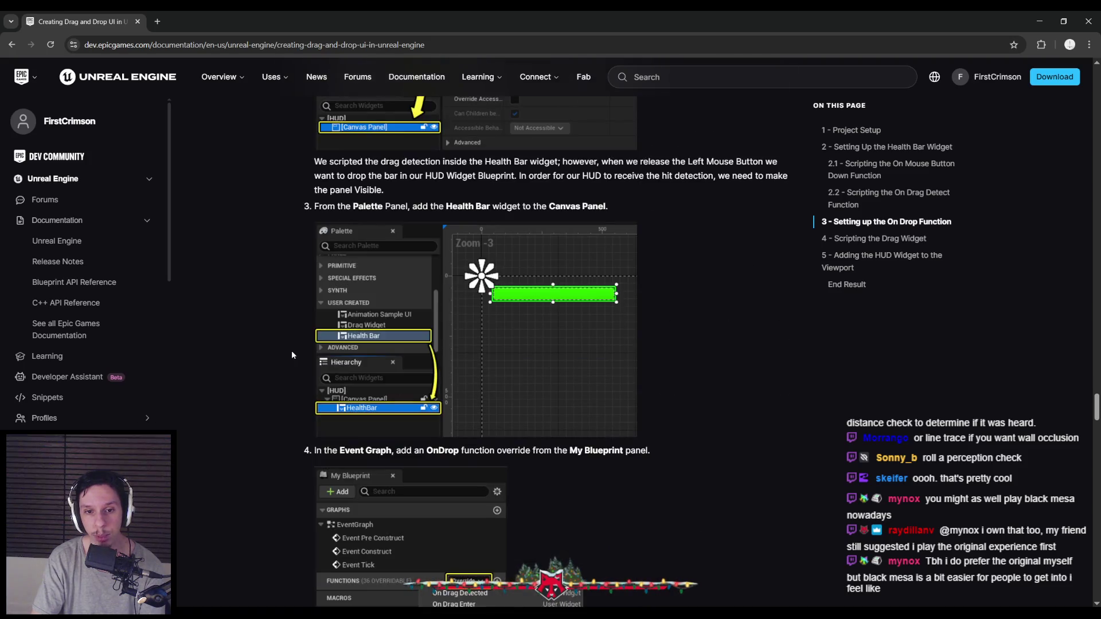
pyautogui.scroll(-1, 292, 355)
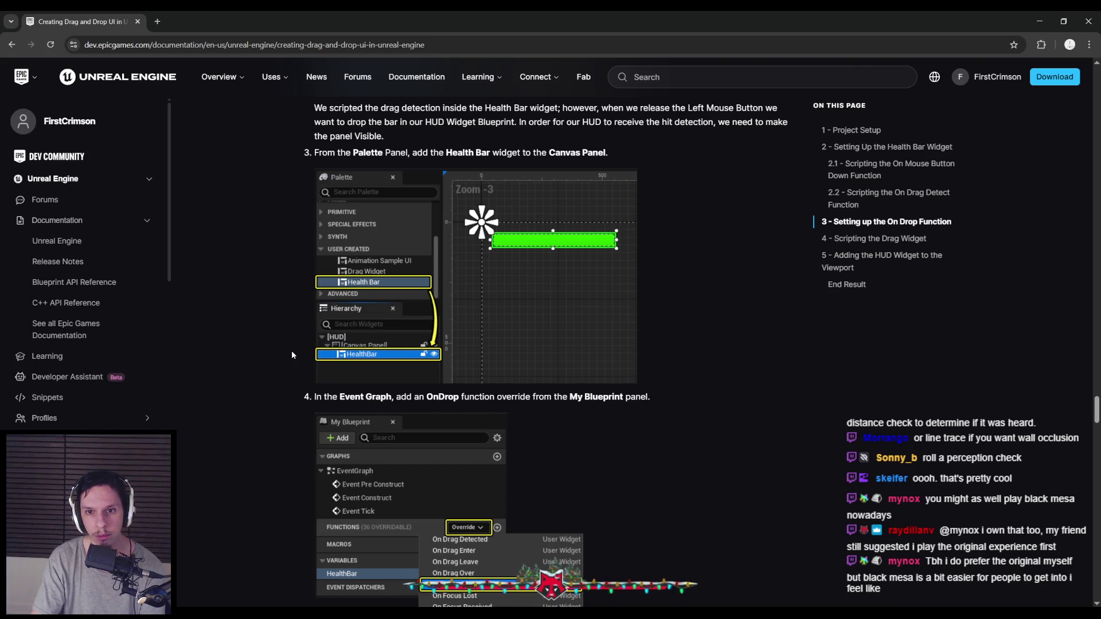
pyautogui.scroll(-3, 292, 355)
pyautogui.scroll(-2, 291, 355)
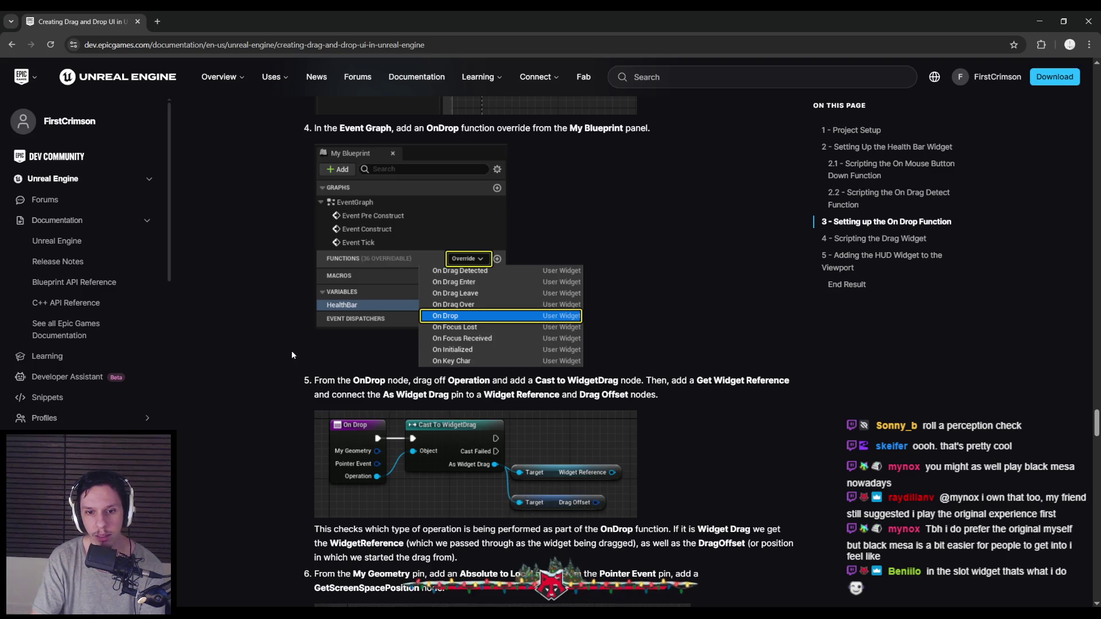
pyautogui.scroll(-1, 291, 355)
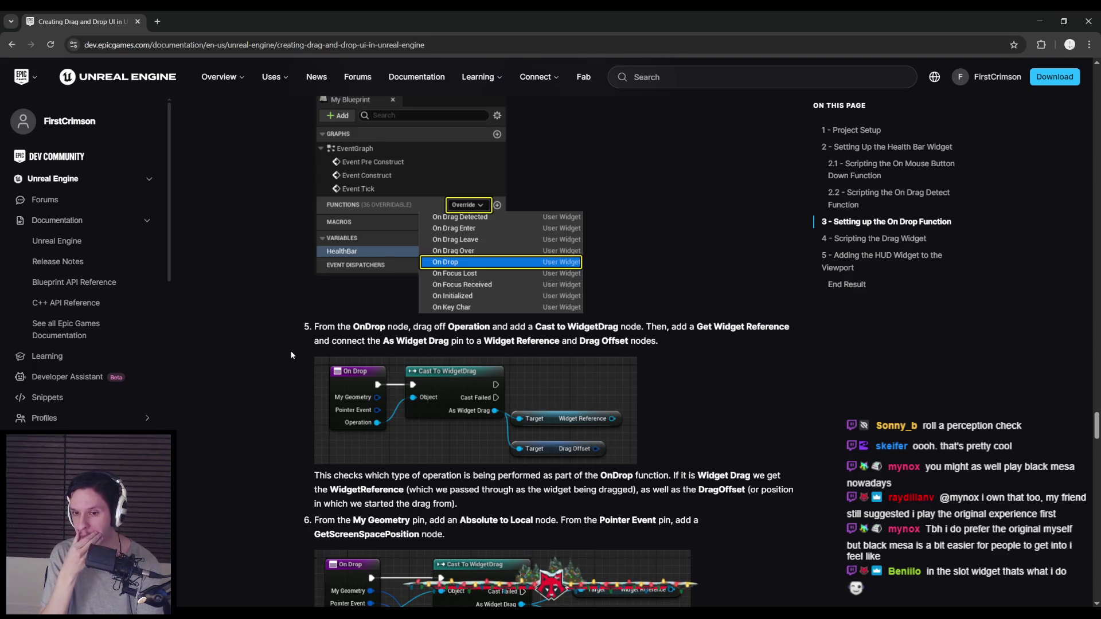
pyautogui.scroll(-5, 290, 354)
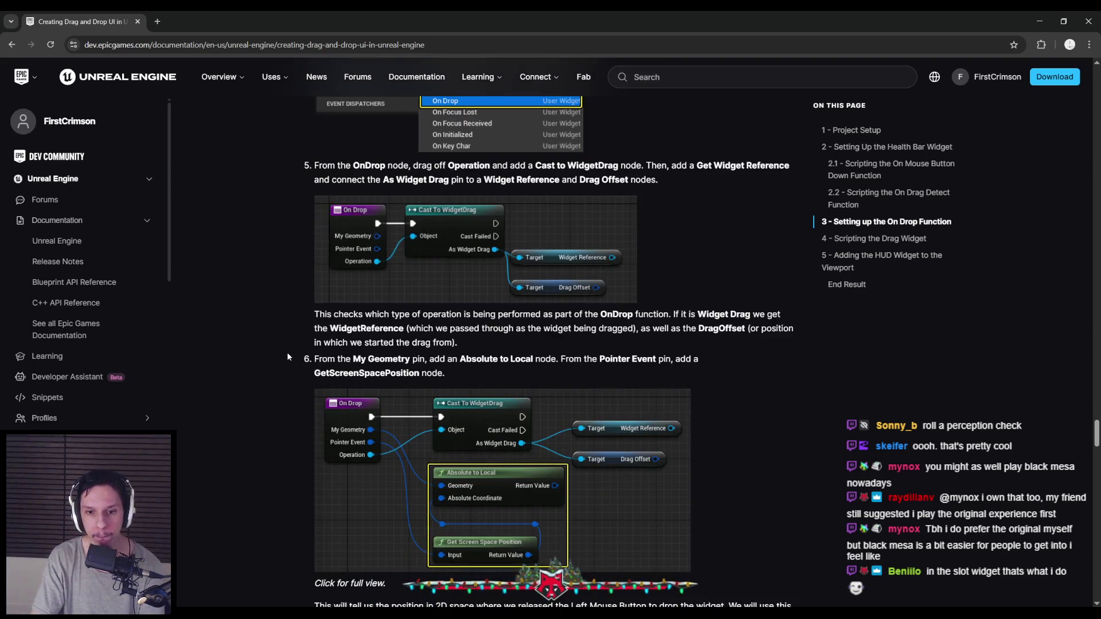
pyautogui.scroll(-3, 287, 357)
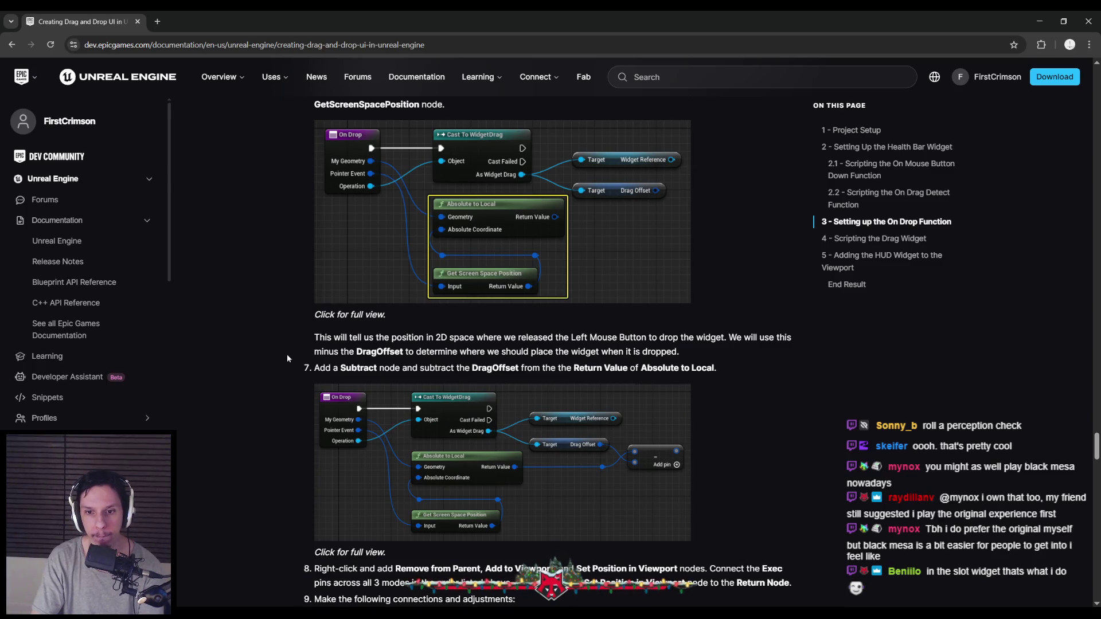
pyautogui.scroll(-4, 287, 358)
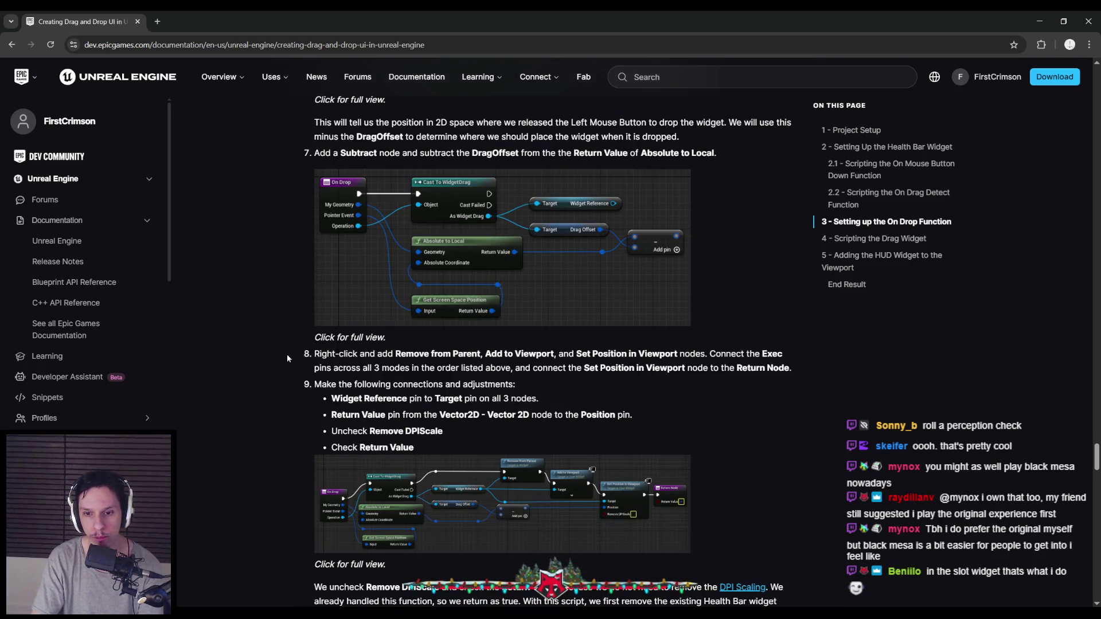
pyautogui.scroll(-5, 287, 356)
pyautogui.scroll(-8, 287, 357)
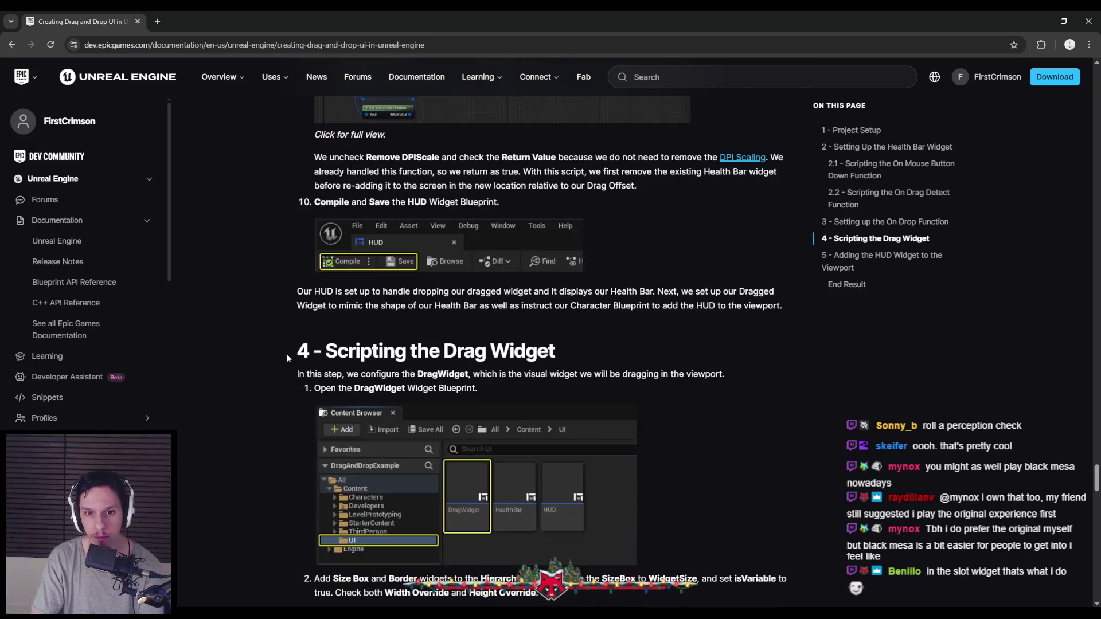
pyautogui.scroll(-10, 287, 357)
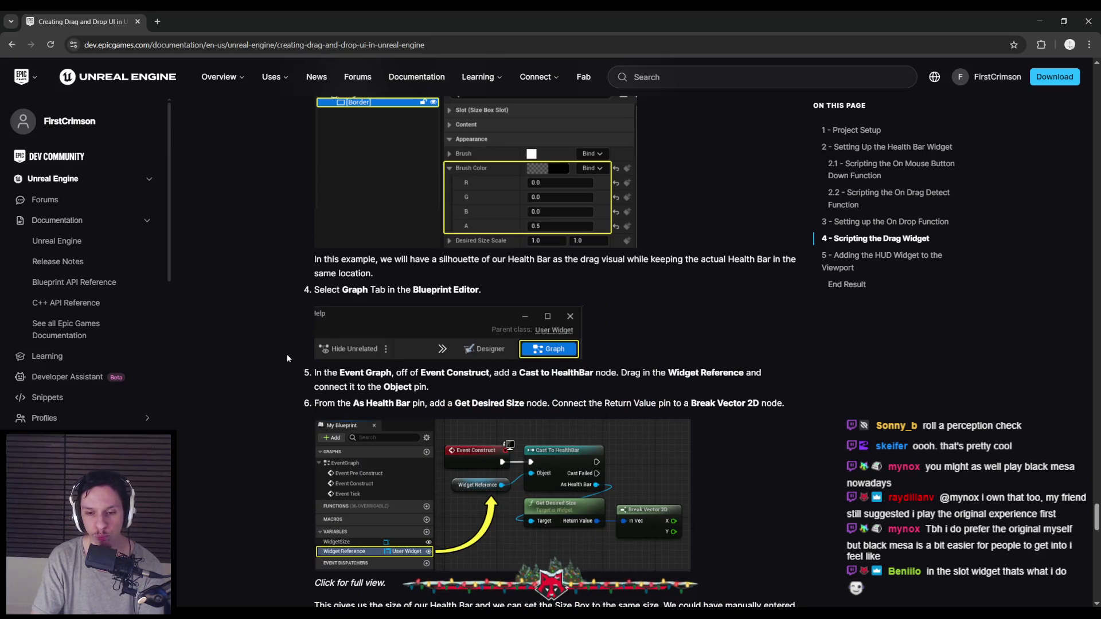
pyautogui.scroll(-2, 287, 358)
pyautogui.scroll(18, 287, 353)
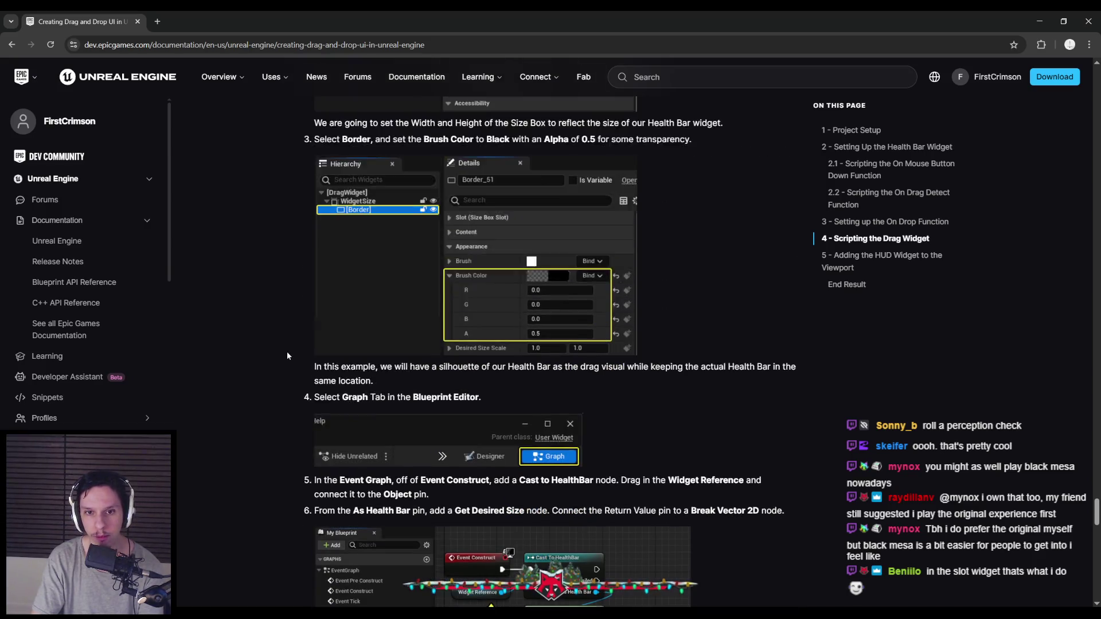
pyautogui.click(1037, 20)
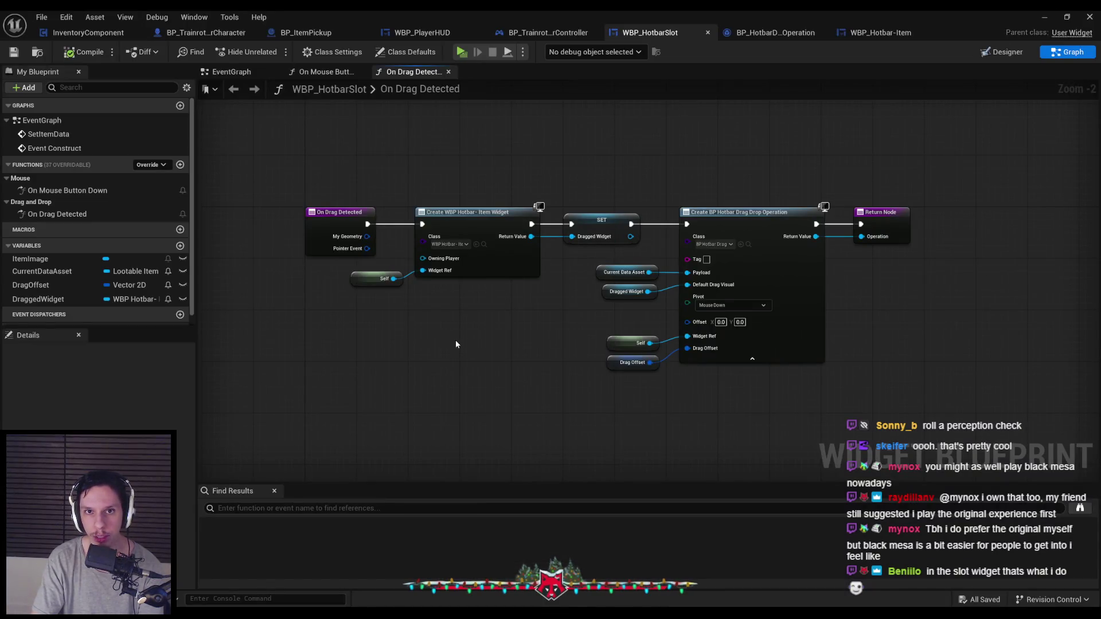
# Step: Add an On Drop function override to WBP_HotbarSlot and move its Return Node right
pyautogui.click(161, 165)
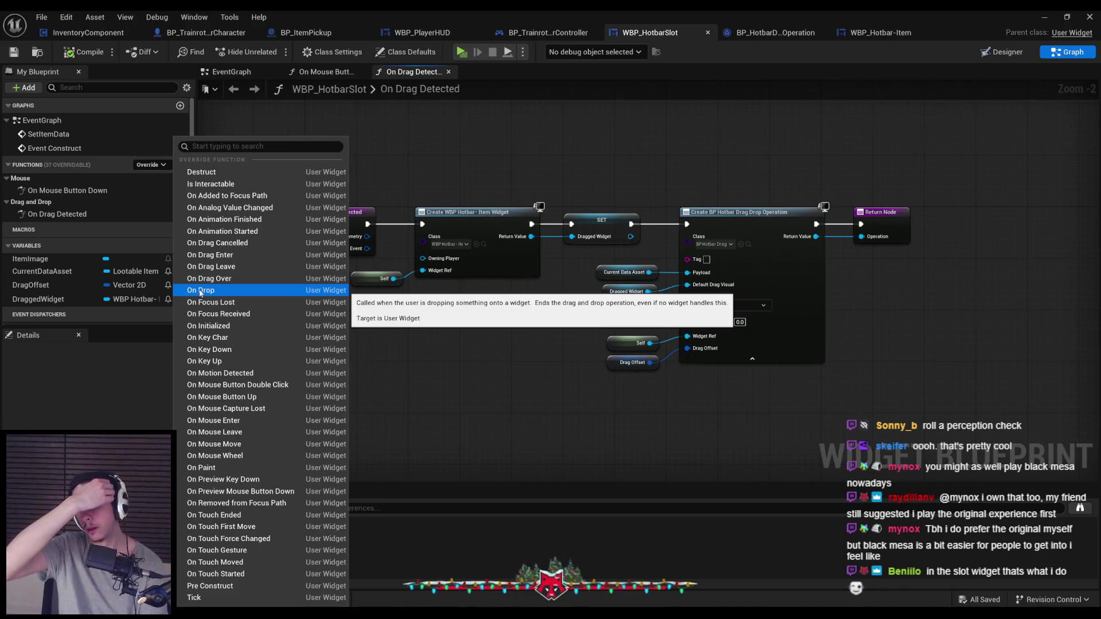
pyautogui.click(200, 291)
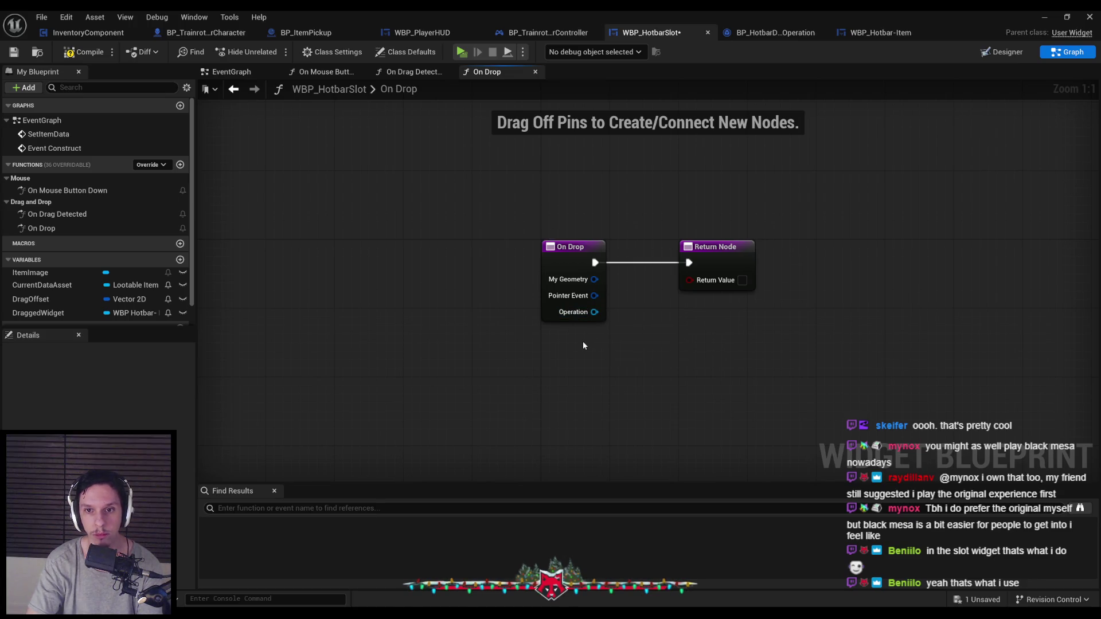
pyautogui.click(71, 226)
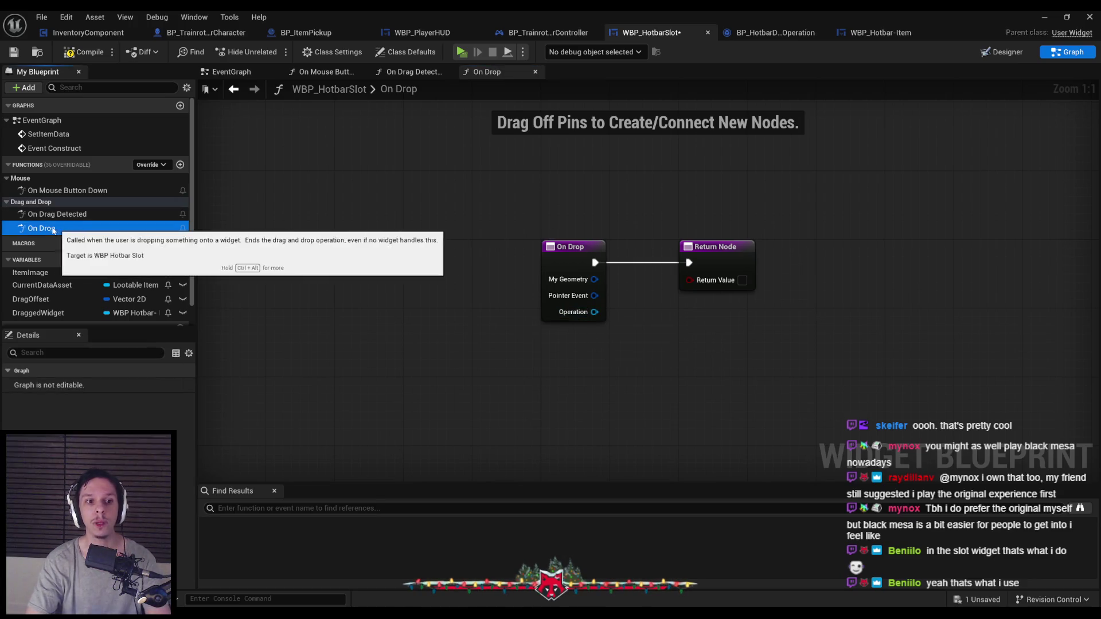
pyautogui.moveTo(630, 247); pyautogui.dragTo(977, 254)
# Step: Insert a Print String reading DROPPED after On Drop and compile the widget
pyautogui.moveTo(474, 265)
pyautogui.mouseDown()
pyautogui.moveTo(583, 274)
pyautogui.moveTo(610, 249)
pyautogui.mouseUp()
pyautogui.write('prints t')
pyautogui.press('Return')
pyautogui.doubleClick(640, 283)
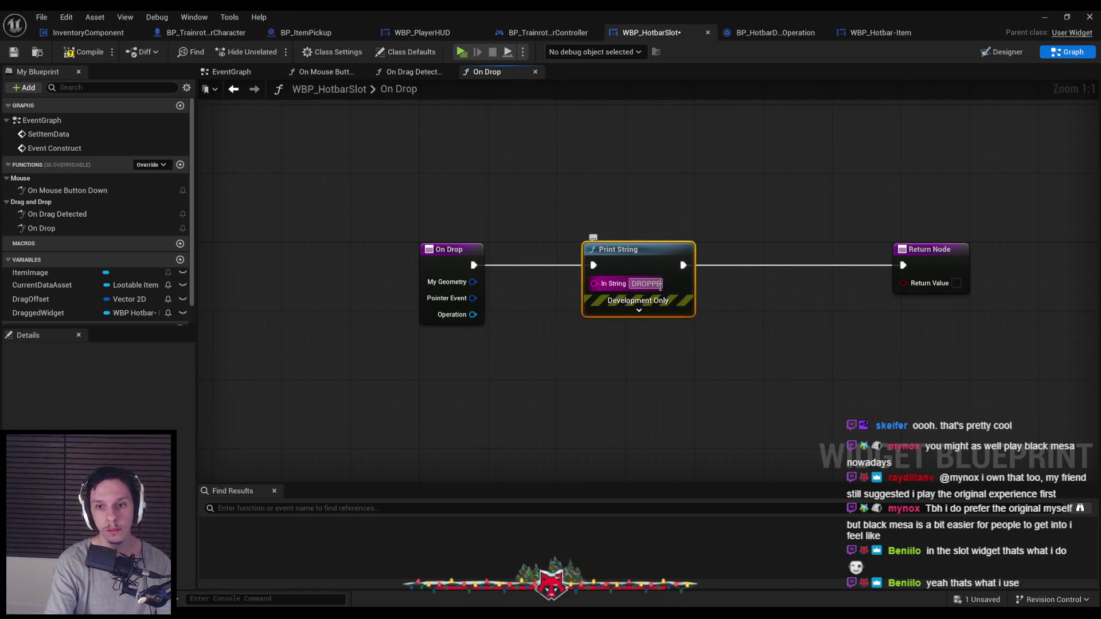
pyautogui.write('DROPPED')
pyautogui.press('Return')
pyautogui.click(81, 54)
pyautogui.click(1044, 16)
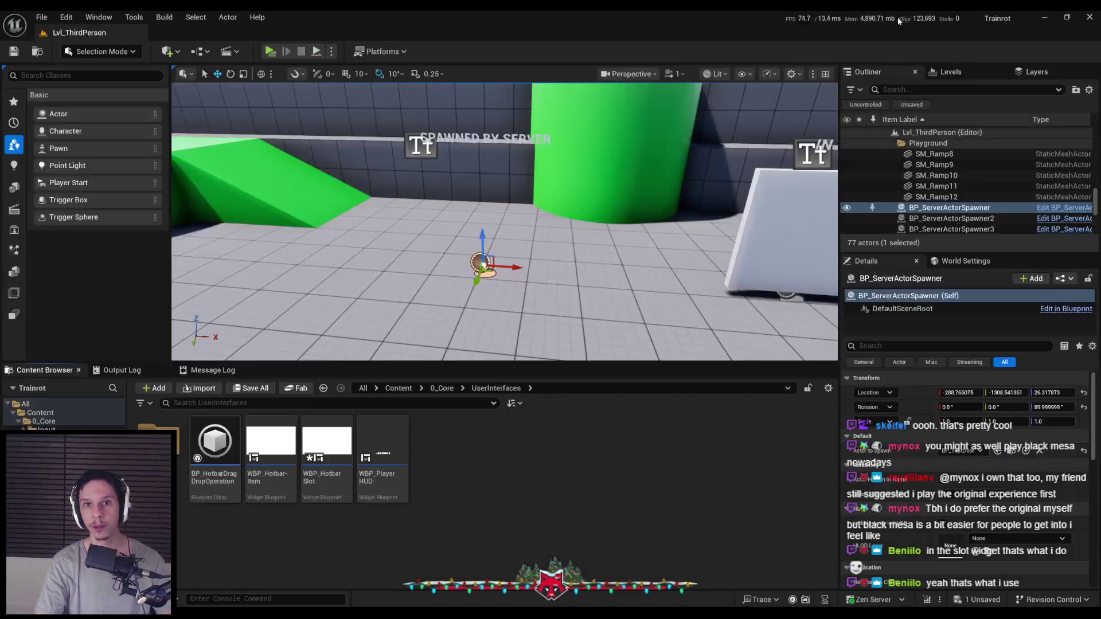
# Step: Play-test picking up items and dragging them from hotbar slots one and two to check the DROPPED print
pyautogui.click(272, 52)
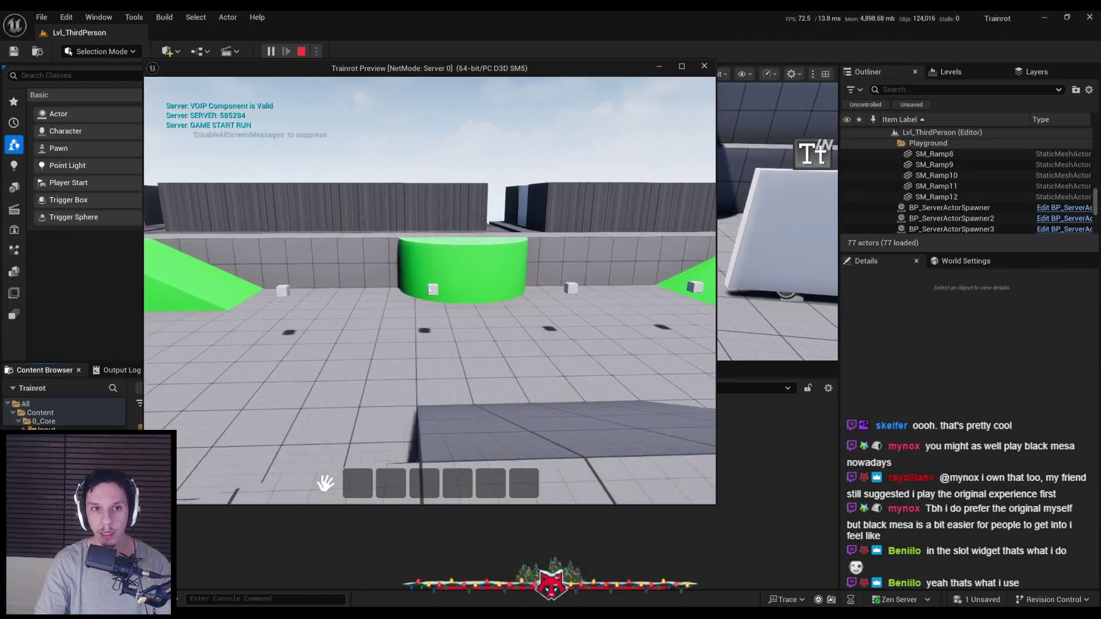
pyautogui.press('w')
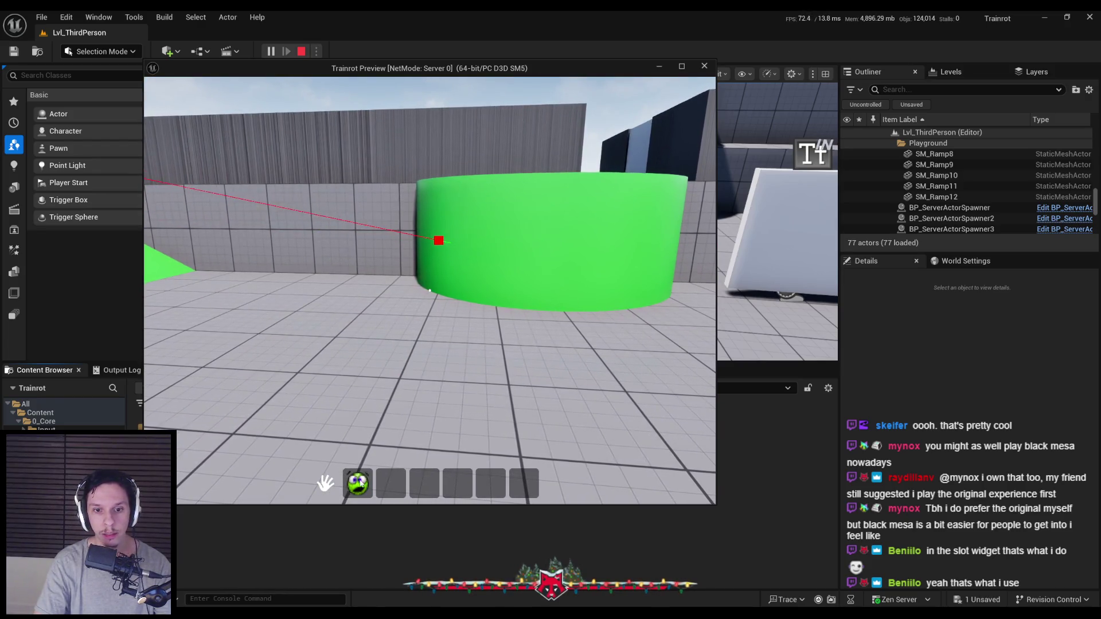
pyautogui.click(394, 485)
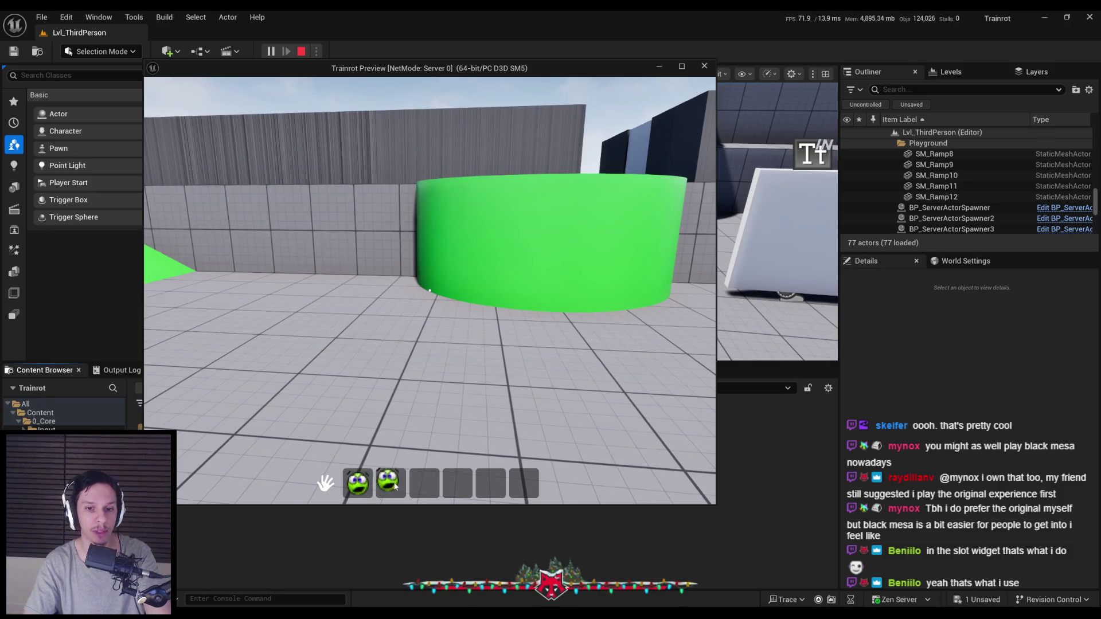
pyautogui.click(389, 486)
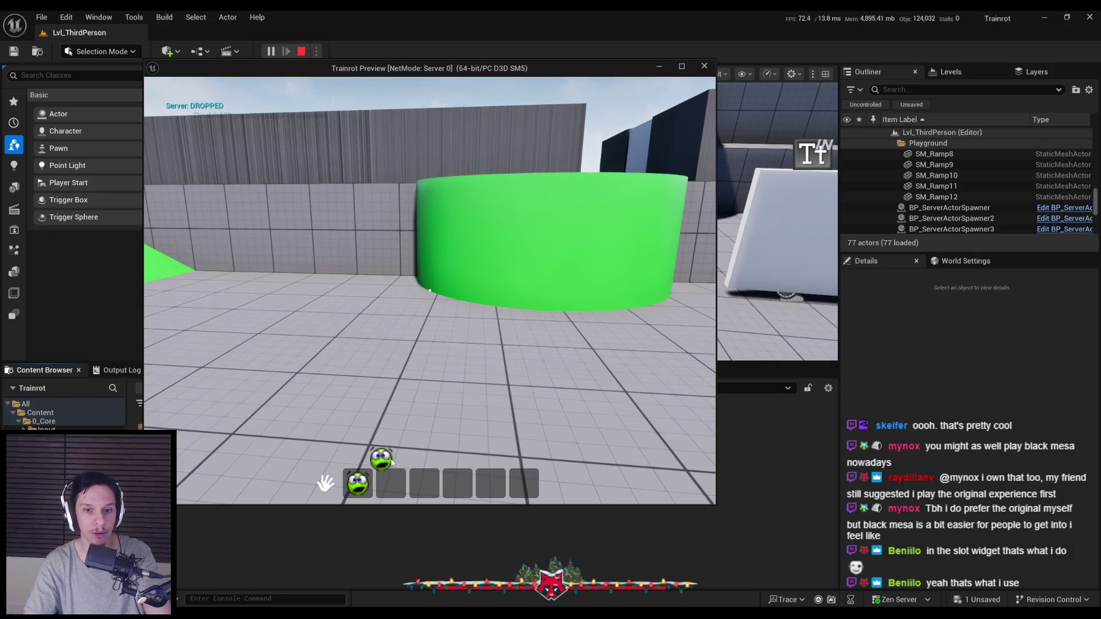
pyautogui.click(390, 476)
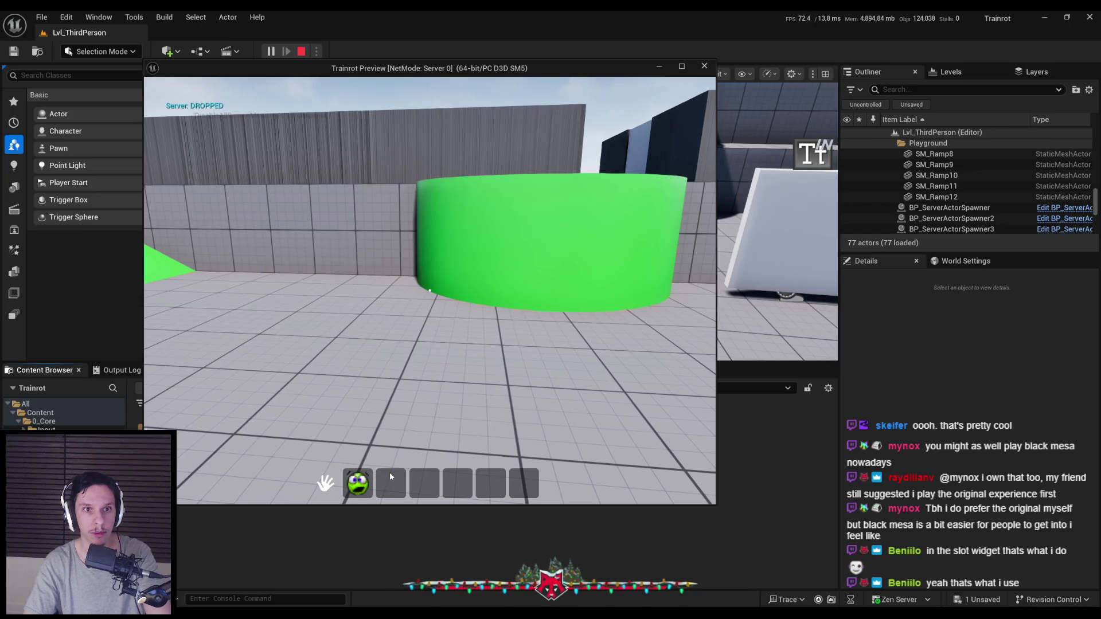
pyautogui.click(391, 476)
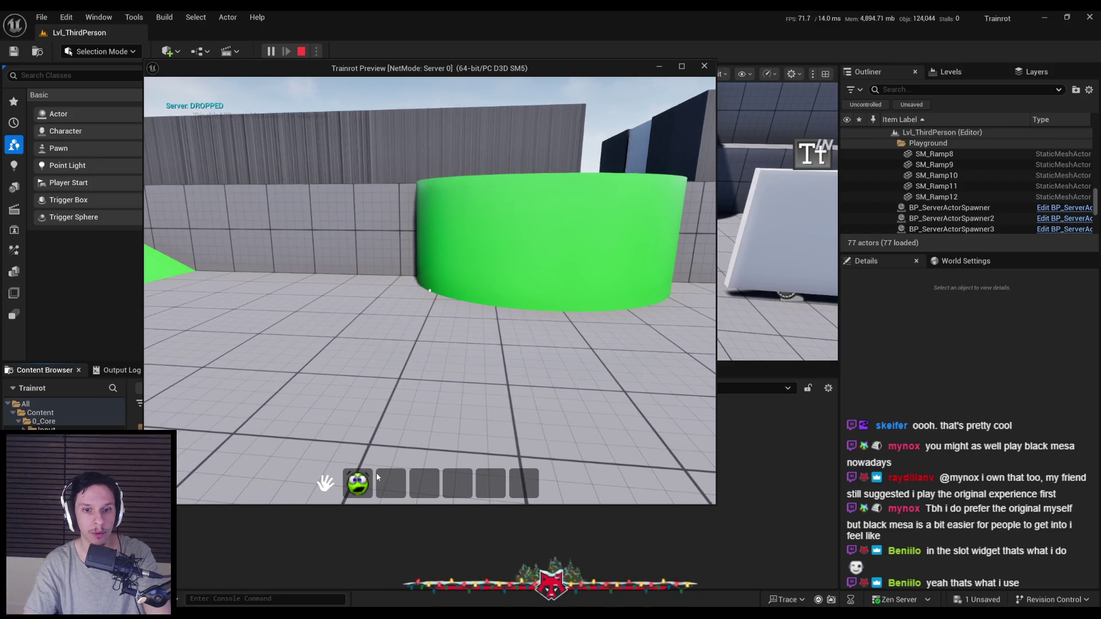
pyautogui.click(391, 471)
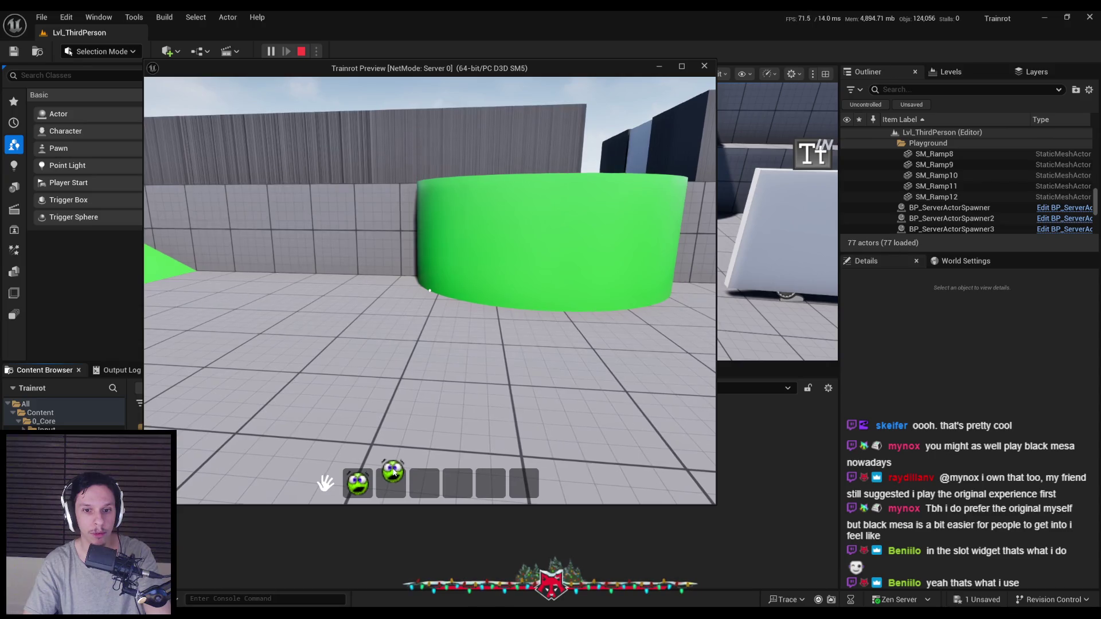
pyautogui.moveTo(361, 484)
pyautogui.mouseDown()
pyautogui.moveTo(393, 422)
pyautogui.moveTo(400, 312)
pyautogui.moveTo(425, 312)
pyautogui.moveTo(457, 342)
pyautogui.moveTo(373, 418)
pyautogui.moveTo(509, 309)
pyautogui.moveTo(439, 321)
pyautogui.mouseUp()
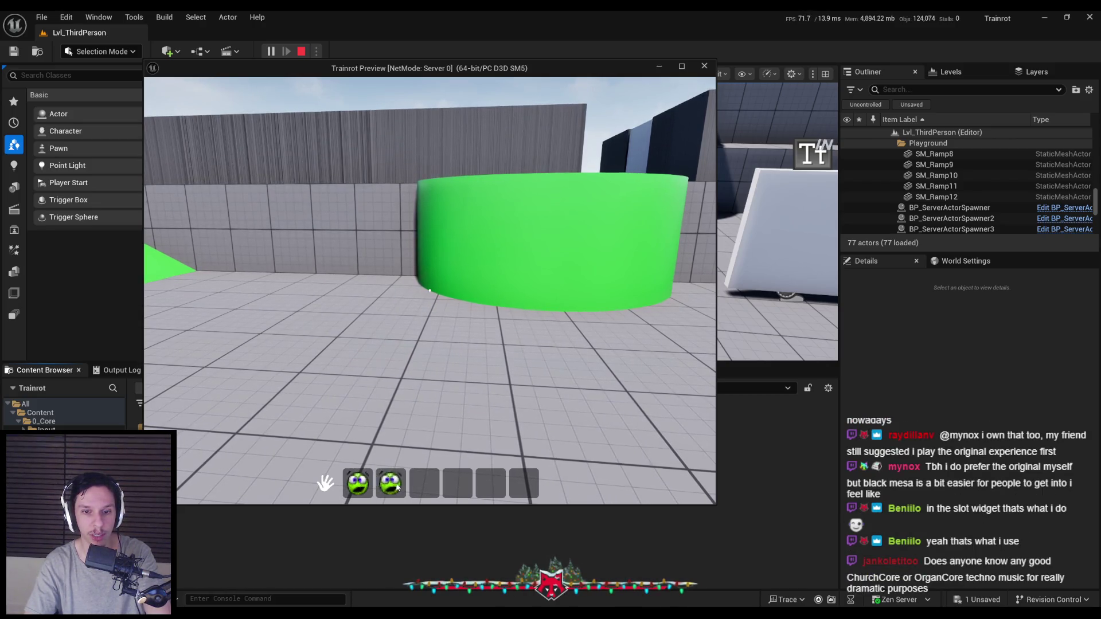
pyautogui.press('Escape')
pyautogui.hotkey('alt', 'Tab')
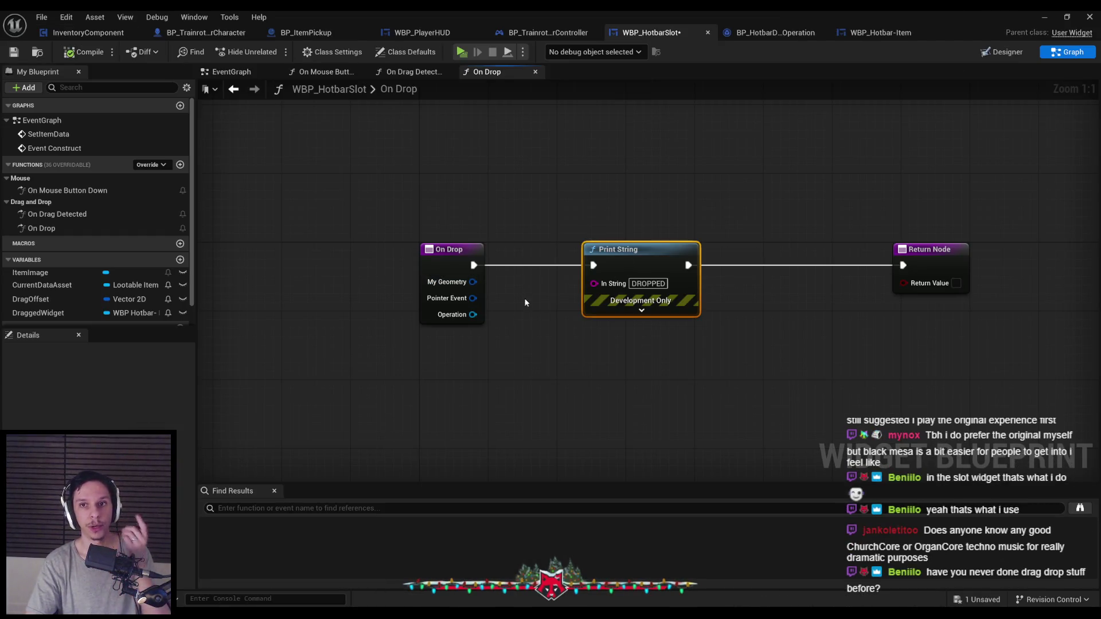
# Step: Change the slot's Print String message to DROPPED IN SLOT and compile
pyautogui.moveTo(531, 340); pyautogui.dragTo(437, 339)
pyautogui.press('Delete')
pyautogui.moveTo(378, 264); pyautogui.dragTo(808, 265)
pyautogui.click(75, 54)
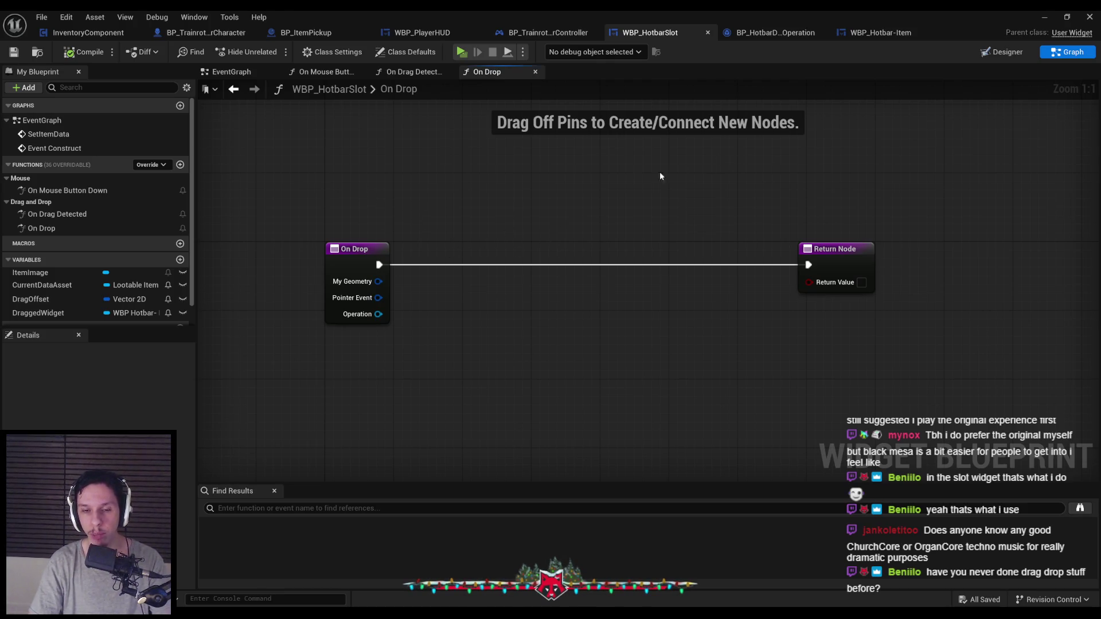
pyautogui.hotkey('ctrl', 'z')
pyautogui.hotkey('ctrl', 'z')
pyautogui.write('IN SLOT')
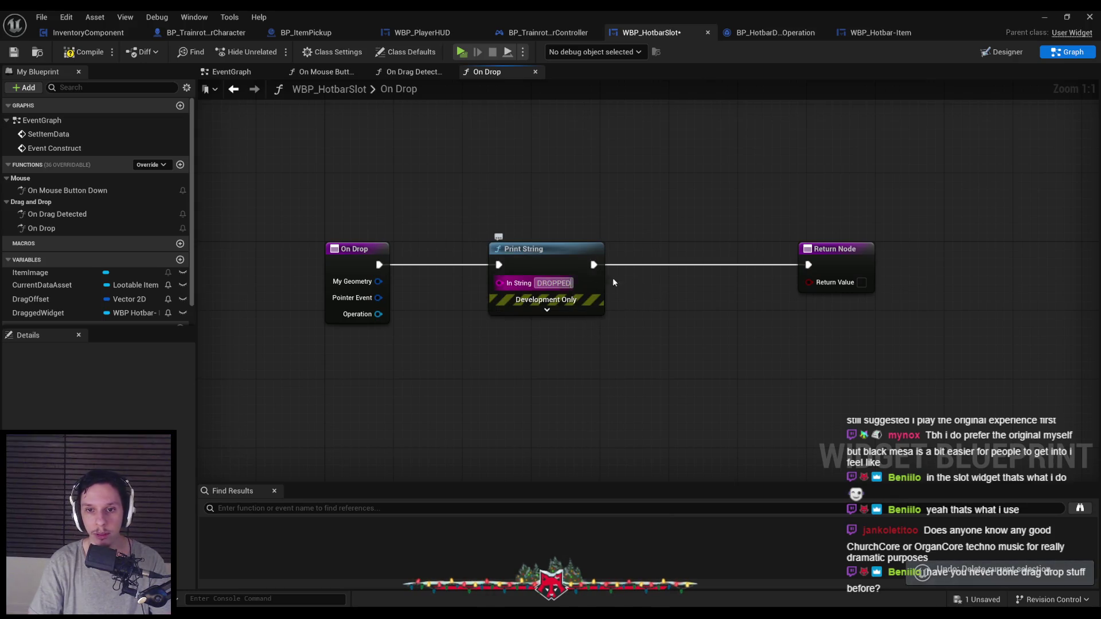
pyautogui.press('Return')
pyautogui.click(86, 52)
# Step: Add an On Drop override to WBP_PlayerHUD, then compile and save it
pyautogui.moveTo(483, 216); pyautogui.dragTo(617, 408)
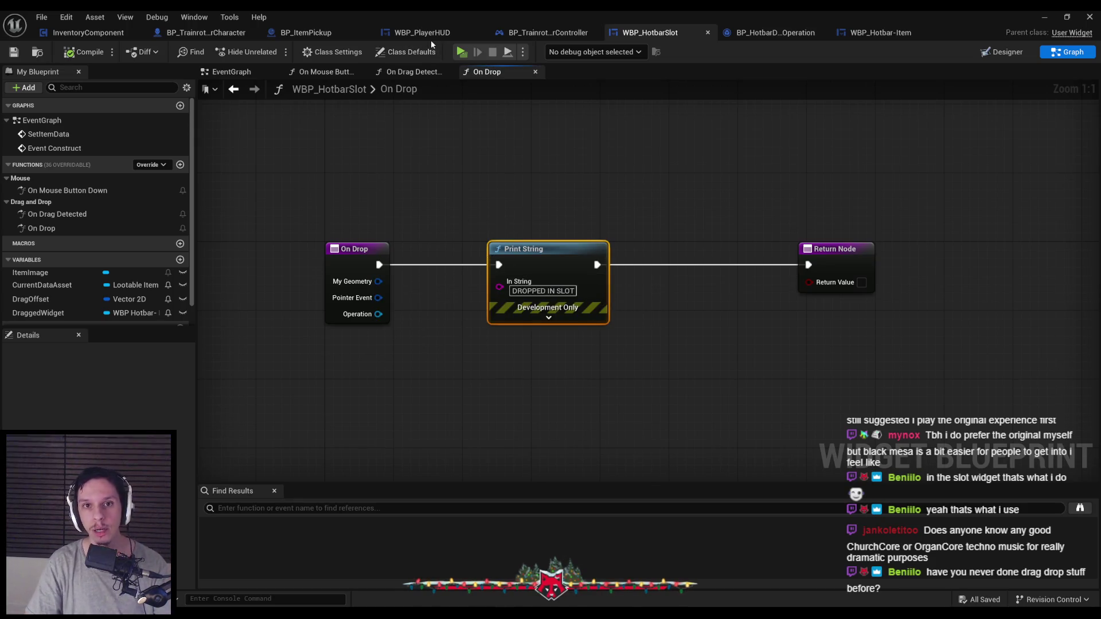
pyautogui.click(431, 38)
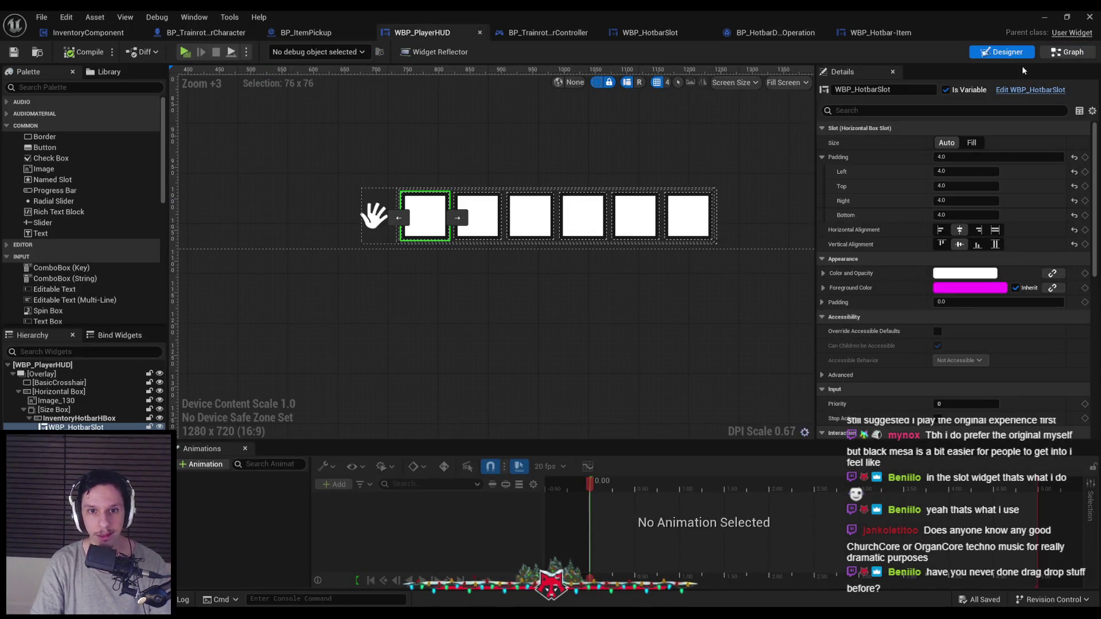
pyautogui.click(1066, 51)
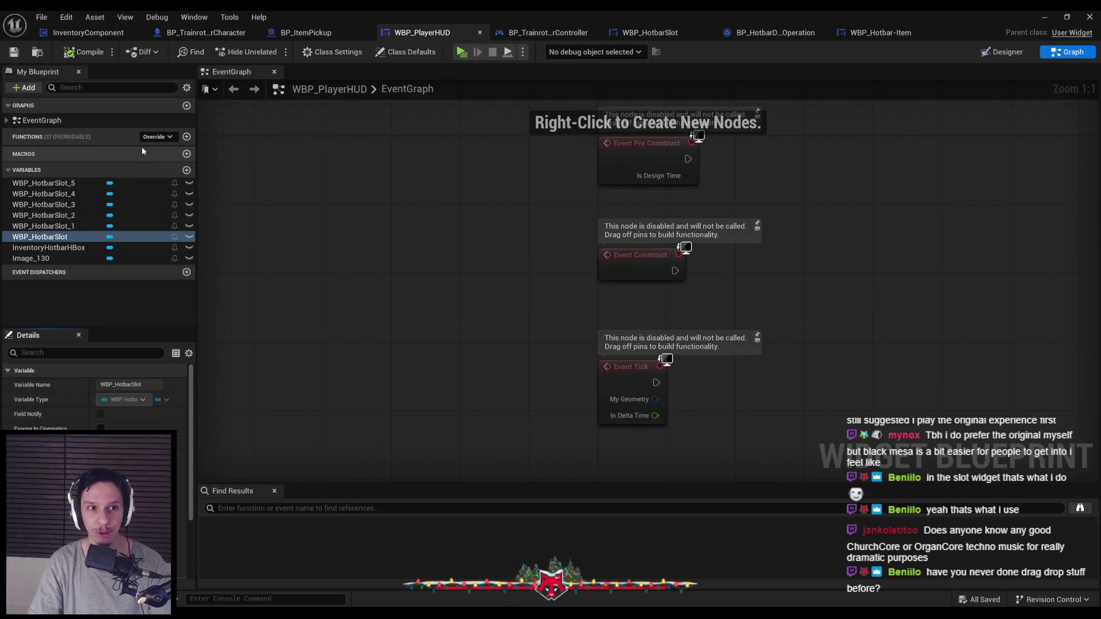
pyautogui.click(154, 137)
pyautogui.click(229, 297)
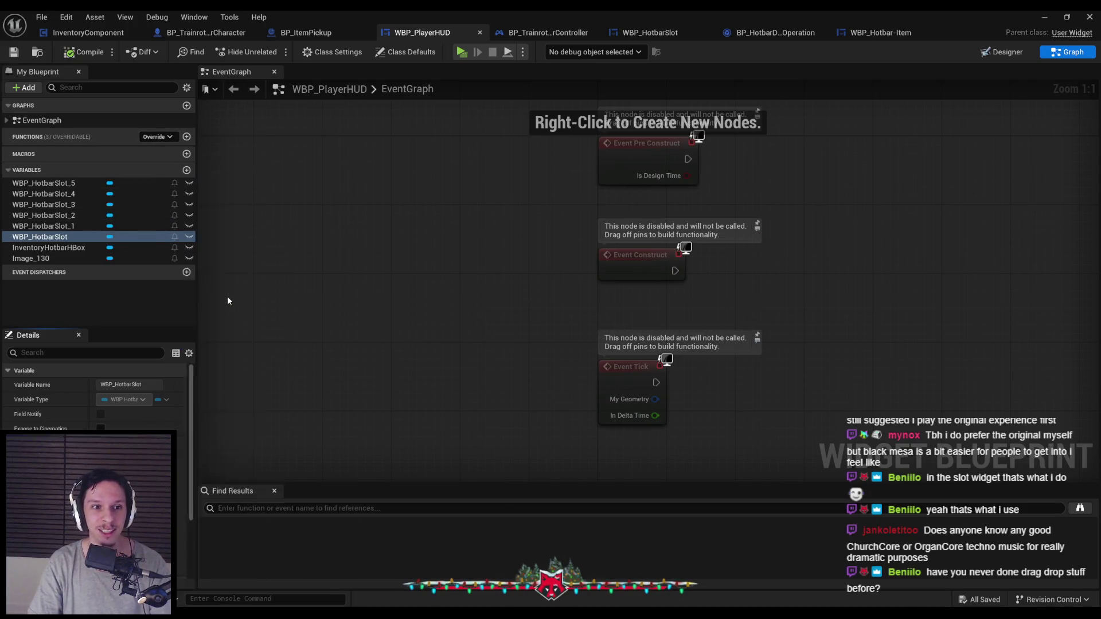
pyautogui.moveTo(598, 244); pyautogui.dragTo(796, 246)
pyautogui.click(84, 52)
pyautogui.click(13, 52)
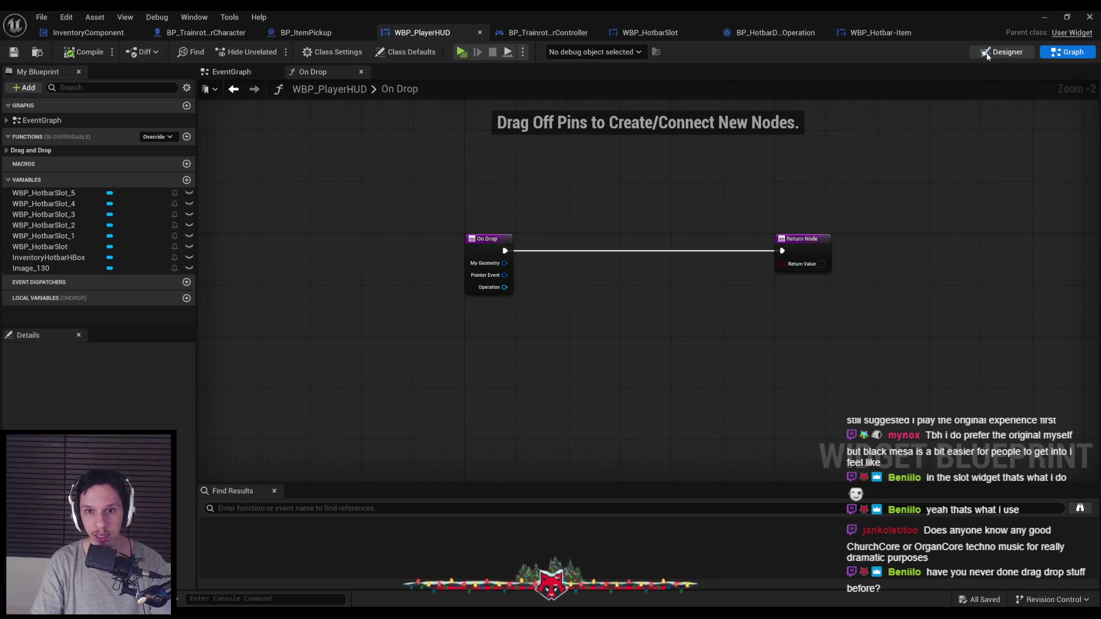
# Step: Paste a Print String reading DROPPED IN HUD into the HUD's On Drop and wire it to Return
pyautogui.click(987, 54)
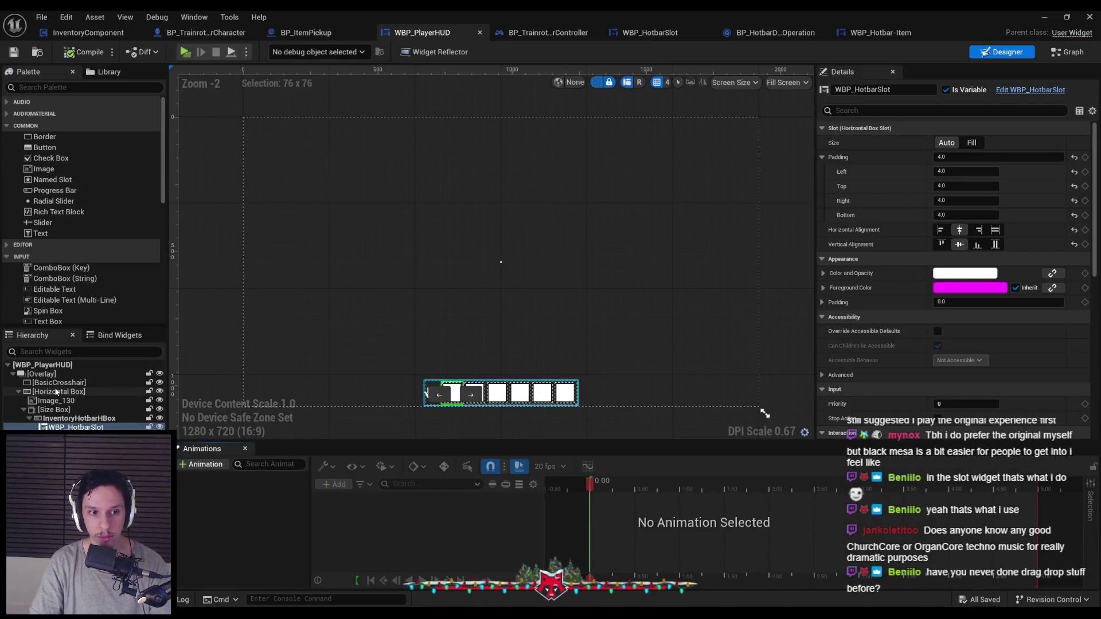
pyautogui.click(354, 281)
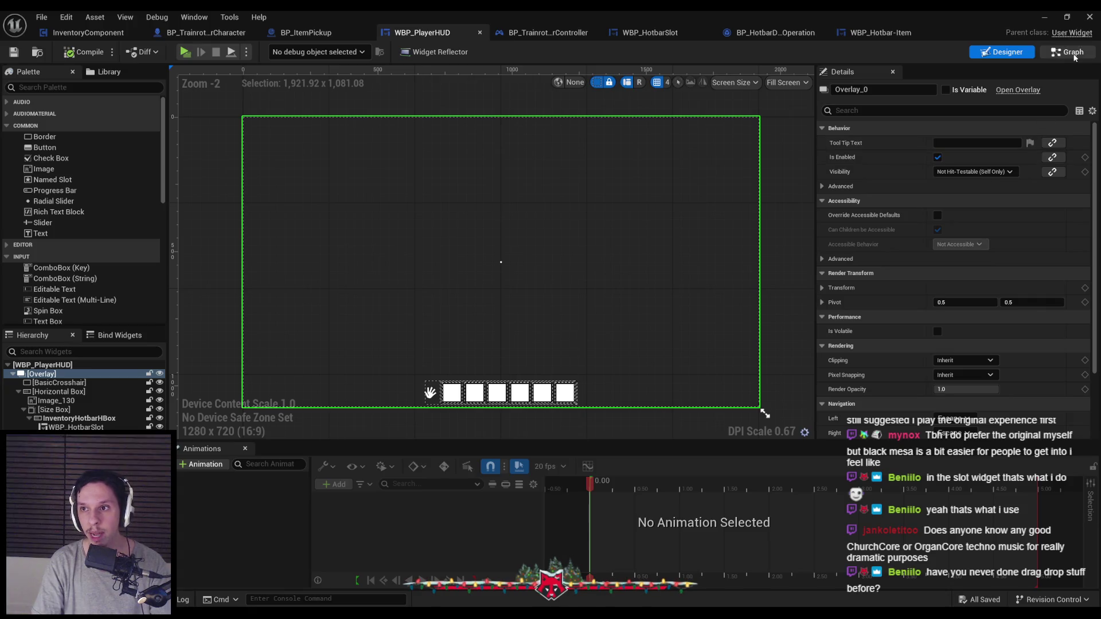
pyautogui.click(1070, 53)
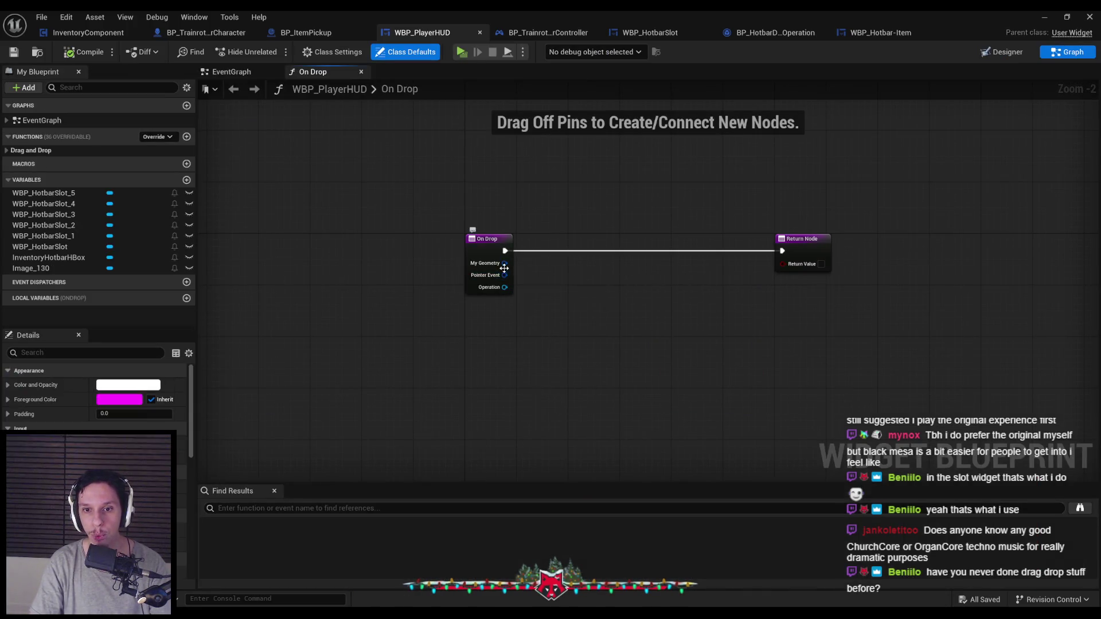
pyautogui.hotkey('ctrl', 'v')
pyautogui.scroll(2, 598, 247)
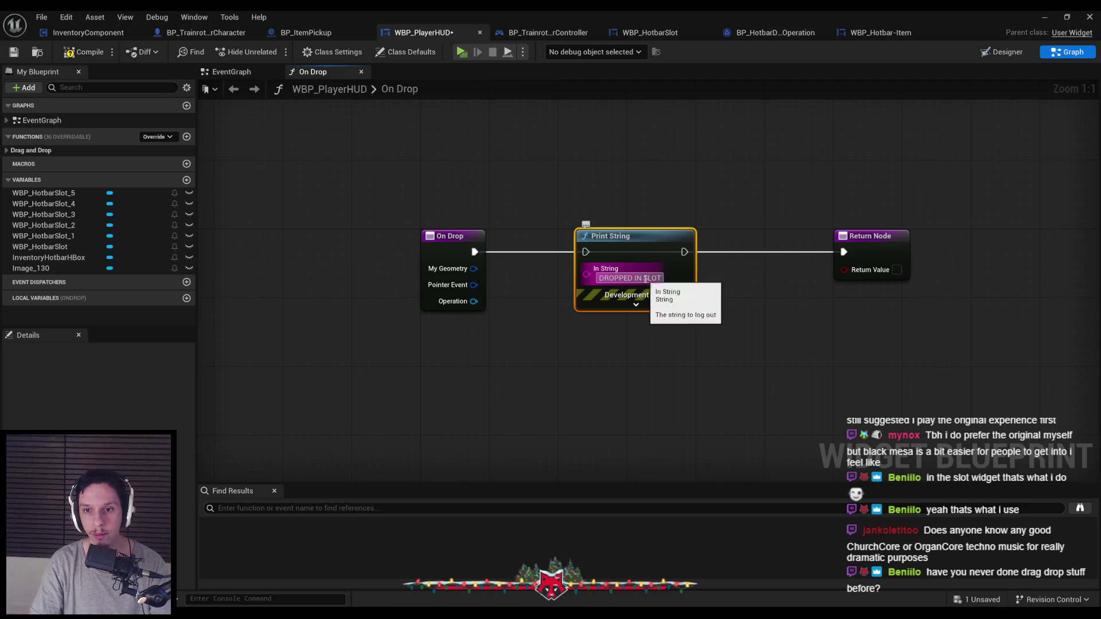
pyautogui.write('UD')
pyautogui.click(725, 333)
pyautogui.keyDown('alt'); pyautogui.click(685, 252); pyautogui.keyUp('alt')
pyautogui.moveTo(686, 251); pyautogui.dragTo(845, 253)
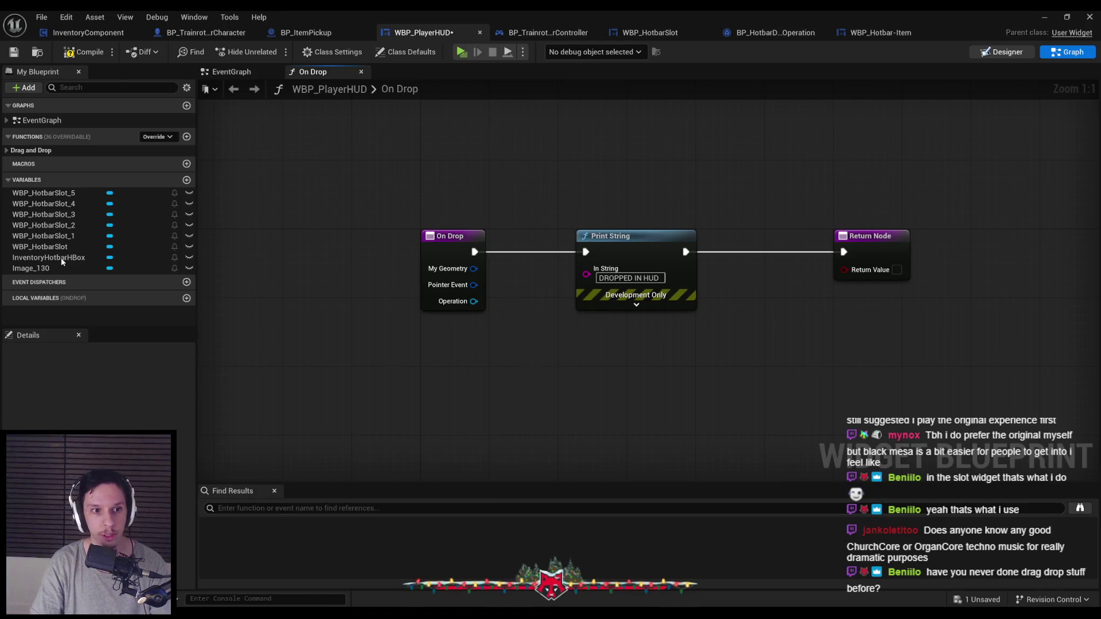
# Step: Make the HUD's root Overlay visible in the layout designer
pyautogui.hotkey('ctrl', 'shift', 'd')
pyautogui.scroll(-2, 965, 226)
pyautogui.scroll(2, 961, 222)
pyautogui.click(975, 172)
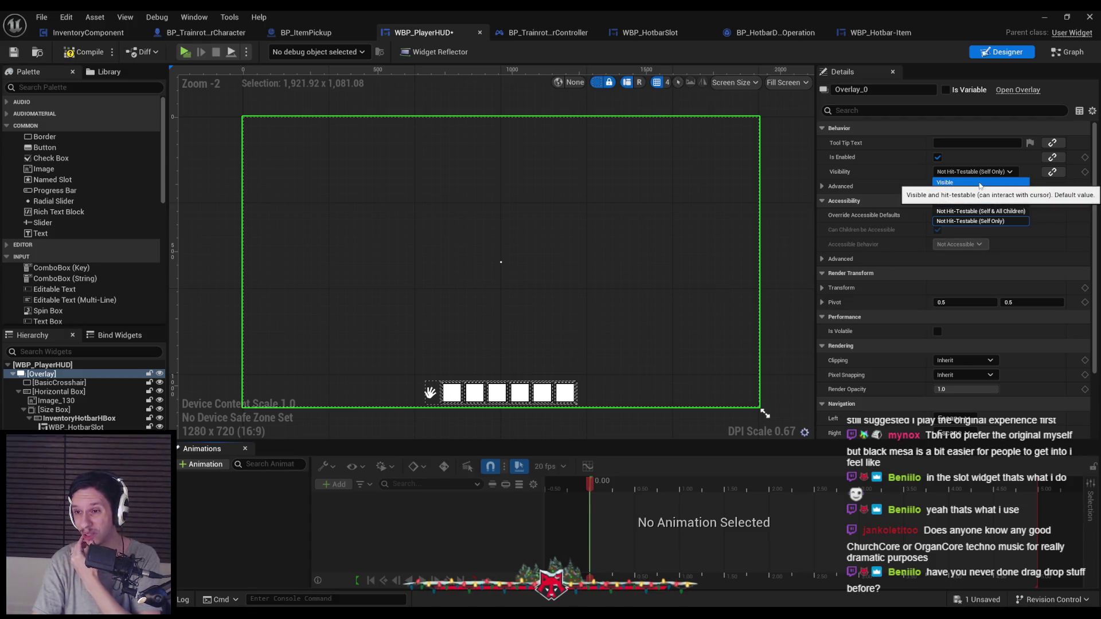
pyautogui.click(980, 182)
pyautogui.hotkey('alt', 'Tab')
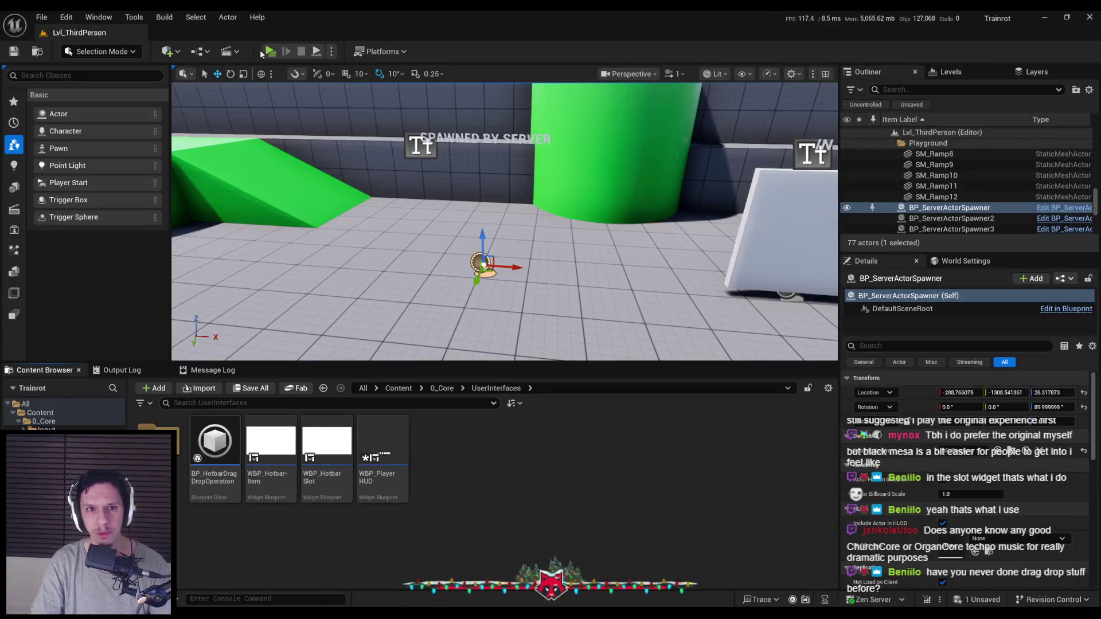
# Step: Play-test picking up items and dropping the slot-one hotbar item back, then stop and return to WBP_PlayerHUD
pyautogui.hotkey('alt', 'p')
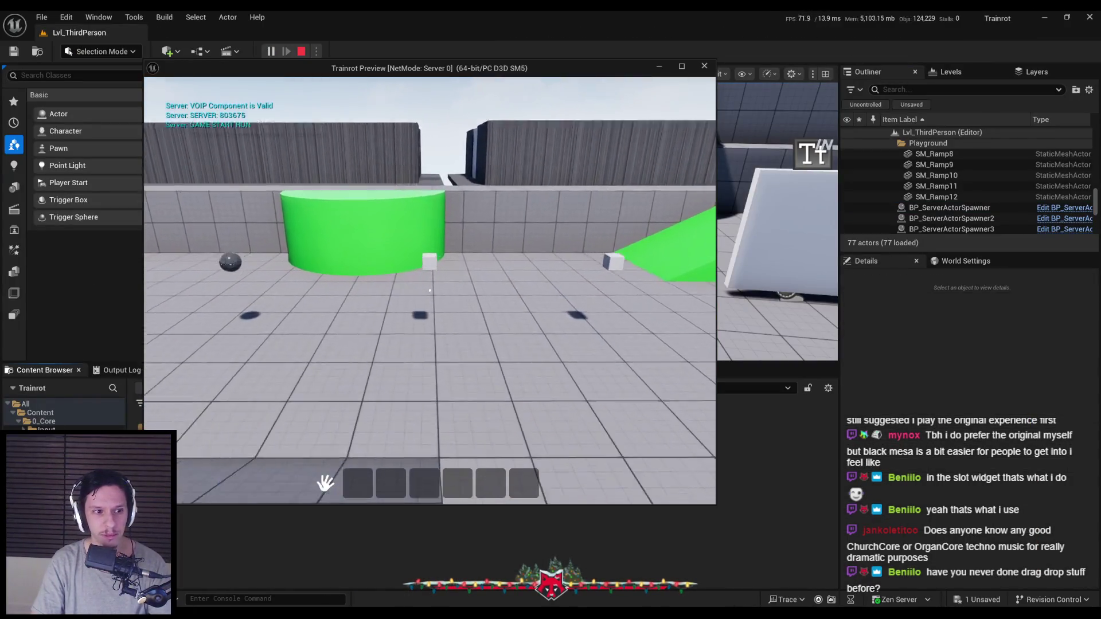
pyautogui.press('w')
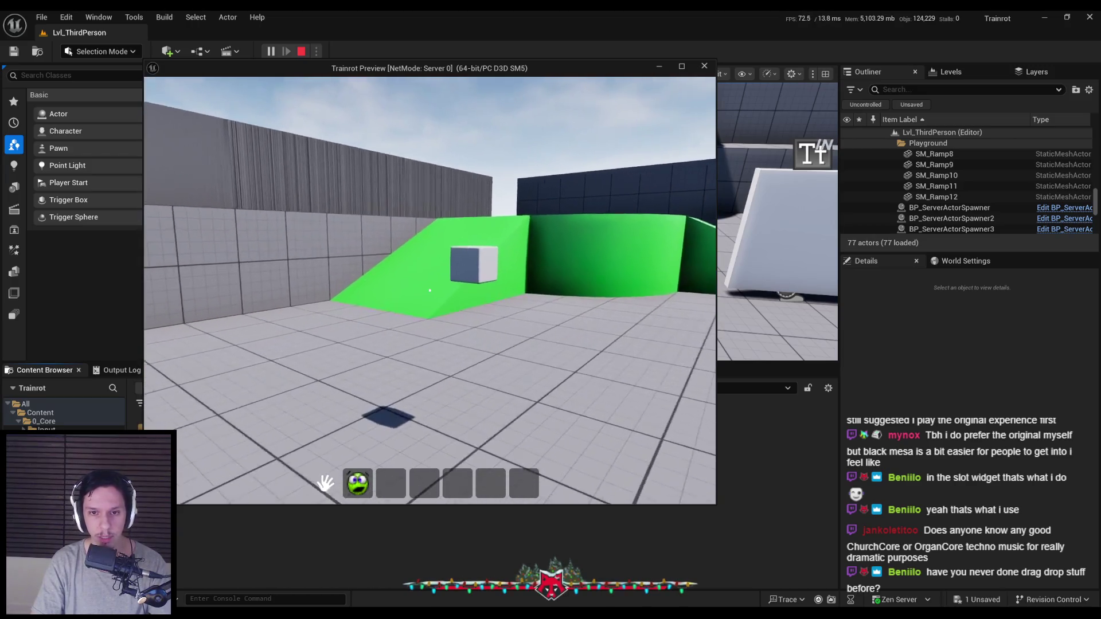
pyautogui.press('a')
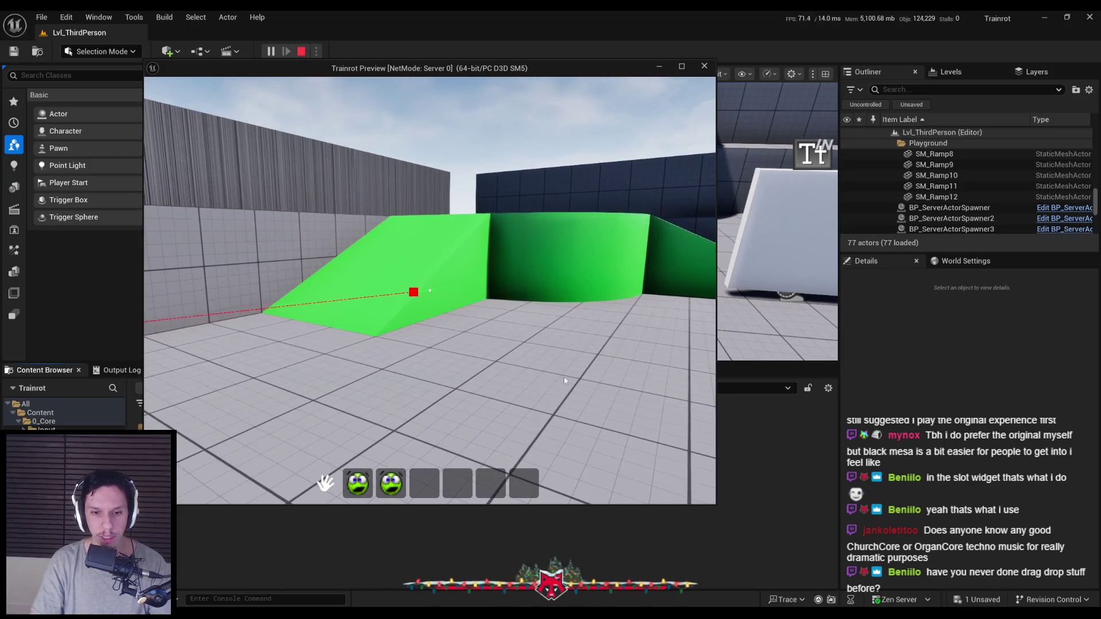
pyautogui.moveTo(358, 485); pyautogui.dragTo(394, 407)
pyautogui.moveTo(360, 463); pyautogui.dragTo(367, 484)
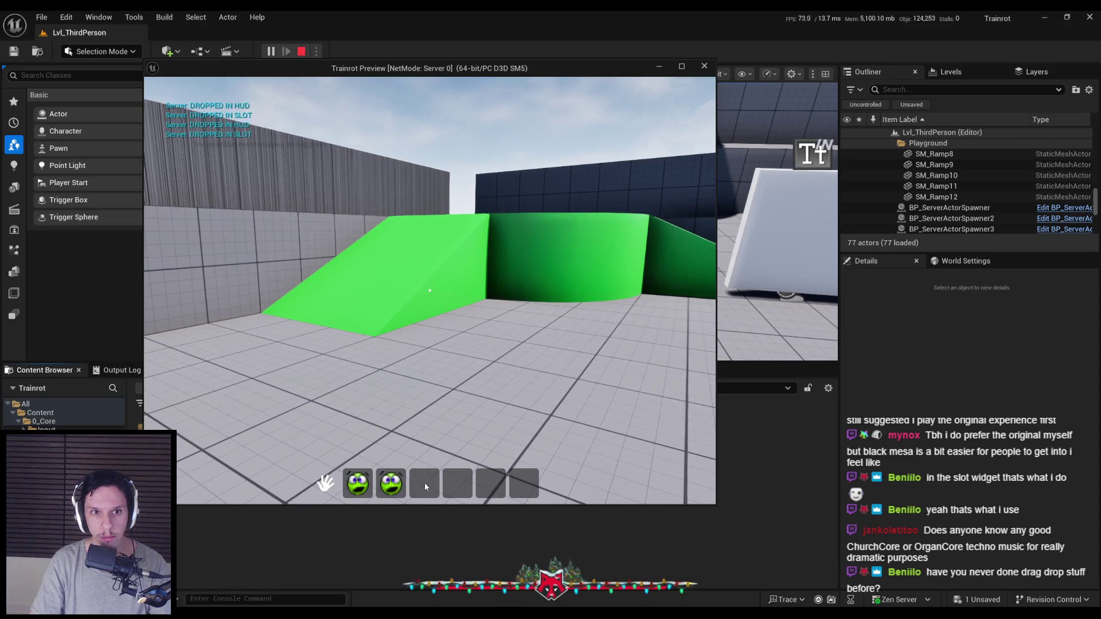
pyautogui.press('Escape')
pyautogui.hotkey('alt', 'Tab')
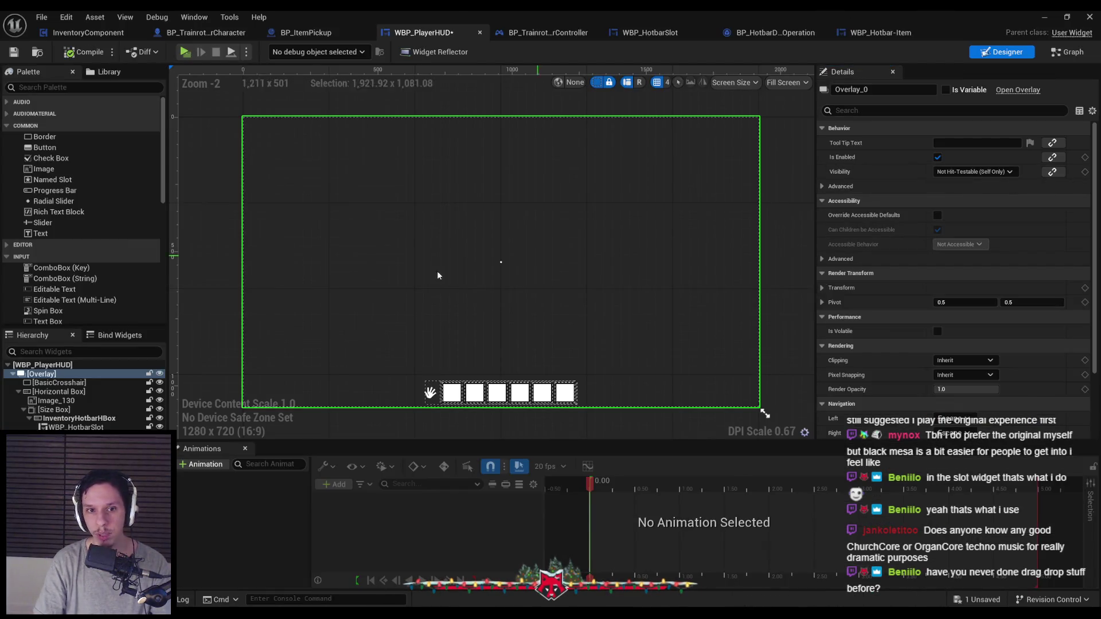
# Step: Set the root overlay's Visibility to Visible, then compile and save the HUD widget
pyautogui.click(973, 172)
pyautogui.click(951, 179)
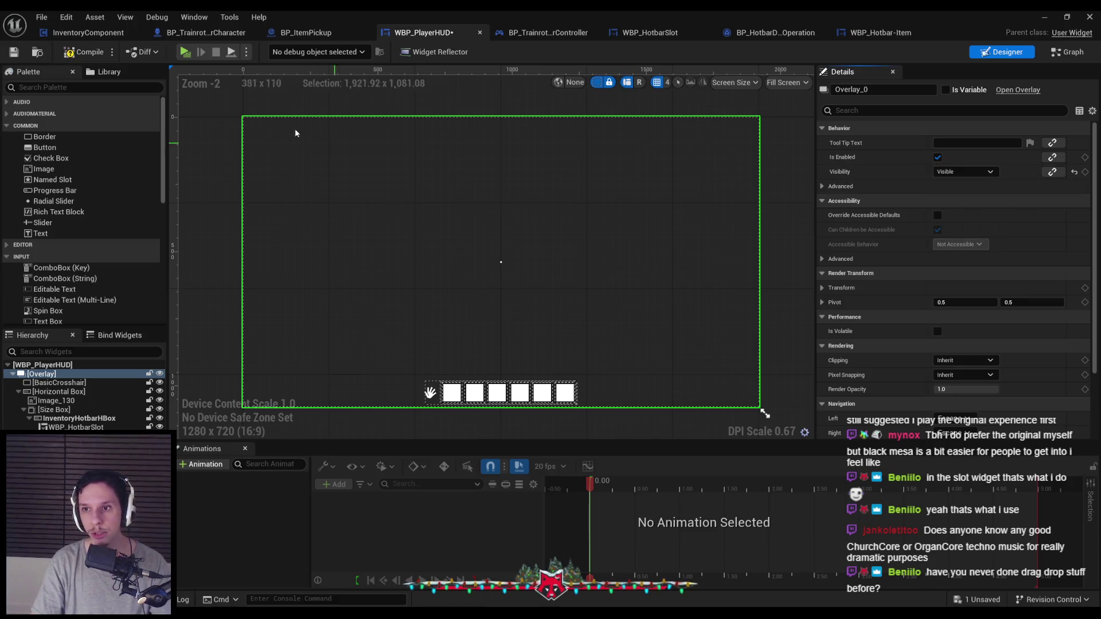
pyautogui.click(21, 55)
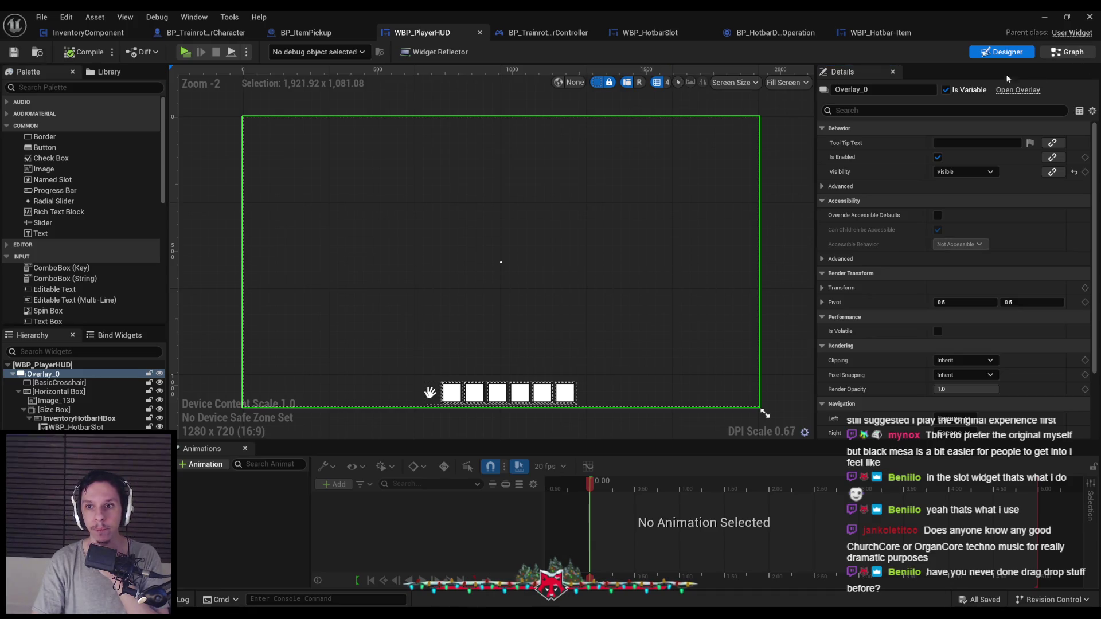
# Step: In the HUD's On Drop graph, move the Print String and Return Node further right
pyautogui.click(1067, 52)
pyautogui.moveTo(640, 248); pyautogui.dragTo(941, 243)
pyautogui.keyDown('ctrl'); pyautogui.click(868, 236); pyautogui.keyUp('ctrl')
pyautogui.click(688, 224)
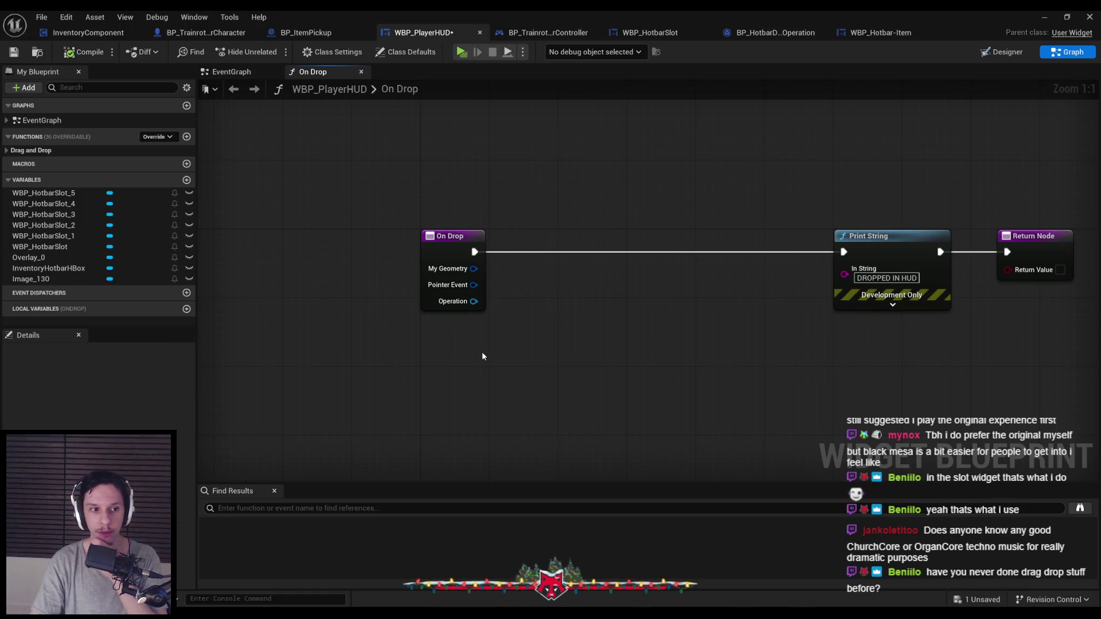
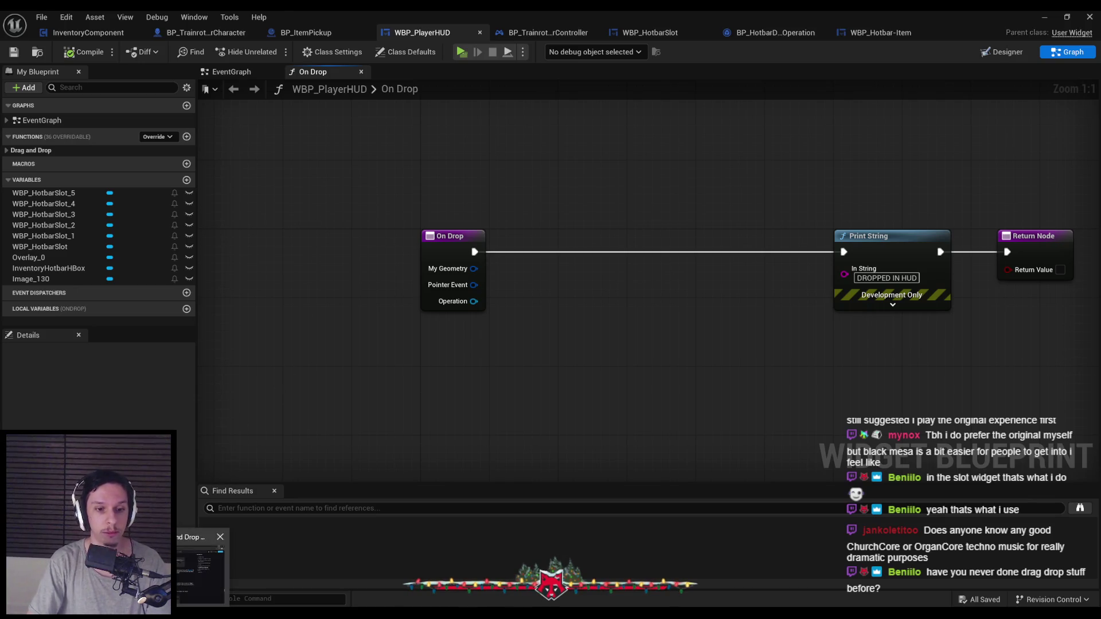
# Step: Review steps 8–10 of the On Drop section in Epic's Drag and Drop UI guide in Chrome
pyautogui.hotkey('alt', 'Tab')
pyautogui.scroll(-12, 269, 409)
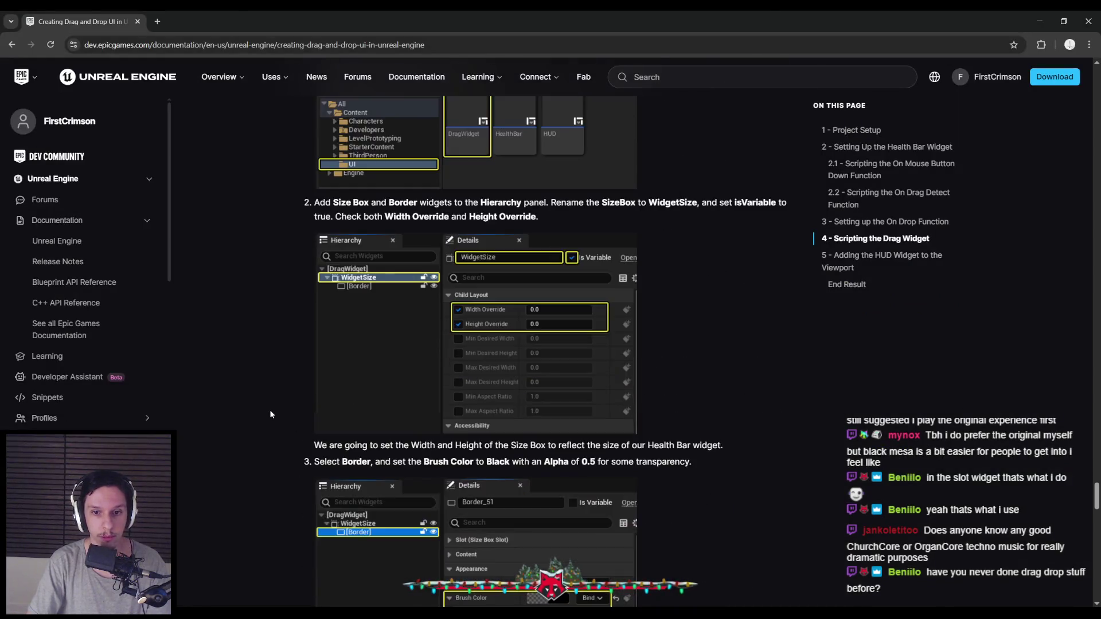
pyautogui.scroll(15, 270, 410)
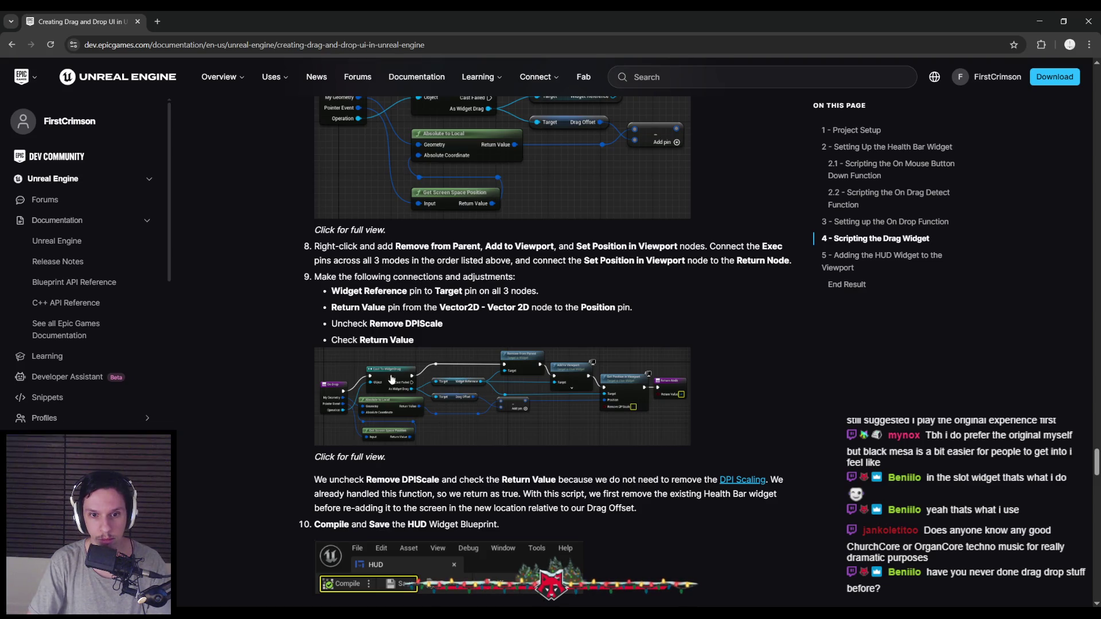
pyautogui.click(1039, 21)
# Step: Add a Cast To BP_HotbarDragDropOperation on On Drop's Operation and wire its execution
pyautogui.moveTo(474, 301); pyautogui.dragTo(520, 289)
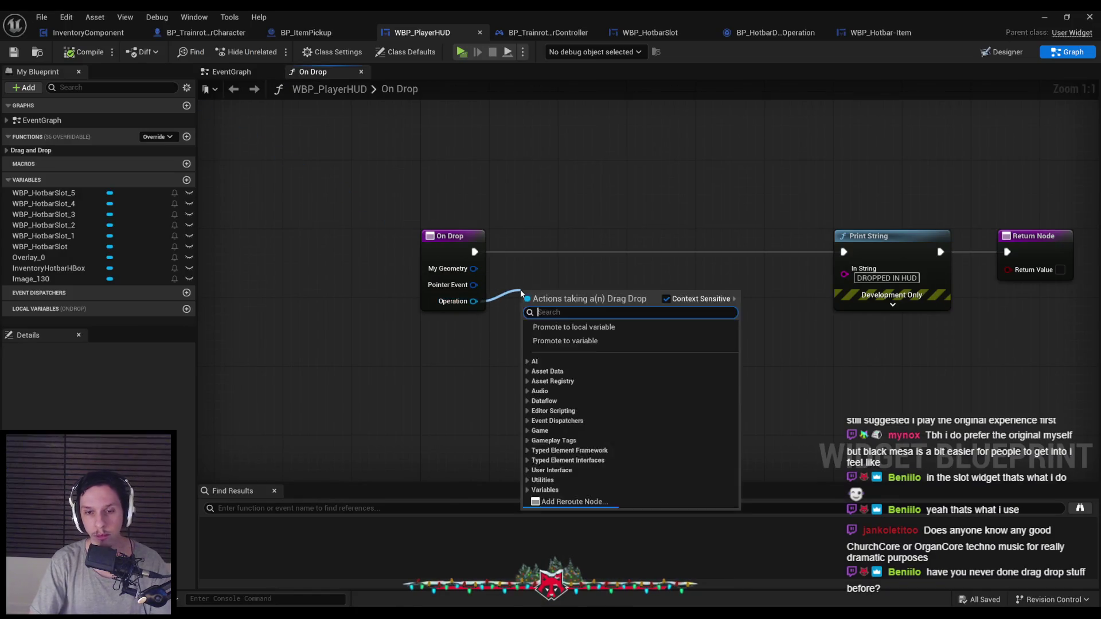
pyautogui.write('cast to hotba')
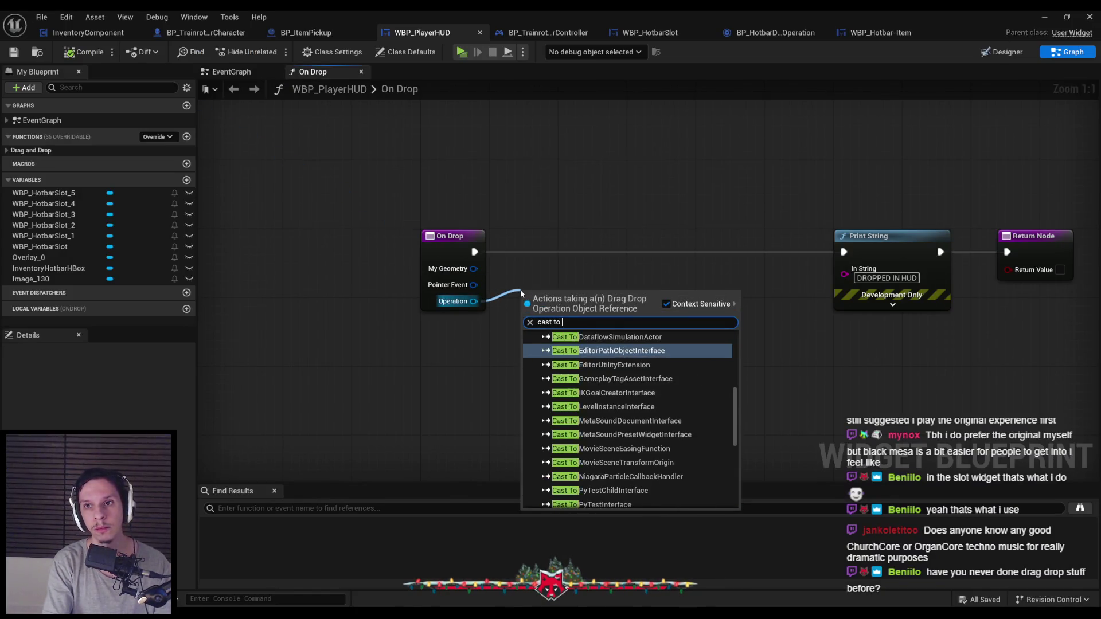
pyautogui.press('Return')
pyautogui.moveTo(573, 284); pyautogui.dragTo(574, 235)
pyautogui.moveTo(474, 252); pyautogui.dragTo(526, 252)
pyautogui.scroll(-2, 560, 275)
# Step: Inspect BP_HotbarDragDropOperation's overridable functions and inherited variables, then view WBP_HotbarSlot's On Drop
pyautogui.click(761, 33)
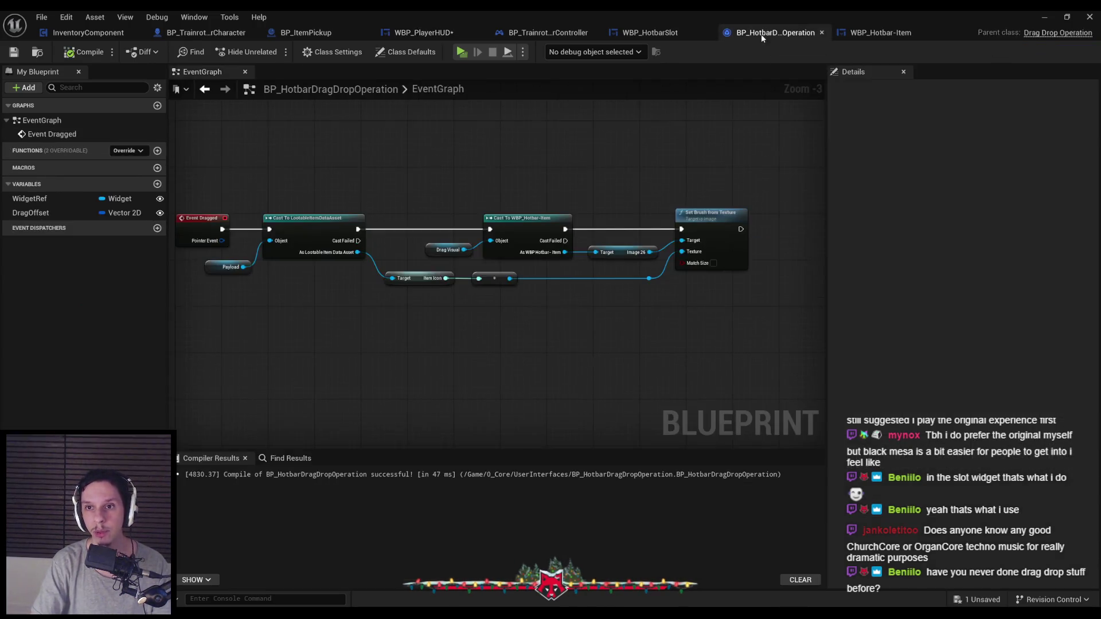
pyautogui.click(121, 153)
pyautogui.click(121, 152)
pyautogui.click(157, 88)
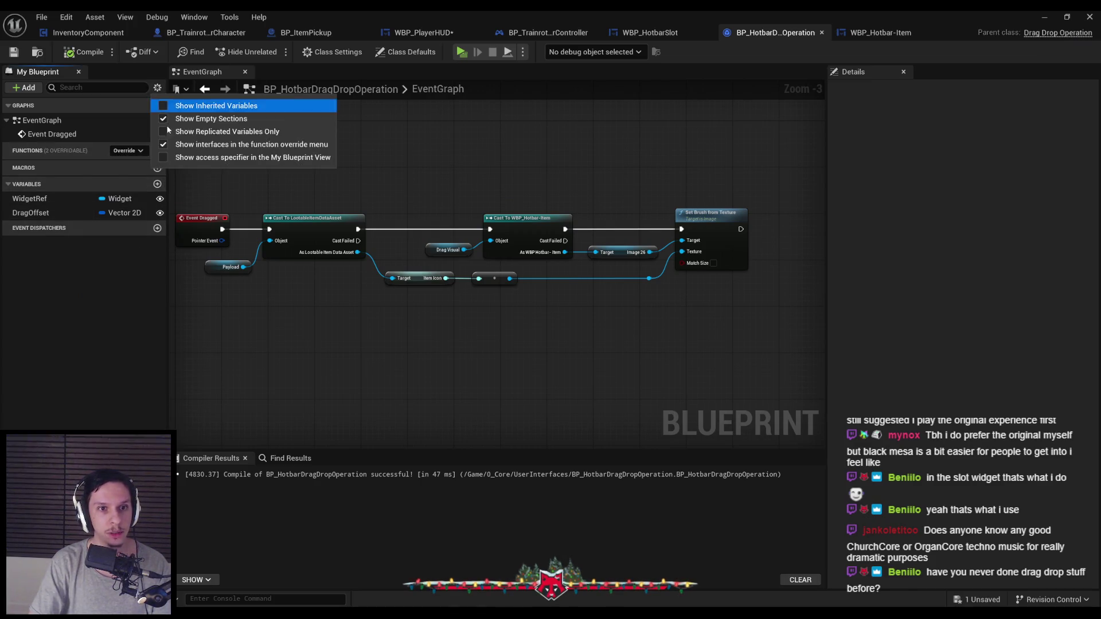
pyautogui.click(172, 106)
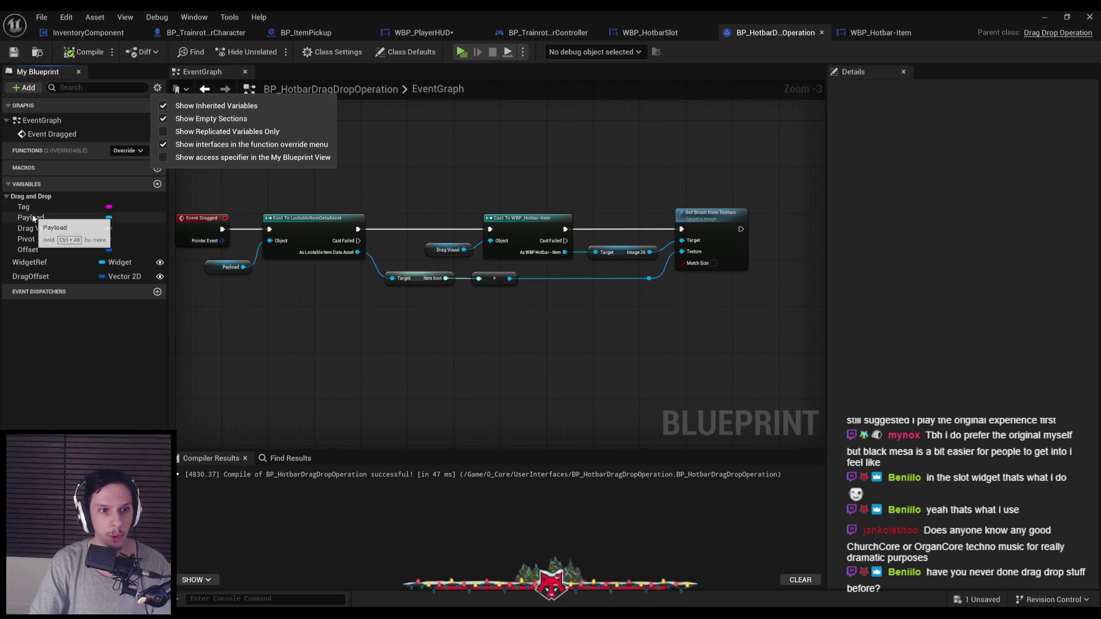
pyautogui.click(172, 105)
pyautogui.click(406, 178)
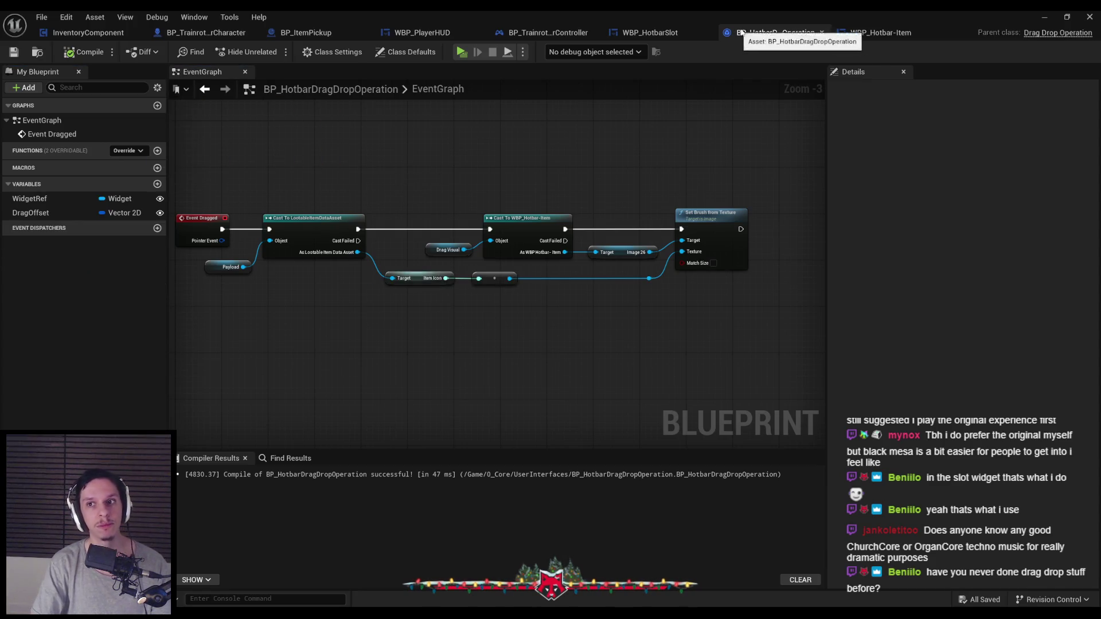
pyautogui.click(635, 36)
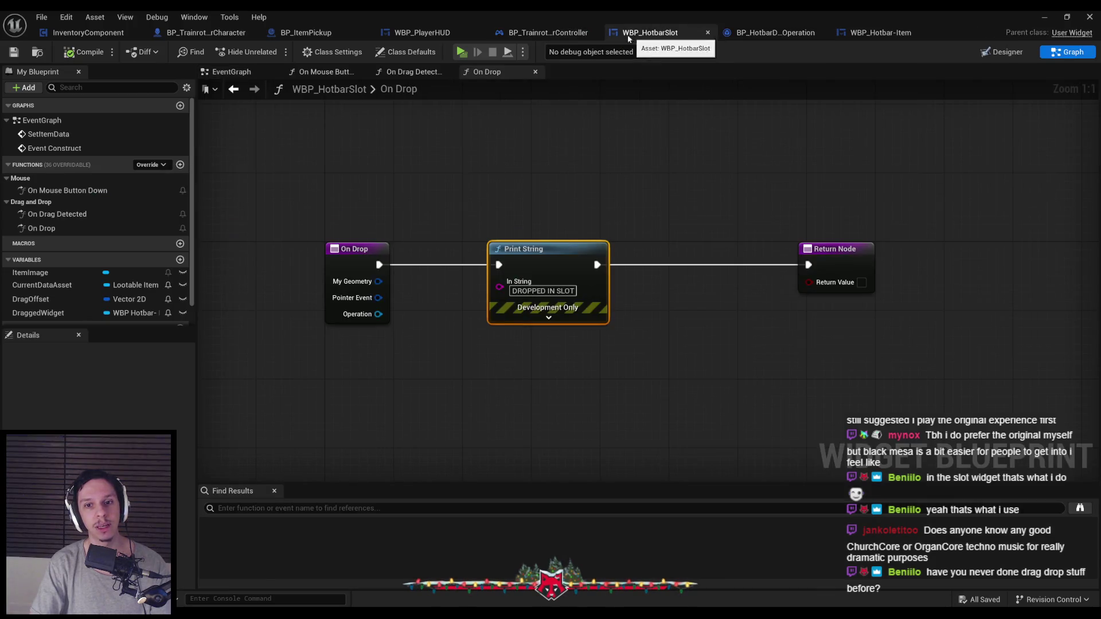
# Step: Align the cast node and shift Print String and Return Node right in WBP_PlayerHUD, saving
pyautogui.click(444, 33)
pyautogui.moveTo(426, 252); pyautogui.dragTo(433, 252)
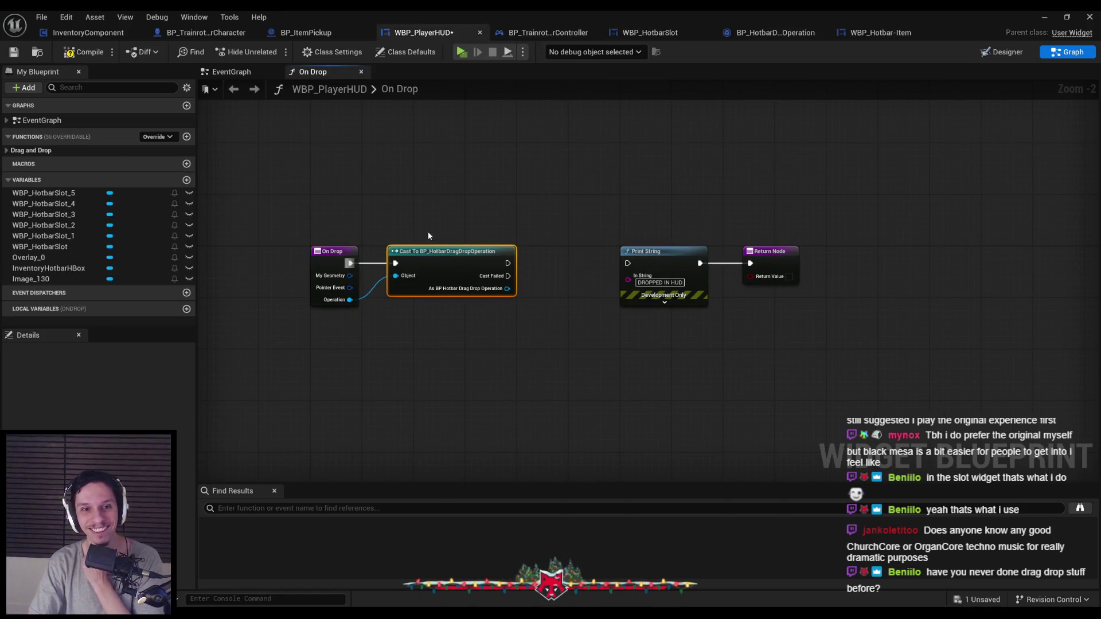
pyautogui.hotkey('ctrl', 's')
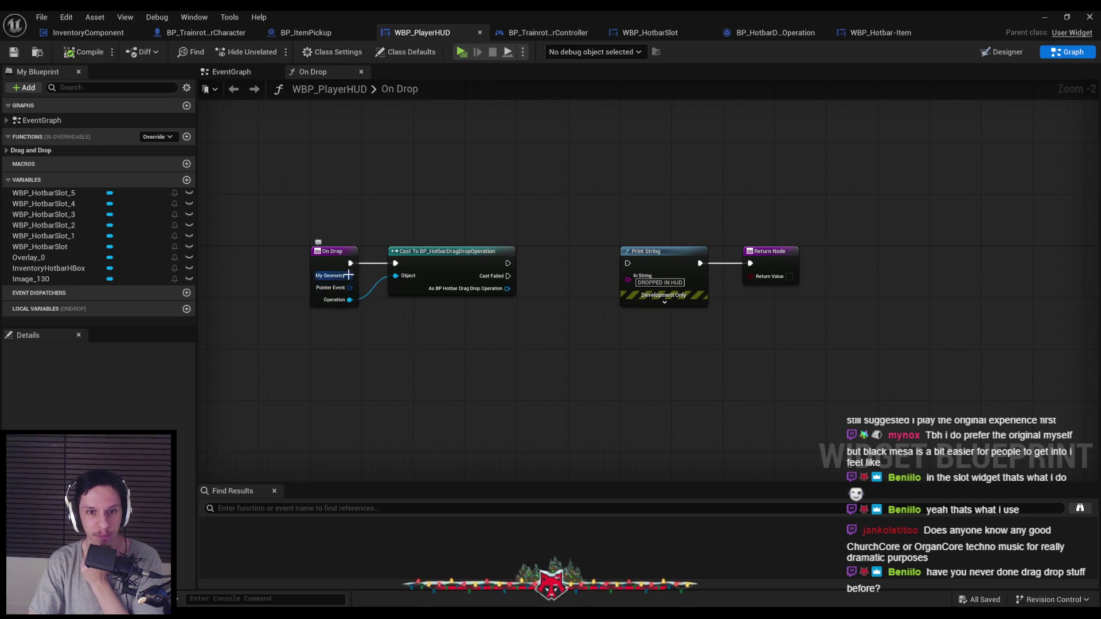
pyautogui.moveTo(614, 238); pyautogui.dragTo(802, 312)
pyautogui.moveTo(671, 262); pyautogui.dragTo(771, 259)
pyautogui.click(602, 258)
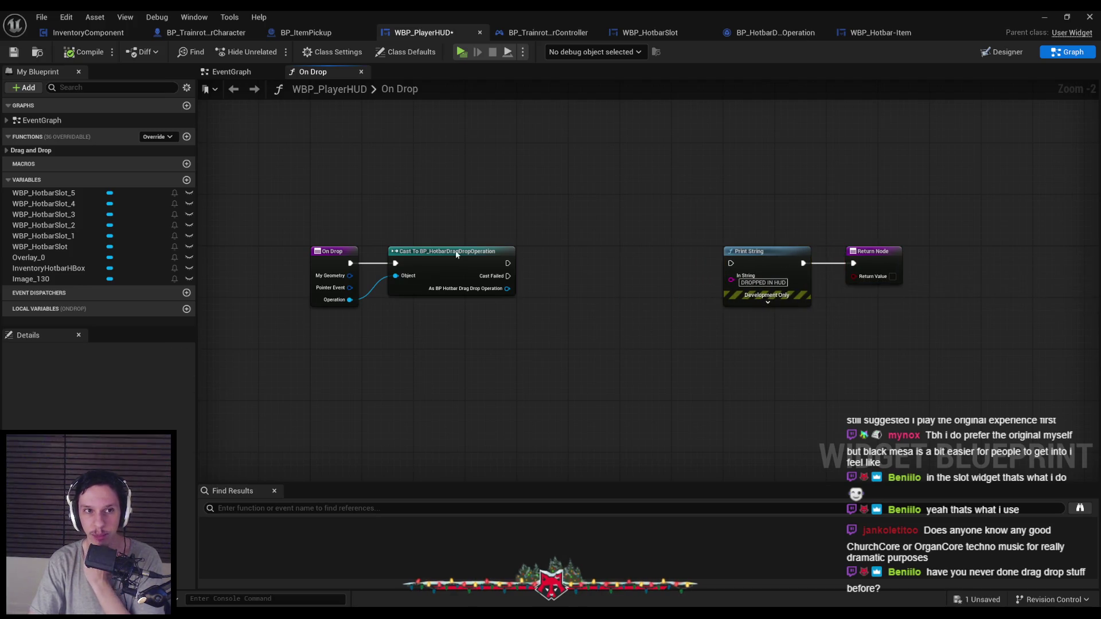
pyautogui.click(14, 52)
# Step: Connect the cast's success output into the 'DROPPED IN HUD' Print String
pyautogui.scroll(2, 506, 321)
pyautogui.scroll(-2, 510, 312)
pyautogui.moveTo(735, 261); pyautogui.dragTo(512, 261)
pyautogui.hotkey('alt', 'Tab')
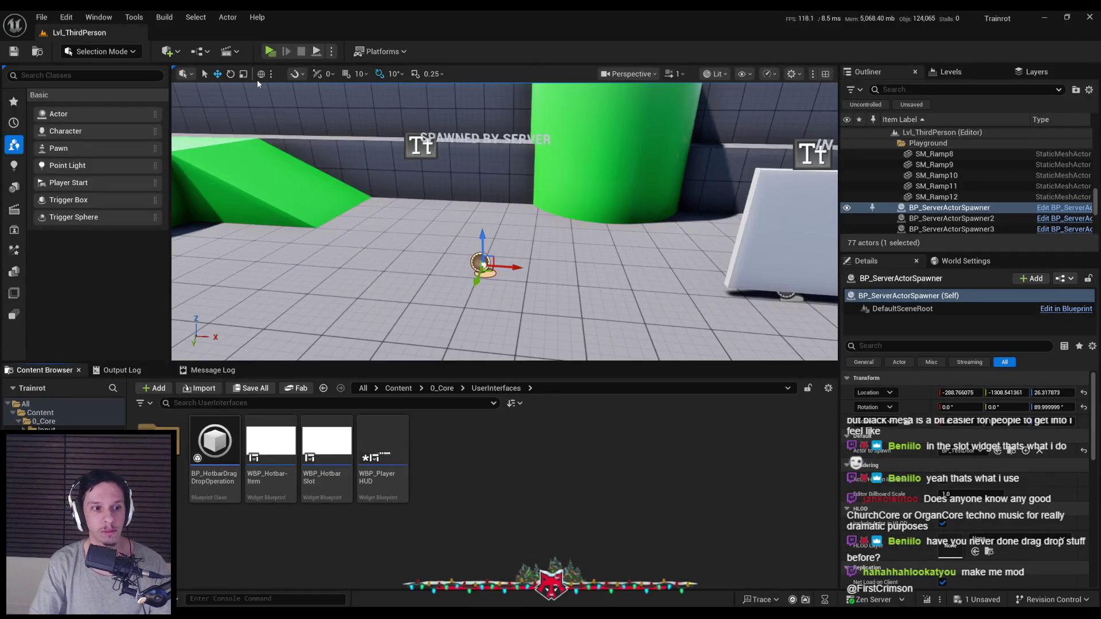
# Step: Play the level, collect items, and drag them between hotbar slots to see both drop messages
pyautogui.click(270, 51)
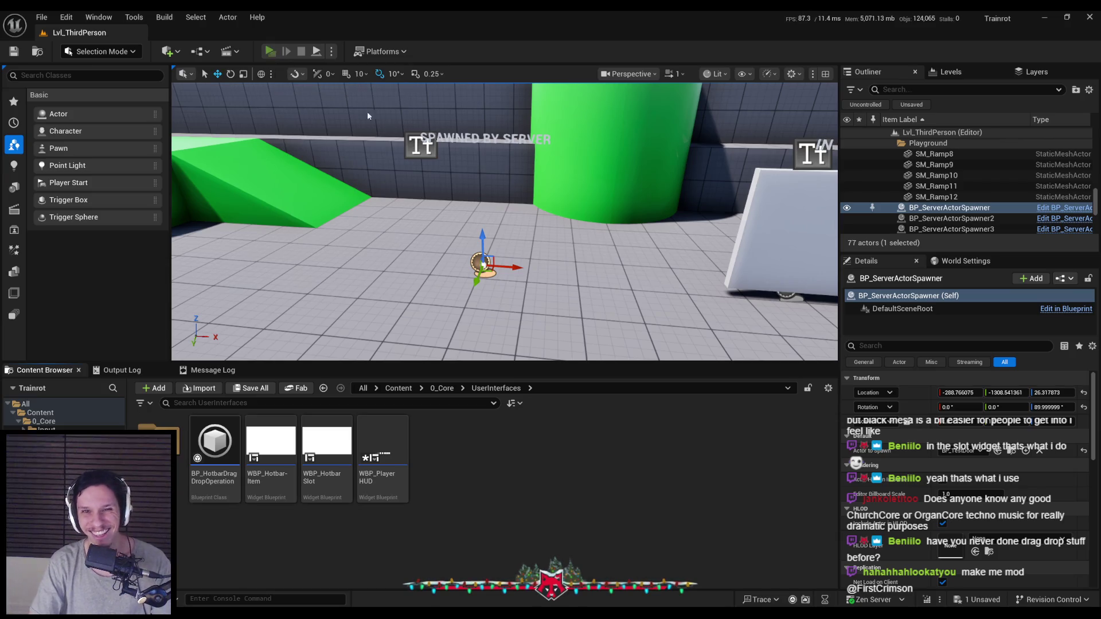
pyautogui.press('w')
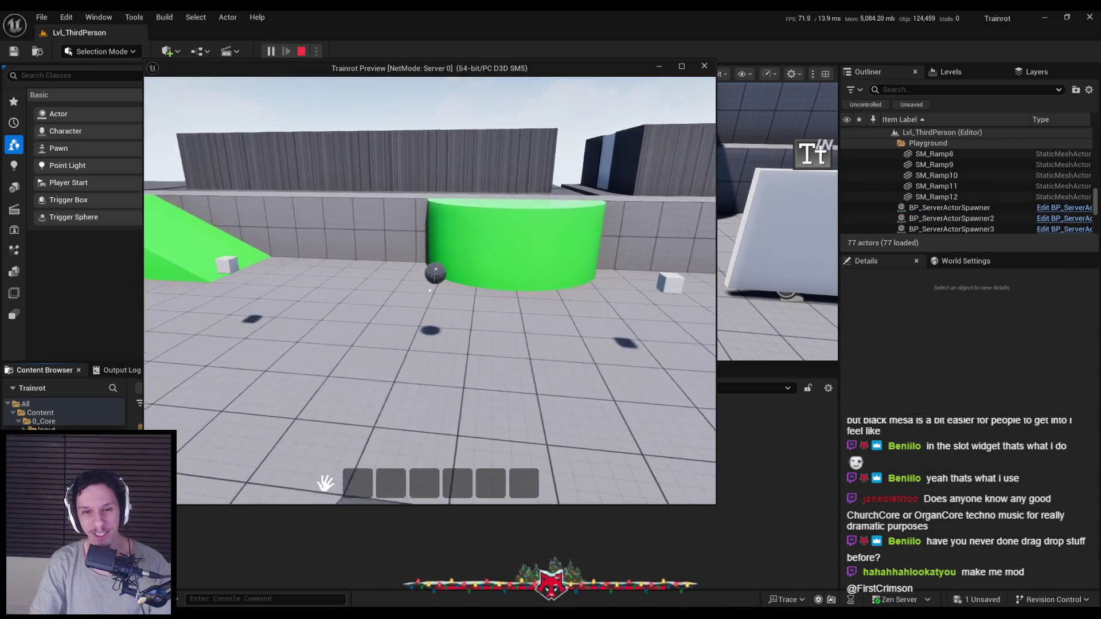
pyautogui.press('e')
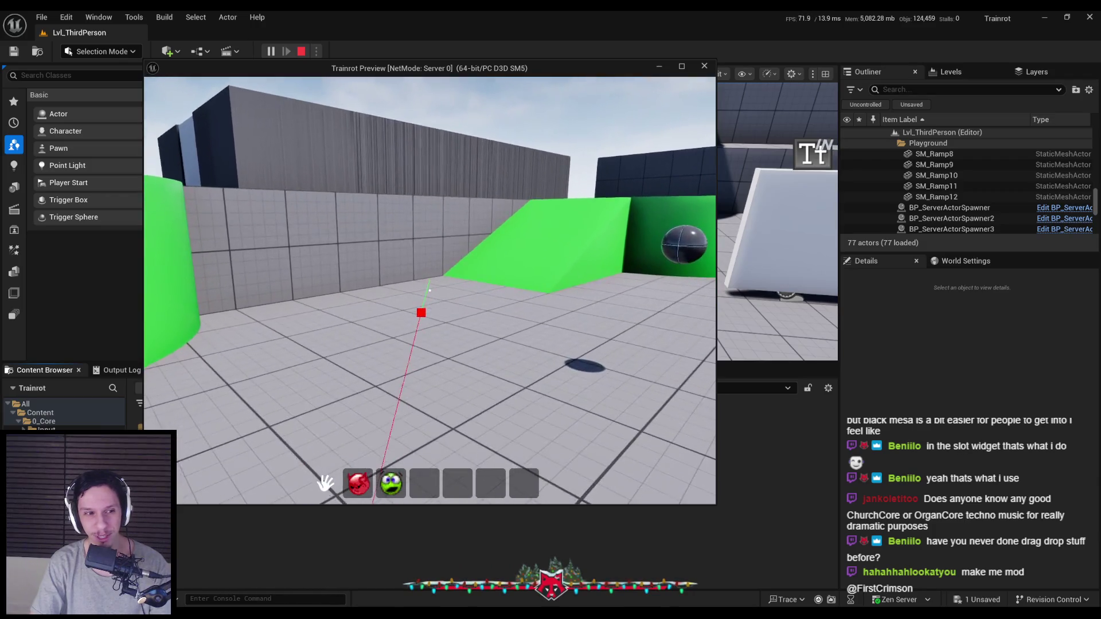
pyautogui.moveTo(416, 411)
pyautogui.mouseDown()
pyautogui.moveTo(393, 486)
pyautogui.moveTo(427, 443)
pyautogui.mouseUp()
pyautogui.moveTo(432, 485); pyautogui.dragTo(395, 489)
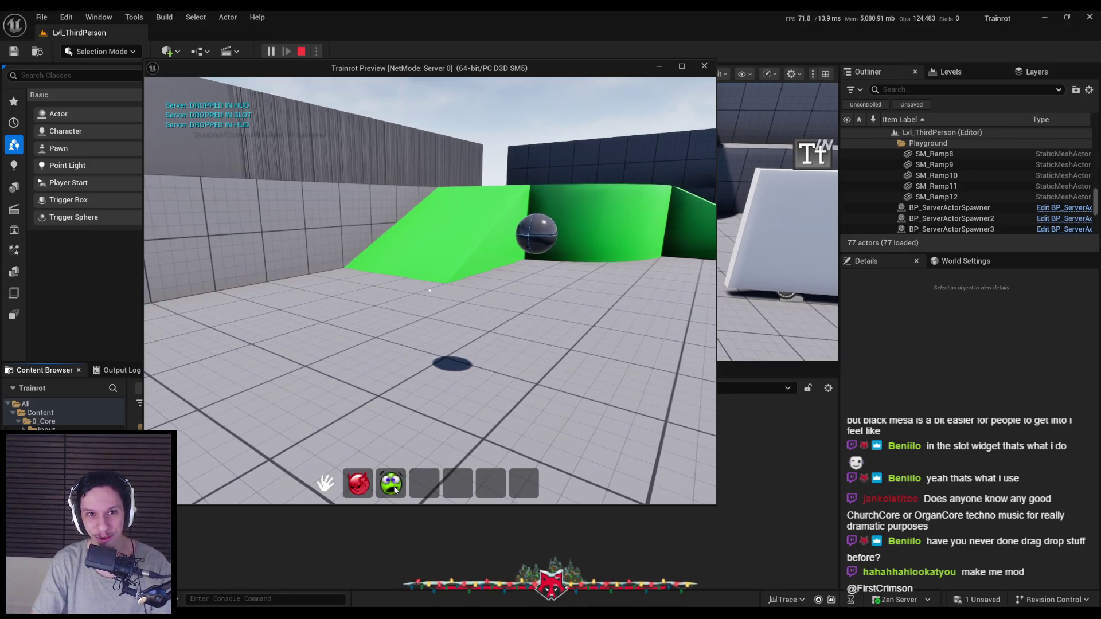
pyautogui.press('w')
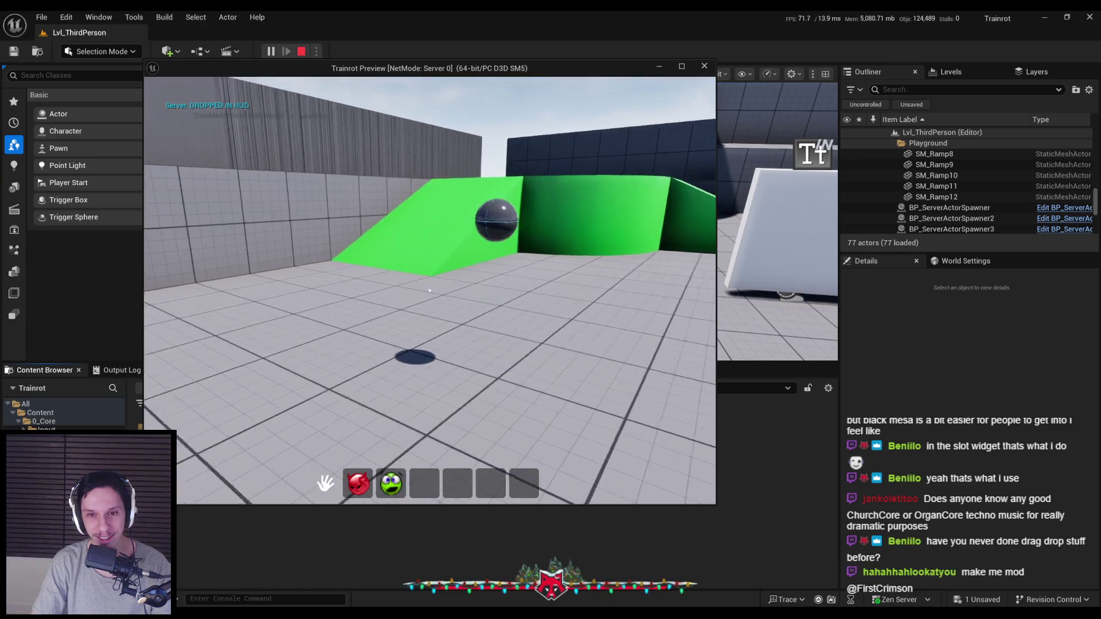
pyautogui.moveTo(425, 483); pyautogui.dragTo(462, 430)
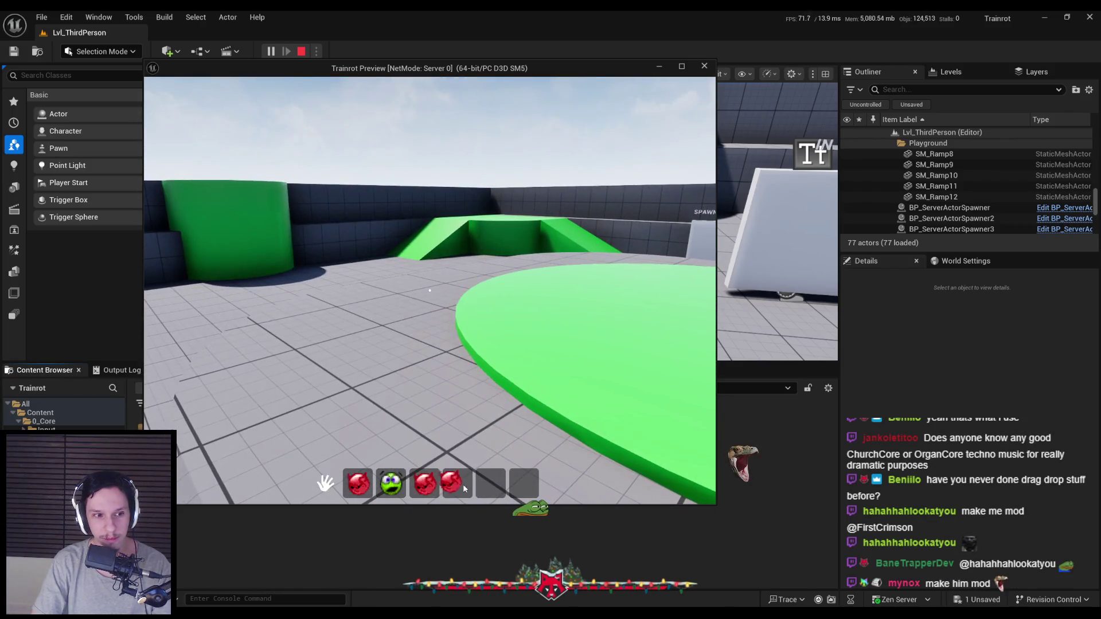
pyautogui.moveTo(414, 479)
pyautogui.mouseDown()
pyautogui.moveTo(470, 430)
pyautogui.moveTo(426, 492)
pyautogui.mouseUp()
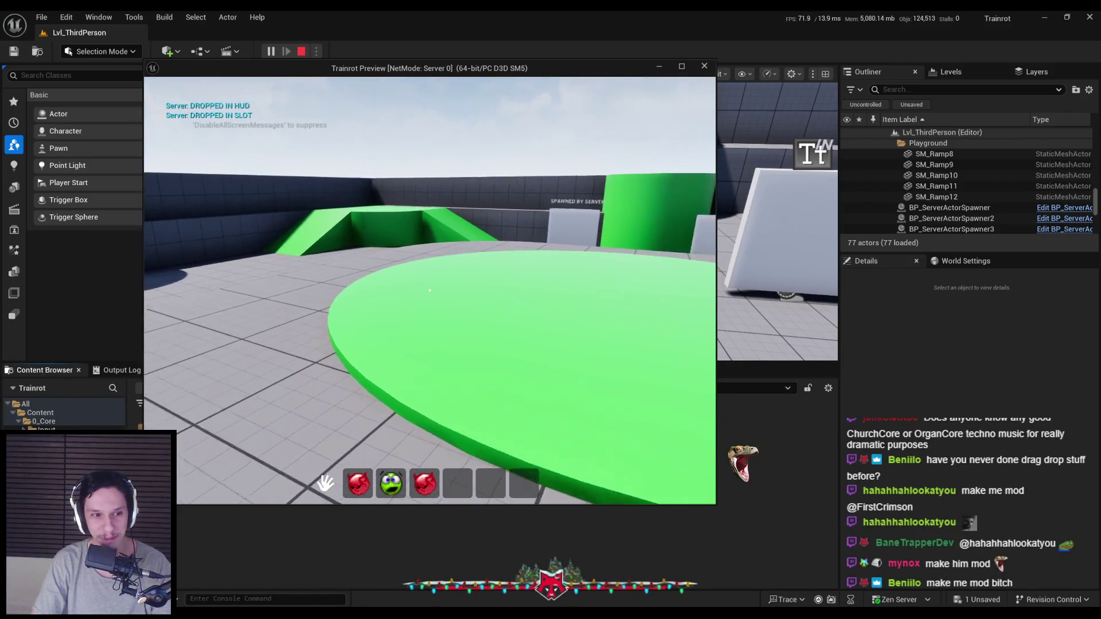
pyautogui.press('Escape')
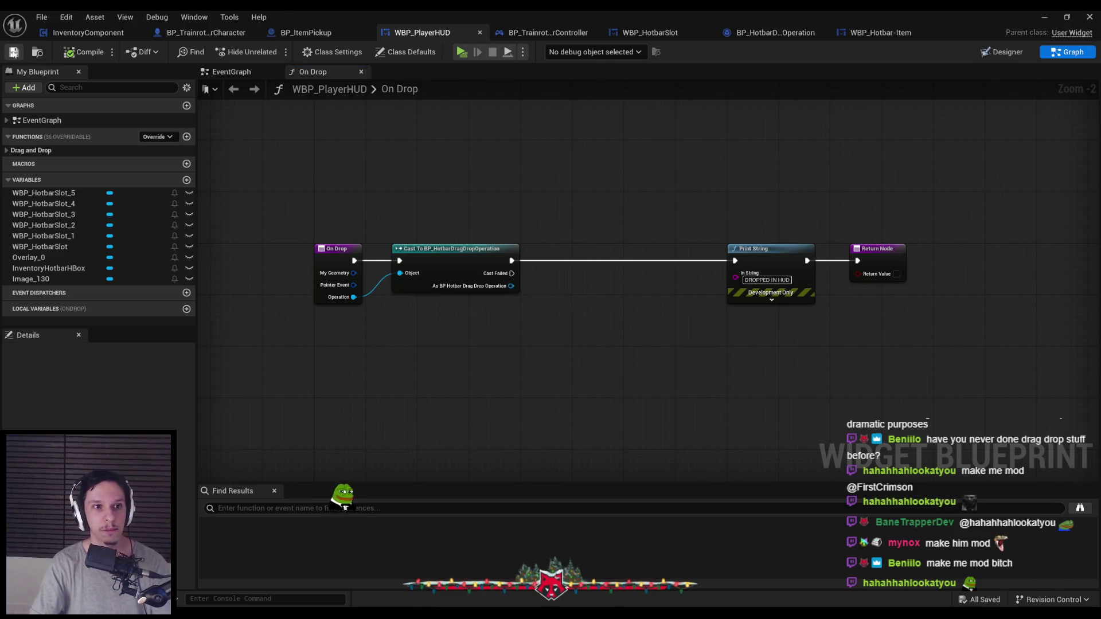
# Step: Save, browse Pointer Event's action categories, and delete the unwanted Get Touchpad Index node
pyautogui.click(68, 52)
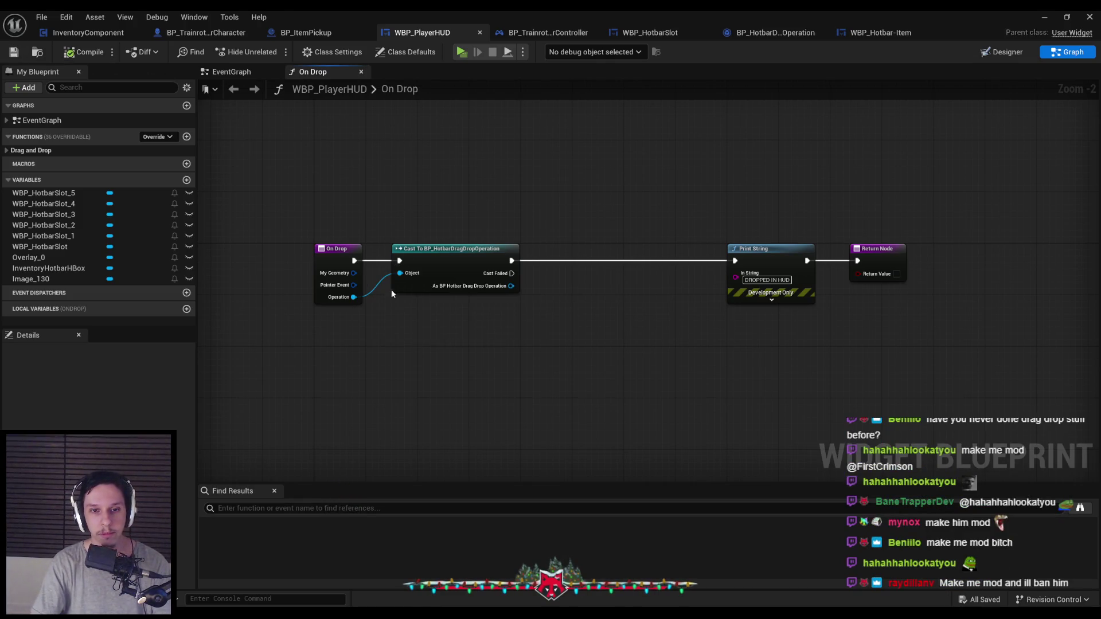
pyautogui.moveTo(353, 285); pyautogui.dragTo(393, 330)
pyautogui.click(399, 441)
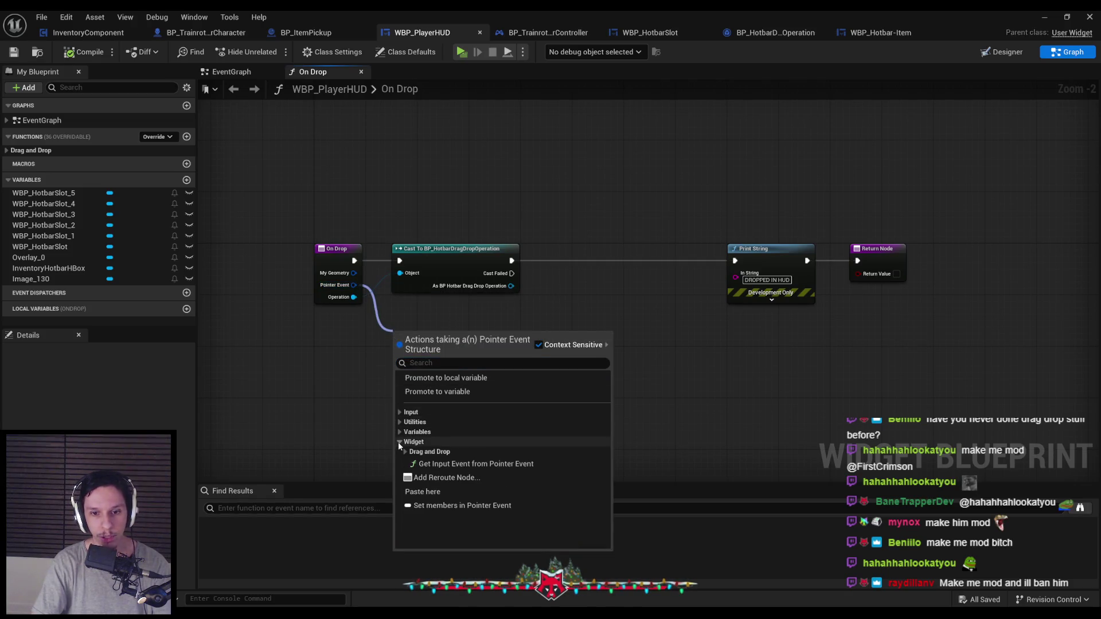
pyautogui.click(405, 451)
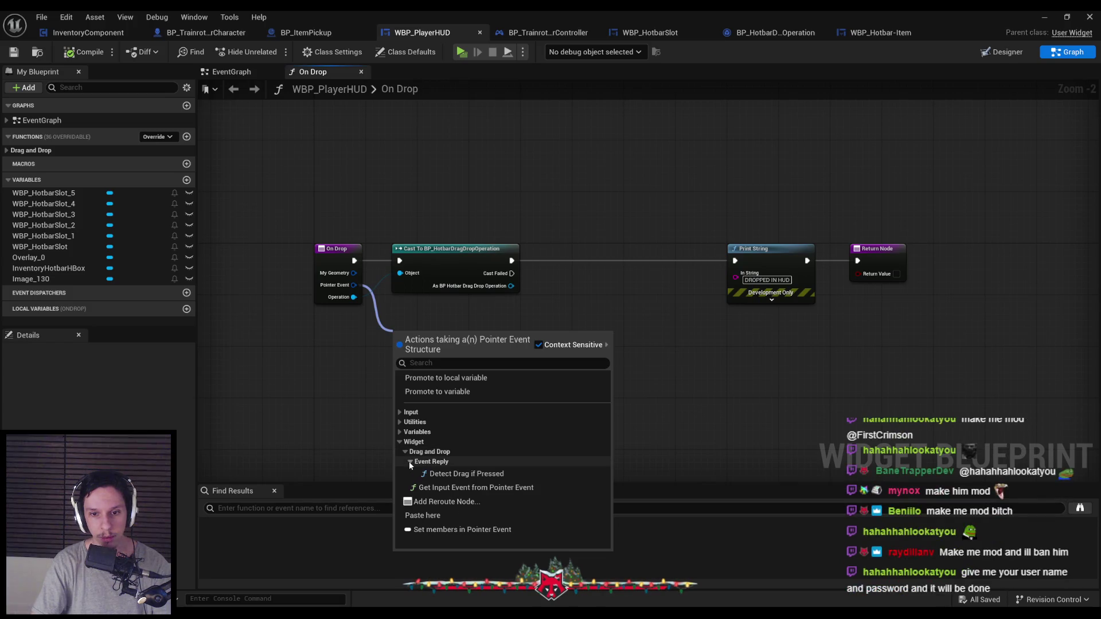
pyautogui.click(400, 442)
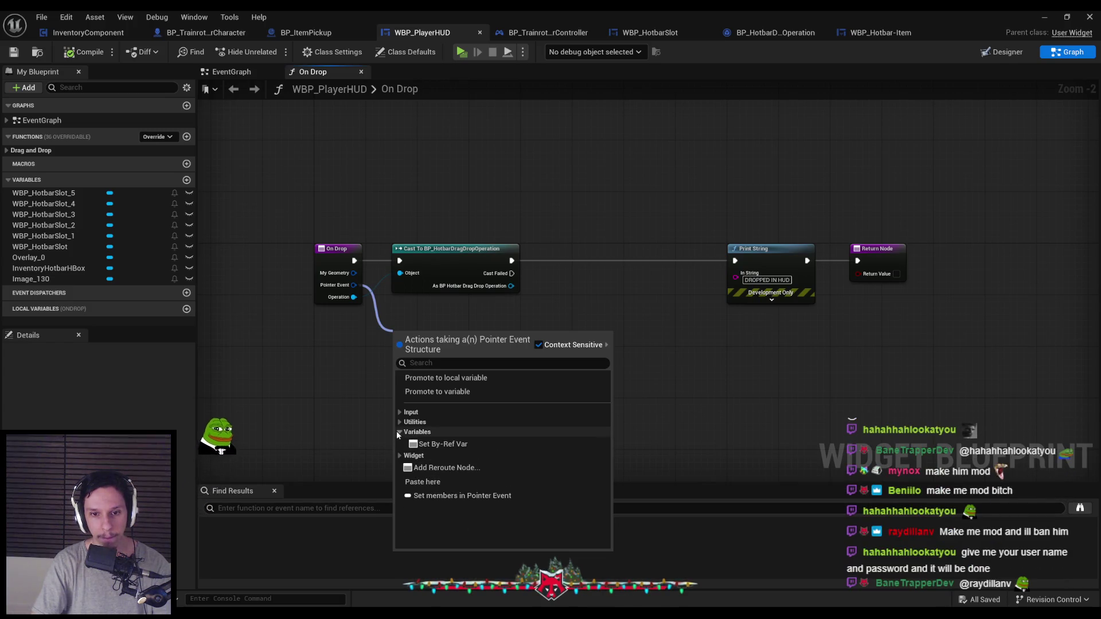
pyautogui.click(400, 412)
pyautogui.click(405, 422)
pyautogui.scroll(-2, 435, 427)
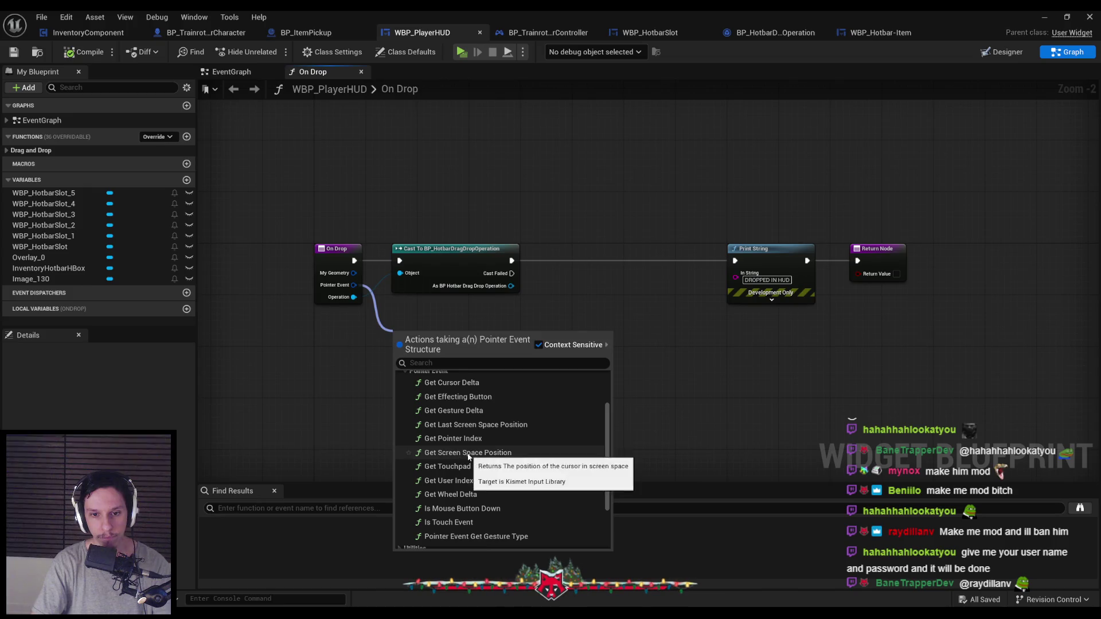
pyautogui.click(457, 466)
pyautogui.rightClick(457, 465)
pyautogui.press('Escape')
pyautogui.press('Delete')
# Step: Browse the actions available from Pointer Event and My Geometry without adding a node
pyautogui.moveTo(353, 284); pyautogui.dragTo(435, 348)
pyautogui.moveTo(352, 274); pyautogui.dragTo(419, 338)
pyautogui.click(425, 419)
pyautogui.click(431, 429)
pyautogui.scroll(-3, 445, 432)
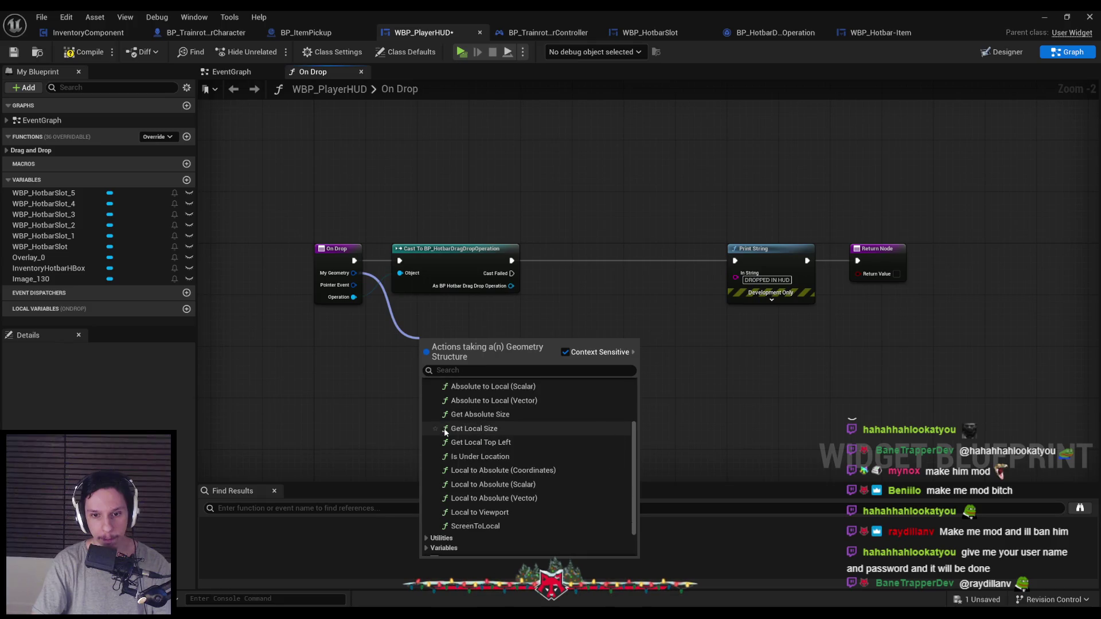
pyautogui.click(426, 510)
pyautogui.click(426, 511)
pyautogui.press('Escape')
pyautogui.moveTo(411, 360); pyautogui.dragTo(421, 370)
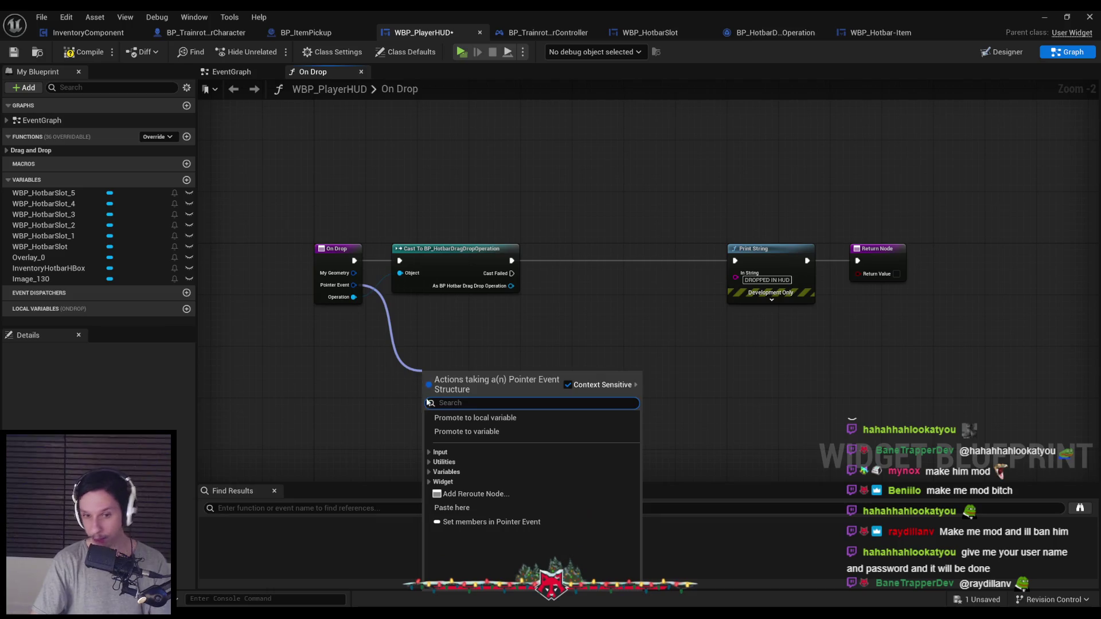
pyautogui.click(433, 462)
pyautogui.scroll(-3, 453, 487)
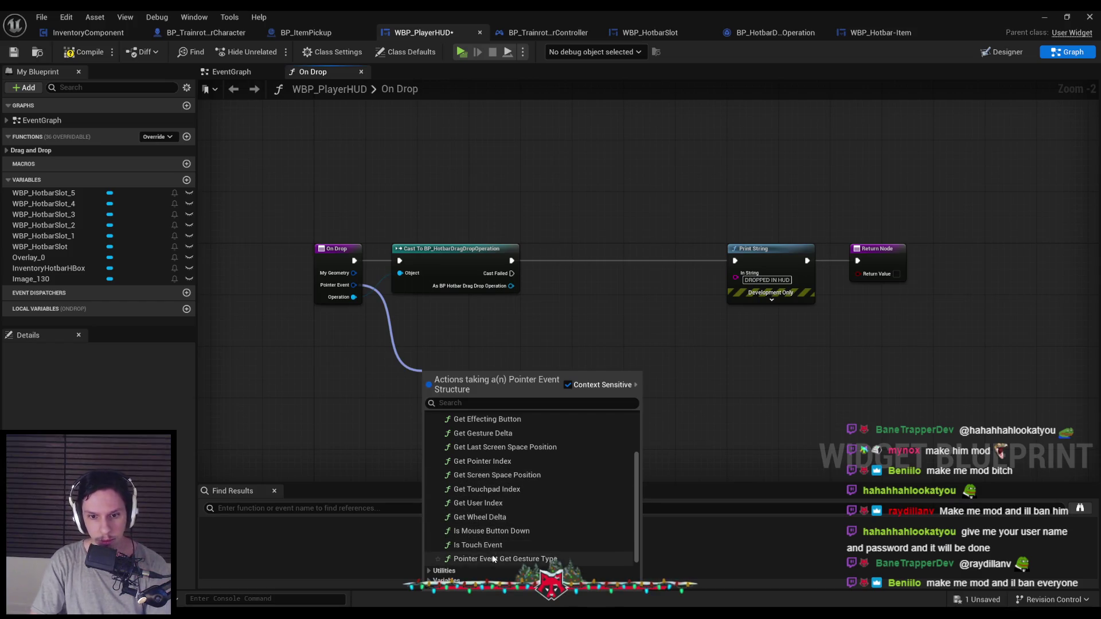
pyautogui.scroll(-2, 478, 539)
pyautogui.click(427, 522)
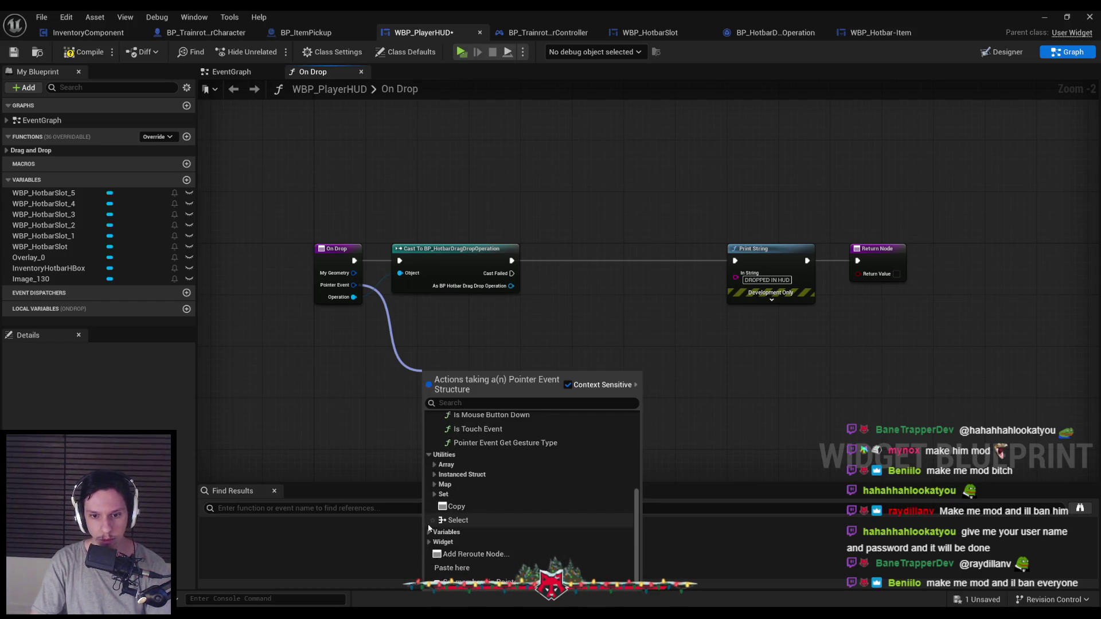
pyautogui.click(173, 304)
# Step: Add an Overlay_0 getter with Has Mouse Capture feeding the Print String
pyautogui.moveTo(30, 258)
pyautogui.mouseDown()
pyautogui.moveTo(390, 376)
pyautogui.moveTo(469, 323)
pyautogui.mouseUp()
pyautogui.click(418, 385)
pyautogui.write('mouse')
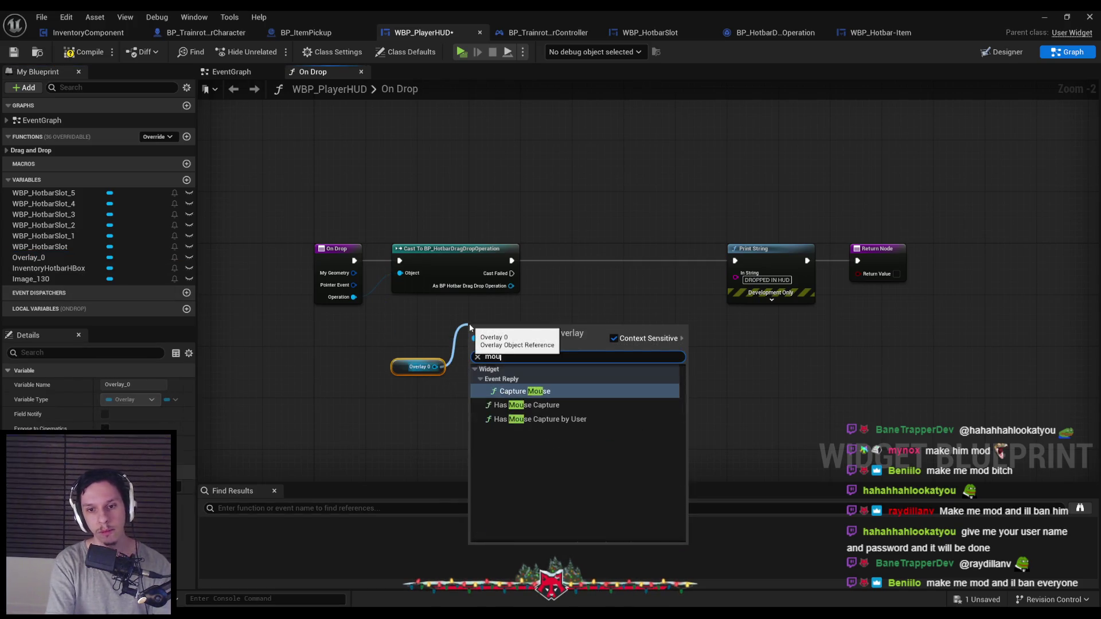
pyautogui.click(549, 406)
pyautogui.moveTo(516, 332)
pyautogui.mouseDown()
pyautogui.moveTo(510, 349)
pyautogui.moveTo(743, 273)
pyautogui.mouseUp()
# Step: Play in editor and drag the first hotbar item onto slot 2 to test
pyautogui.click(1039, 18)
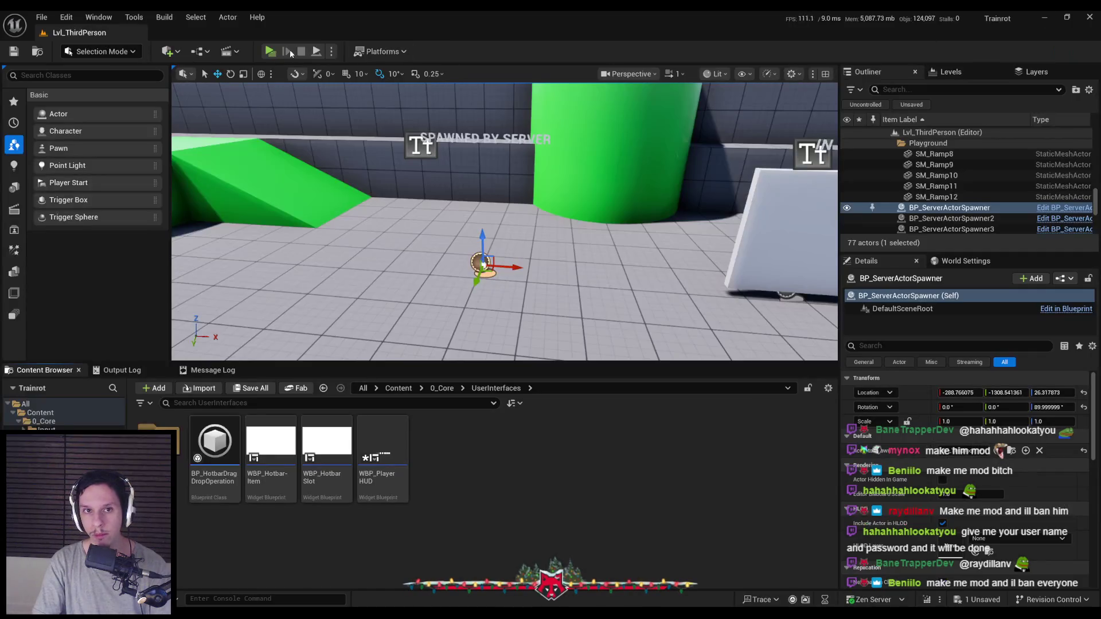
pyautogui.hotkey('alt', 'p')
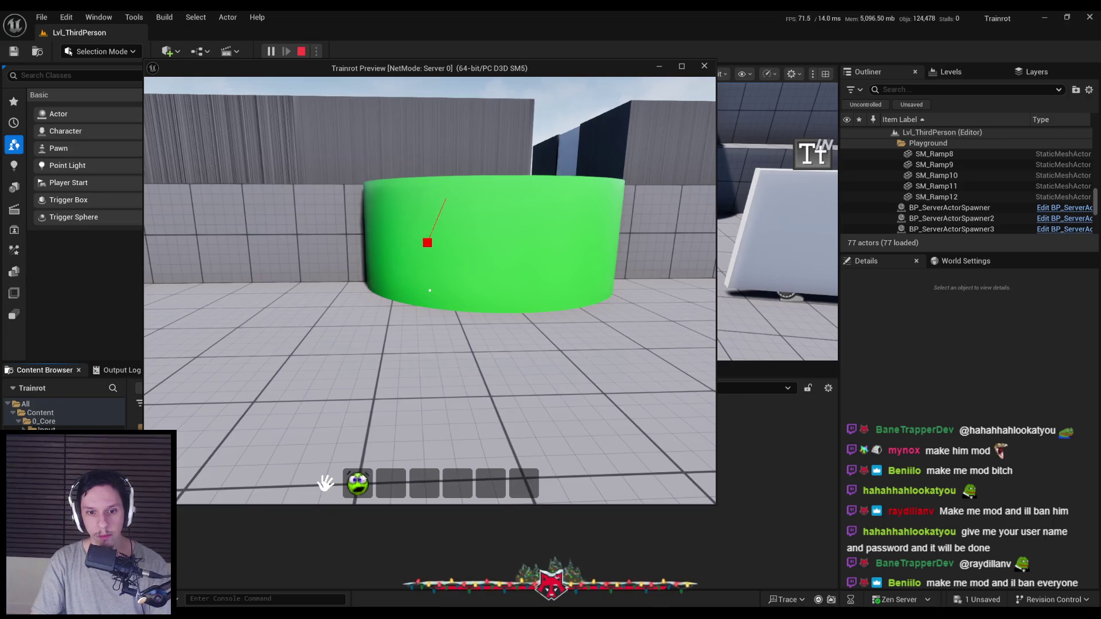
pyautogui.moveTo(357, 483); pyautogui.dragTo(398, 485)
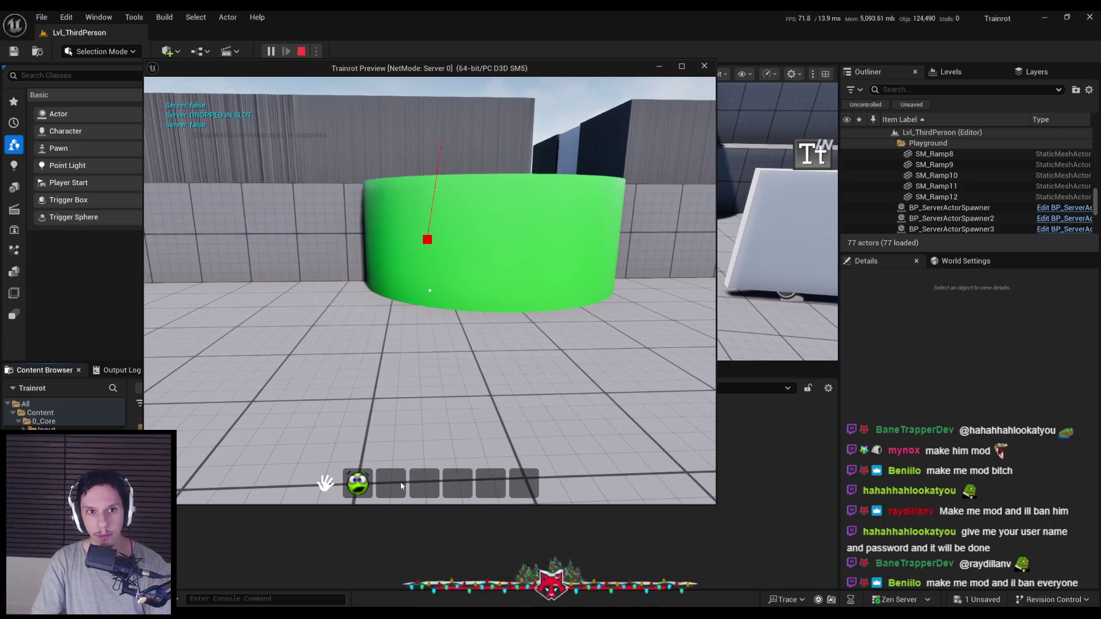
pyautogui.press('Escape')
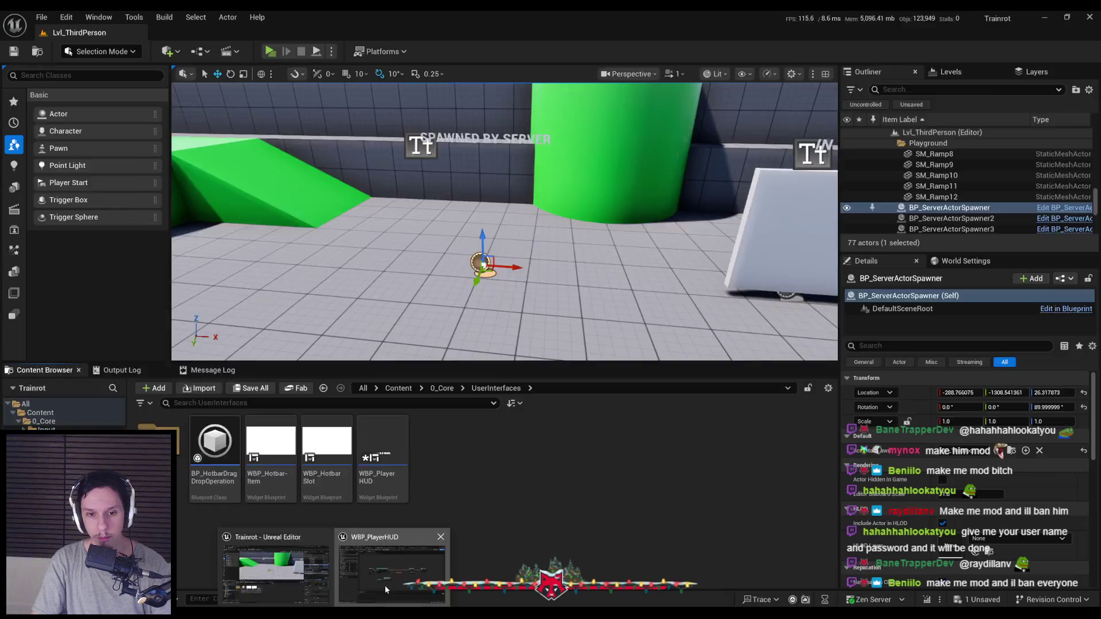
# Step: Replace Has Mouse Capture with Overlay_0's Is Hovered, wired into Print String
pyautogui.click(384, 586)
pyautogui.click(504, 347)
pyautogui.press('Delete')
pyautogui.moveTo(435, 366); pyautogui.dragTo(496, 343)
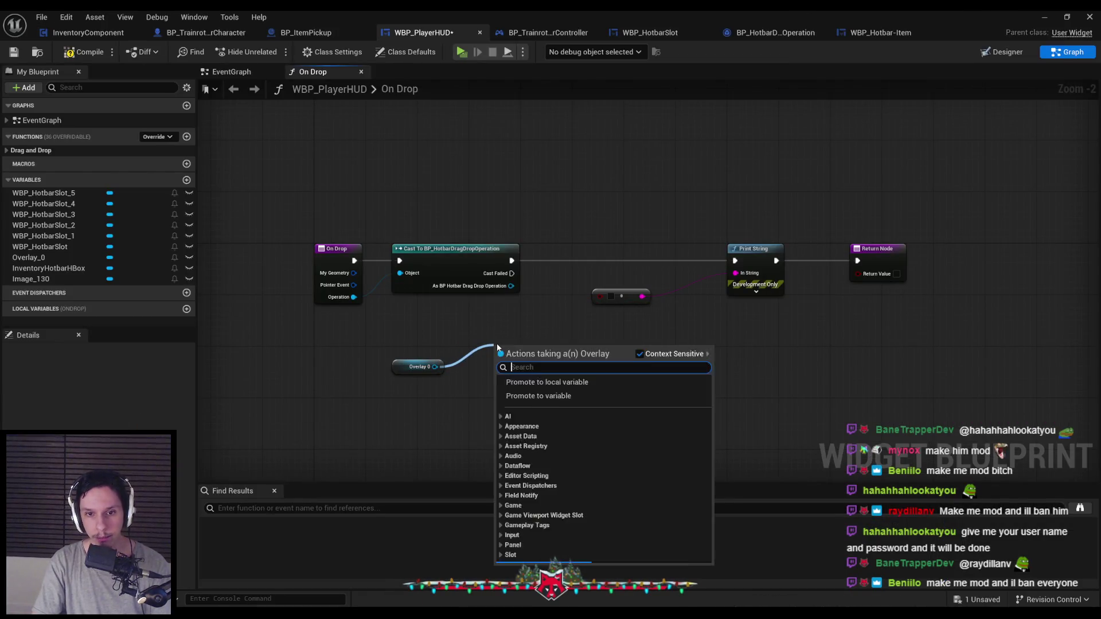
pyautogui.write('hover')
pyautogui.press('Return')
pyautogui.moveTo(562, 363); pyautogui.dragTo(599, 295)
# Step: Test again by dragging the slot 2 item into the game view, then view WBP_PlayerHUD's Designer
pyautogui.click(1045, 16)
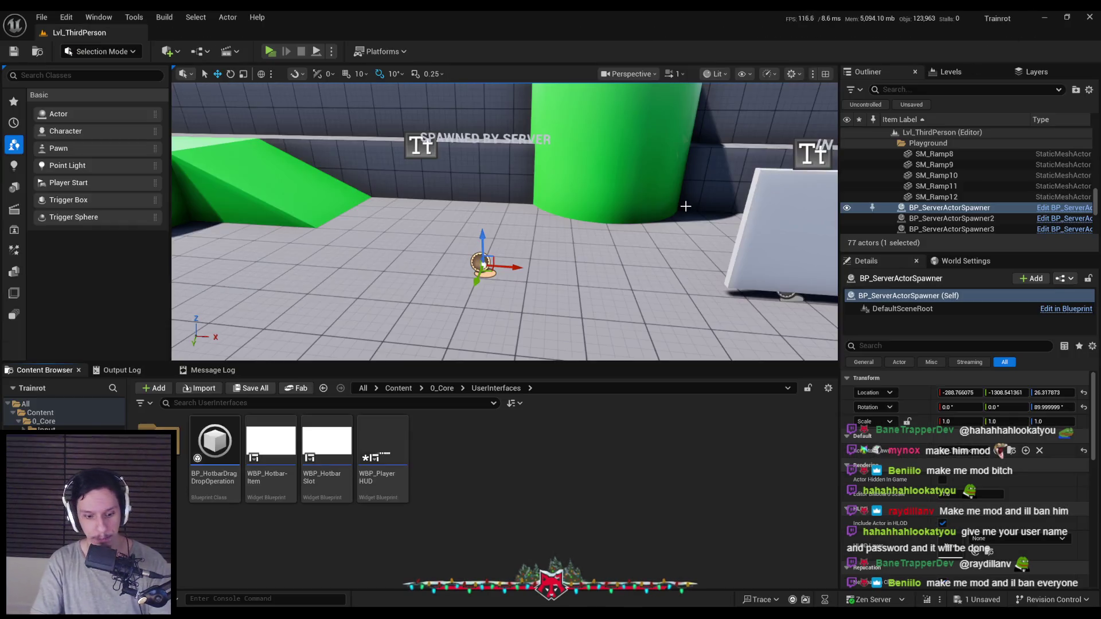
pyautogui.hotkey('alt', 'p')
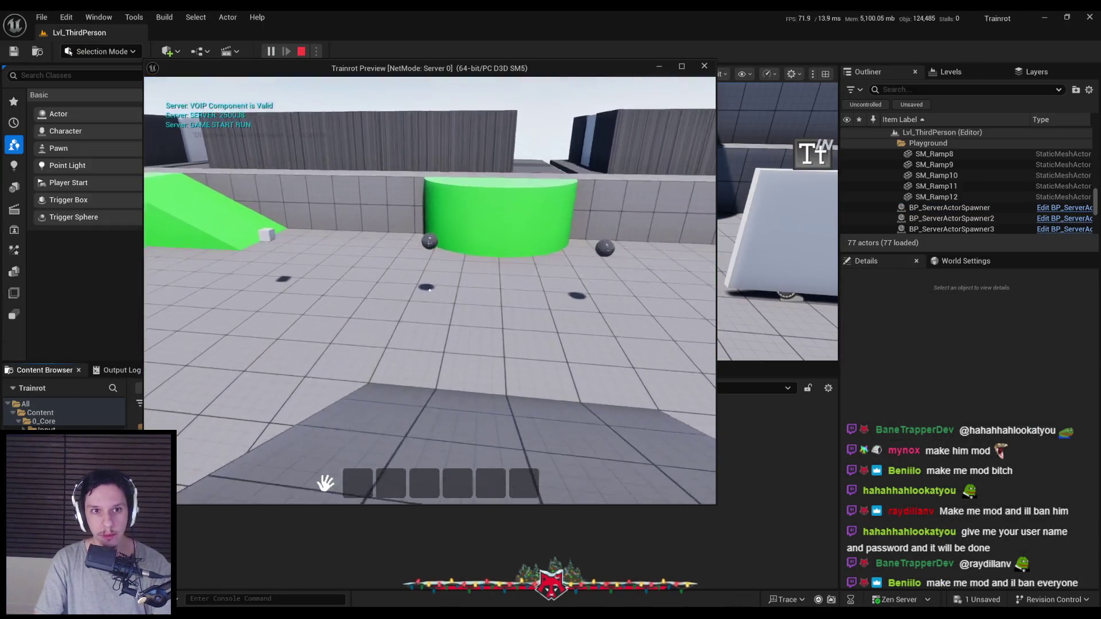
pyautogui.press('w')
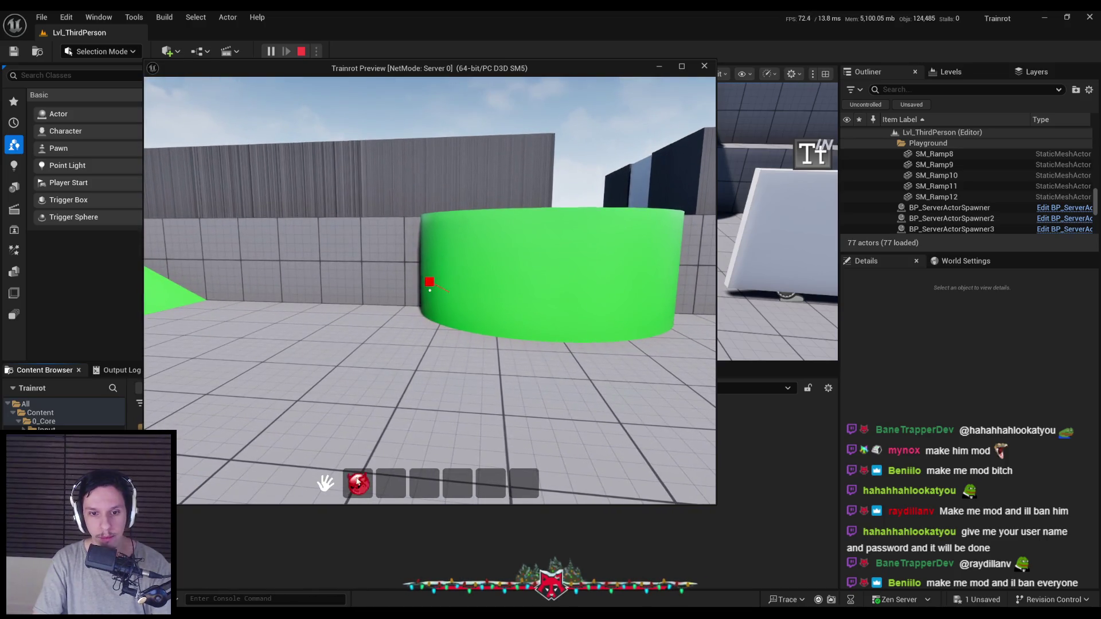
pyautogui.moveTo(394, 484)
pyautogui.mouseDown()
pyautogui.moveTo(383, 480)
pyautogui.moveTo(411, 370)
pyautogui.moveTo(395, 402)
pyautogui.mouseUp()
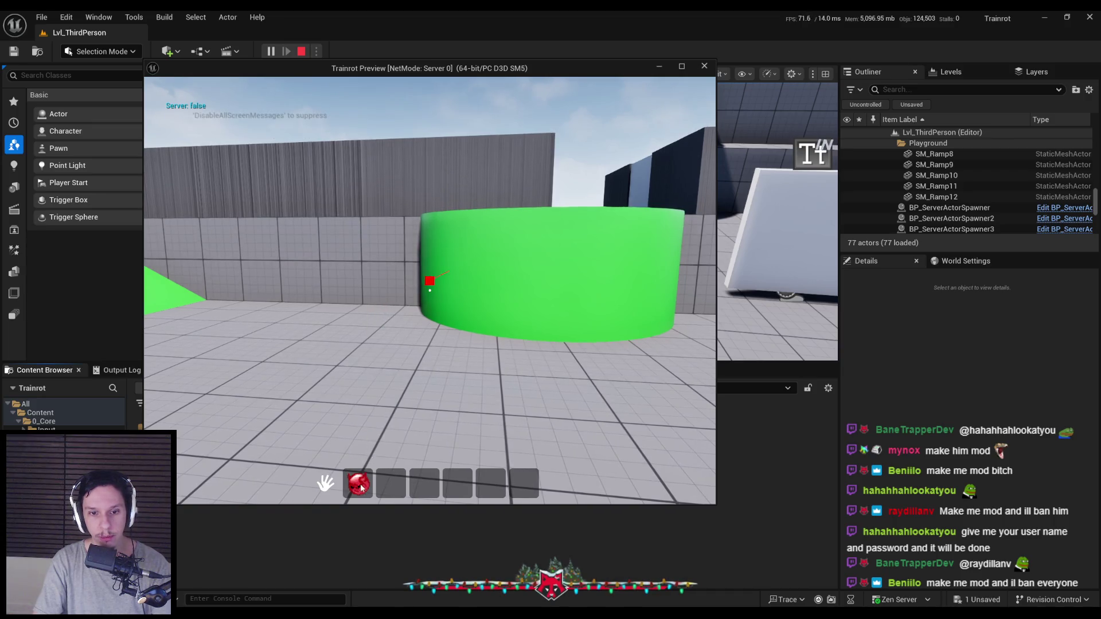
pyautogui.press('Escape')
pyautogui.click(376, 579)
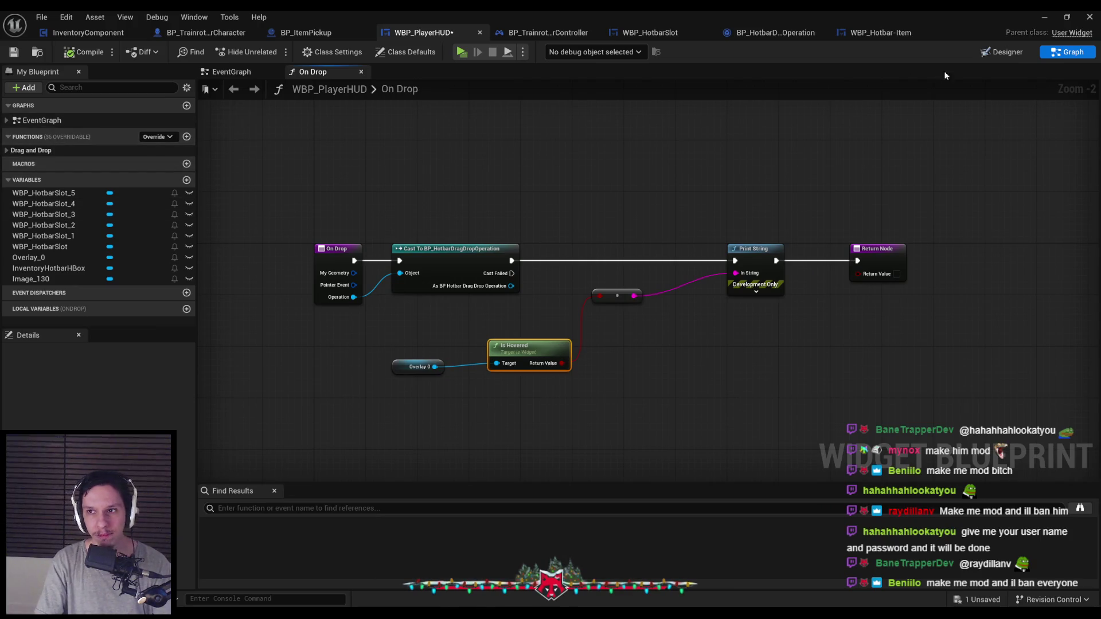
pyautogui.click(1002, 52)
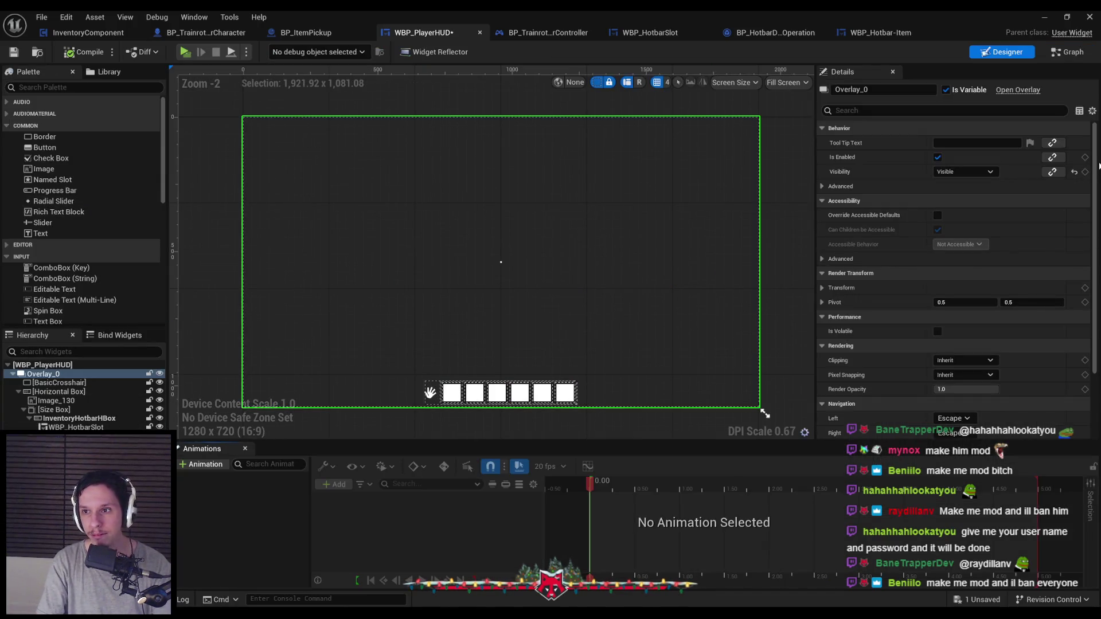
pyautogui.moveTo(1093, 170)
pyautogui.mouseDown()
pyautogui.moveTo(1093, 275)
pyautogui.moveTo(1093, 195)
pyautogui.mouseUp()
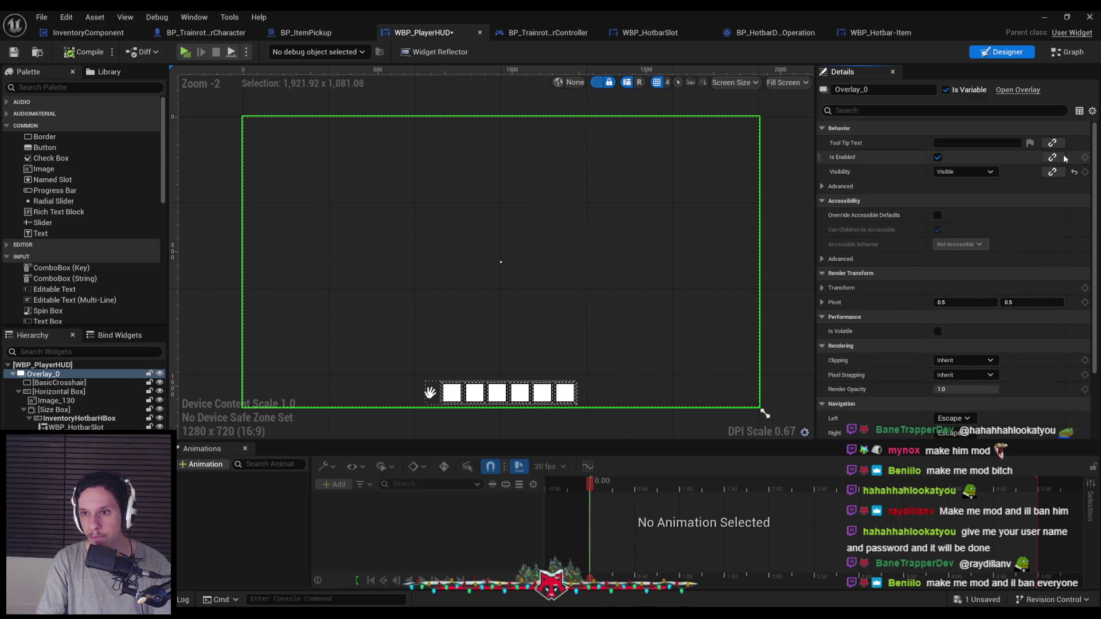
# Step: Peek at Overlay_0's advanced Behavior and Accessibility options, then go back to the On Drop graph
pyautogui.click(821, 187)
pyautogui.click(821, 187)
pyautogui.click(822, 259)
pyautogui.click(822, 259)
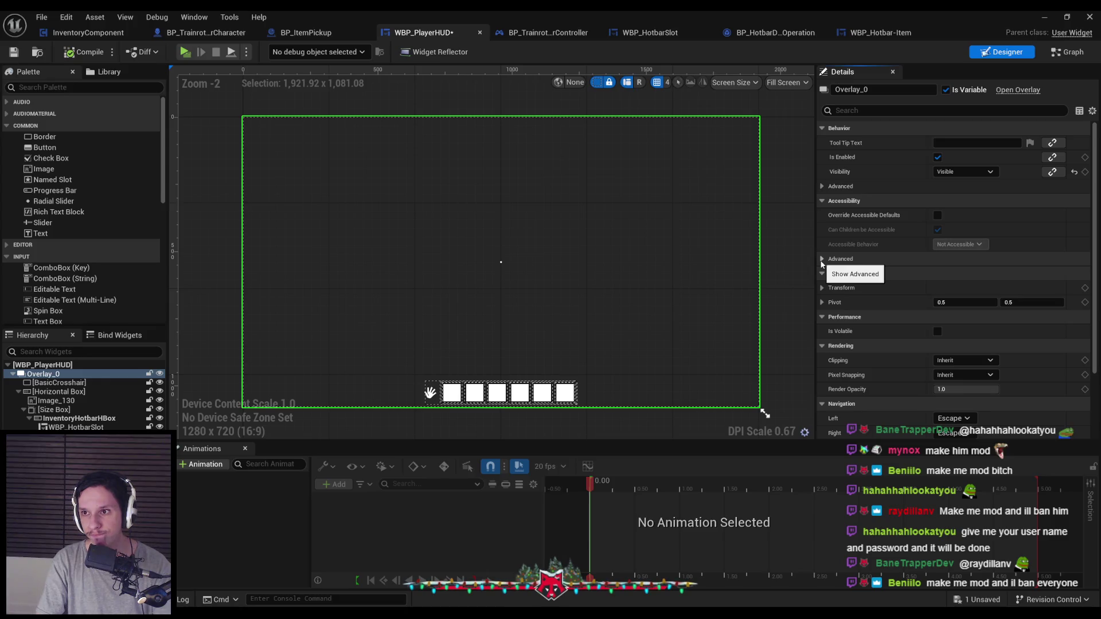
pyautogui.click(1066, 52)
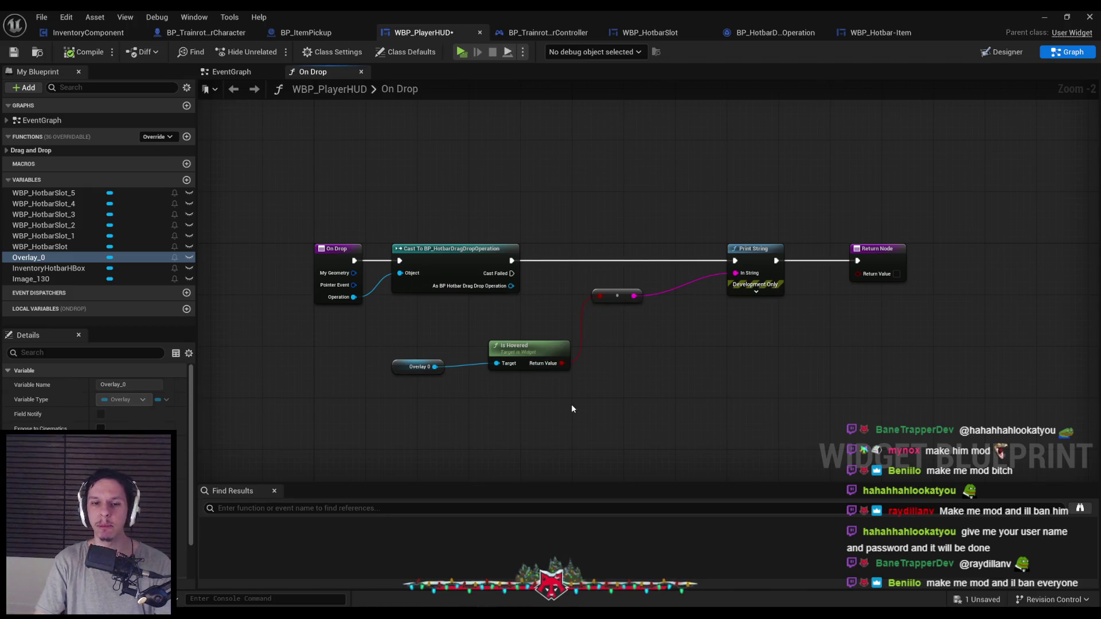
# Step: Replace Is Hovered with a Get Paint Space Geometry node from Overlay 0's 'widget' actions
pyautogui.click(528, 347)
pyautogui.press('Delete')
pyautogui.moveTo(435, 367); pyautogui.dragTo(475, 350)
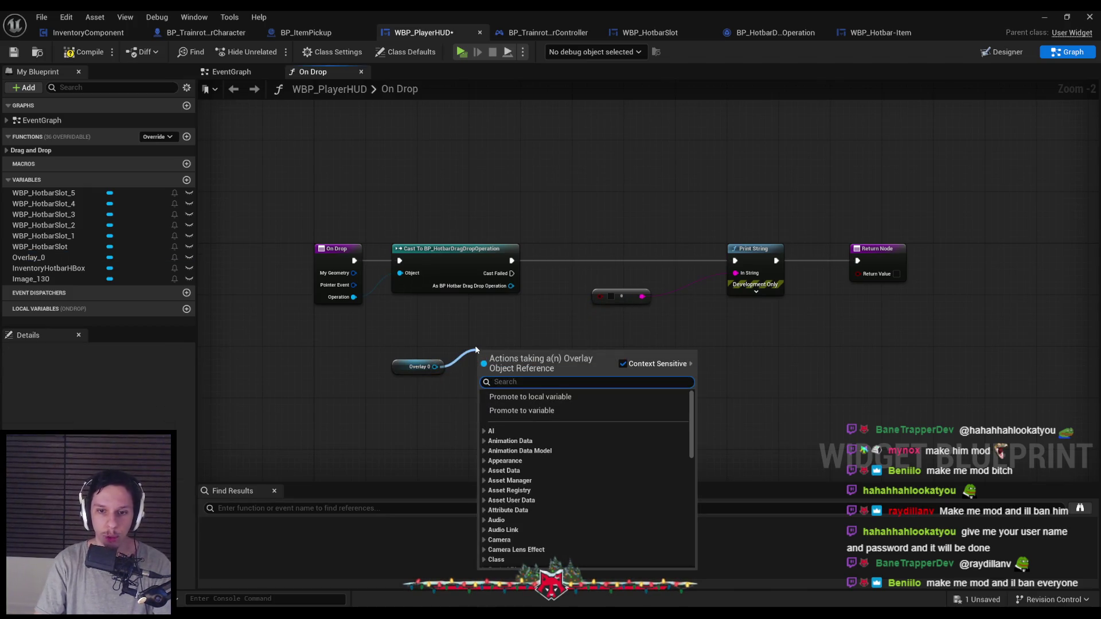
pyautogui.write('wi')
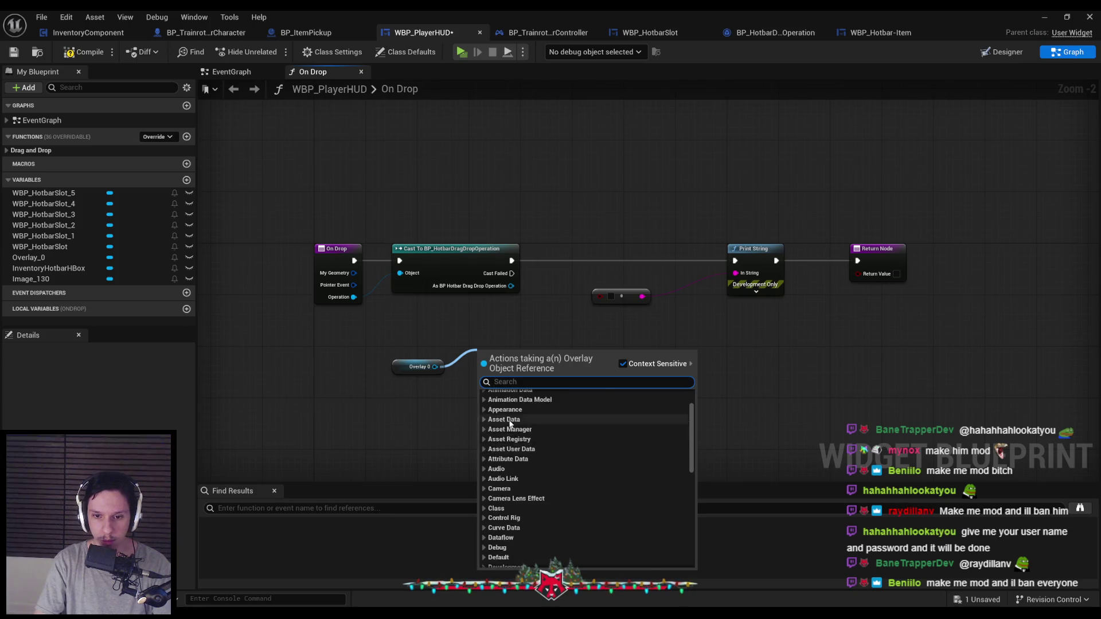
pyautogui.write('dget')
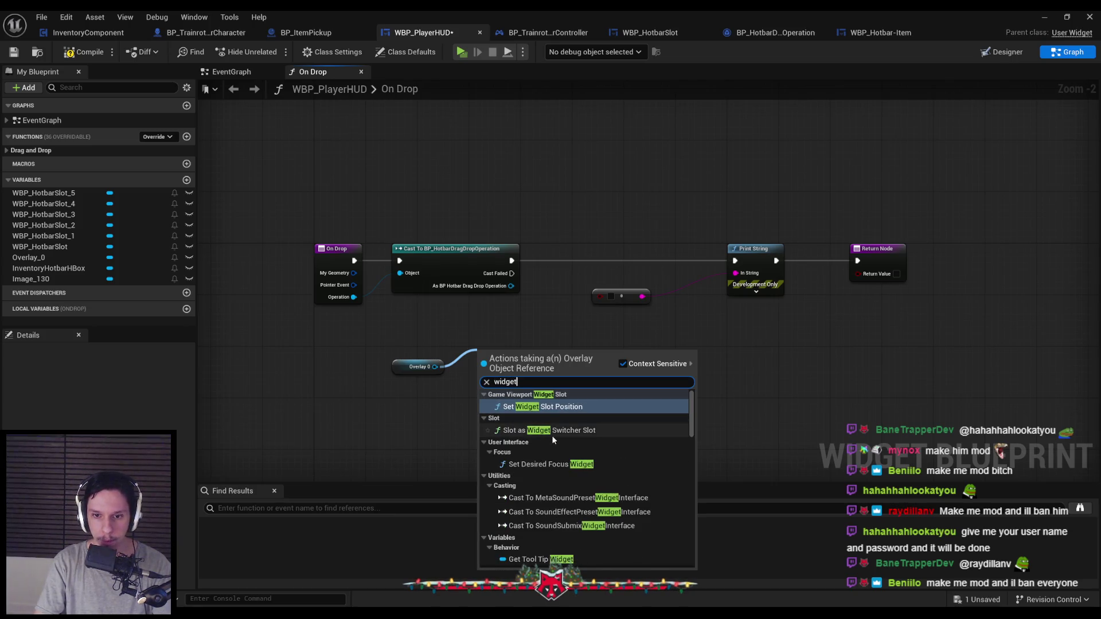
pyautogui.scroll(-2, 551, 435)
pyautogui.scroll(-5, 553, 440)
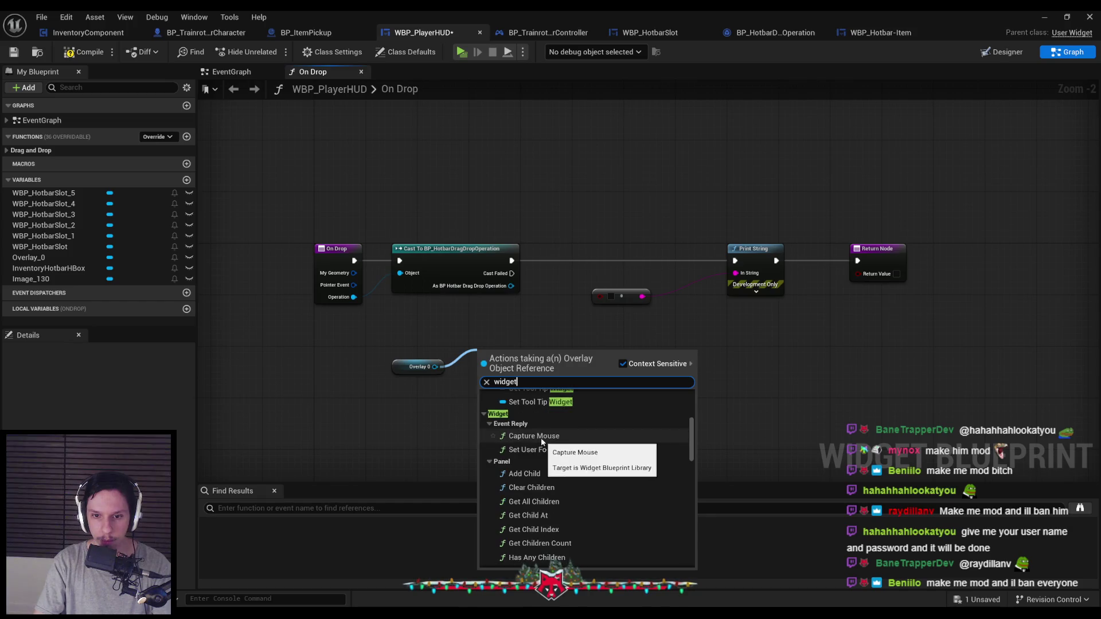
pyautogui.scroll(-2, 541, 450)
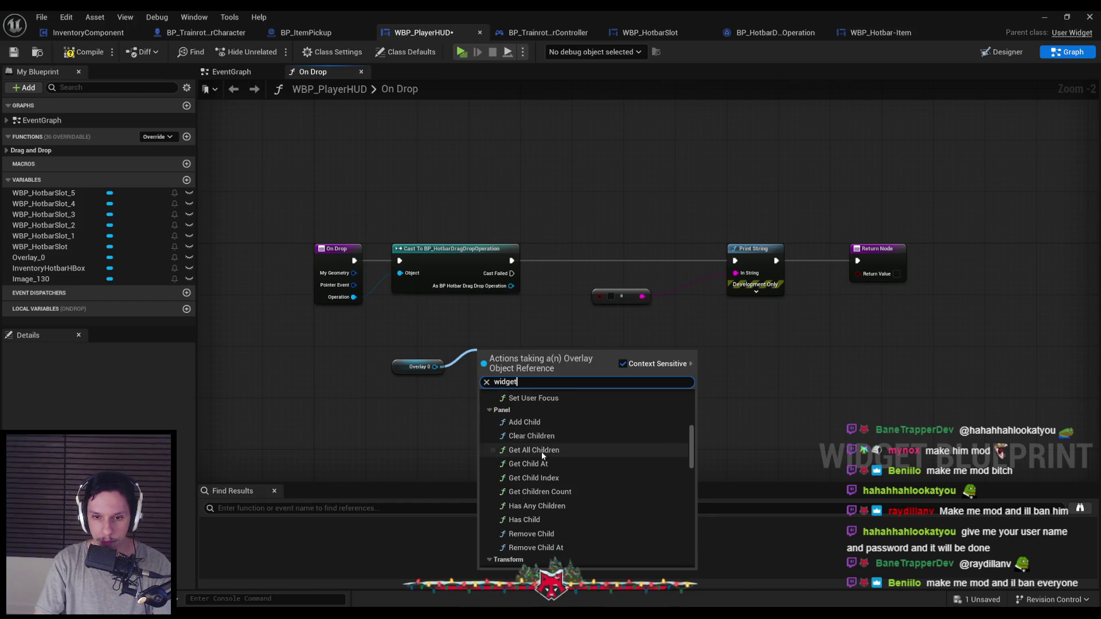
pyautogui.scroll(-3, 542, 453)
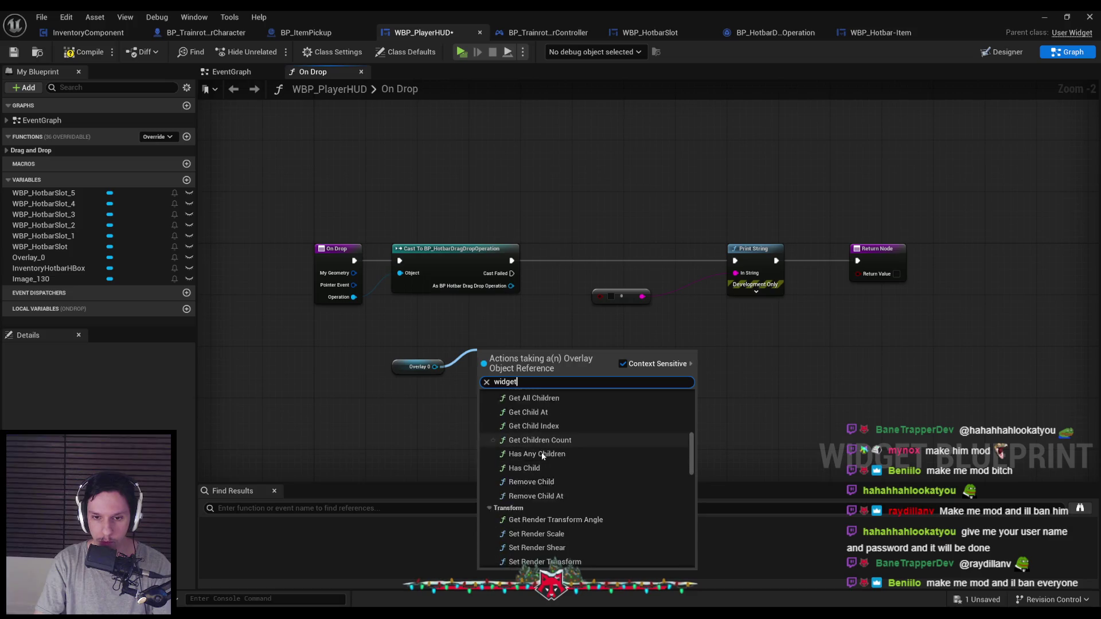
pyautogui.scroll(-8, 543, 462)
pyautogui.scroll(-2, 544, 467)
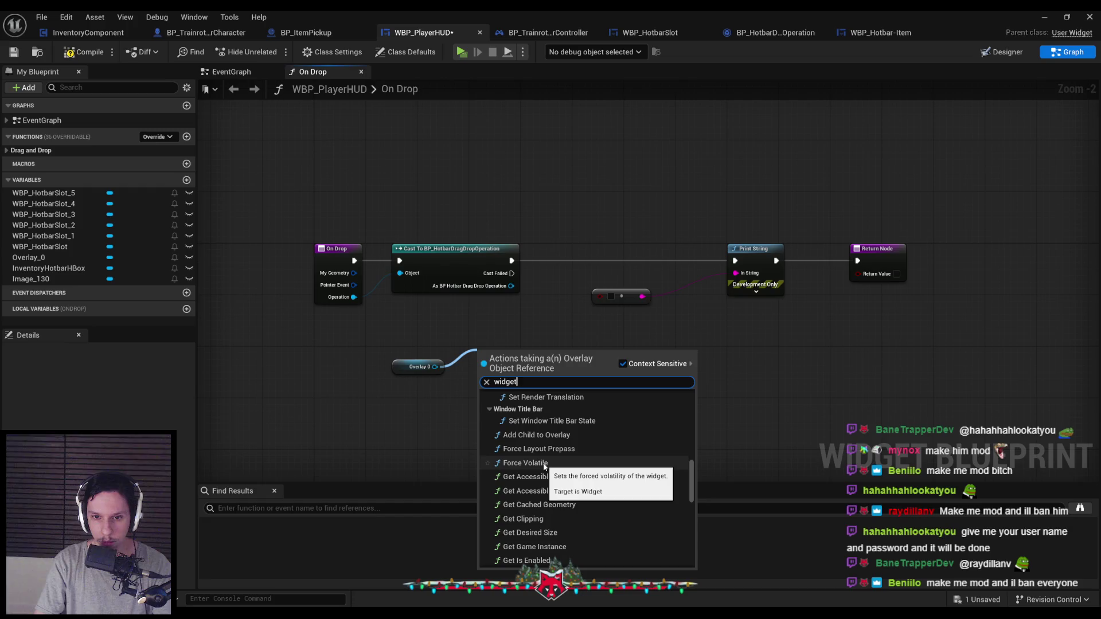
pyautogui.scroll(-7, 543, 466)
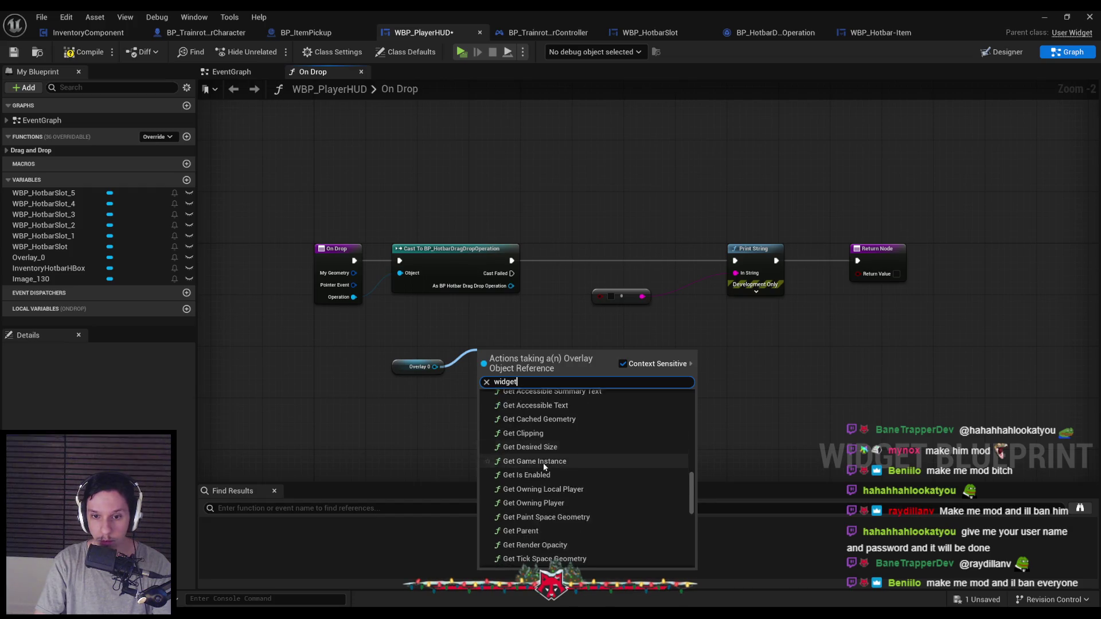
pyautogui.scroll(-2, 543, 466)
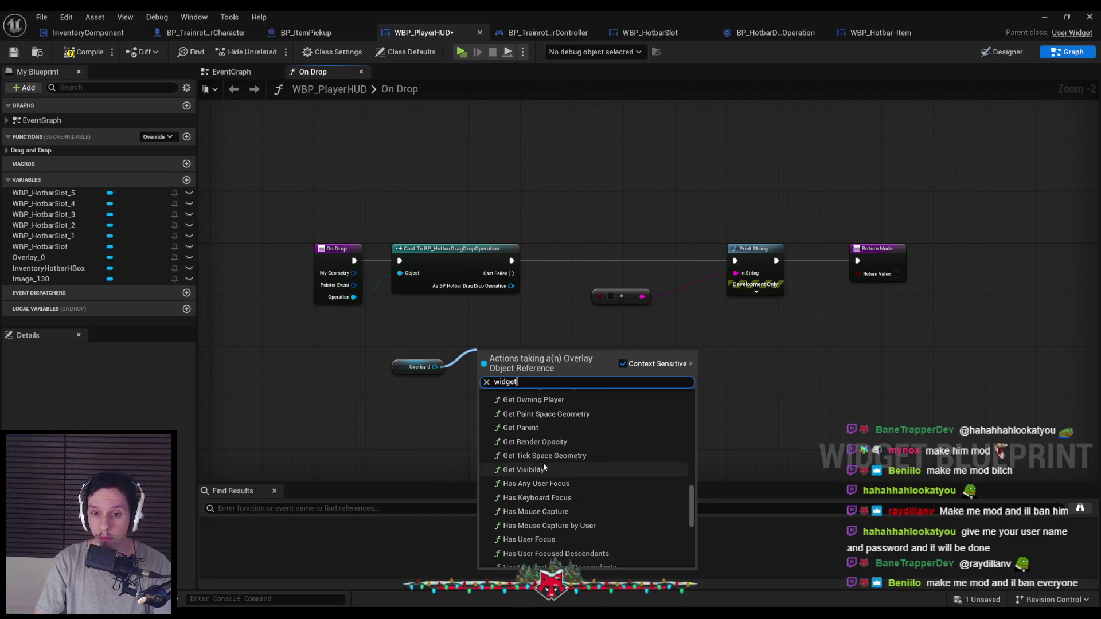
pyautogui.scroll(-4, 544, 467)
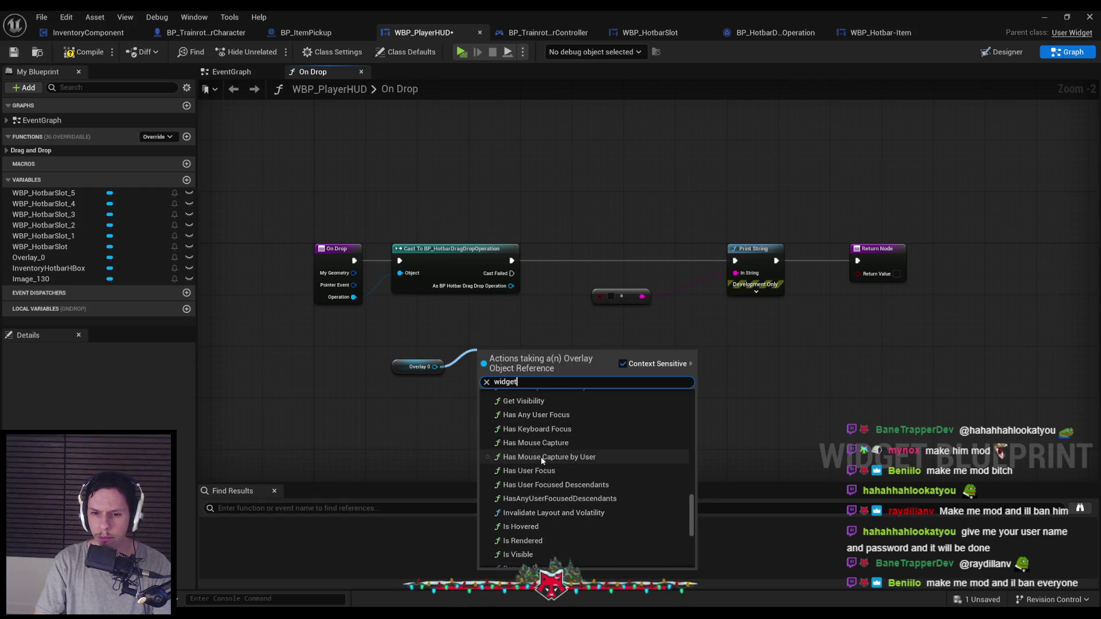
pyautogui.scroll(-2, 546, 490)
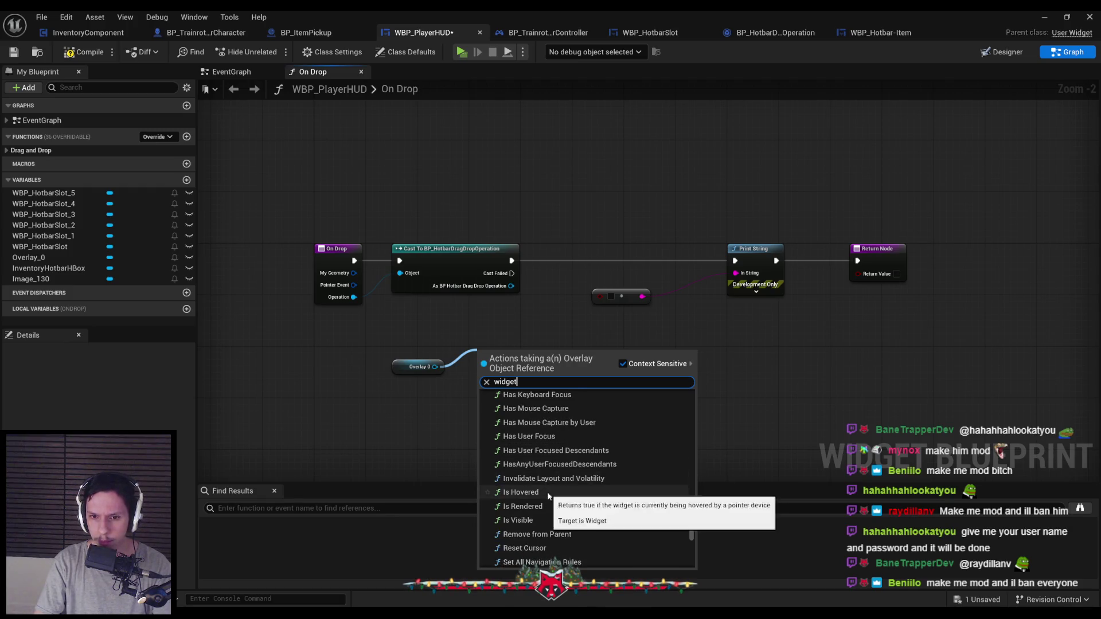
pyautogui.scroll(-6, 536, 475)
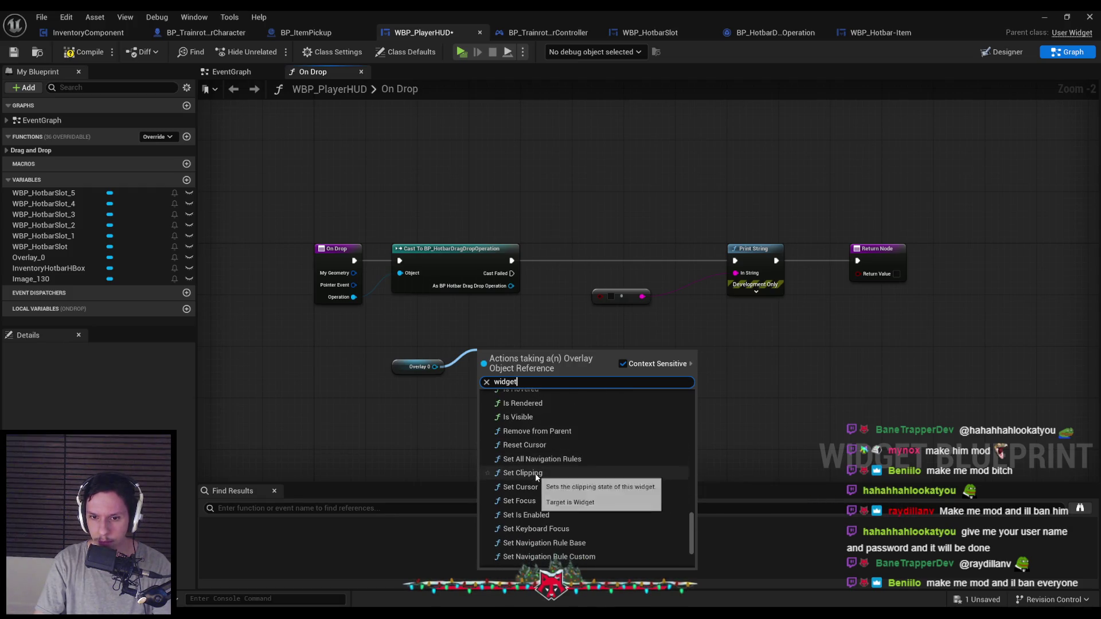
pyautogui.scroll(-2, 535, 474)
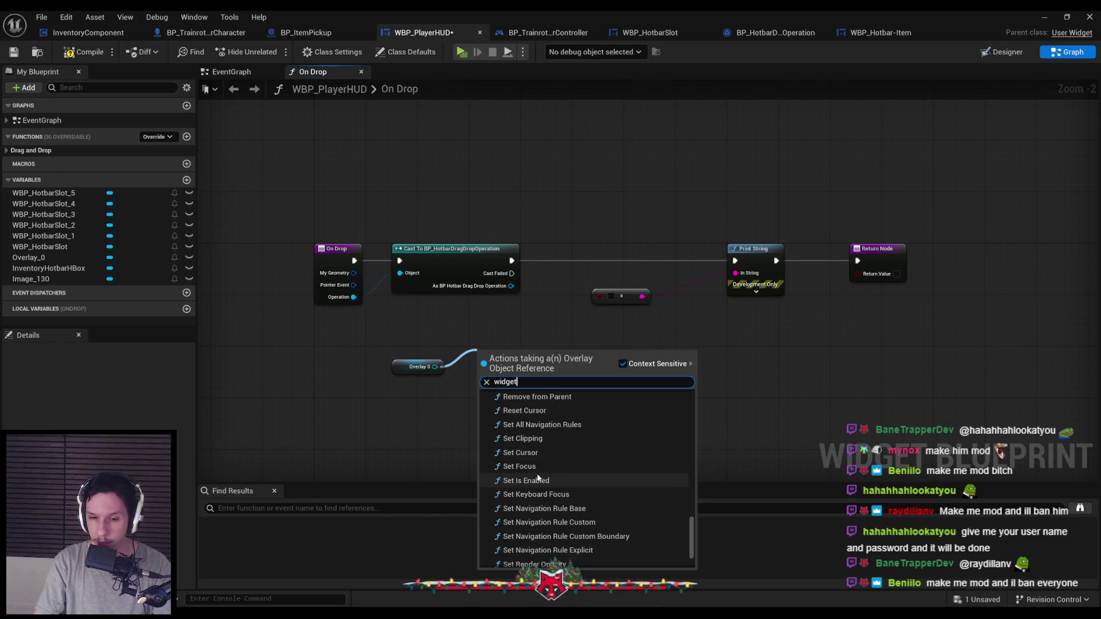
pyautogui.scroll(7, 538, 478)
pyautogui.scroll(10, 538, 477)
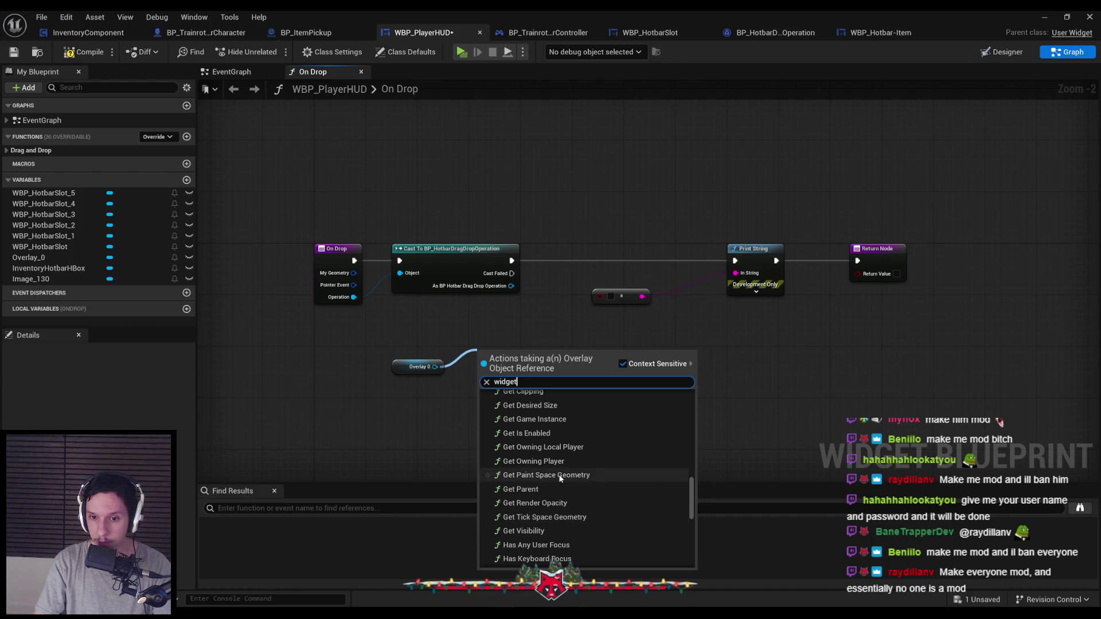
pyautogui.click(559, 477)
# Step: Move the Overlay 0 and Get Paint Space Geometry nodes left and select them
pyautogui.moveTo(510, 369)
pyautogui.mouseDown()
pyautogui.moveTo(411, 368)
pyautogui.moveTo(426, 356)
pyautogui.mouseUp()
pyautogui.click(431, 412)
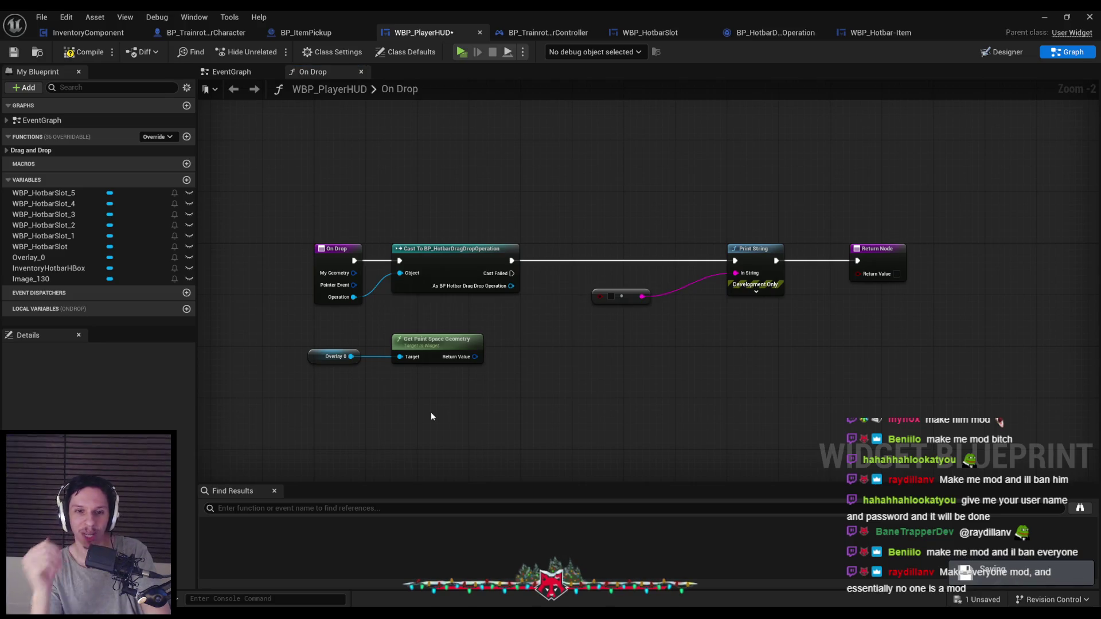
pyautogui.moveTo(431, 412); pyautogui.dragTo(298, 330)
# Step: Enlarge and study the guide's On Drop blueprint screenshot, then return to WBP_PlayerHUD's graph
pyautogui.hotkey('alt', 'Tab')
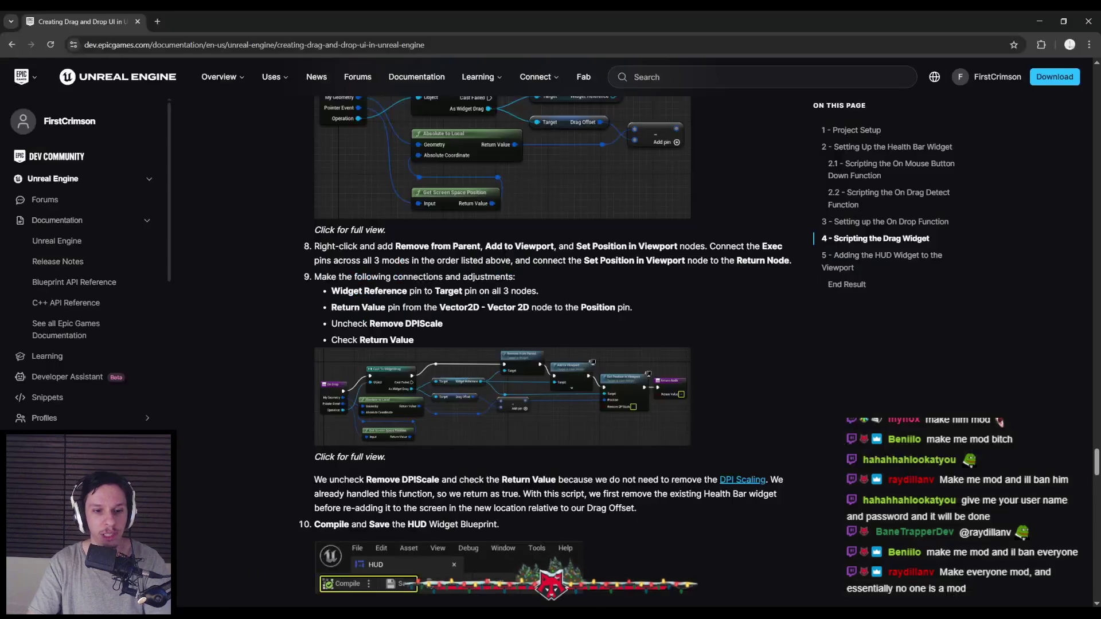
pyautogui.click(496, 389)
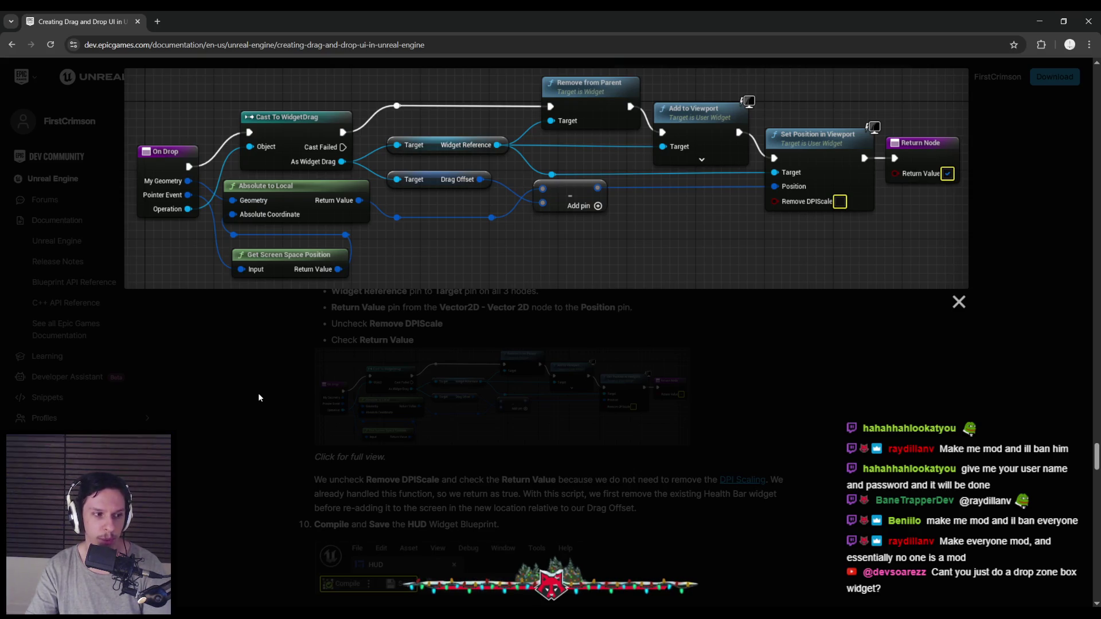
pyautogui.moveTo(332, 614)
pyautogui.click(395, 571)
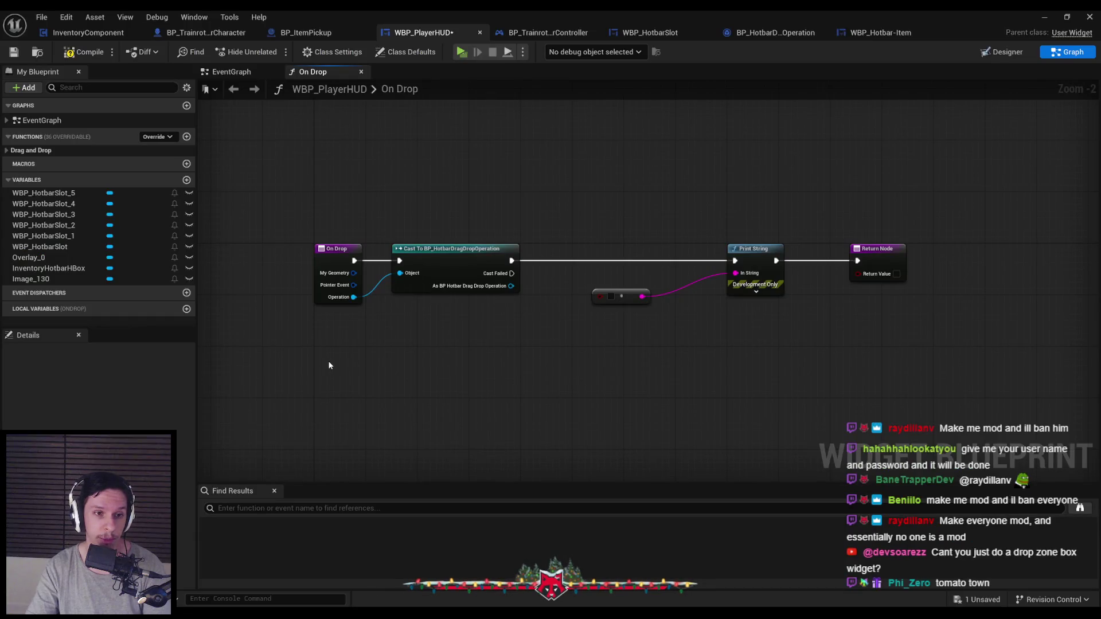
# Step: Check the Designer, compare with WBP_HotbarSlot's On Drop, then compile WBP_PlayerHUD
pyautogui.click(1002, 51)
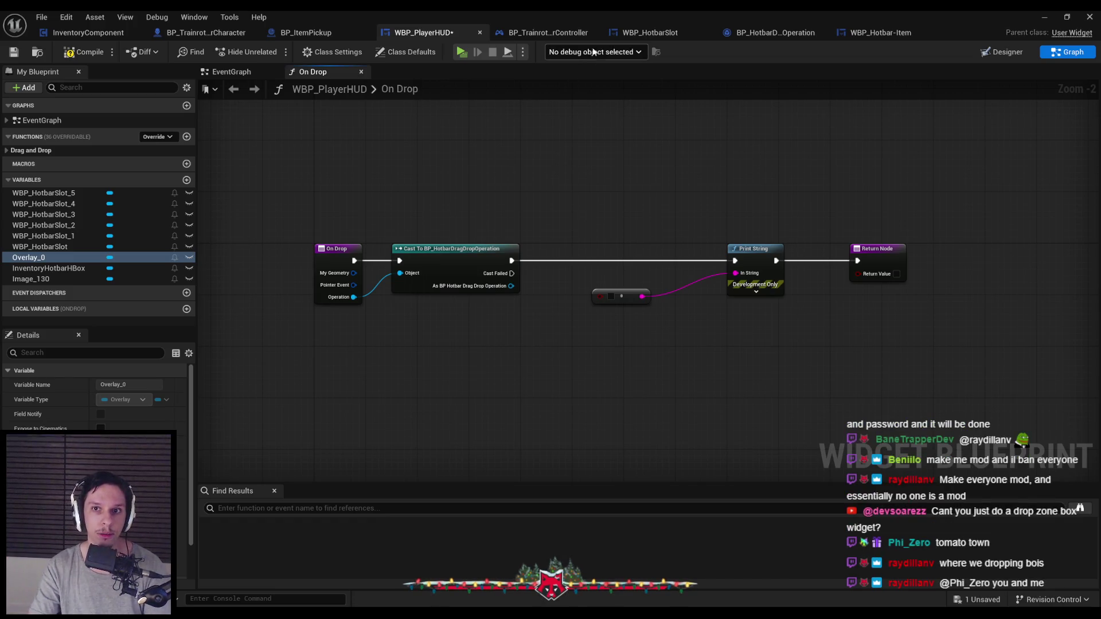
pyautogui.click(642, 35)
pyautogui.click(534, 199)
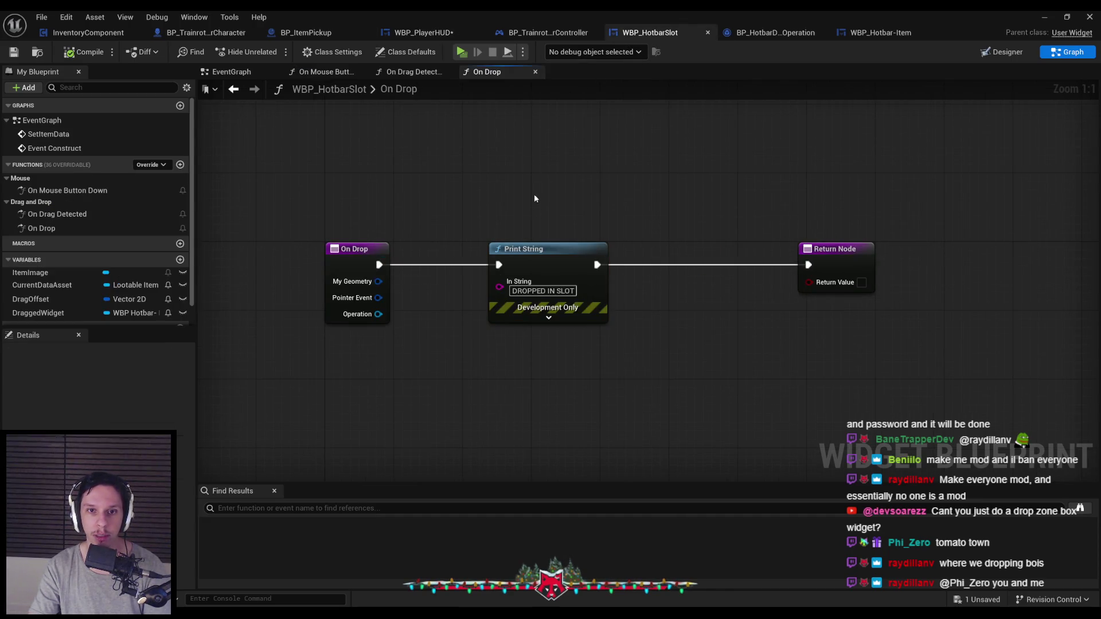
pyautogui.click(446, 37)
pyautogui.click(66, 54)
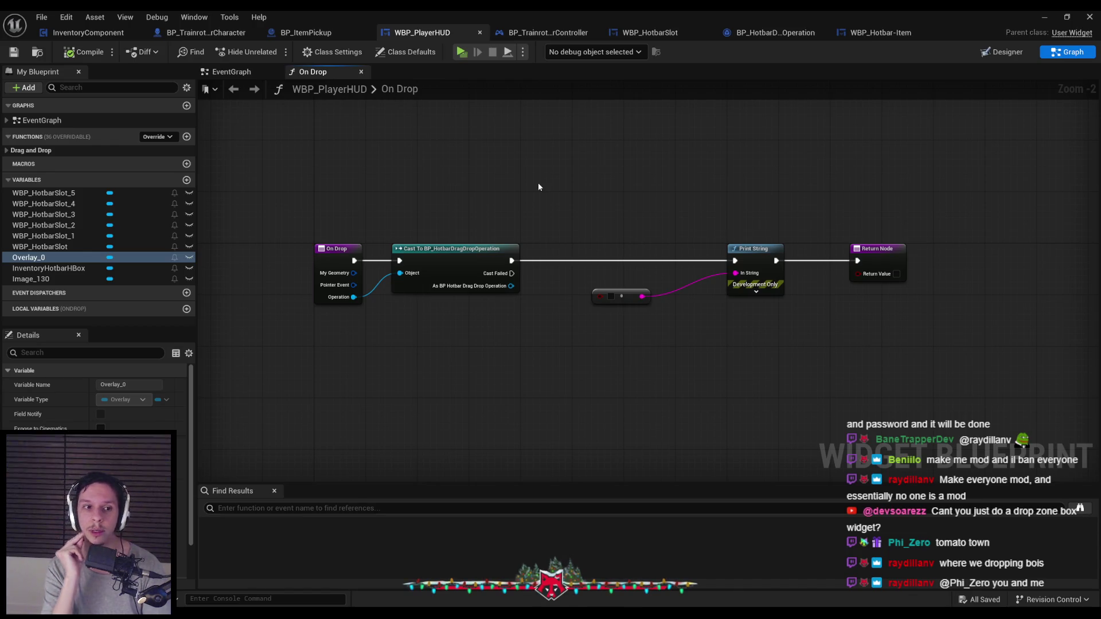
# Step: Browse the actions off On Drop's Pointer Event pin and close the list without adding a node
pyautogui.moveTo(353, 297); pyautogui.dragTo(412, 325)
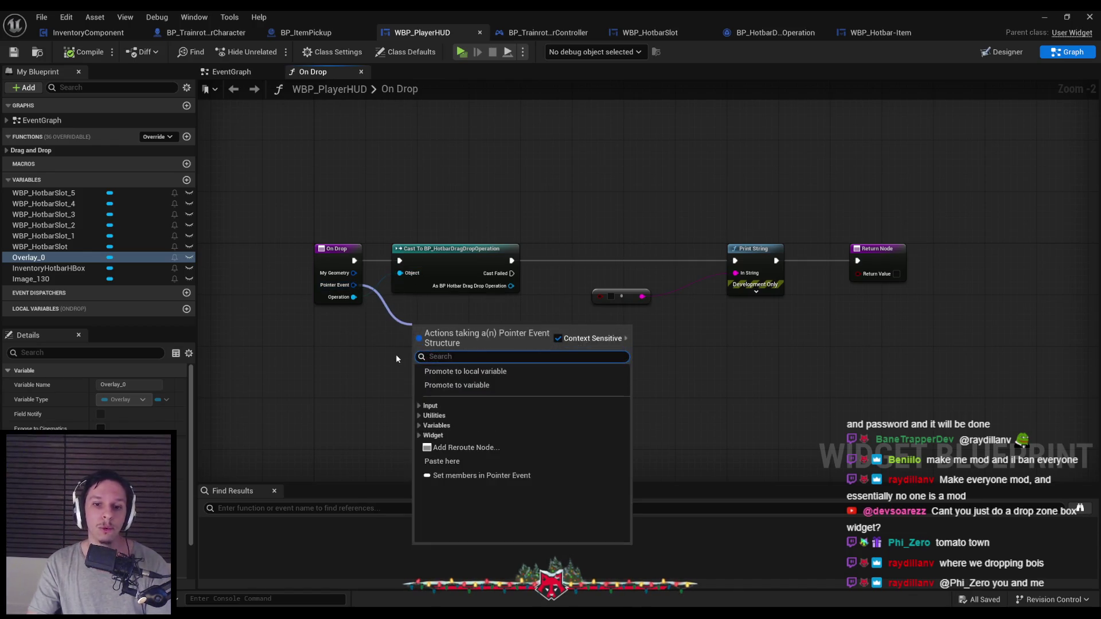
pyautogui.click(418, 435)
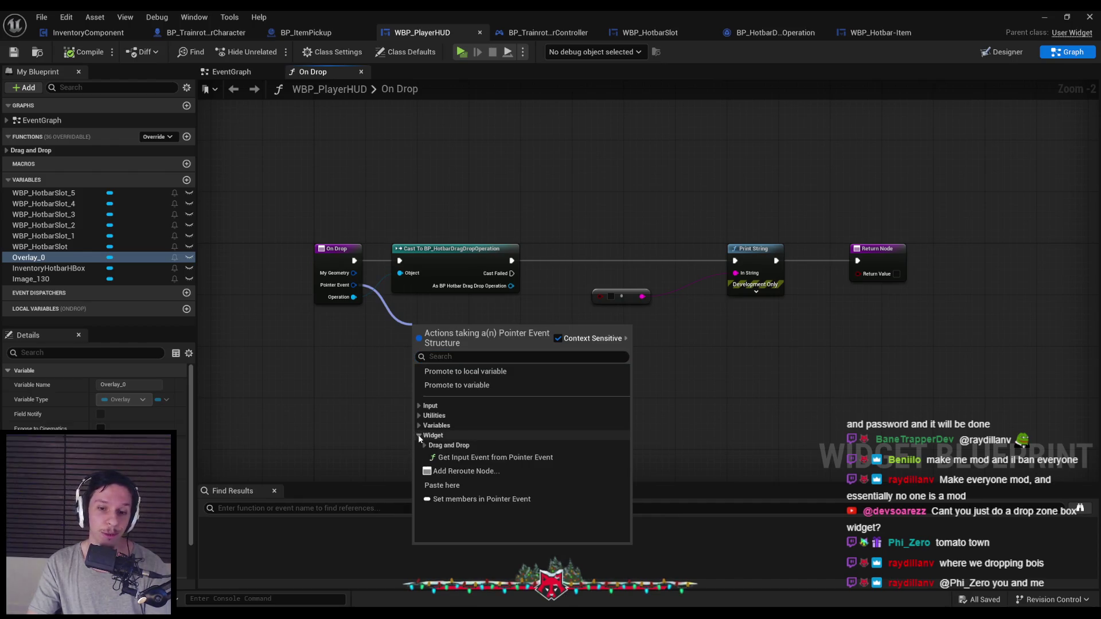
pyautogui.click(425, 445)
pyautogui.click(429, 456)
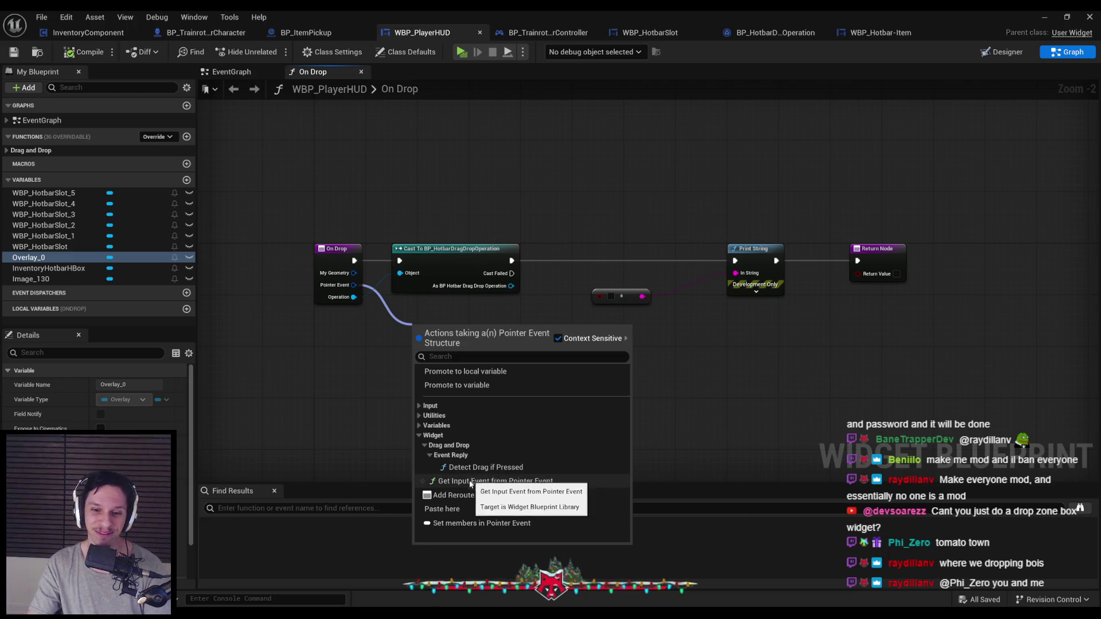
pyautogui.click(418, 426)
pyautogui.click(418, 416)
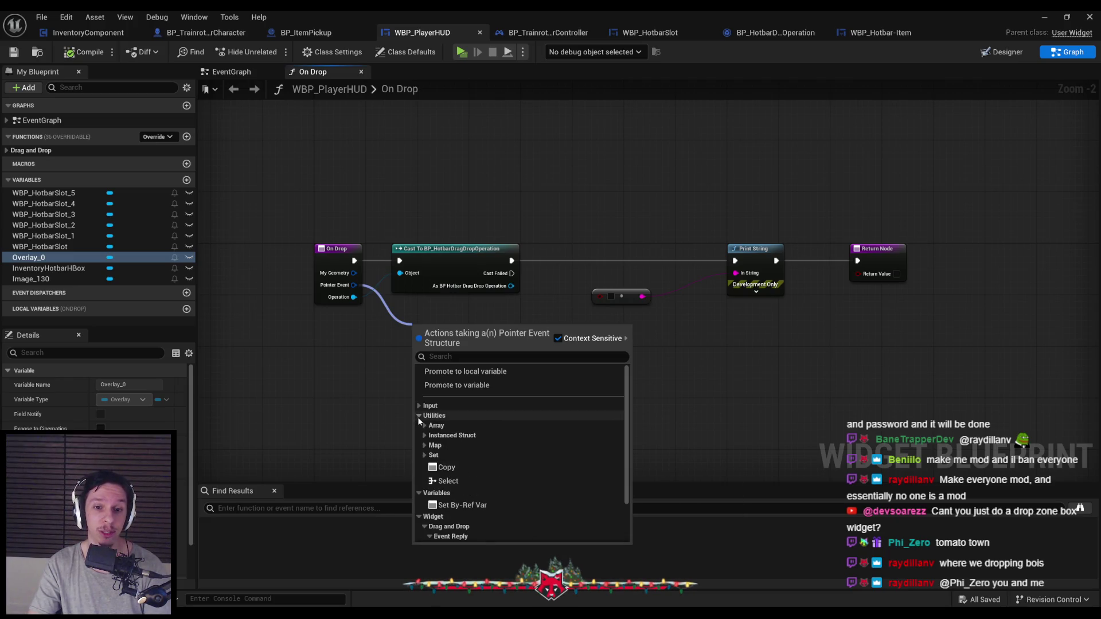
pyautogui.click(417, 406)
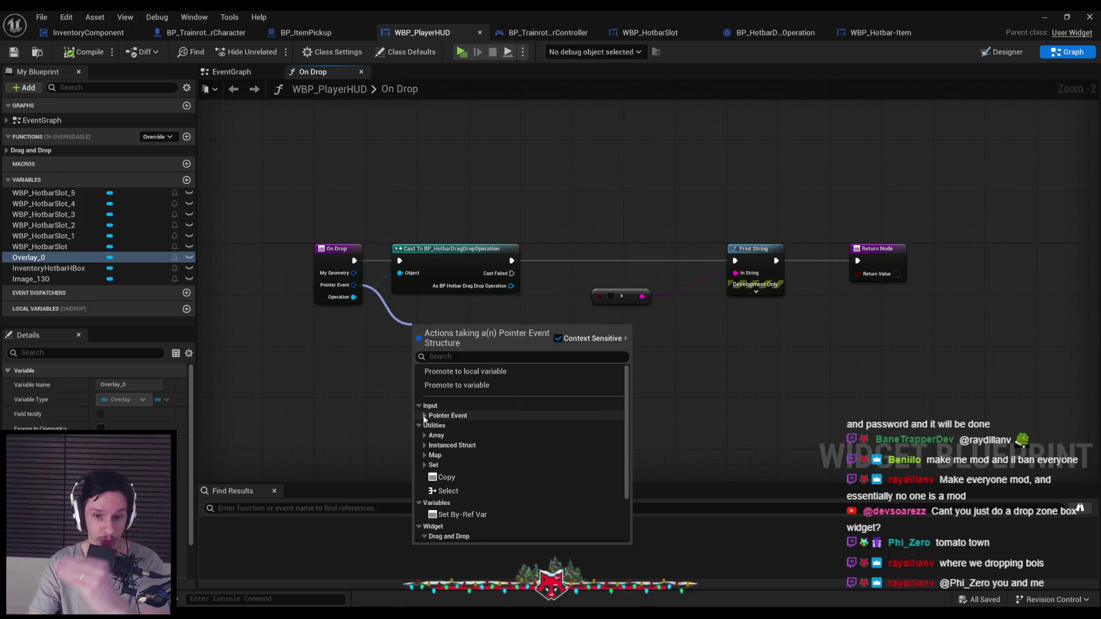
pyautogui.click(431, 417)
pyautogui.scroll(-3, 462, 434)
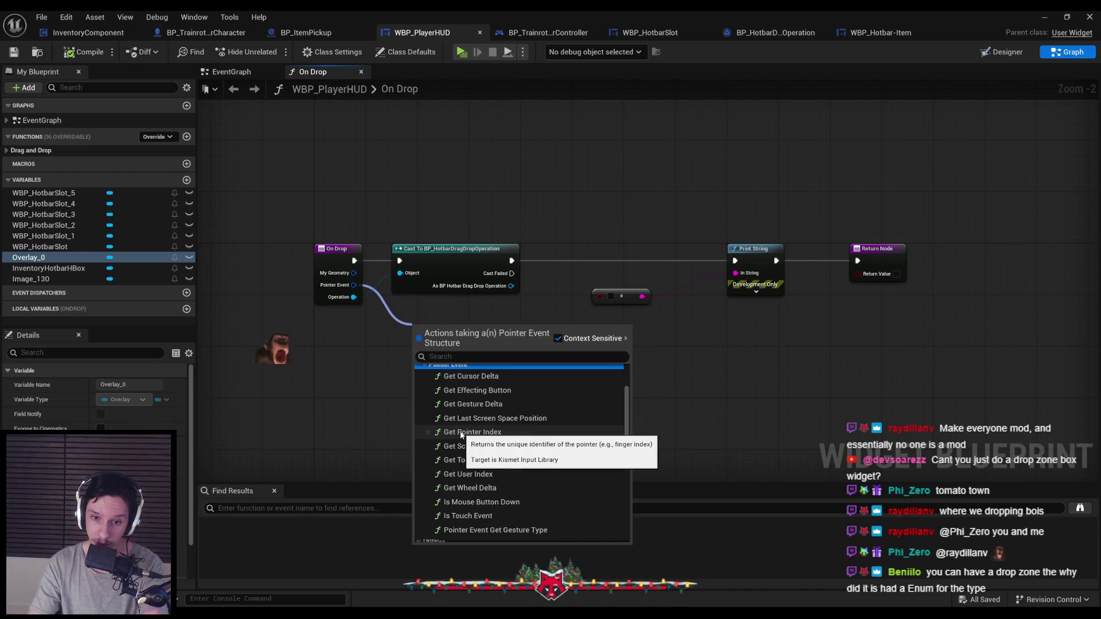
pyautogui.scroll(-1, 488, 458)
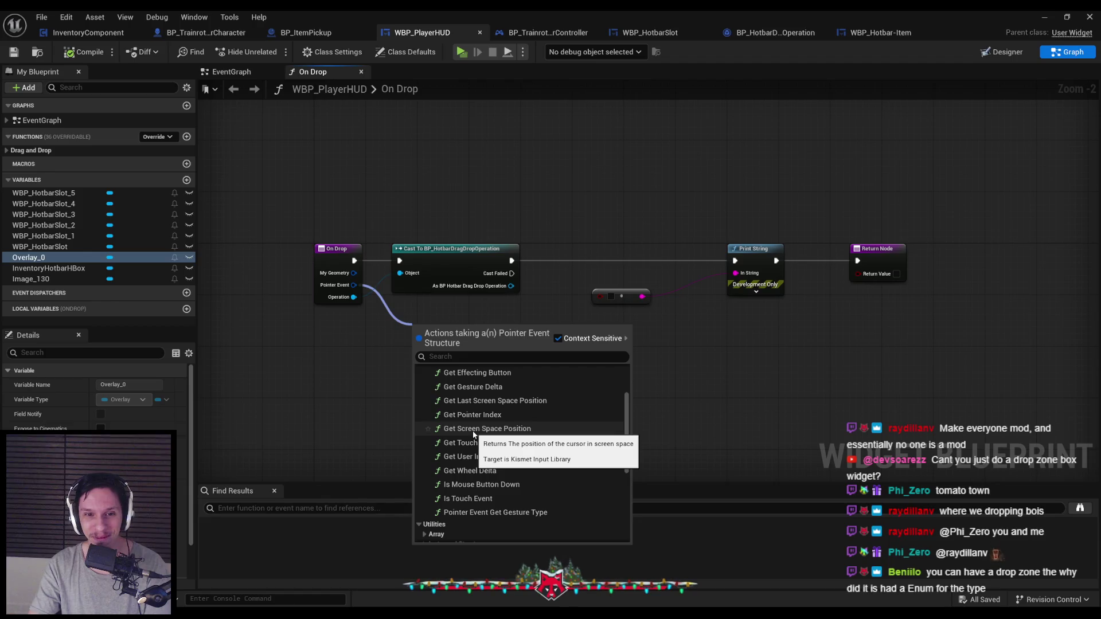
pyautogui.click(331, 379)
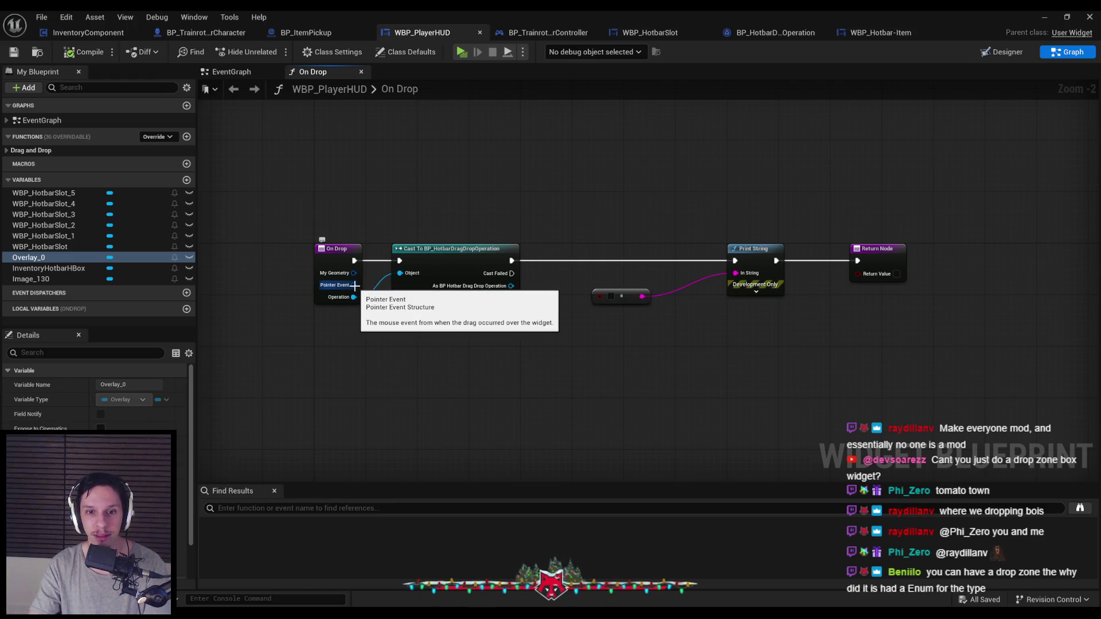
# Step: Add a Get Input Event from Pointer Event node wired from On Drop's Pointer Event
pyautogui.moveTo(354, 285); pyautogui.dragTo(395, 342)
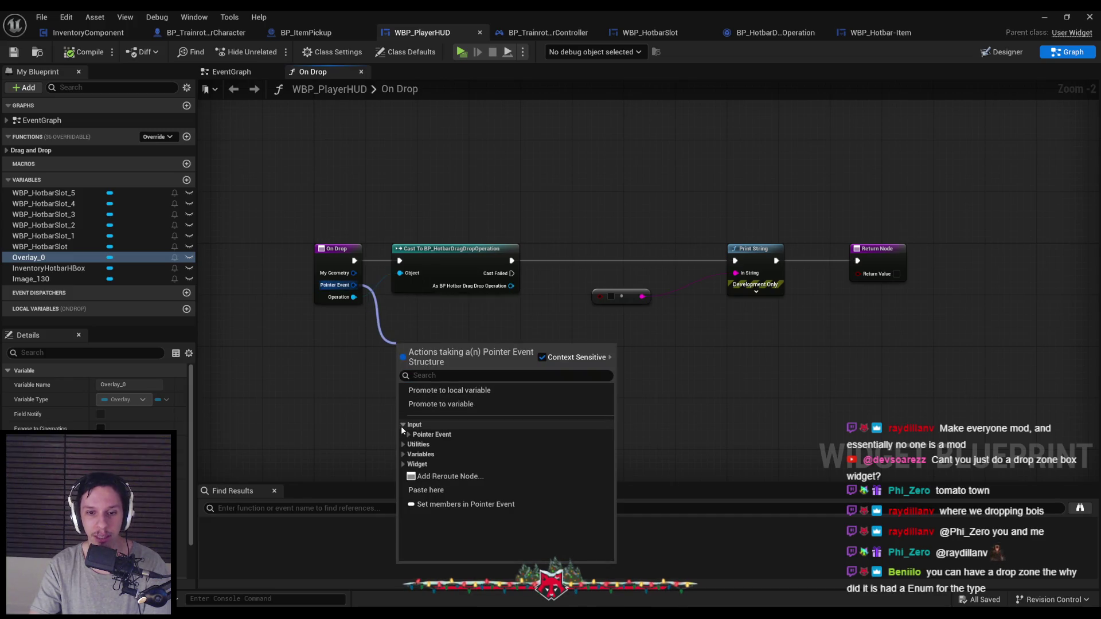
pyautogui.click(411, 437)
pyautogui.scroll(-1, 424, 444)
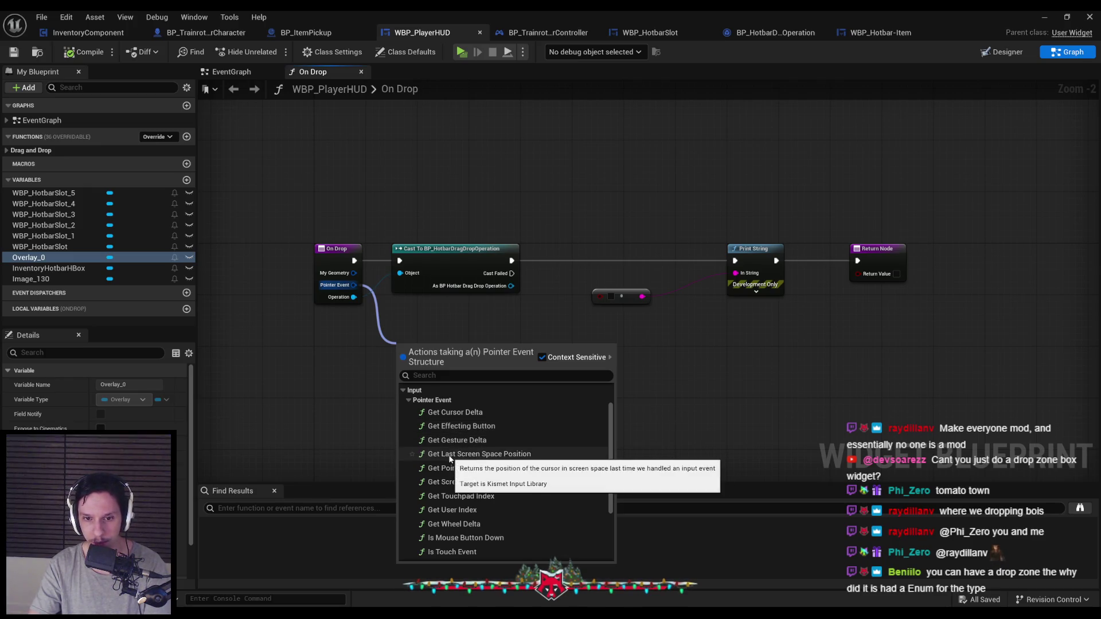
pyautogui.scroll(-2, 455, 468)
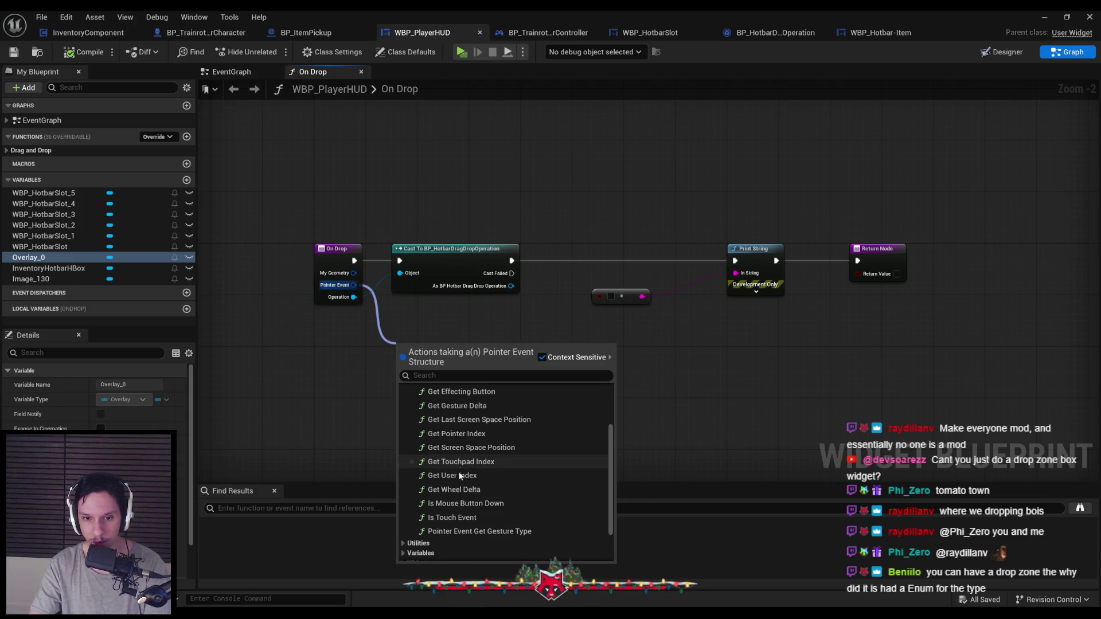
pyautogui.scroll(-3, 452, 528)
pyautogui.click(406, 494)
pyautogui.scroll(-4, 408, 504)
pyautogui.click(404, 504)
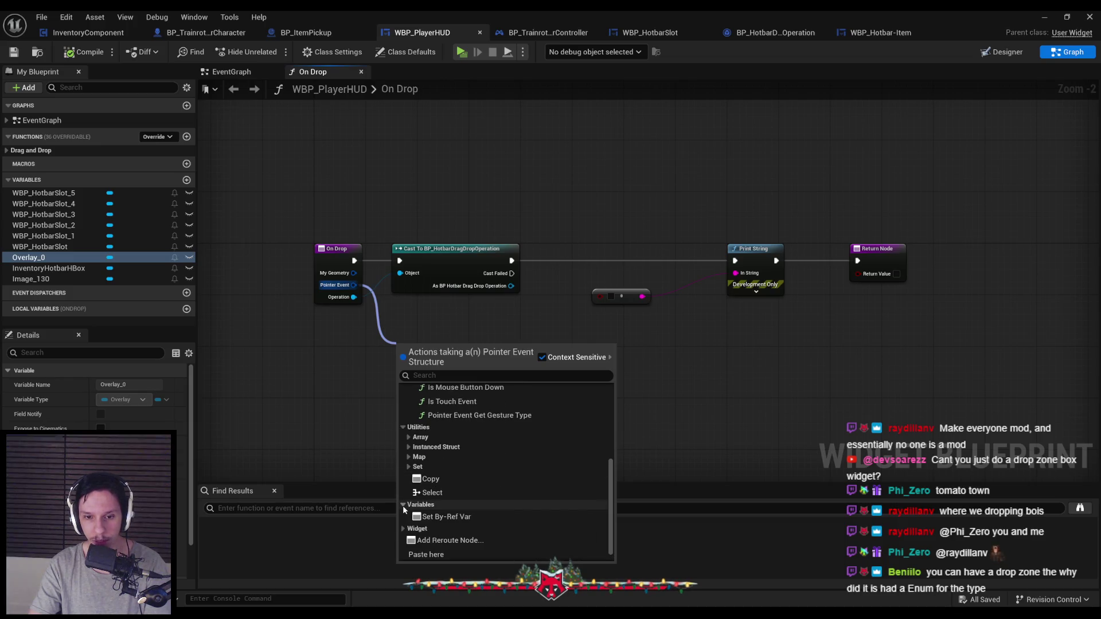
pyautogui.click(404, 529)
pyautogui.scroll(-2, 413, 516)
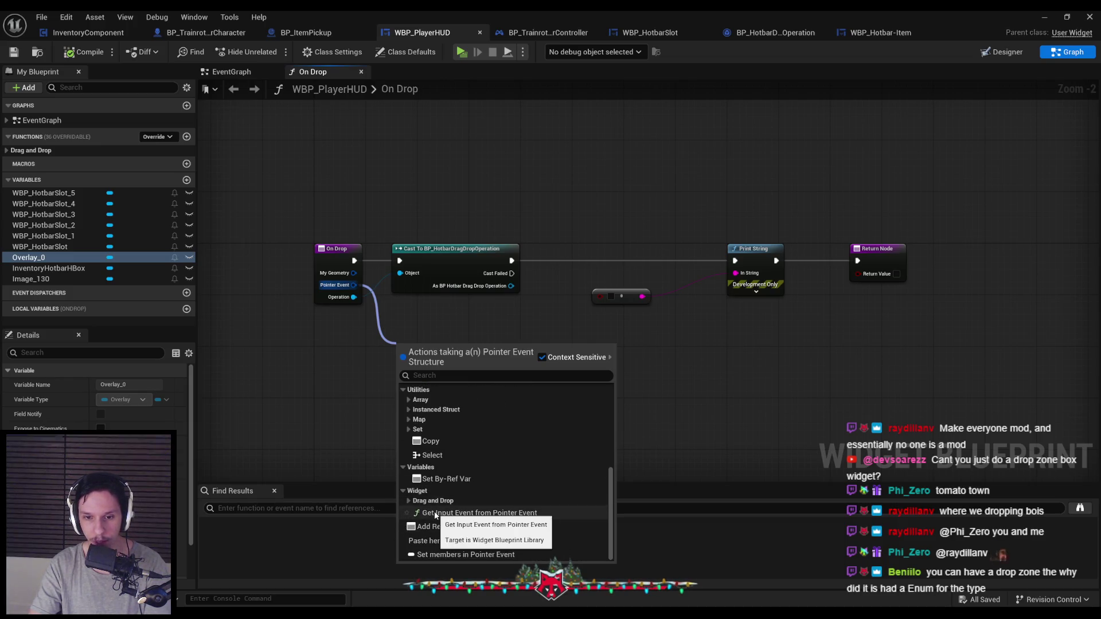
pyautogui.click(442, 526)
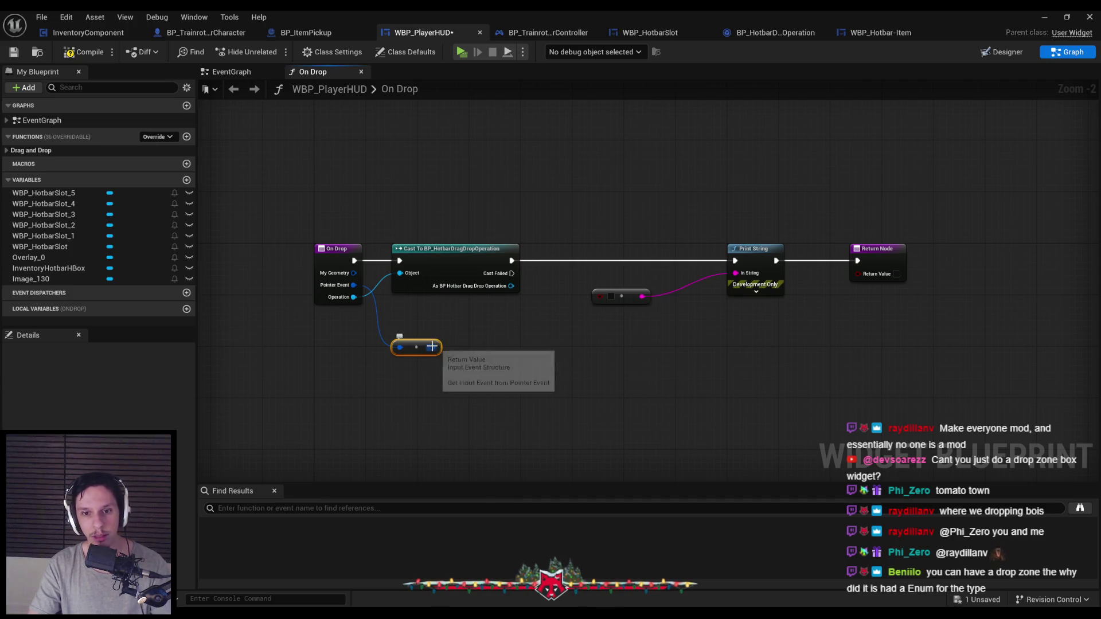
pyautogui.moveTo(432, 347); pyautogui.dragTo(475, 346)
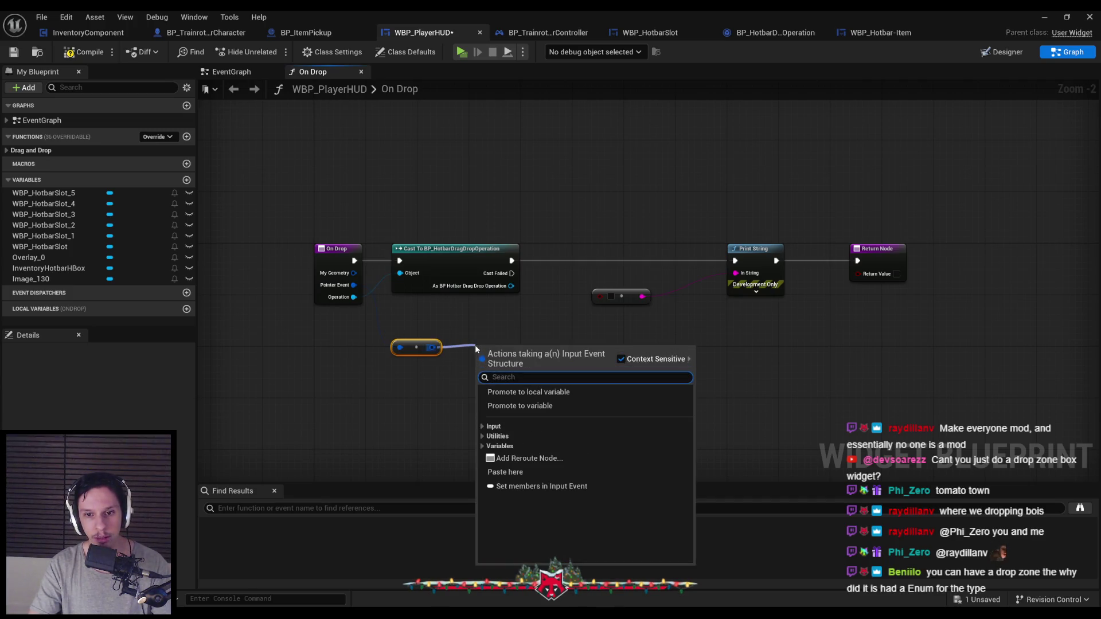
# Step: Search the actions for 'wid' and 'hover', then delete the Get Input Event node
pyautogui.click(483, 436)
pyautogui.write('wid')
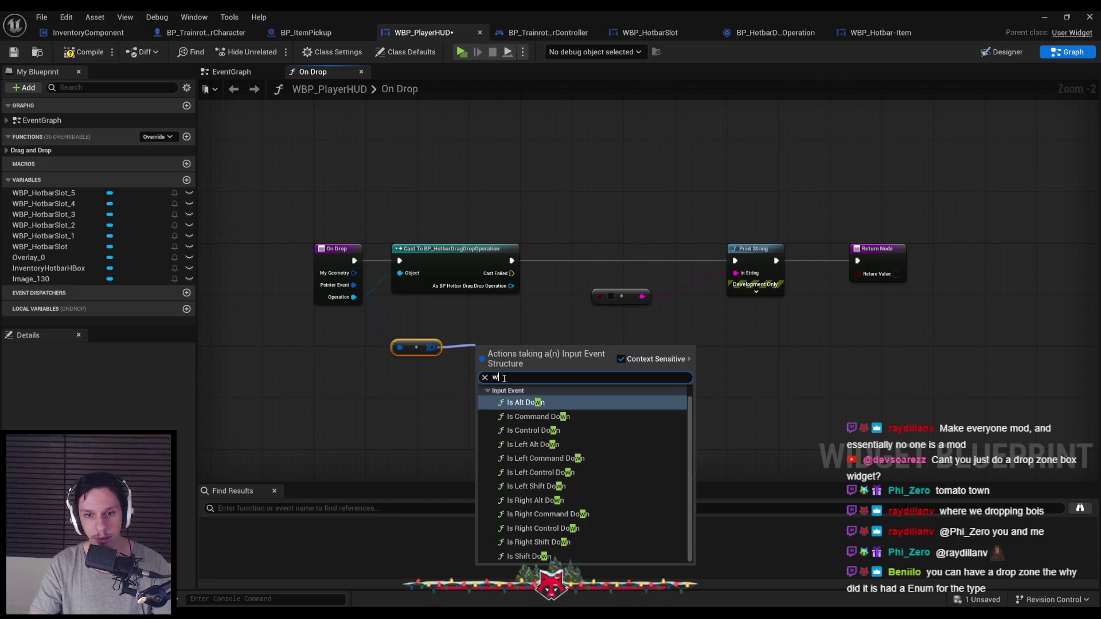
pyautogui.press('BackSpace')
pyautogui.press('BackSpace')
pyautogui.press('BackSpace')
pyautogui.write('hover')
pyautogui.press('Escape')
pyautogui.press('Delete')
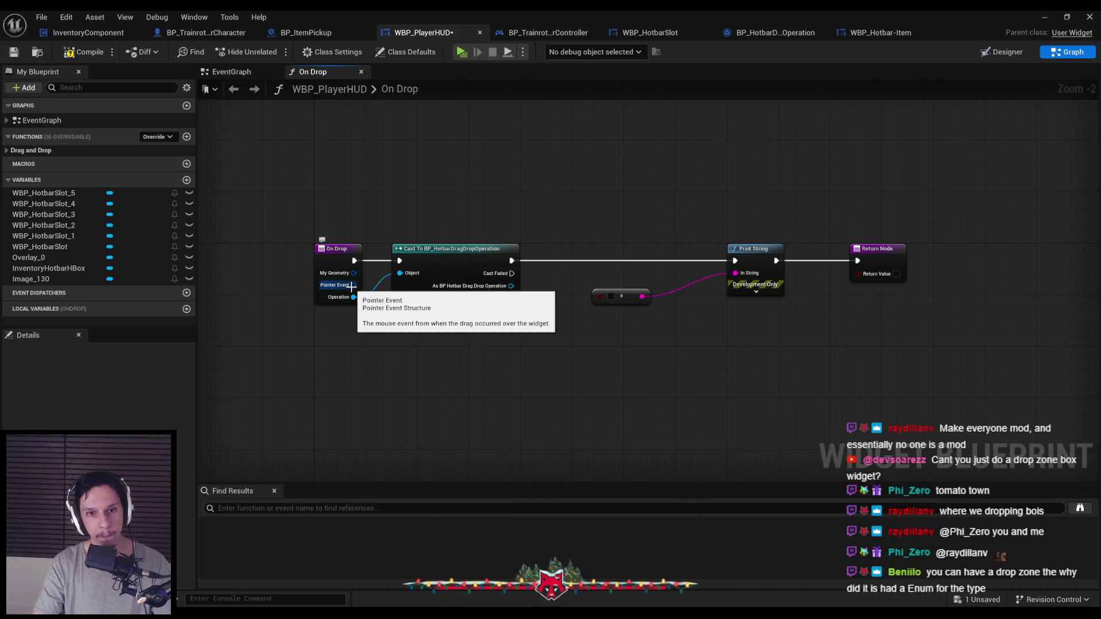
pyautogui.moveTo(353, 285); pyautogui.dragTo(417, 347)
pyautogui.click(337, 398)
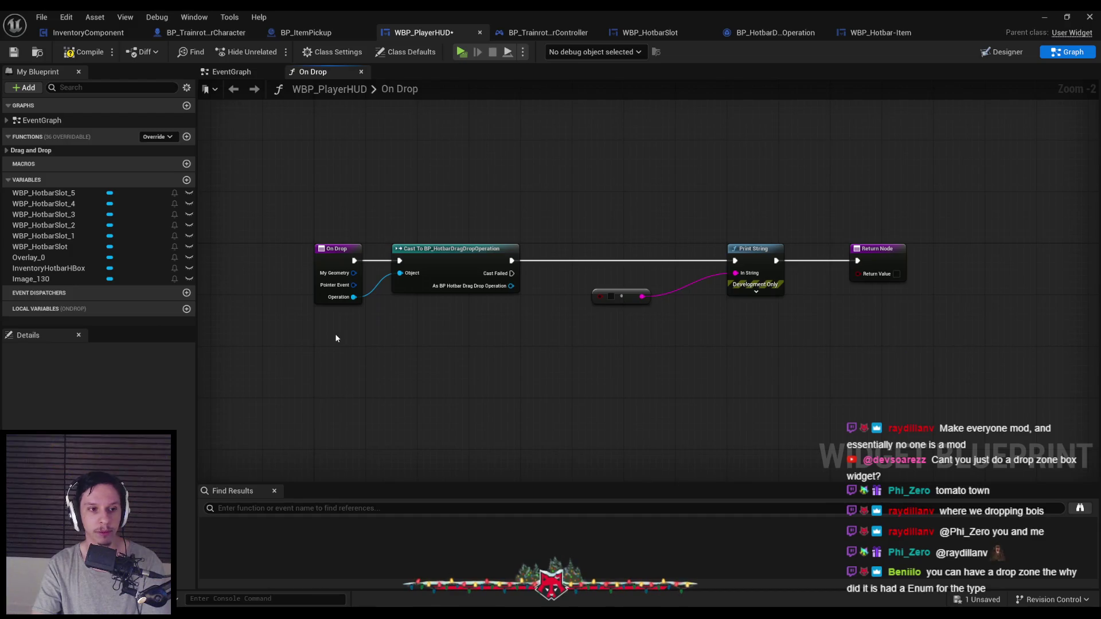
# Step: Add an Is Under Location node fed by My Geometry and move it beside the cast
pyautogui.moveTo(353, 273); pyautogui.dragTo(425, 351)
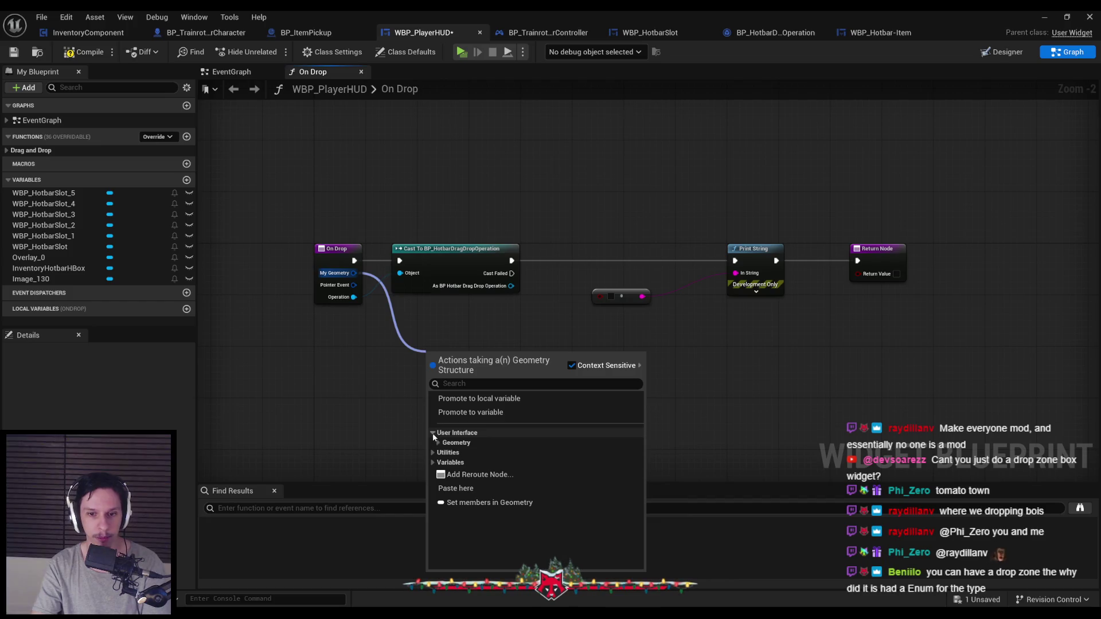
pyautogui.click(433, 432)
pyautogui.scroll(-2, 468, 458)
pyautogui.scroll(-2, 467, 457)
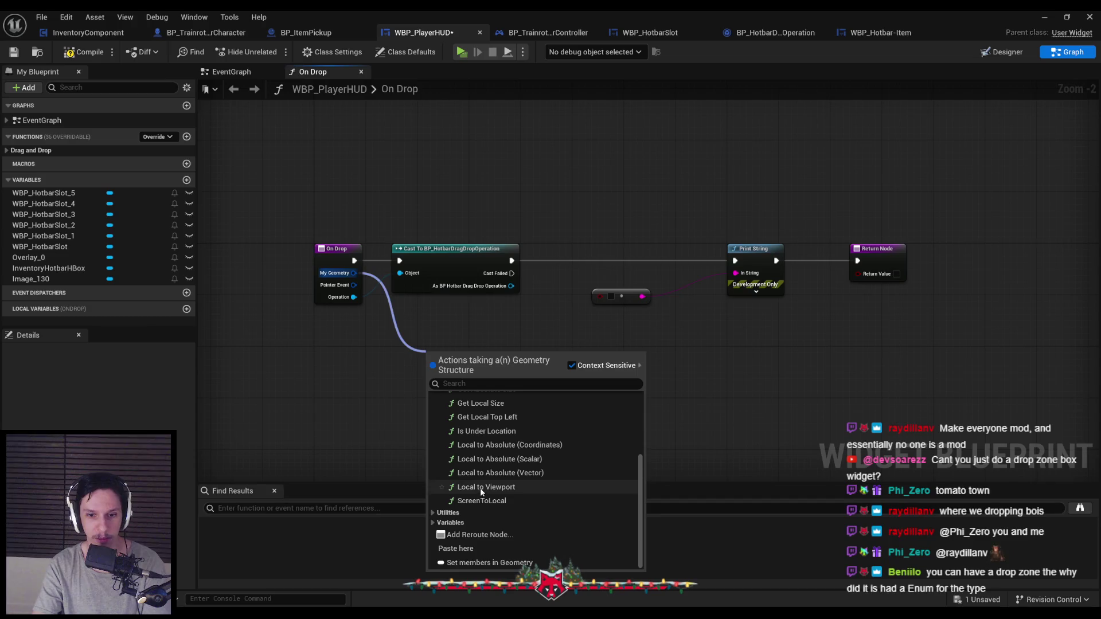
pyautogui.click(485, 431)
pyautogui.moveTo(456, 356); pyautogui.dragTo(442, 330)
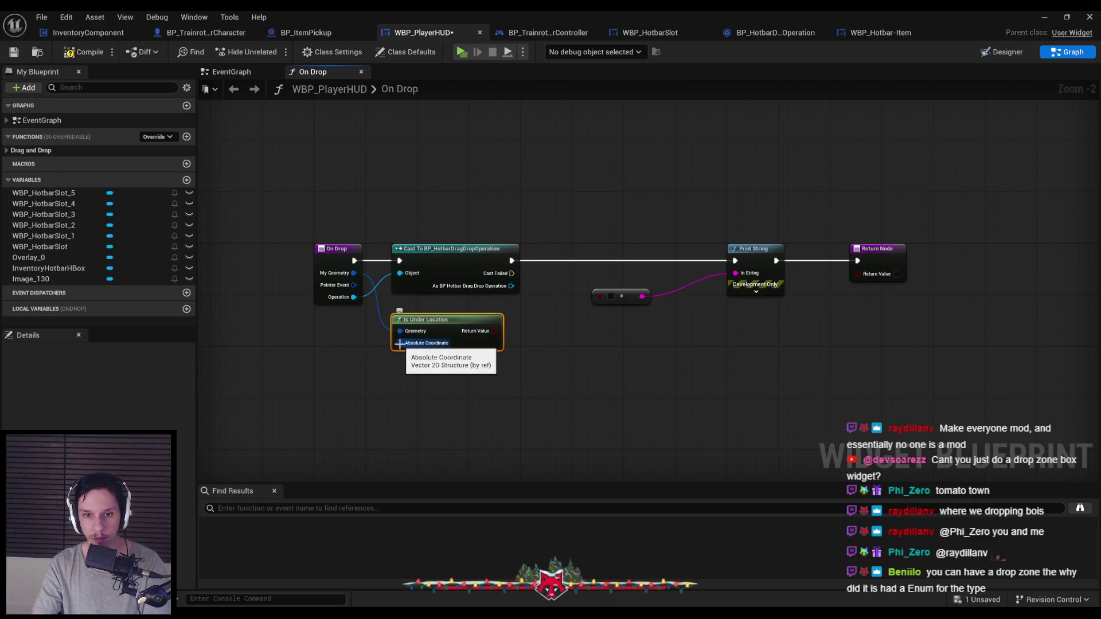
# Step: Feed Absolute Coordinate from a Make Vector 2D, then delete both it and Is Under Location
pyautogui.moveTo(399, 343); pyautogui.dragTo(339, 380)
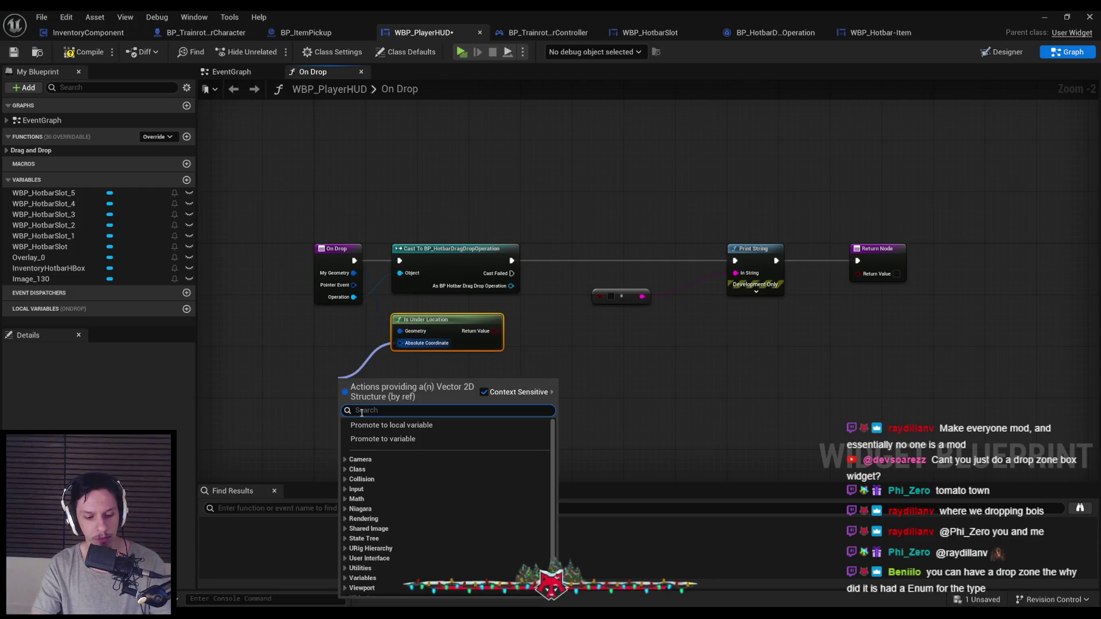
pyautogui.write('bre')
pyautogui.press('BackSpace')
pyautogui.press('BackSpace')
pyautogui.press('BackSpace')
pyautogui.write('make vector')
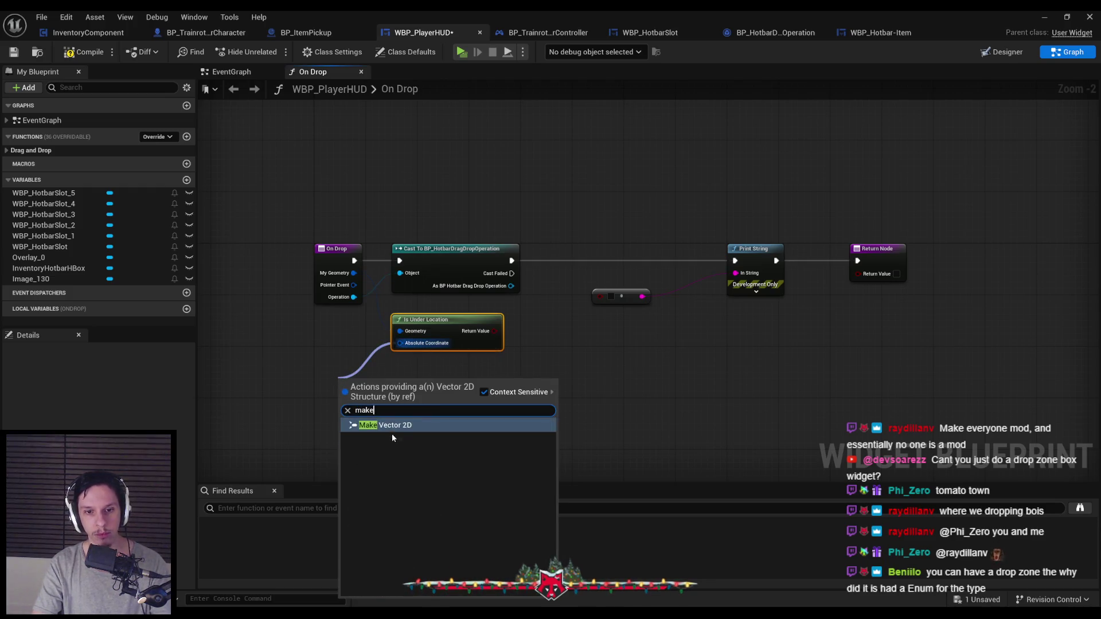
pyautogui.click(391, 430)
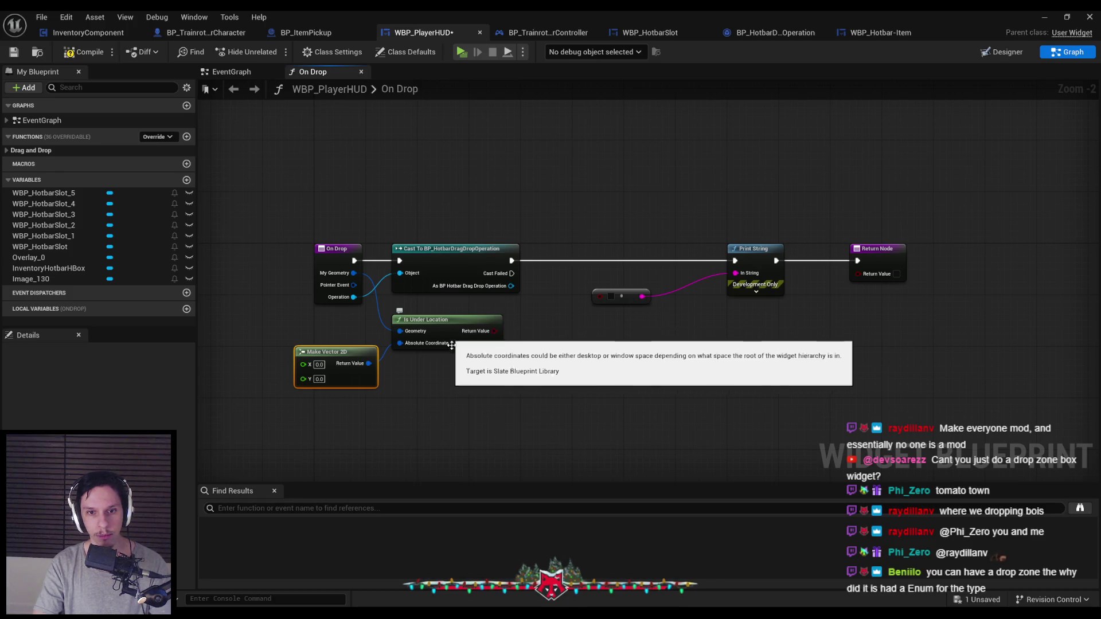
pyautogui.press('Delete')
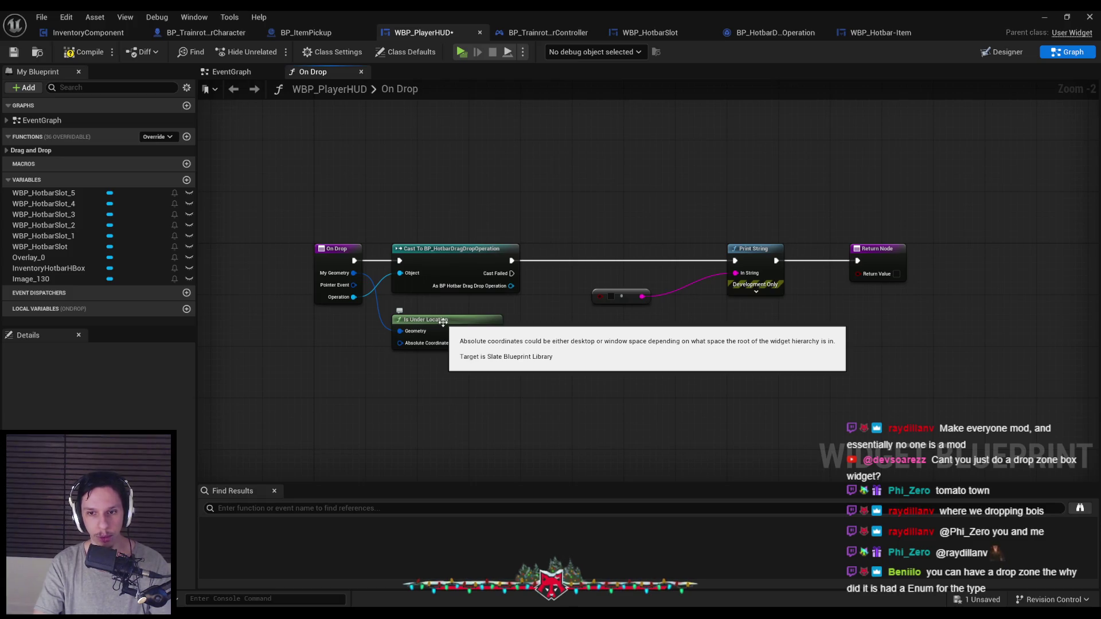
pyautogui.click(443, 322)
pyautogui.press('Delete')
# Step: Re-add a Get Input Event from Pointer Event node via a 'widg' search, then delete it
pyautogui.moveTo(354, 272); pyautogui.dragTo(396, 331)
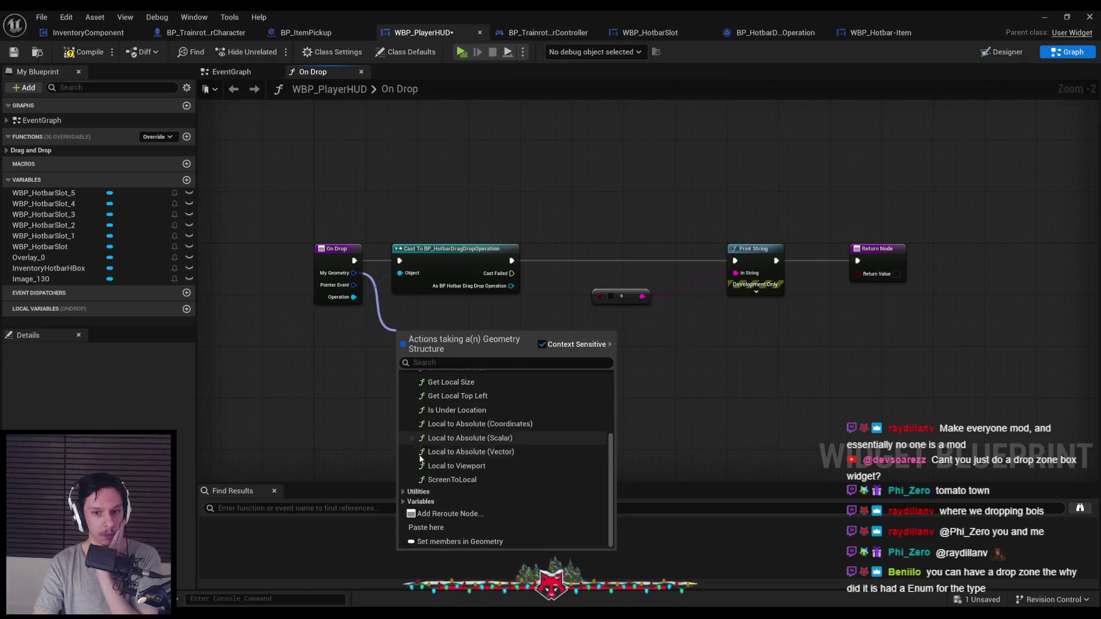
pyautogui.click(402, 491)
pyautogui.scroll(-3, 403, 493)
pyautogui.click(405, 500)
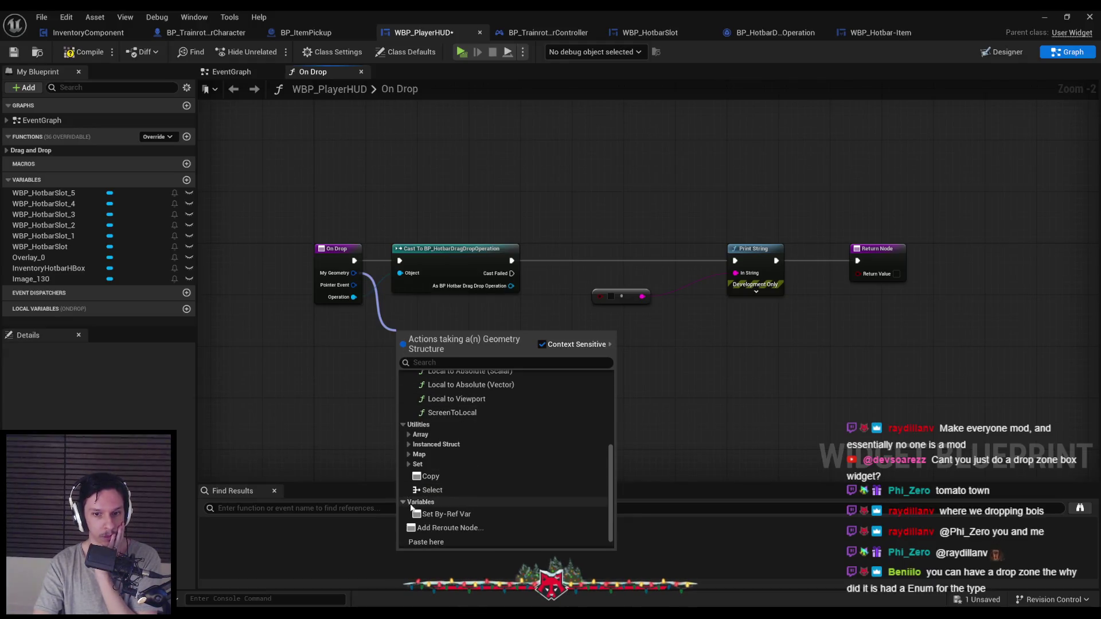
pyautogui.click(362, 348)
pyautogui.moveTo(356, 294); pyautogui.dragTo(406, 341)
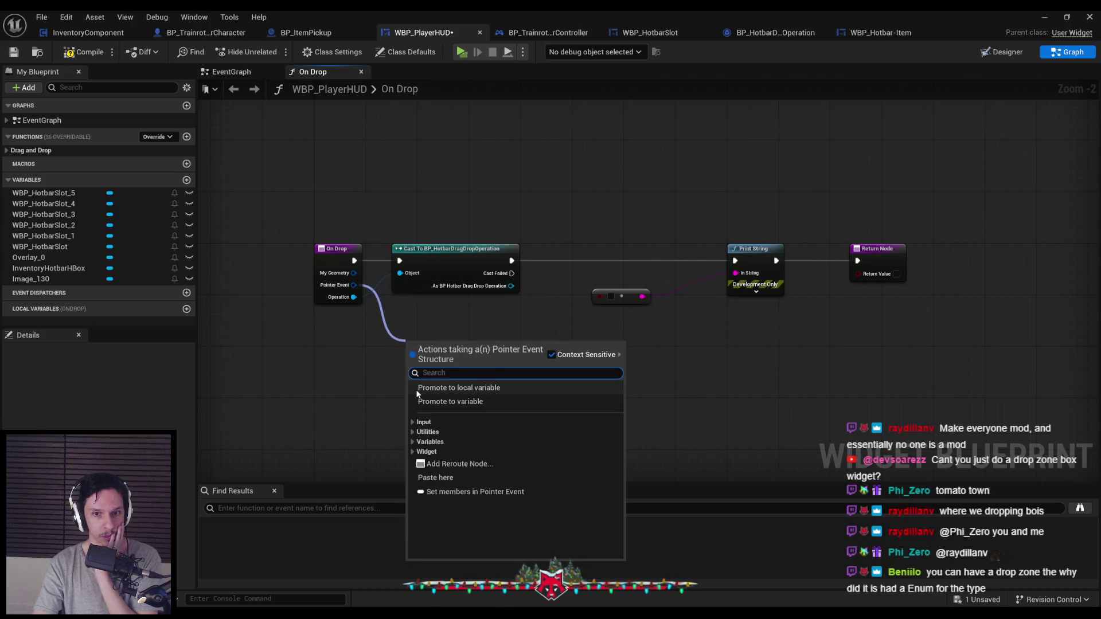
pyautogui.write('ho')
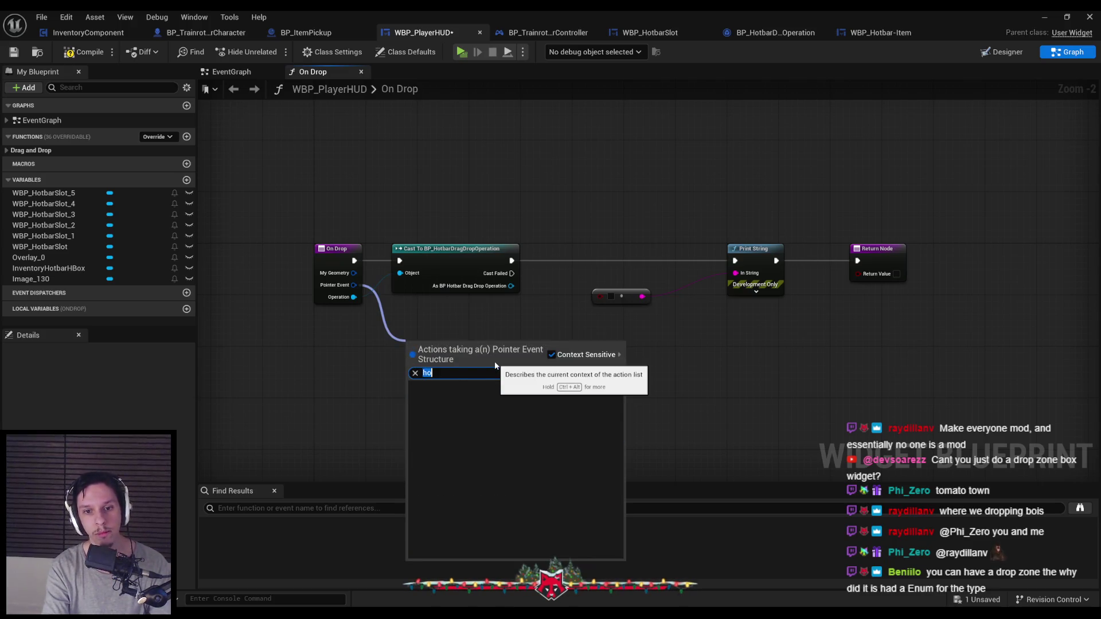
pyautogui.press('BackSpace')
pyautogui.press('BackSpace')
pyautogui.write('widg')
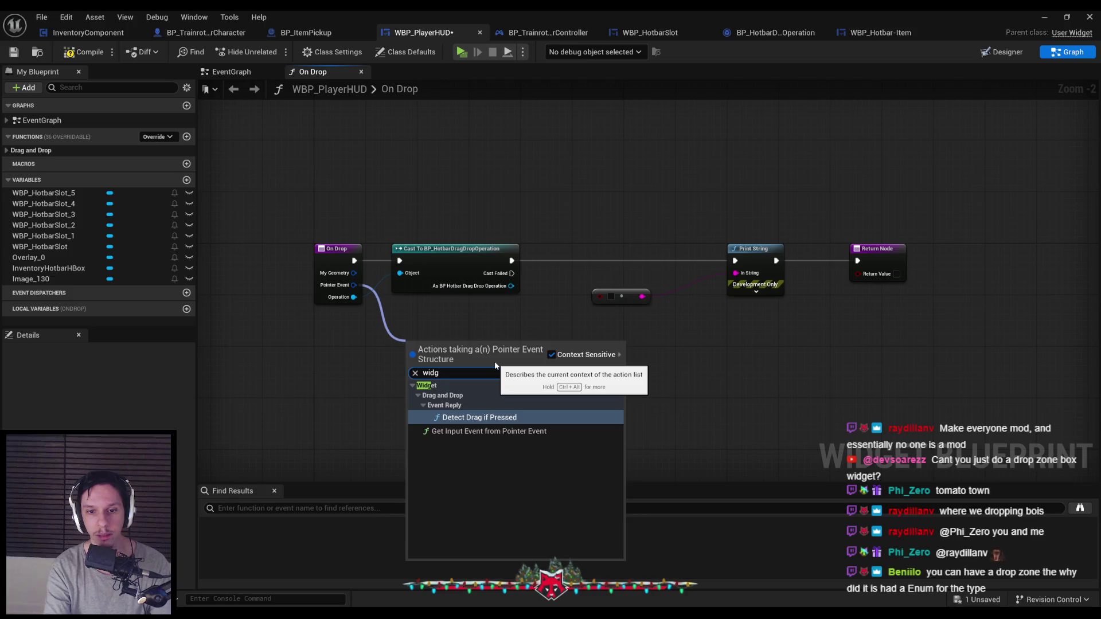
pyautogui.click(489, 431)
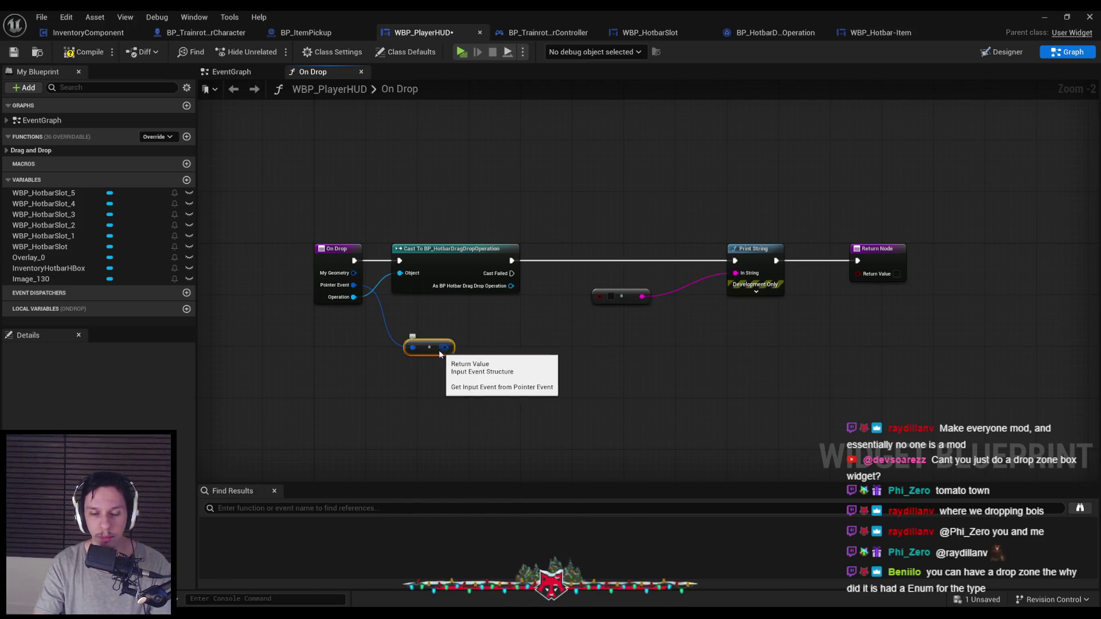
pyautogui.press('Delete')
# Step: Compile and save WBP_PlayerHUD
pyautogui.click(83, 51)
pyautogui.click(13, 52)
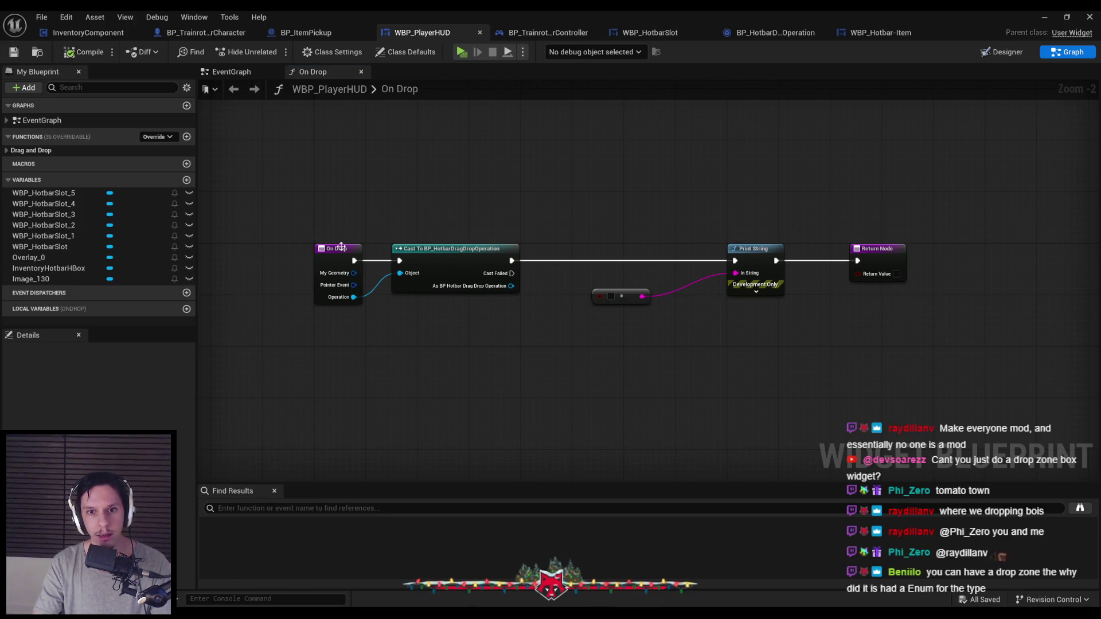
pyautogui.click(581, 31)
pyautogui.click(640, 31)
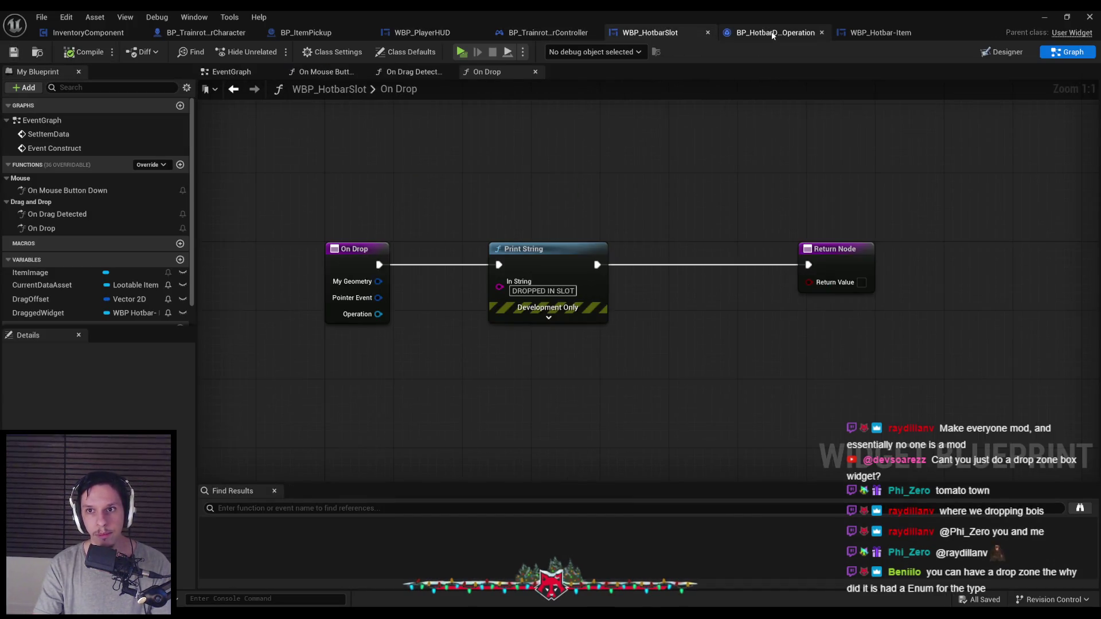
pyautogui.click(772, 33)
pyautogui.click(849, 32)
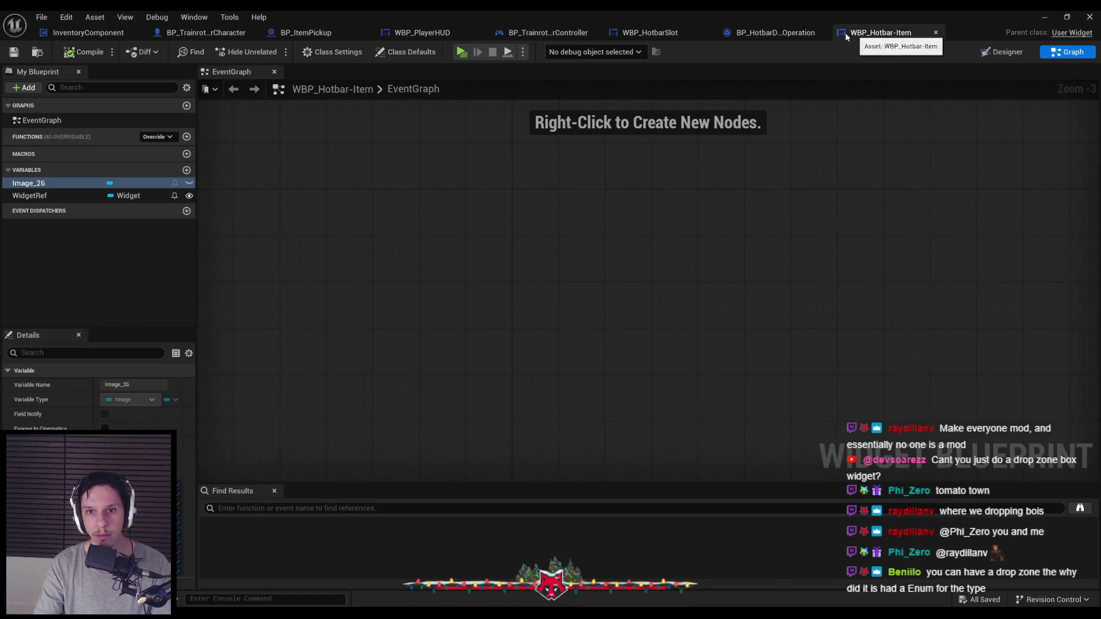
pyautogui.click(774, 33)
pyautogui.click(669, 33)
pyautogui.doubleClick(58, 214)
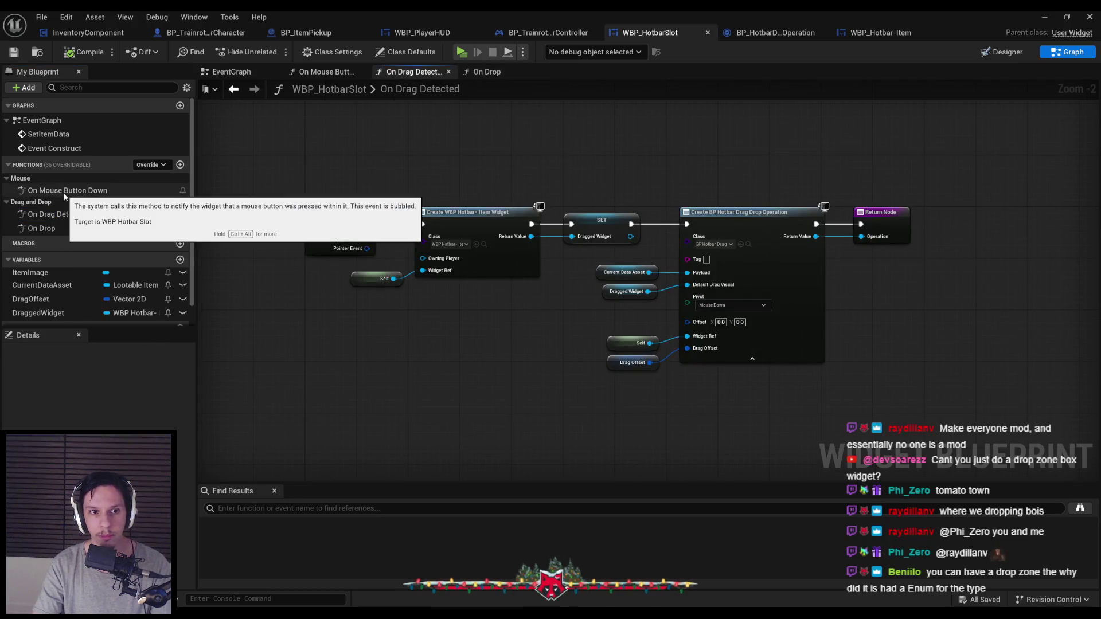
pyautogui.doubleClick(63, 191)
pyautogui.scroll(-1, 510, 358)
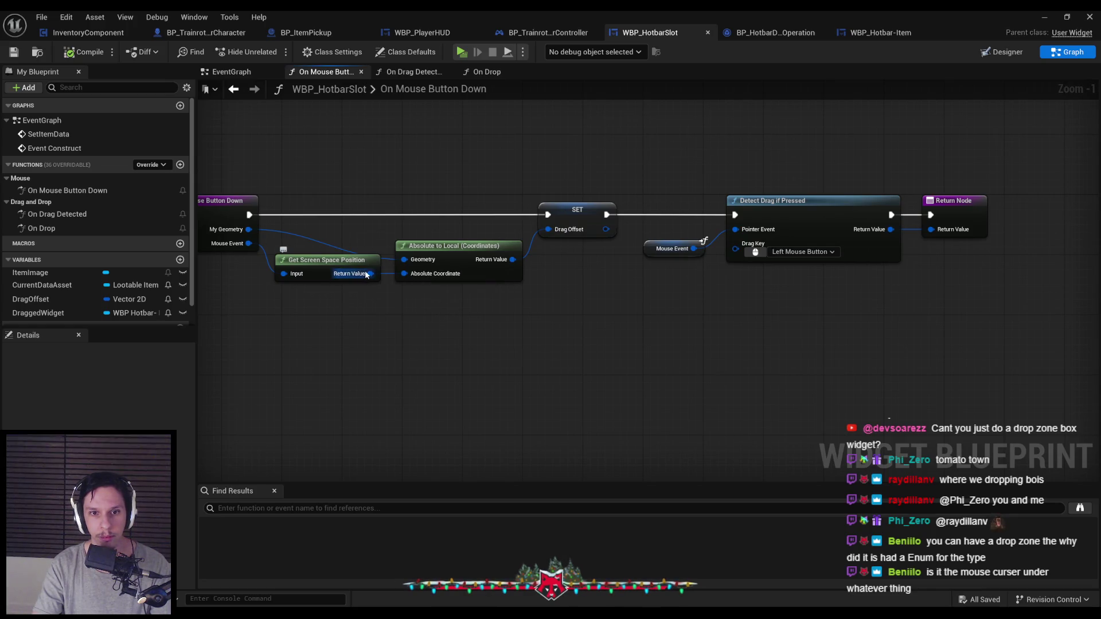
pyautogui.moveTo(371, 305)
pyautogui.mouseDown()
pyautogui.moveTo(400, 330)
pyautogui.moveTo(475, 344)
pyautogui.mouseUp()
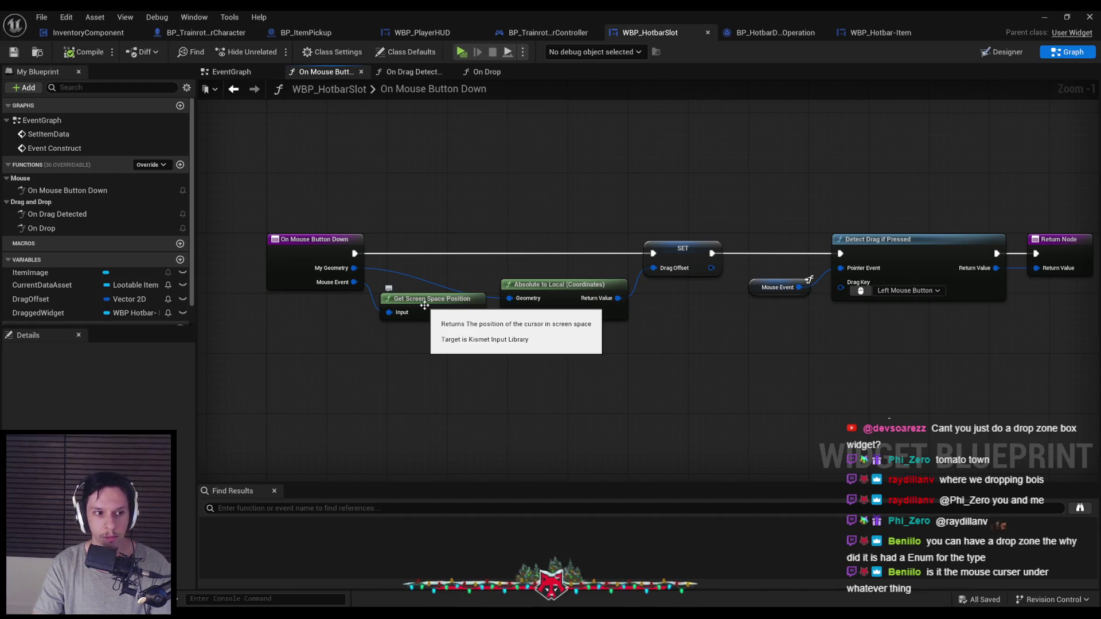
pyautogui.click(773, 33)
pyautogui.click(421, 33)
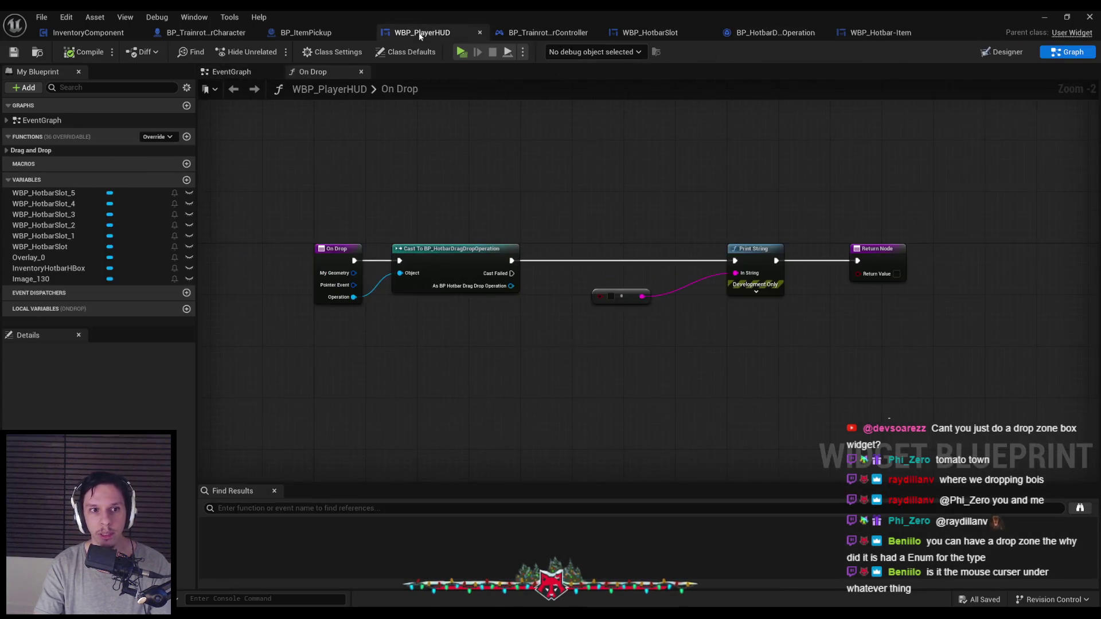
# Step: Add an Event On Mouse Enter override node from the Functions Override list
pyautogui.click(150, 136)
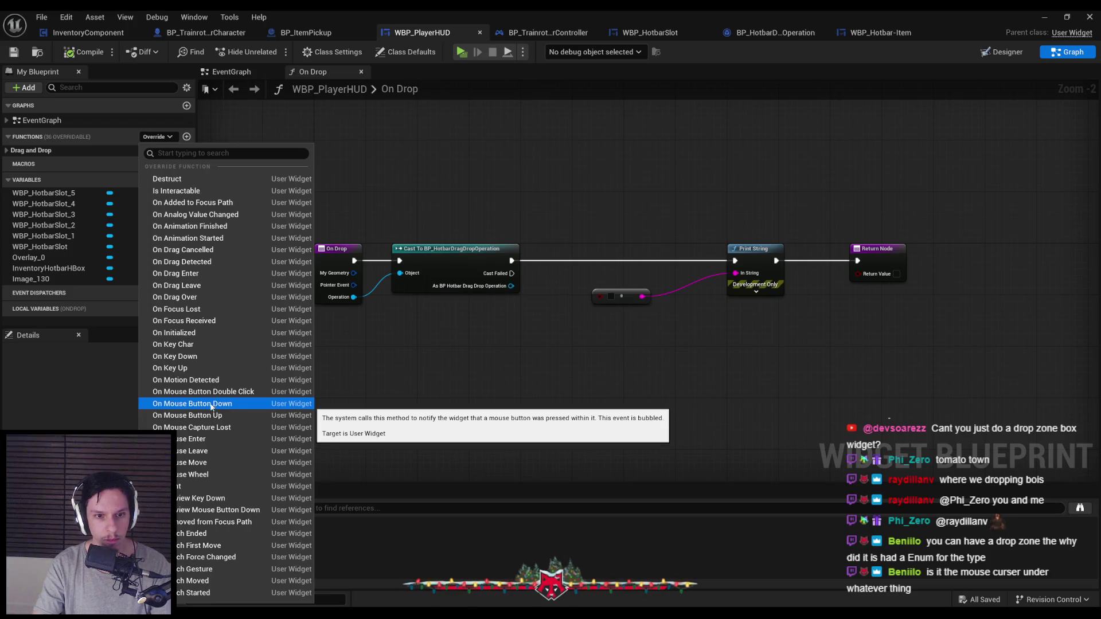
pyautogui.click(197, 440)
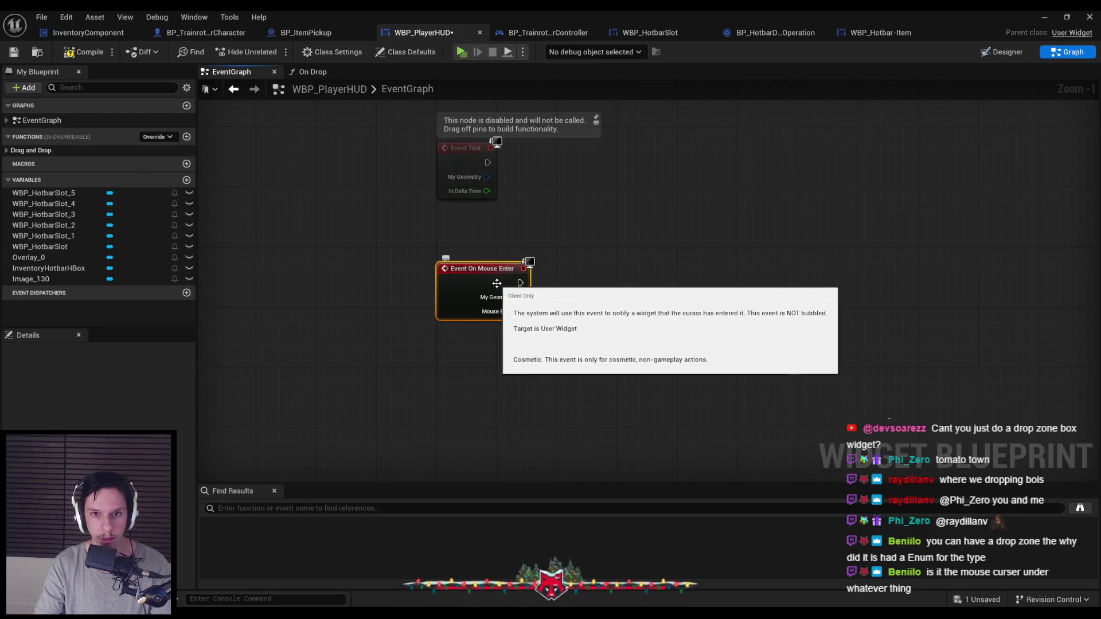
# Step: Delete On Mouse Enter, then place and remove a WBP_HotbarSlot_5 getter after searching 'assmart'
pyautogui.press('Delete')
pyautogui.click(43, 192)
pyautogui.scroll(-2, 94, 396)
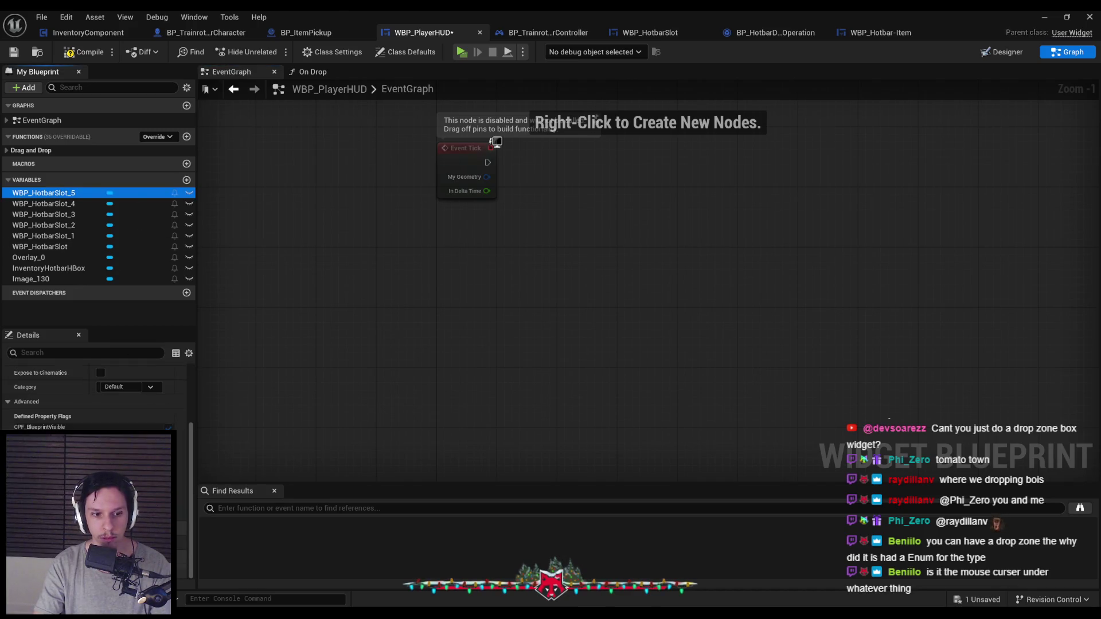
pyautogui.scroll(2, 94, 396)
pyautogui.moveTo(63, 200)
pyautogui.mouseDown()
pyautogui.moveTo(393, 297)
pyautogui.moveTo(477, 304)
pyautogui.moveTo(578, 265)
pyautogui.mouseUp()
pyautogui.click(516, 317)
pyautogui.write('as')
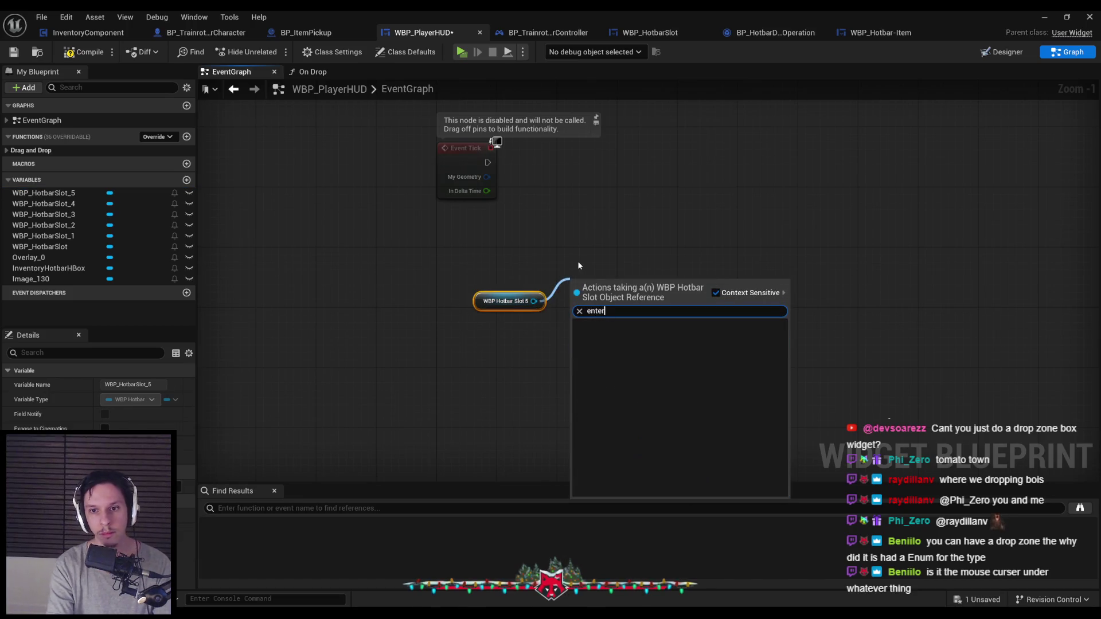
pyautogui.write('smart')
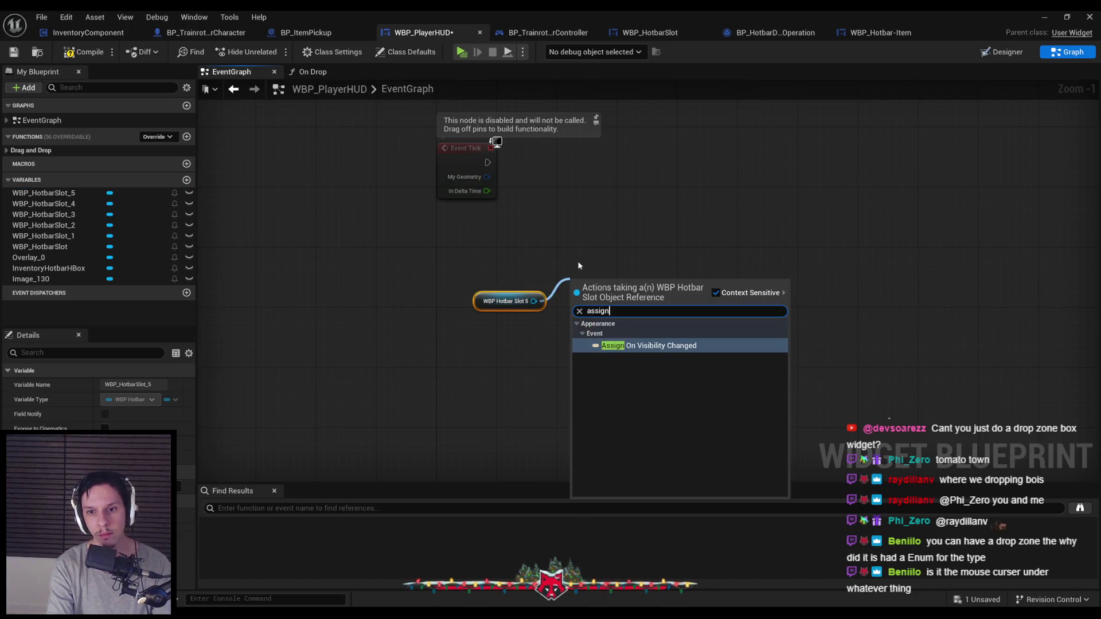
pyautogui.press('Escape')
pyautogui.press('Delete')
# Step: Compile and save WBP_PlayerHUD, inspect Overlay_0, and return to the Designer layout
pyautogui.click(83, 51)
pyautogui.click(14, 52)
pyautogui.click(7, 150)
pyautogui.click(8, 151)
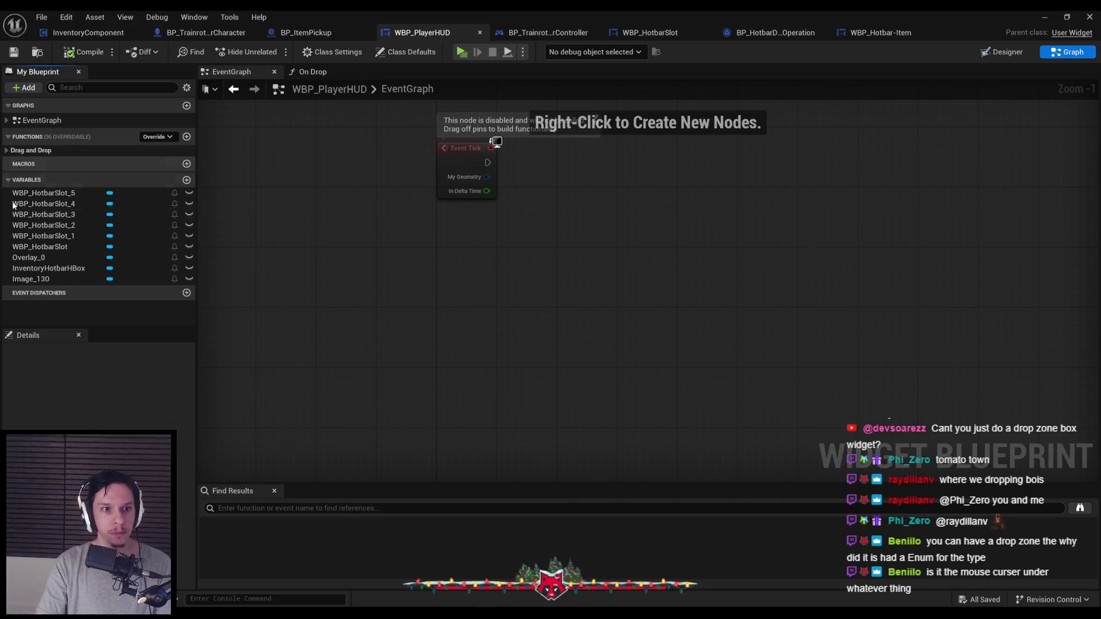
pyautogui.click(48, 257)
pyautogui.scroll(-2, 95, 396)
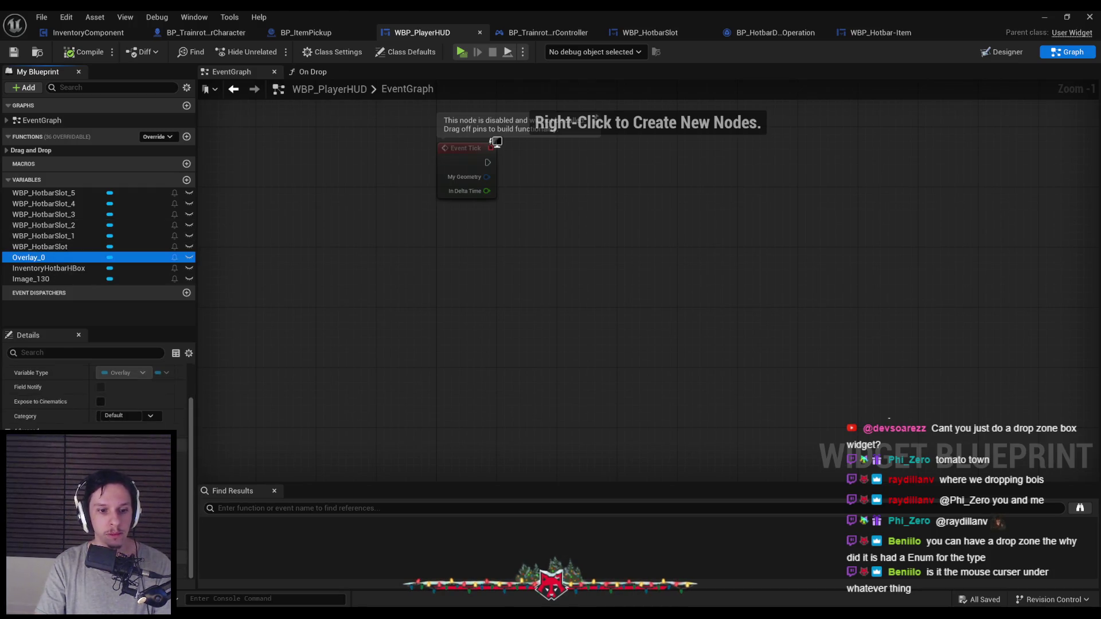
pyautogui.click(301, 368)
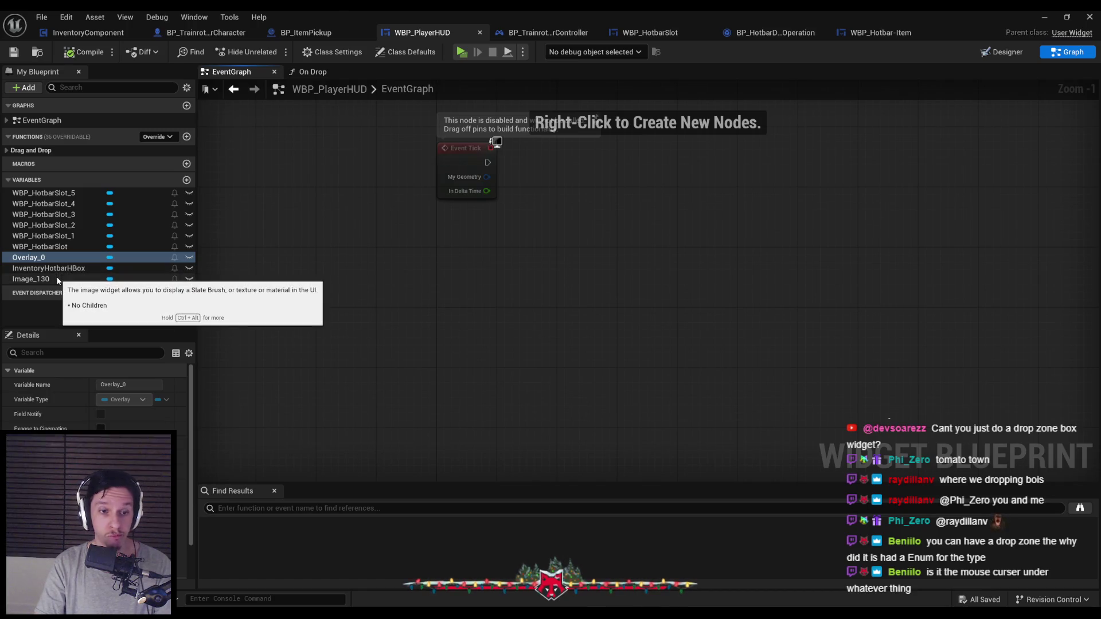
pyautogui.click(1000, 53)
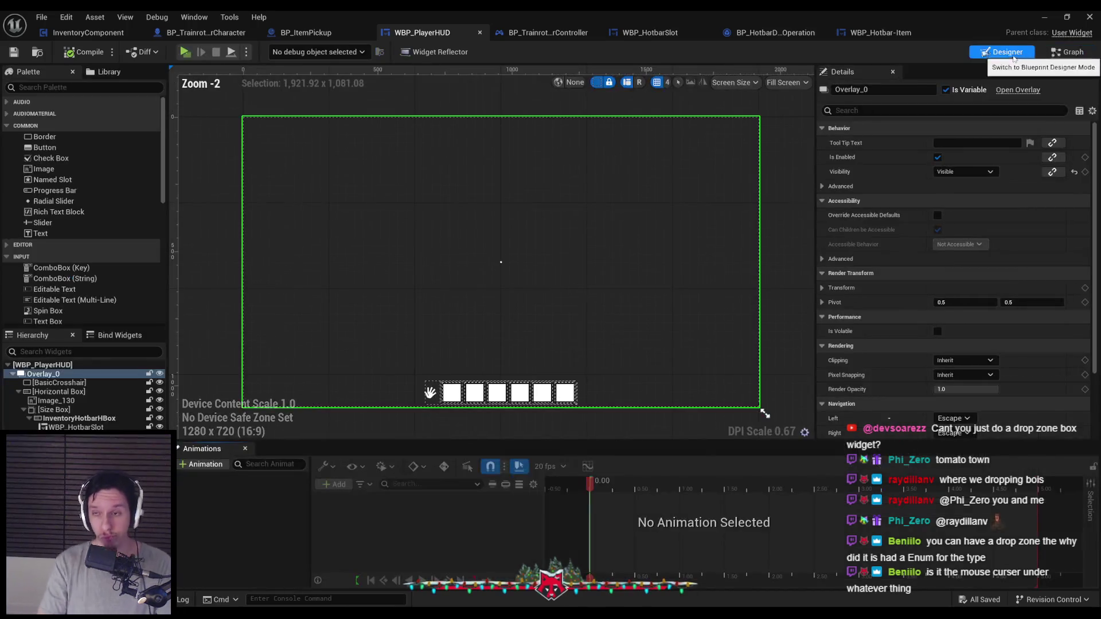
# Step: Reopen the On Drop function graph, glance at the Designer layout, and return to Graph
pyautogui.click(1063, 52)
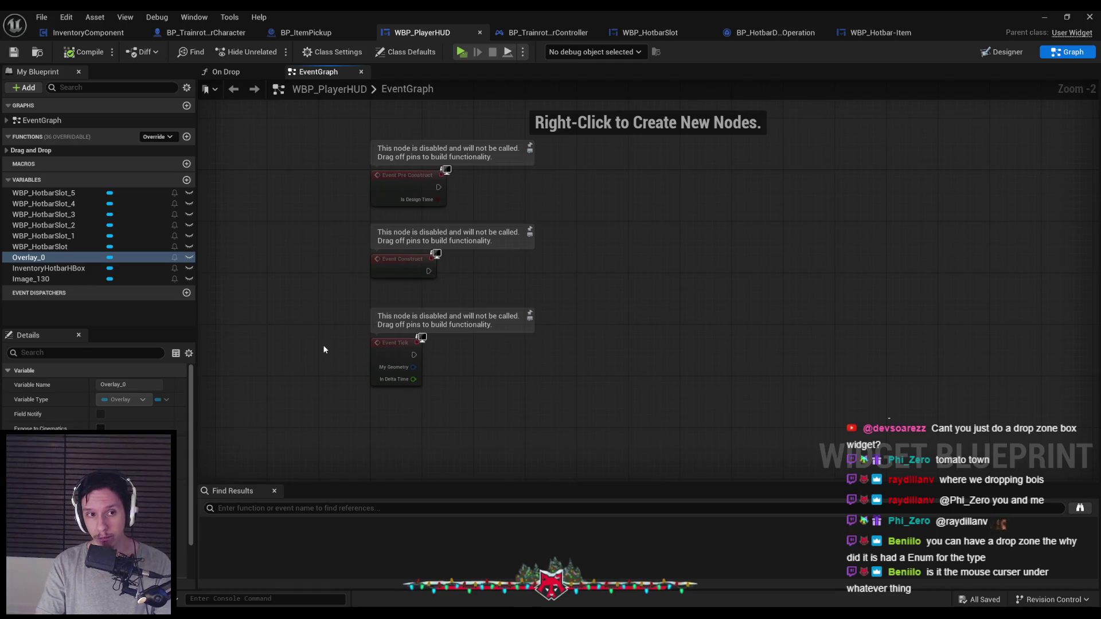
pyautogui.click(7, 151)
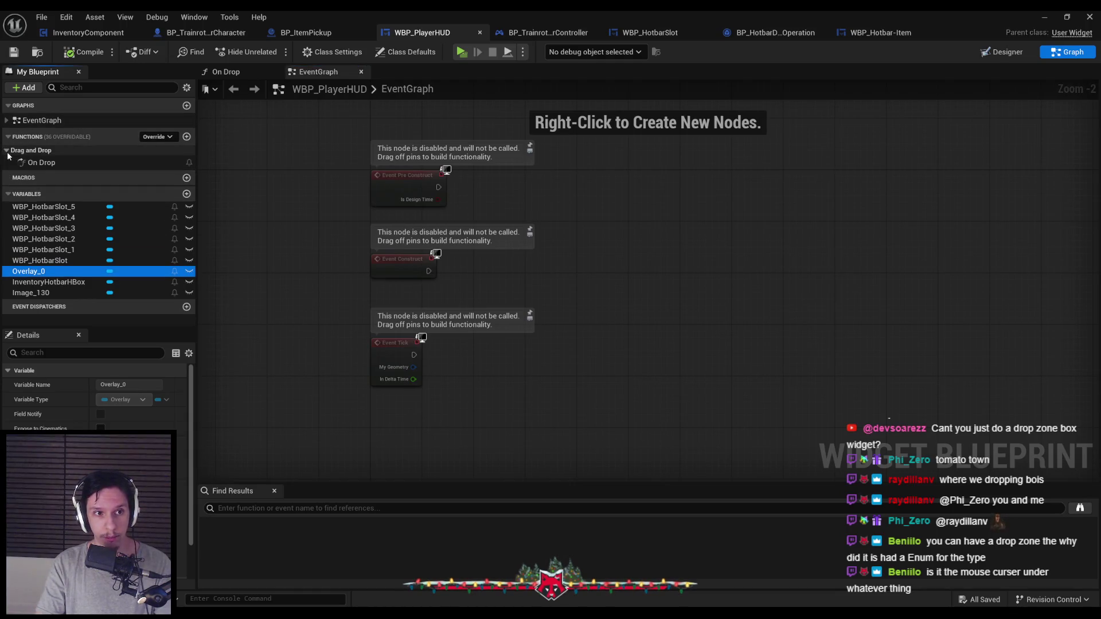
pyautogui.click(156, 136)
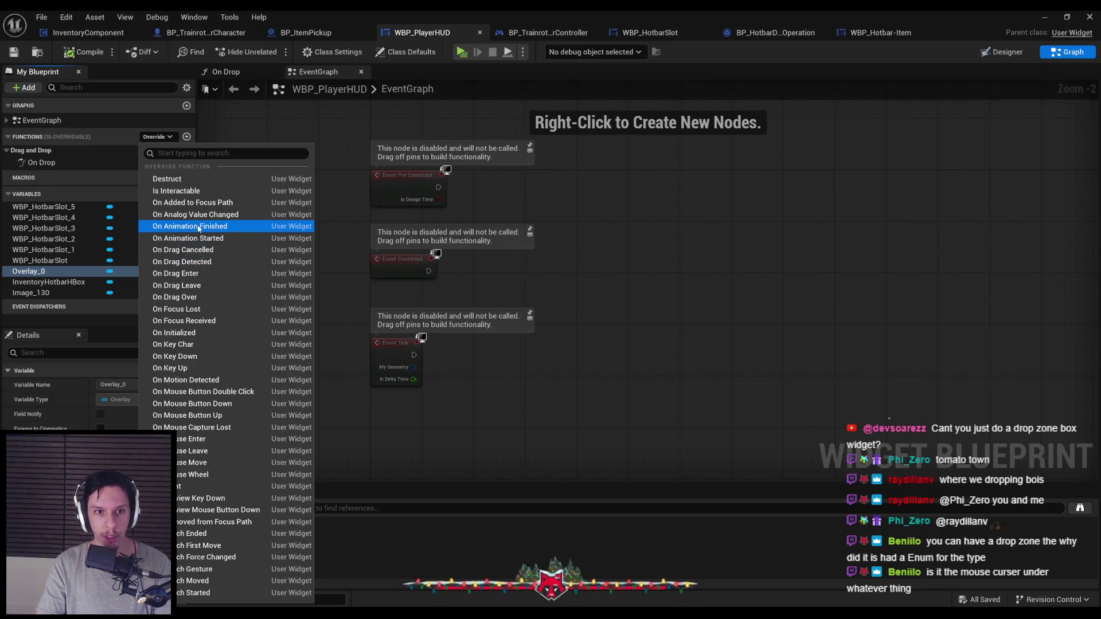
pyautogui.doubleClick(40, 163)
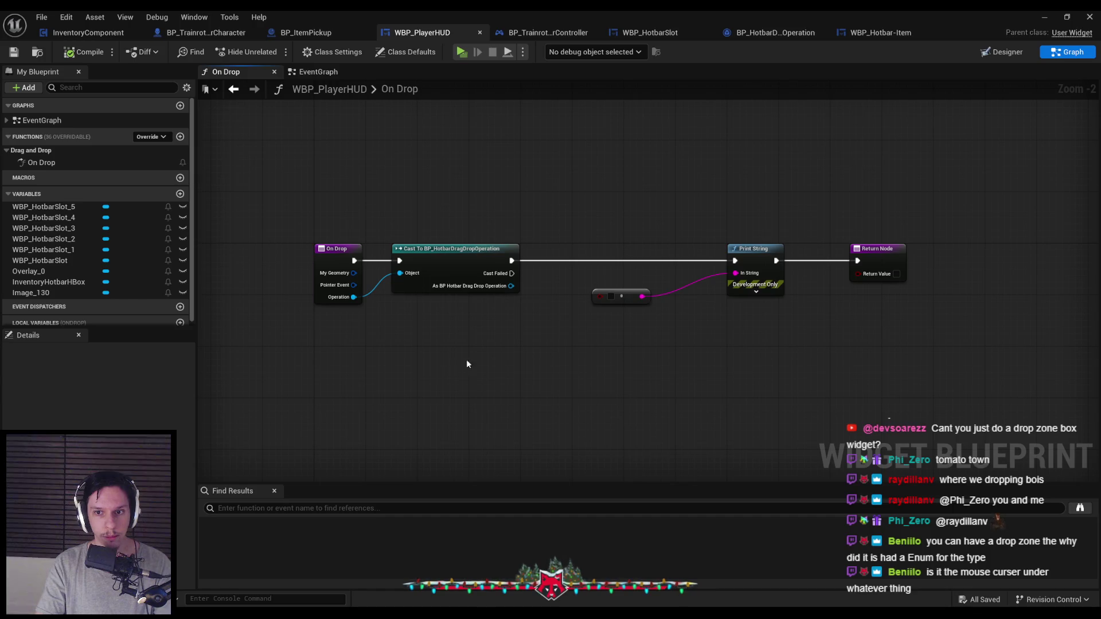
pyautogui.scroll(1, 508, 304)
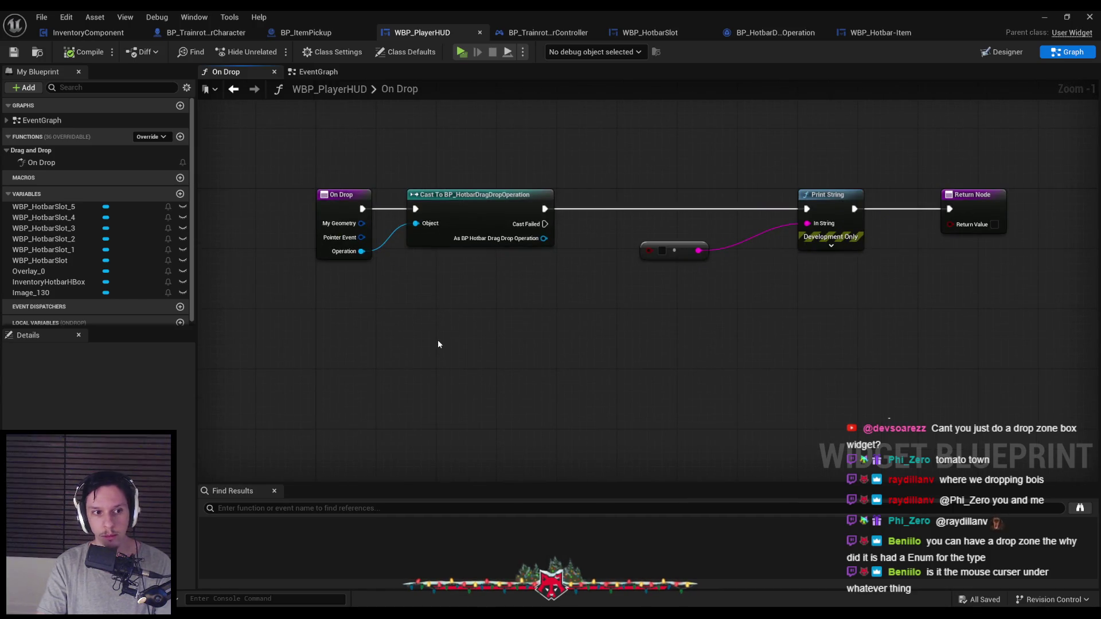
pyautogui.click(995, 53)
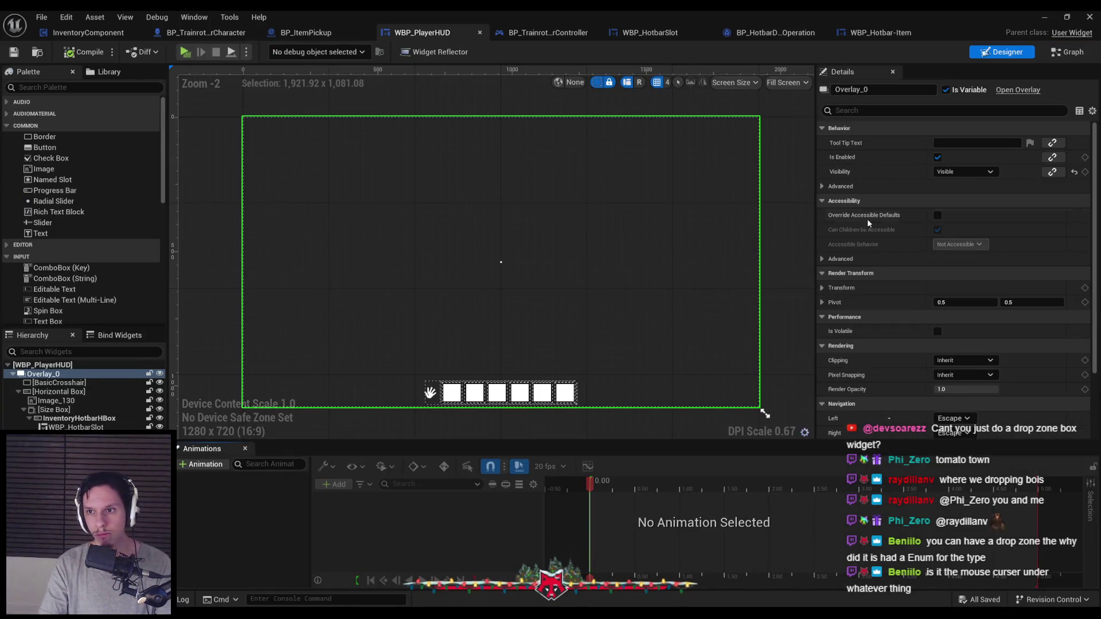
pyautogui.scroll(-3, 883, 299)
pyautogui.scroll(-1, 883, 299)
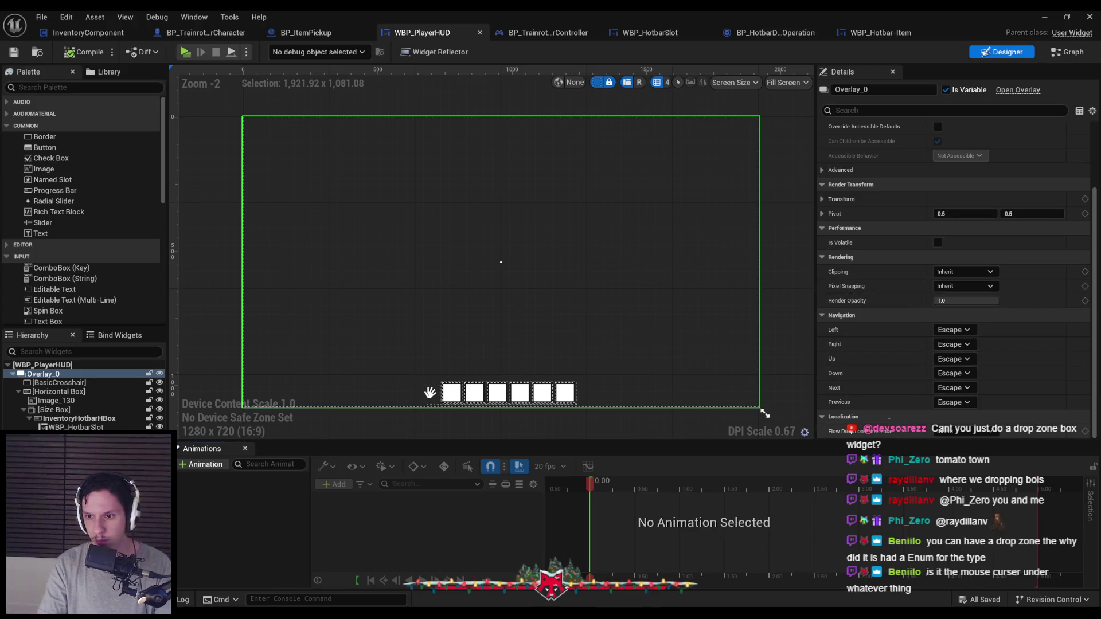
pyautogui.scroll(4, 854, 416)
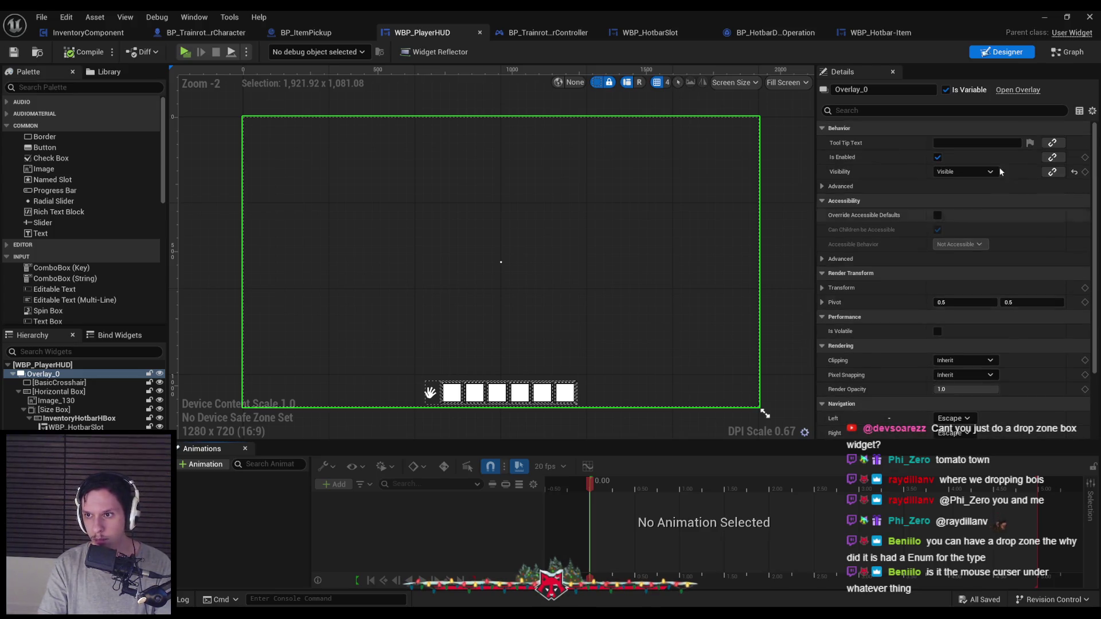
pyautogui.click(1067, 51)
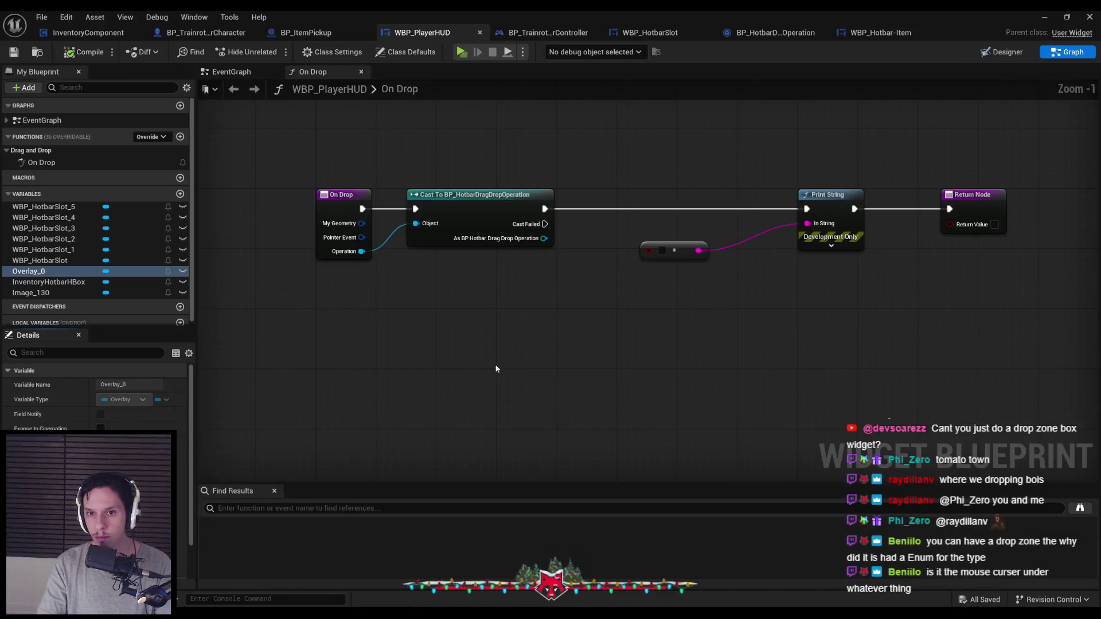
pyautogui.rightClick(436, 321)
pyautogui.write('hover')
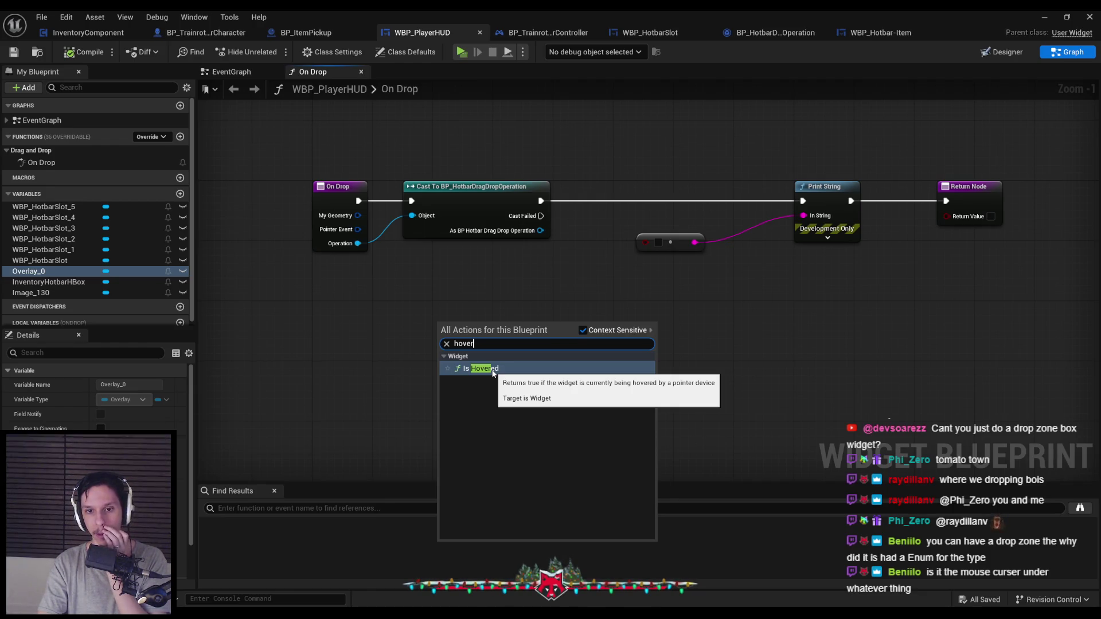
pyautogui.hotkey('ctrl', 'a')
pyautogui.write('widget')
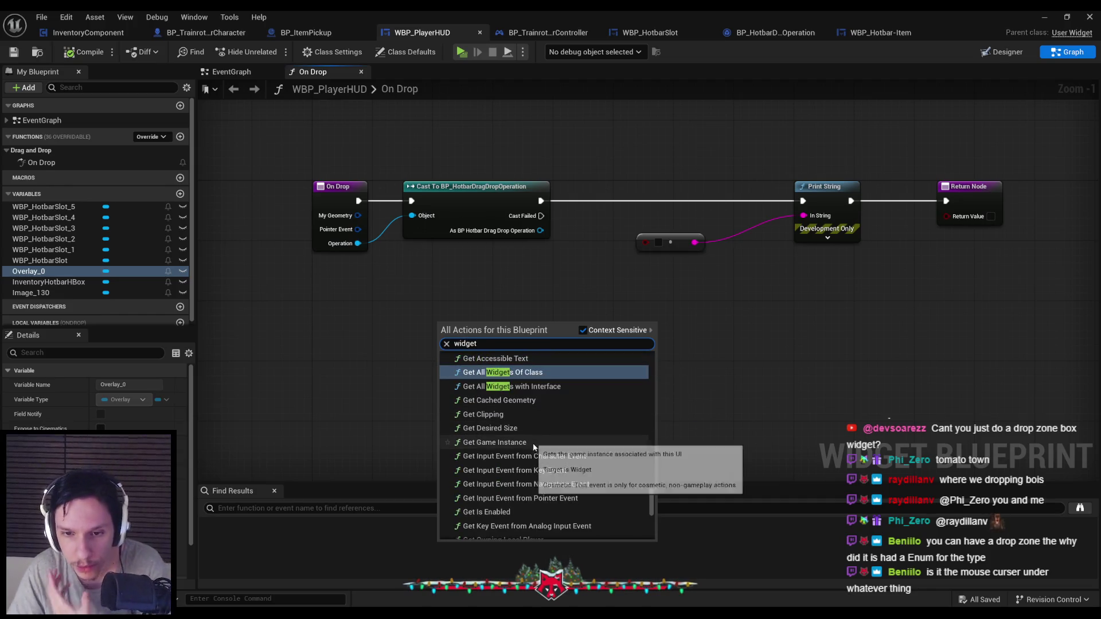
pyautogui.scroll(-1, 528, 435)
pyautogui.scroll(3, 515, 433)
pyautogui.scroll(10, 514, 433)
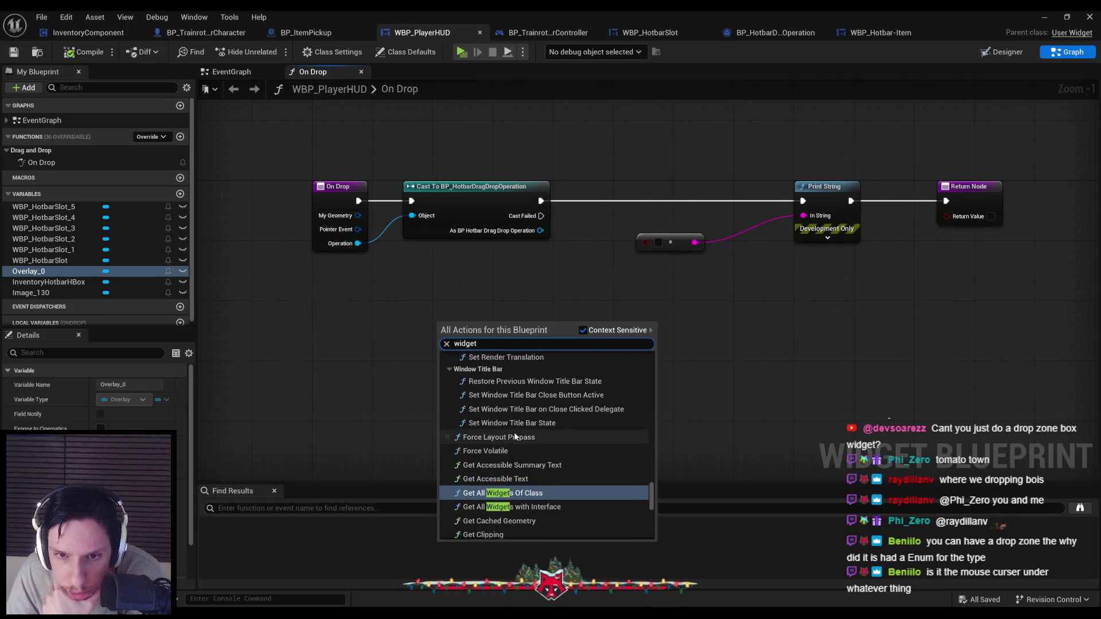
pyautogui.scroll(5, 640, 382)
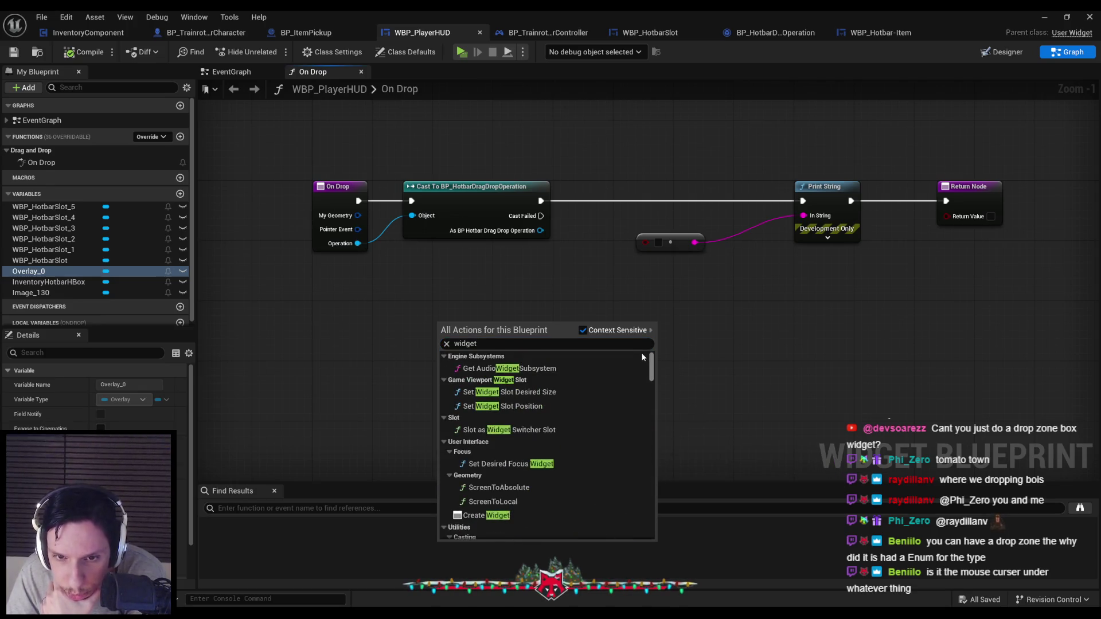
pyautogui.scroll(5, 640, 367)
pyautogui.scroll(-10, 639, 367)
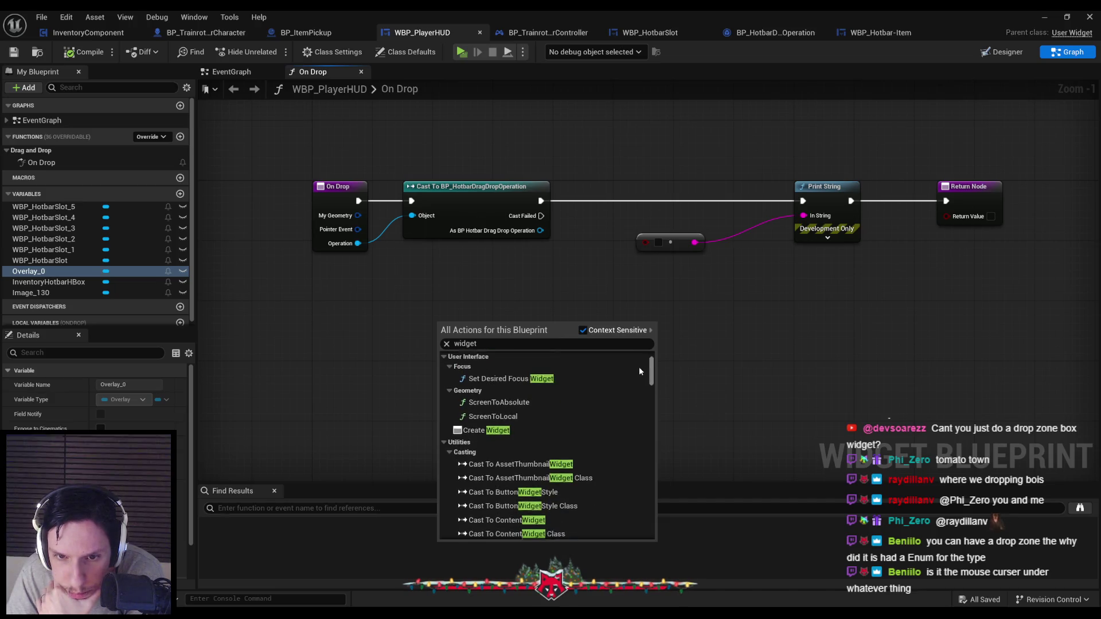
pyautogui.scroll(-10, 638, 401)
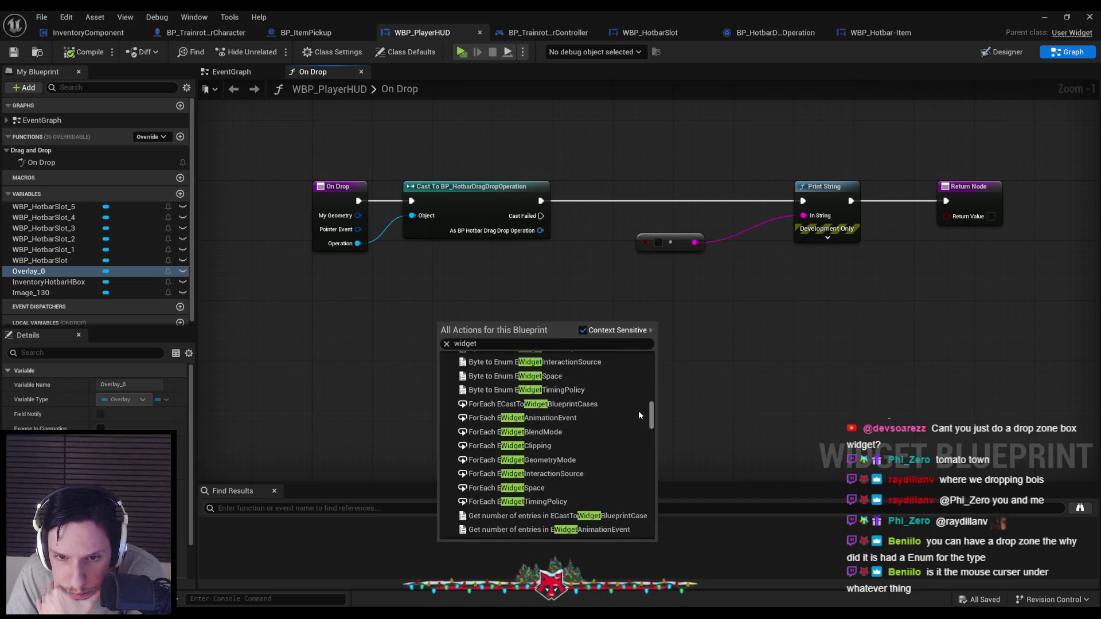
pyautogui.scroll(-10, 635, 444)
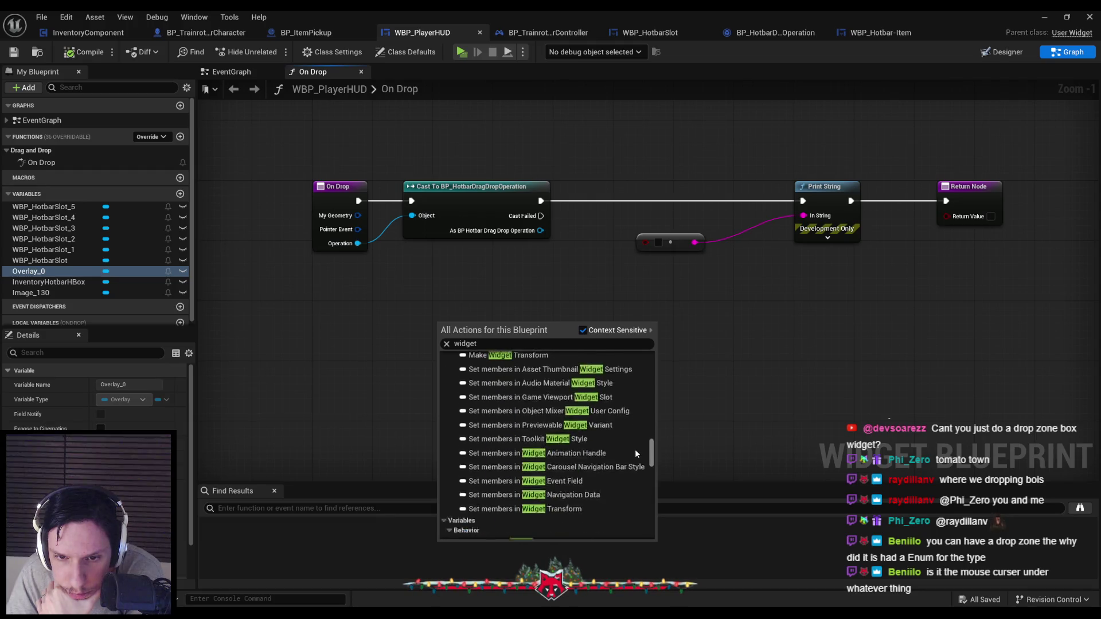
pyautogui.scroll(-3, 636, 460)
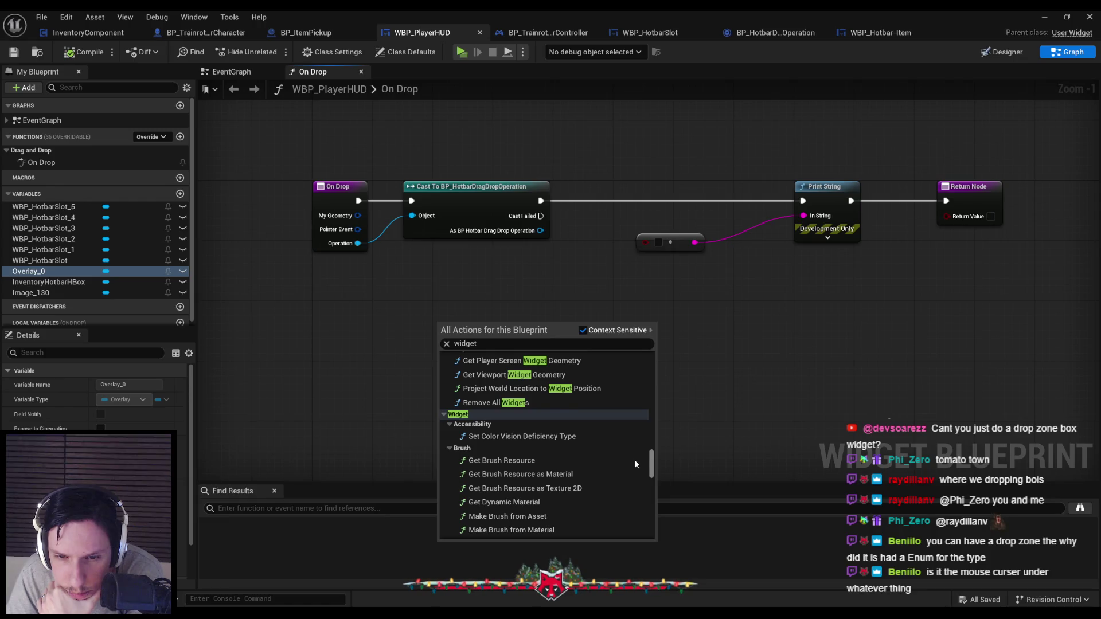
pyautogui.scroll(-10, 634, 459)
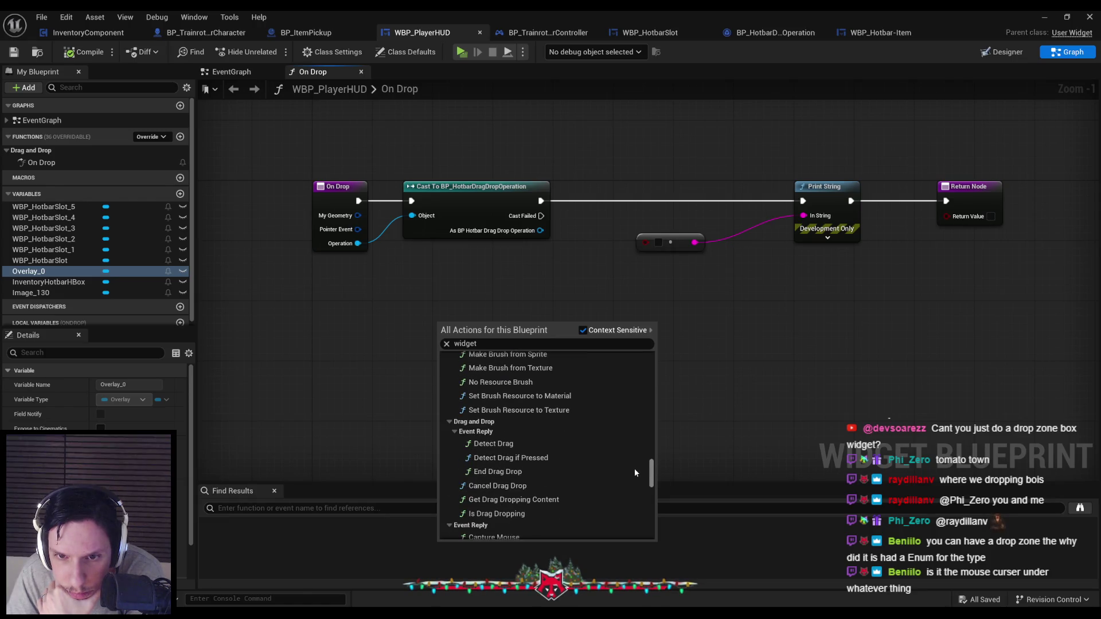
pyautogui.scroll(-3, 634, 469)
pyautogui.scroll(-4, 633, 469)
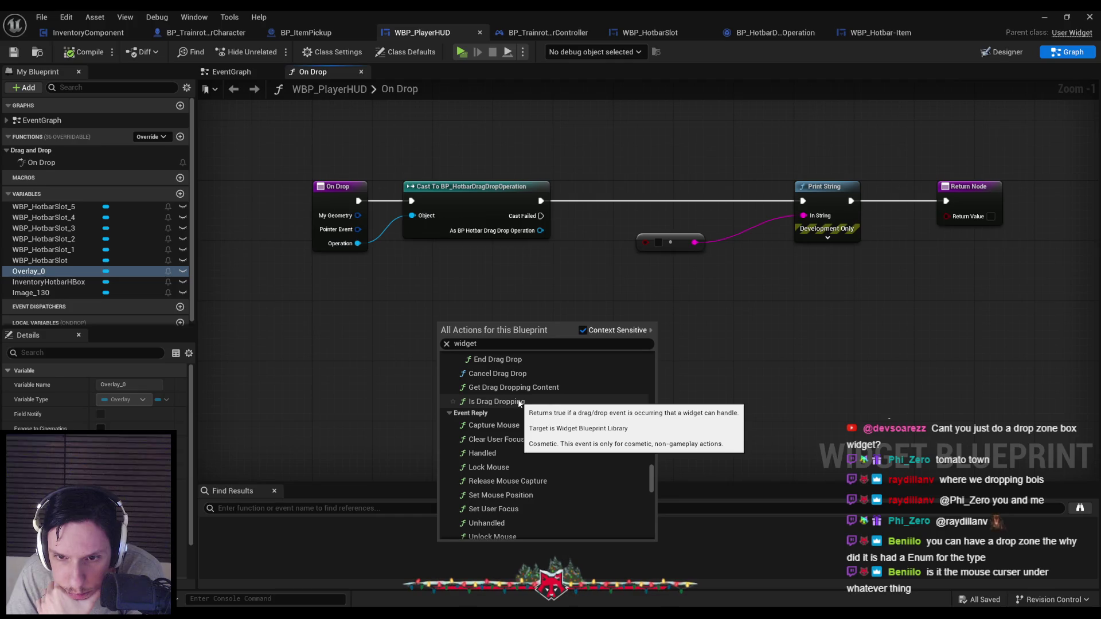
pyautogui.scroll(2, 518, 402)
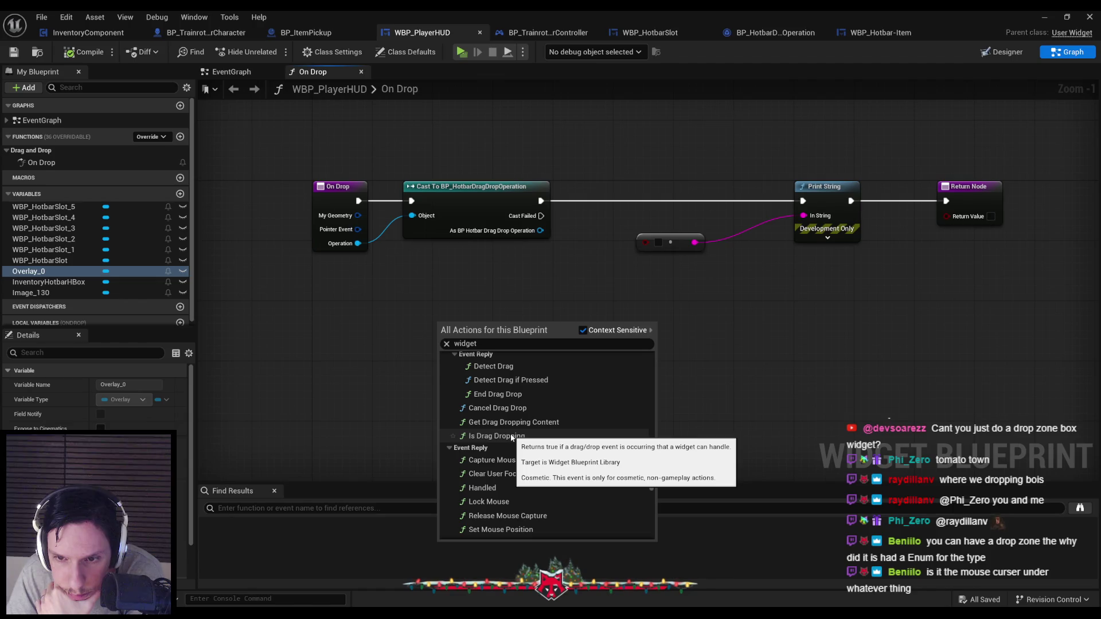
pyautogui.scroll(1, 510, 437)
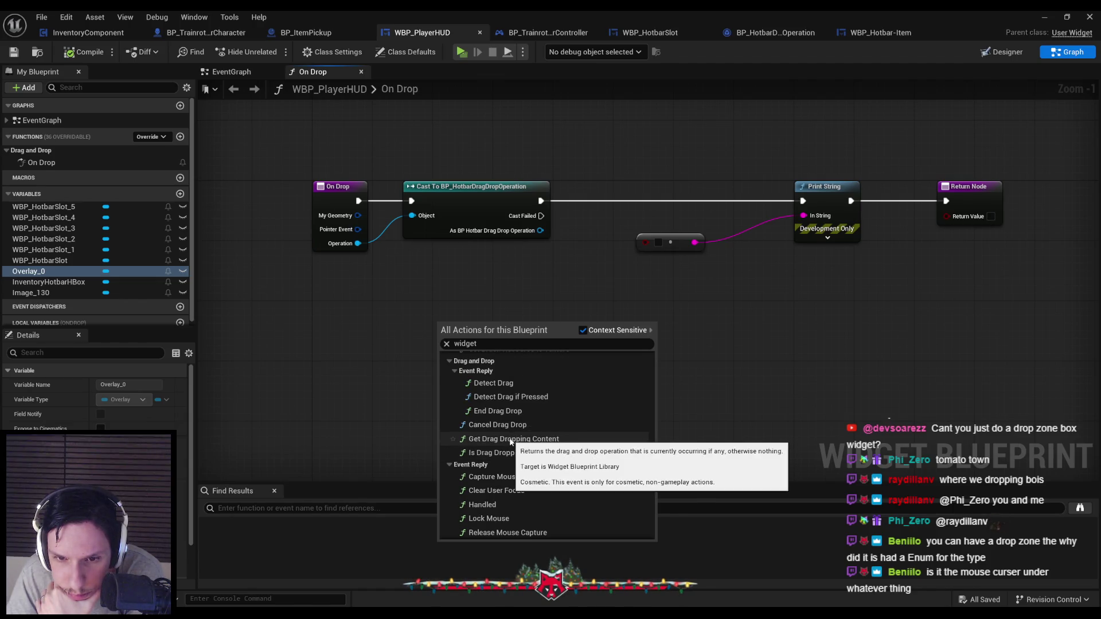
pyautogui.scroll(-5, 509, 438)
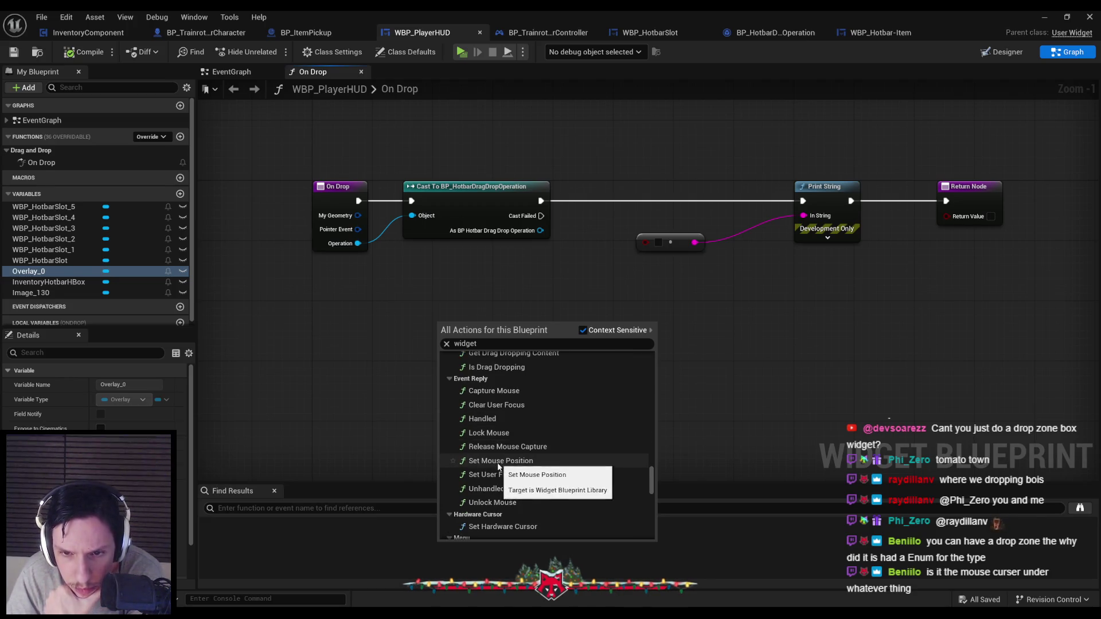
pyautogui.scroll(-10, 498, 466)
pyautogui.scroll(-10, 497, 469)
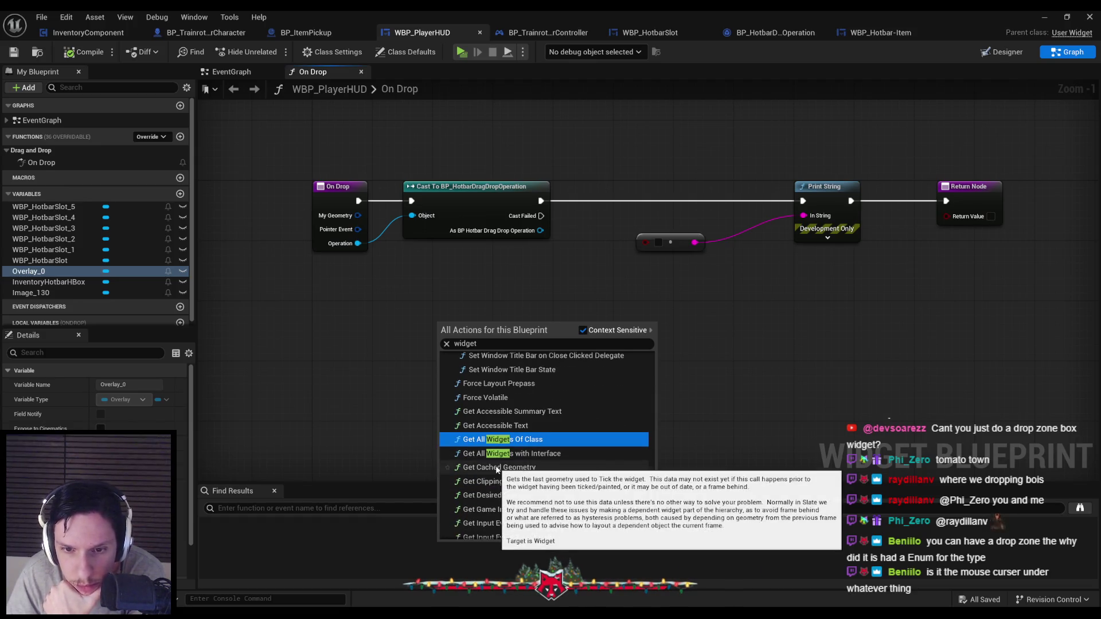
pyautogui.scroll(-2, 497, 469)
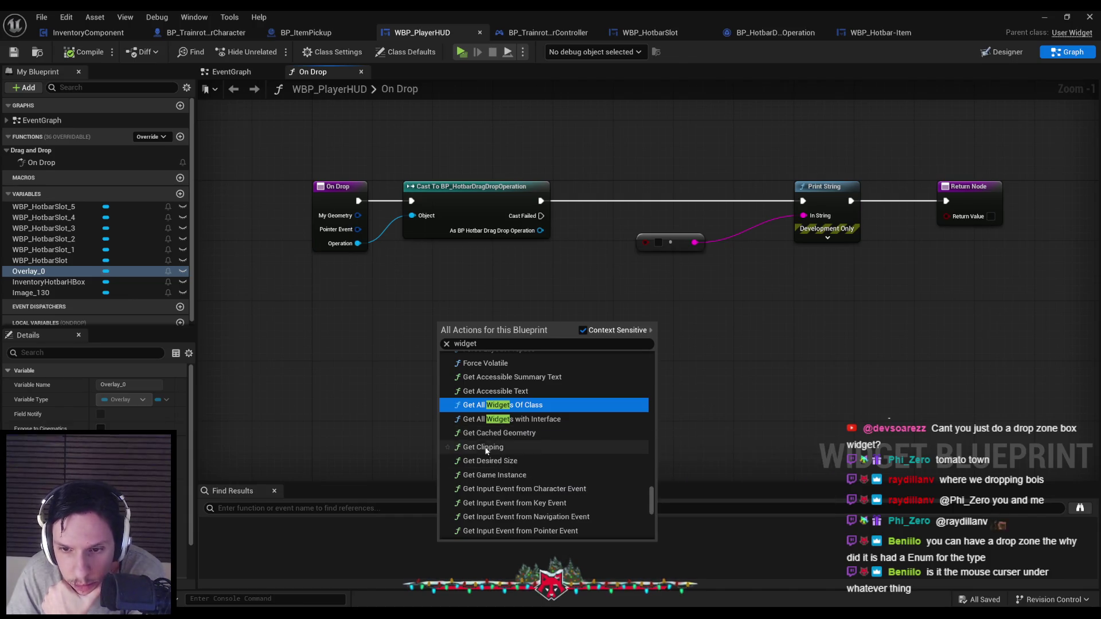
pyautogui.scroll(-2, 484, 444)
pyautogui.scroll(-2, 490, 441)
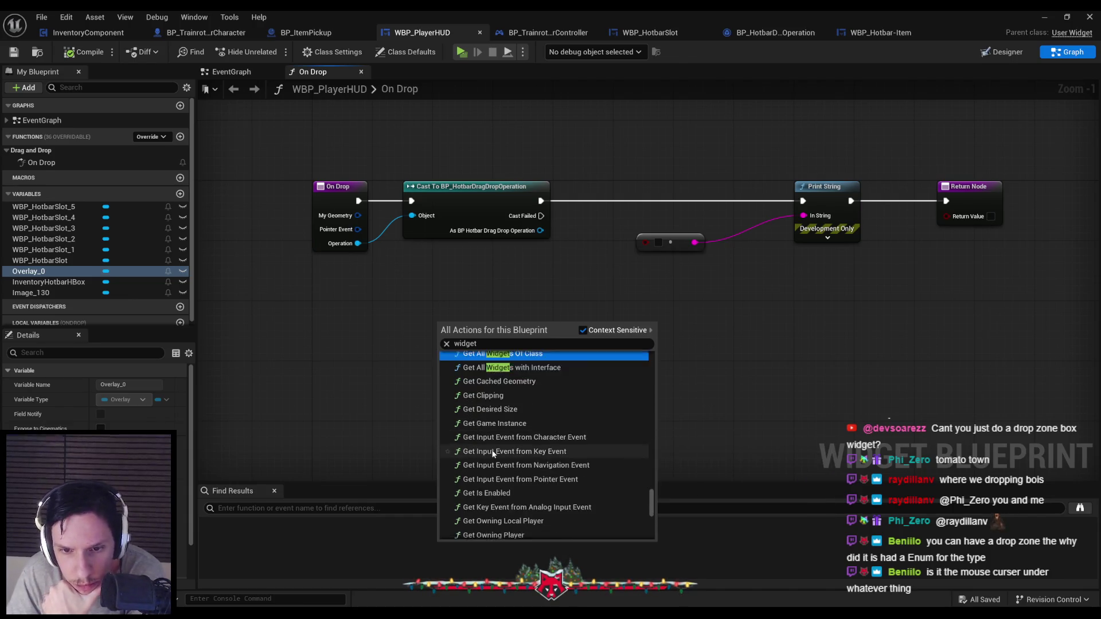
pyautogui.scroll(-2, 496, 448)
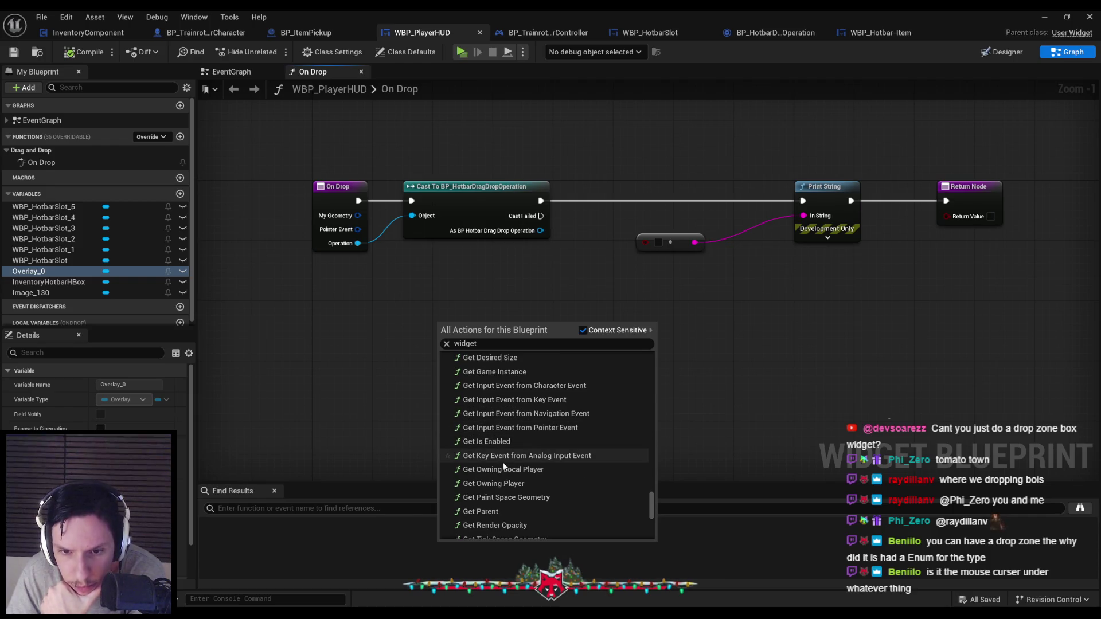
pyautogui.scroll(-1, 501, 457)
pyautogui.scroll(-2, 496, 453)
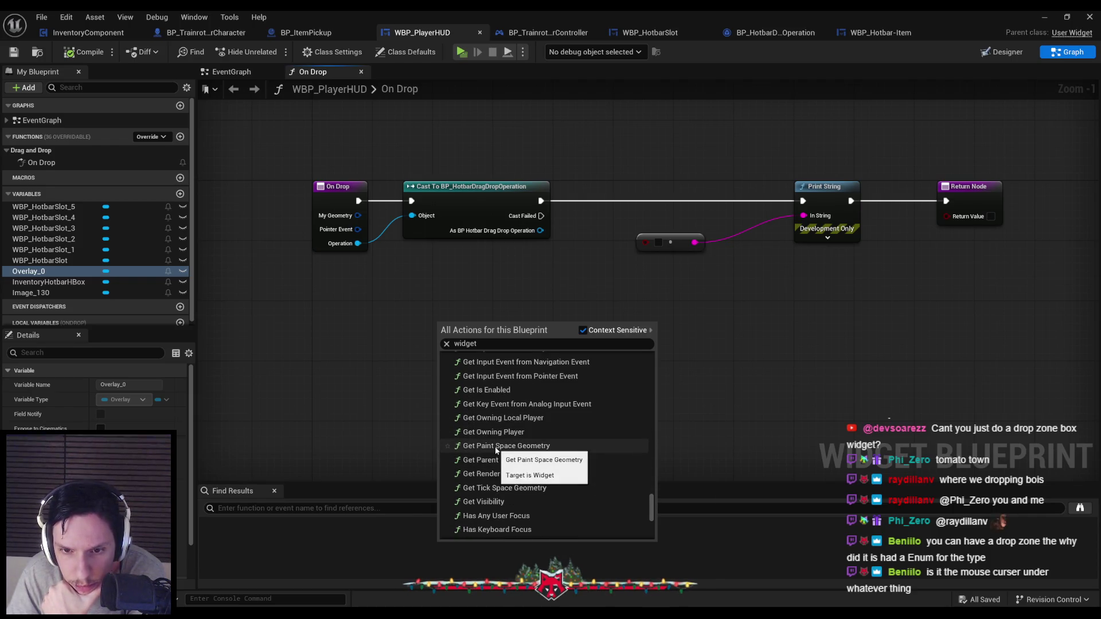
pyautogui.scroll(-2, 495, 450)
pyautogui.scroll(-2, 494, 435)
pyautogui.scroll(-1, 494, 436)
pyautogui.scroll(-2, 496, 435)
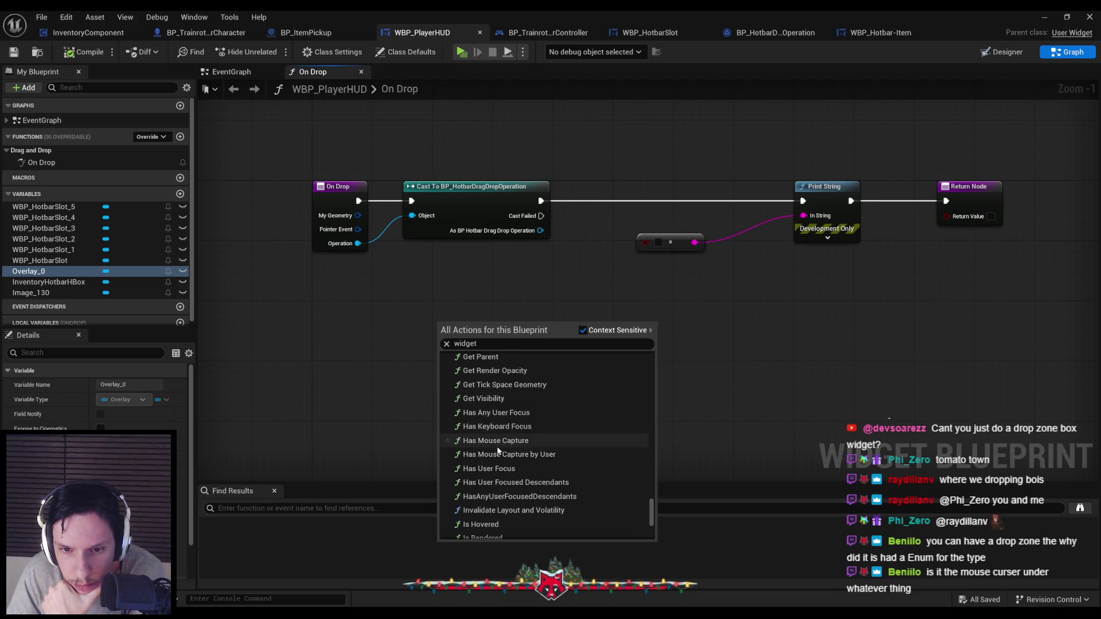
pyautogui.scroll(-3, 496, 467)
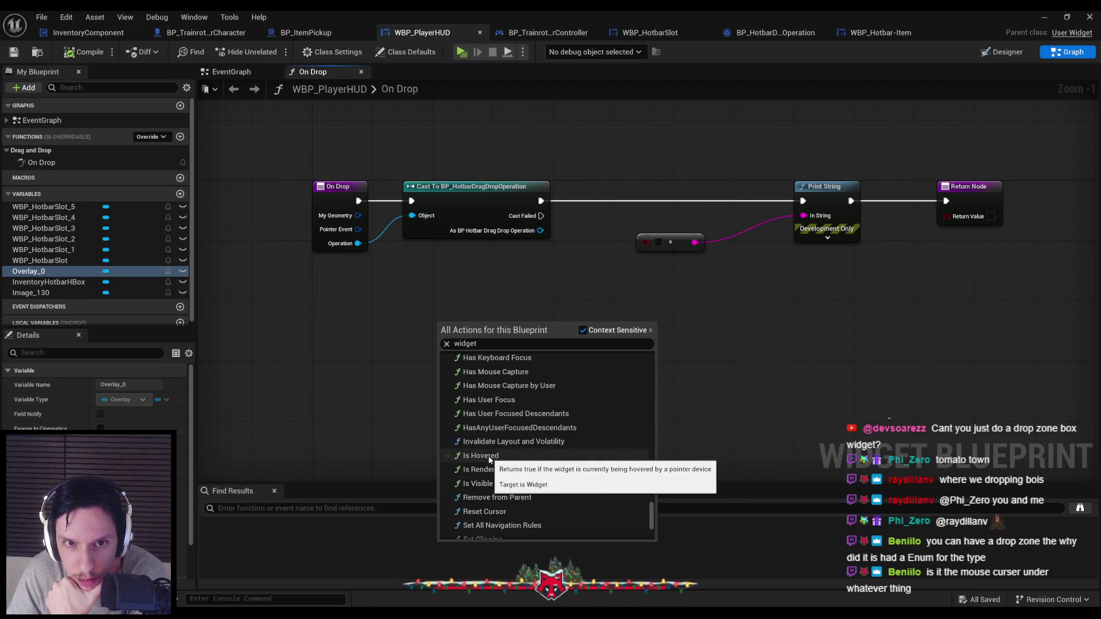
pyautogui.click(320, 397)
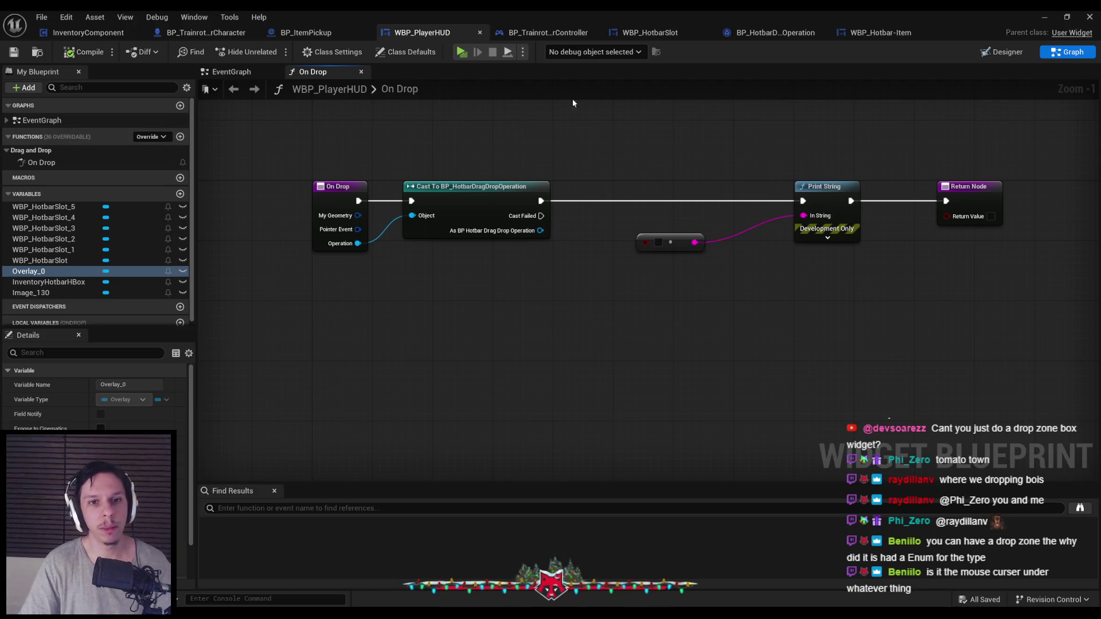
pyautogui.click(226, 73)
# Step: Add an Is Hovered node targeting Overlay_0 in the EventGraph
pyautogui.scroll(1, 342, 321)
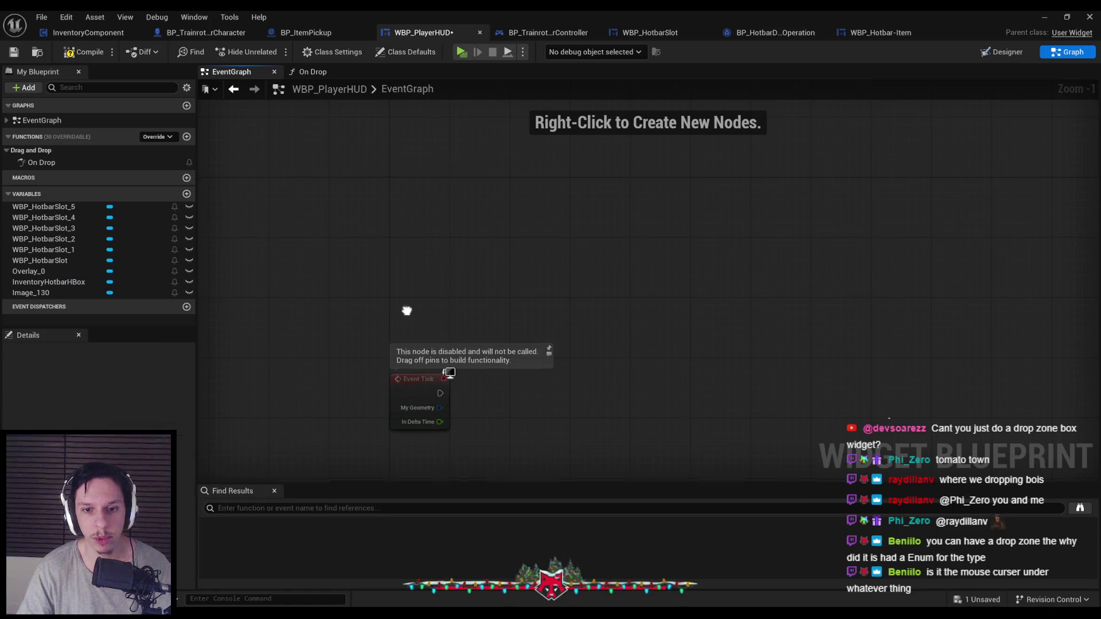
pyautogui.rightClick(378, 417)
pyautogui.write('ishovered')
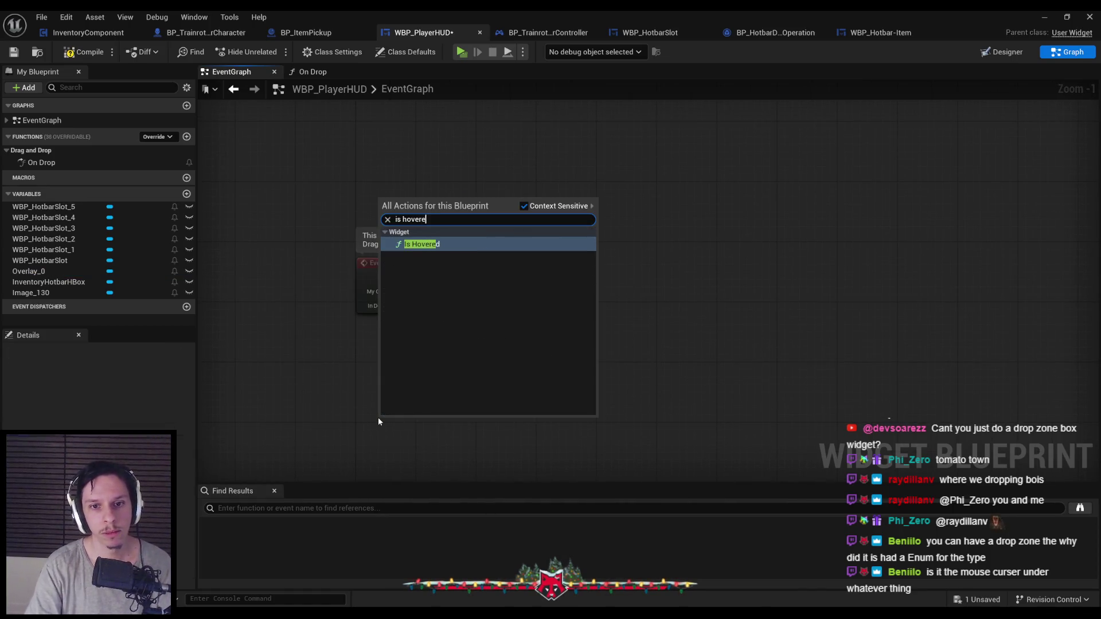
pyautogui.press('Return')
pyautogui.moveTo(29, 272)
pyautogui.mouseDown()
pyautogui.moveTo(69, 275)
pyautogui.moveTo(274, 443)
pyautogui.moveTo(379, 443)
pyautogui.mouseUp()
pyautogui.click(307, 462)
# Step: Print the Is Hovered result from Event Tick via Print String, then minimize the editor
pyautogui.rightClick(488, 281)
pyautogui.write('print string')
pyautogui.press('Return')
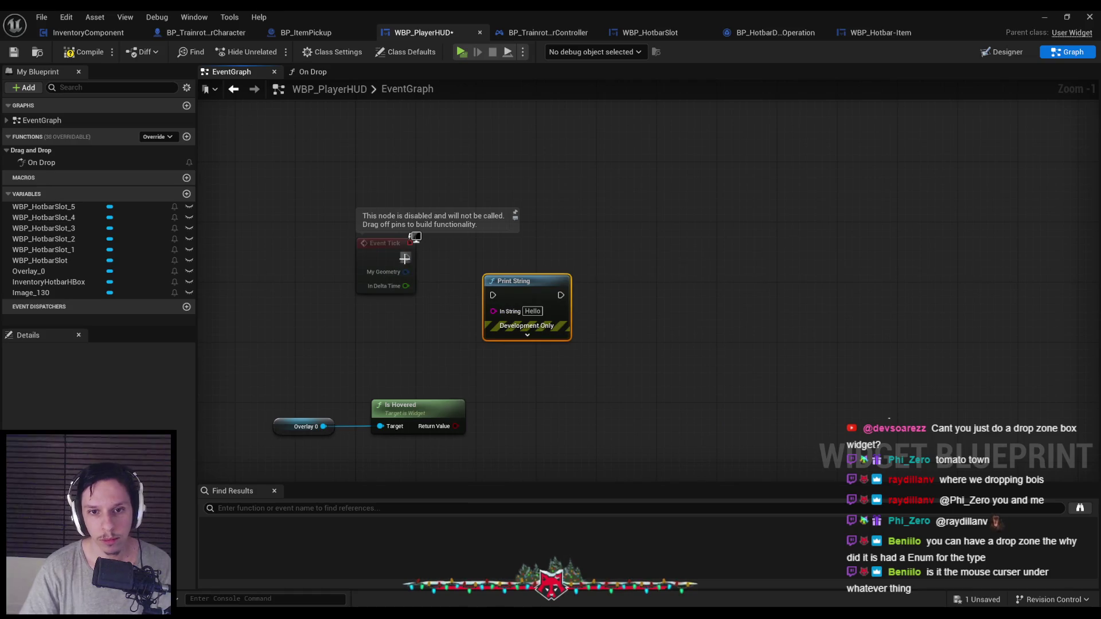
pyautogui.moveTo(515, 292); pyautogui.dragTo(559, 253)
pyautogui.moveTo(480, 415); pyautogui.dragTo(538, 273)
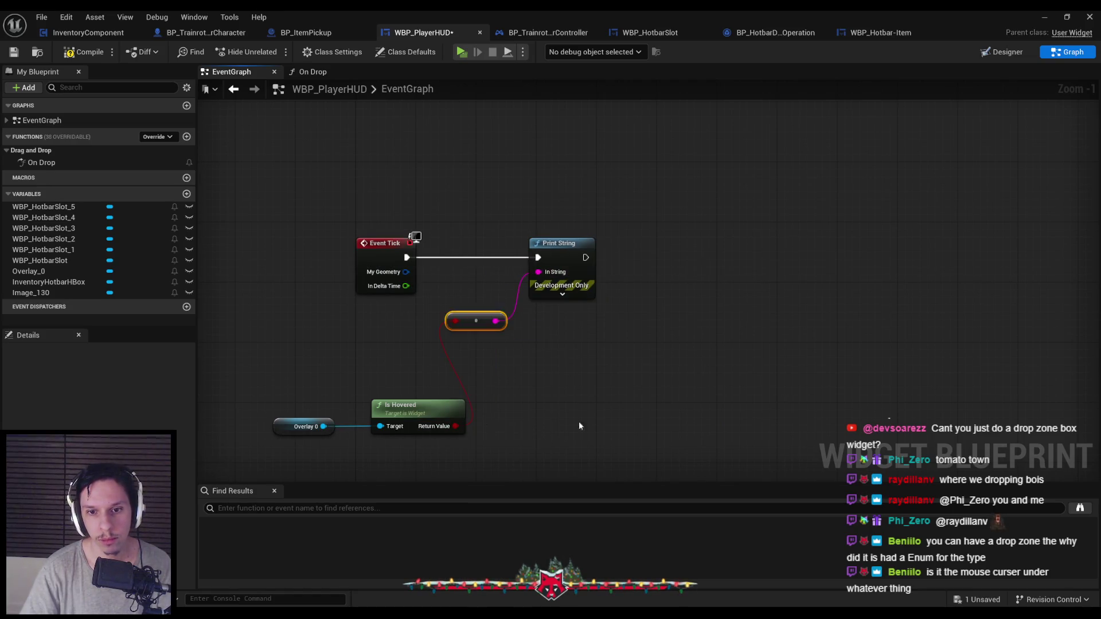
pyautogui.click(1044, 16)
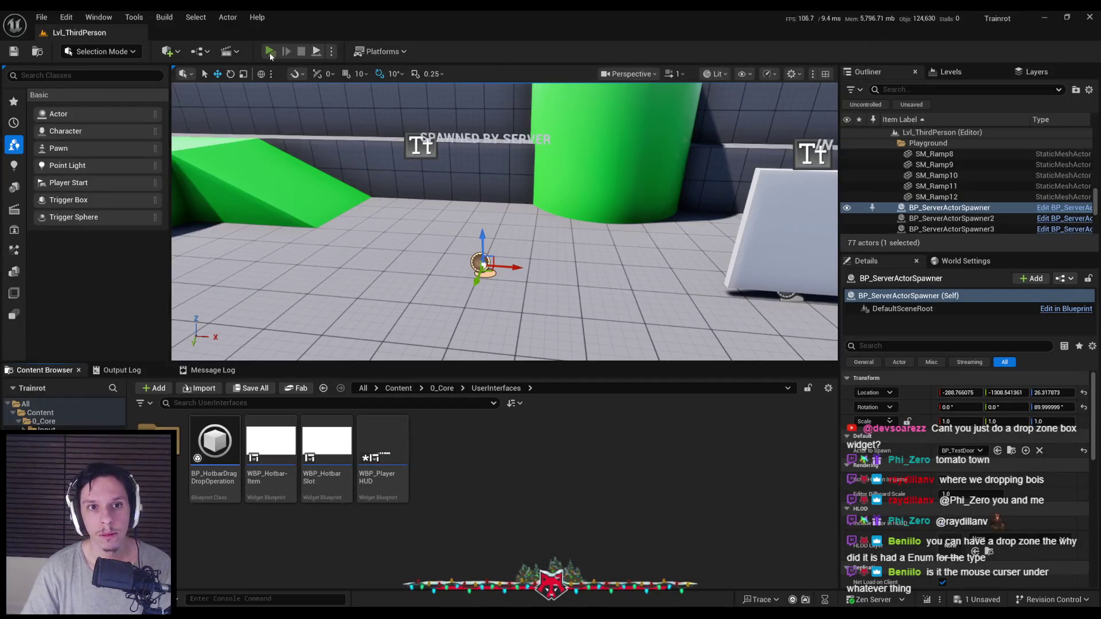
# Step: Playtest picking up the red ball and dragging it out of hotbar slot 1, then return to WBP_PlayerHUD
pyautogui.click(269, 51)
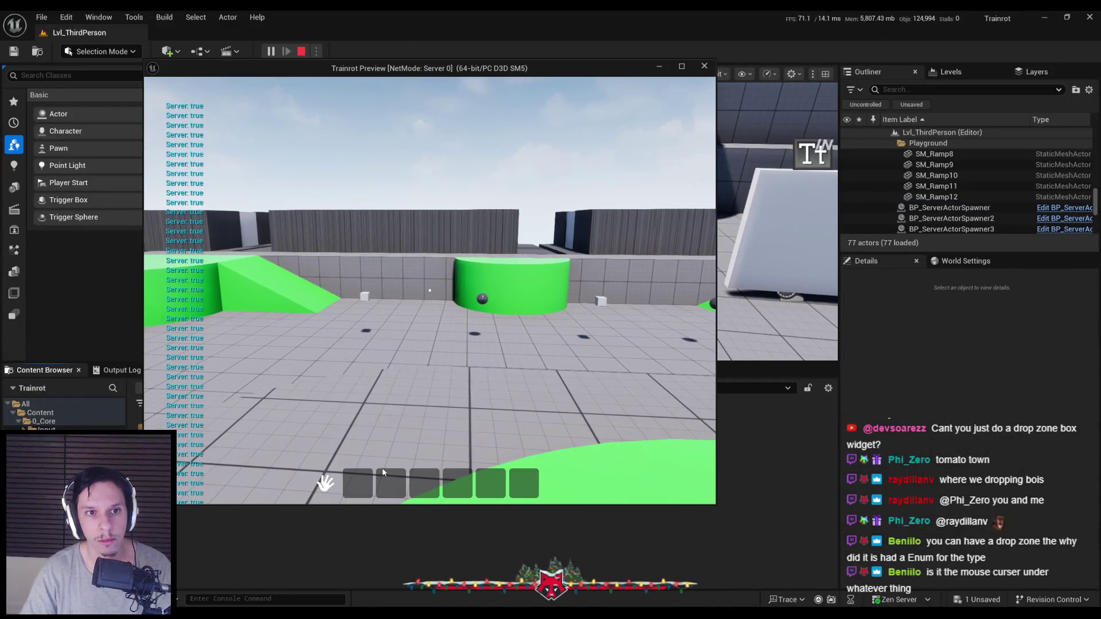
pyautogui.click(381, 479)
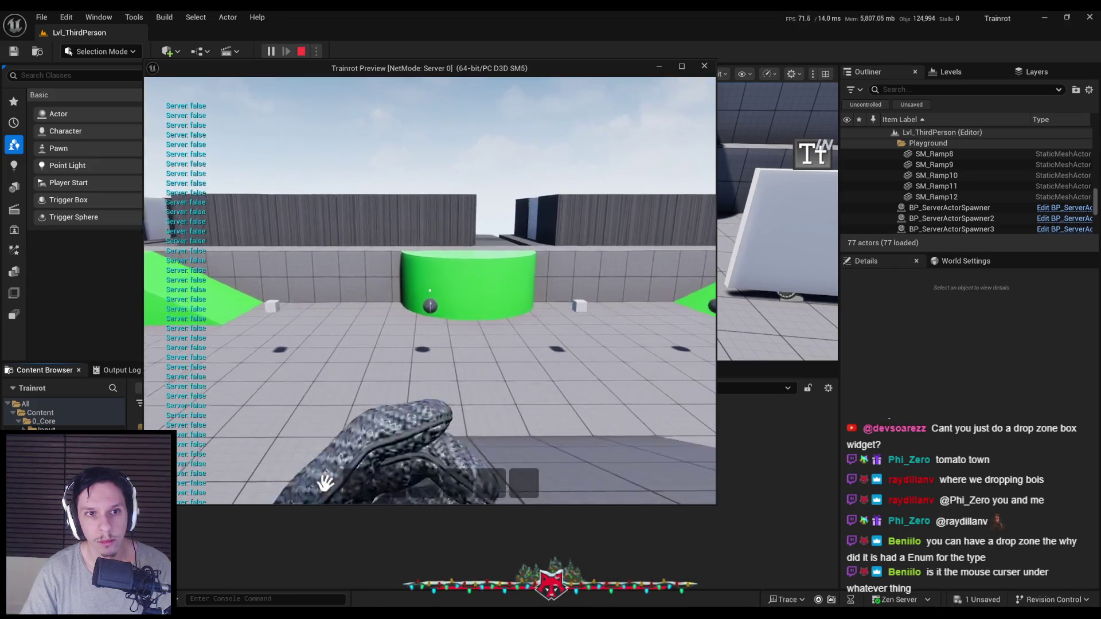
pyautogui.press('w')
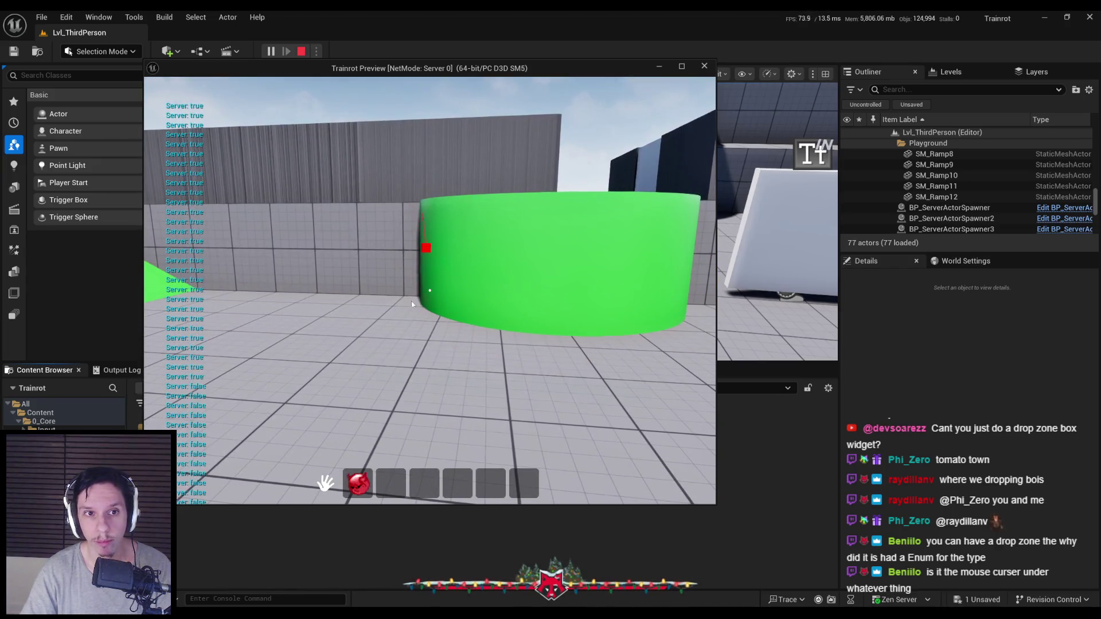
pyautogui.moveTo(363, 481)
pyautogui.mouseDown()
pyautogui.moveTo(394, 381)
pyautogui.moveTo(475, 319)
pyautogui.moveTo(384, 340)
pyautogui.moveTo(440, 349)
pyautogui.moveTo(395, 324)
pyautogui.moveTo(410, 308)
pyautogui.moveTo(387, 337)
pyautogui.mouseUp()
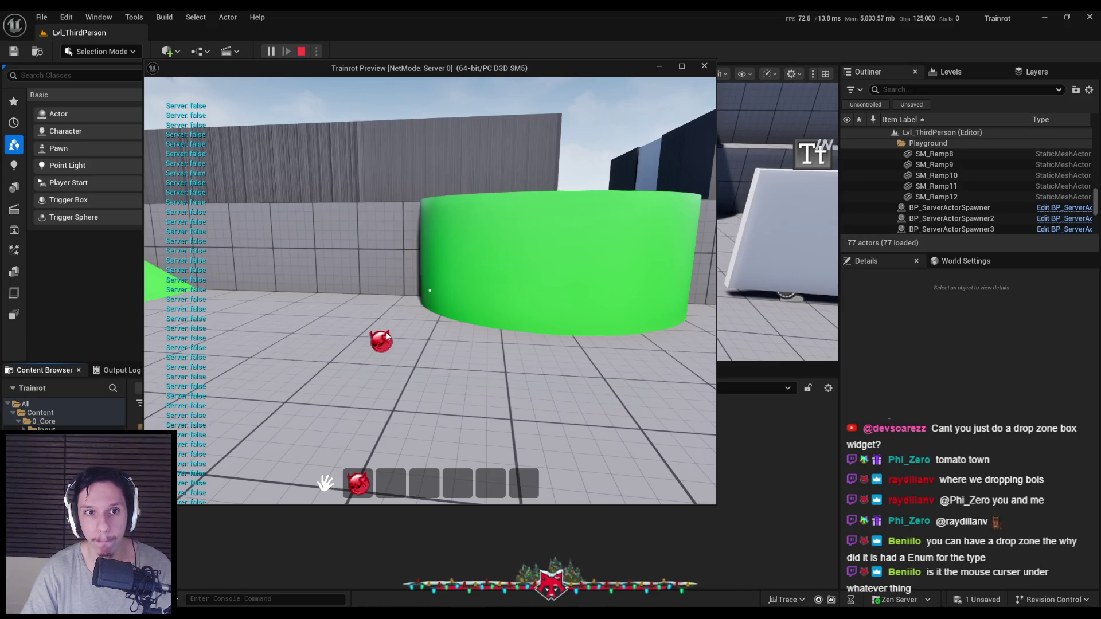
pyautogui.press('Escape')
pyautogui.click(356, 553)
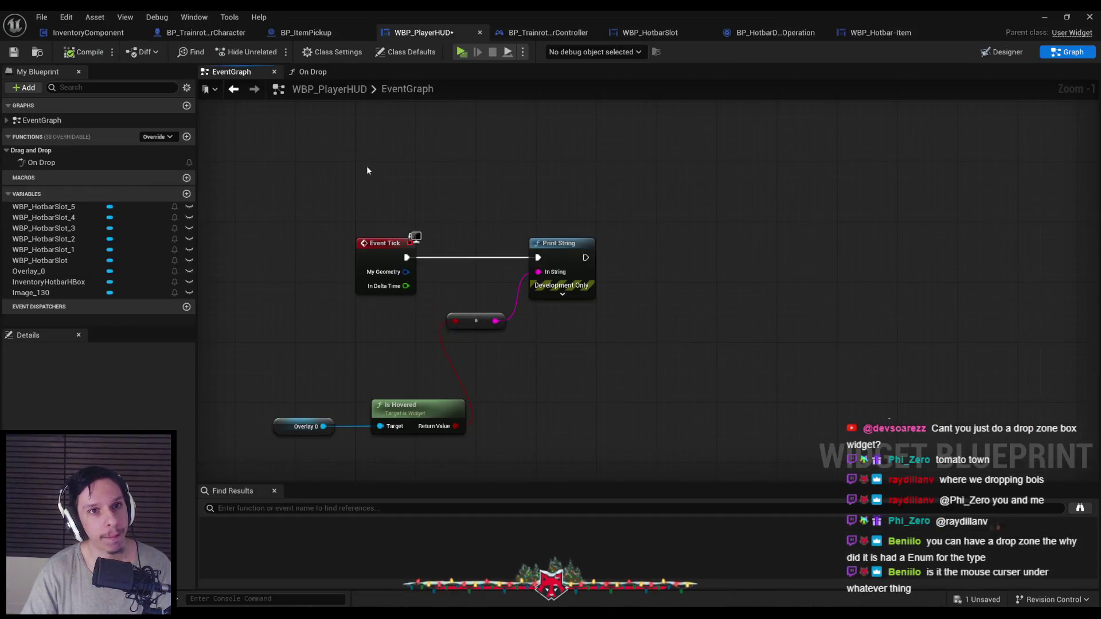
# Step: Set the WBP_Hotbar-Item root widget's visibility to Not Hit-Testable (Self & All Children)
pyautogui.click(880, 32)
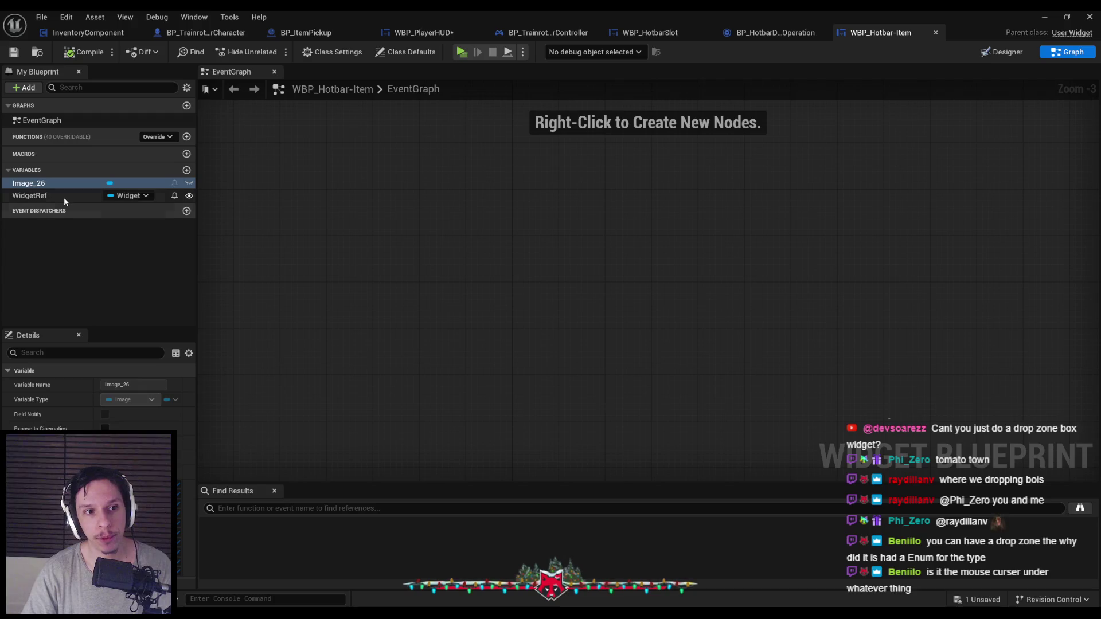
pyautogui.click(984, 53)
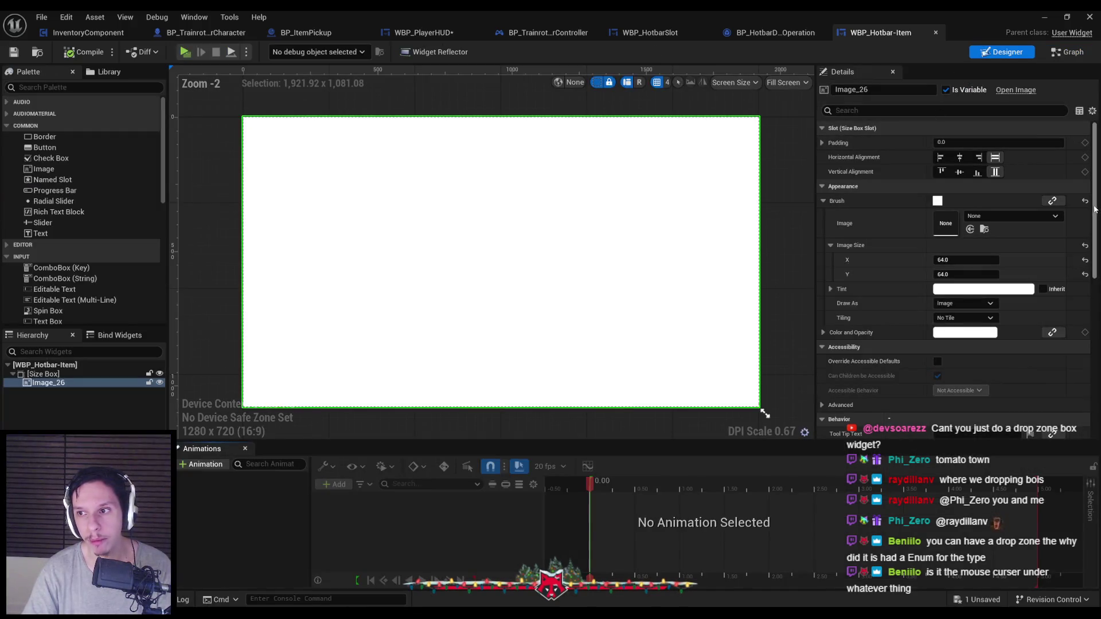
pyautogui.scroll(-5, 1064, 289)
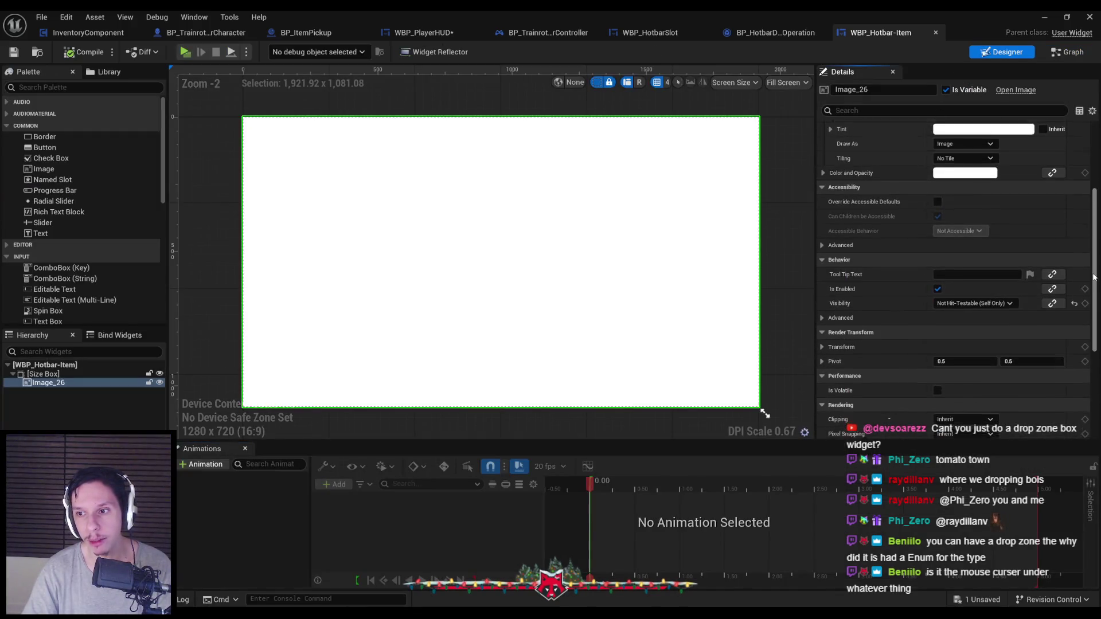
pyautogui.click(43, 374)
pyautogui.click(87, 366)
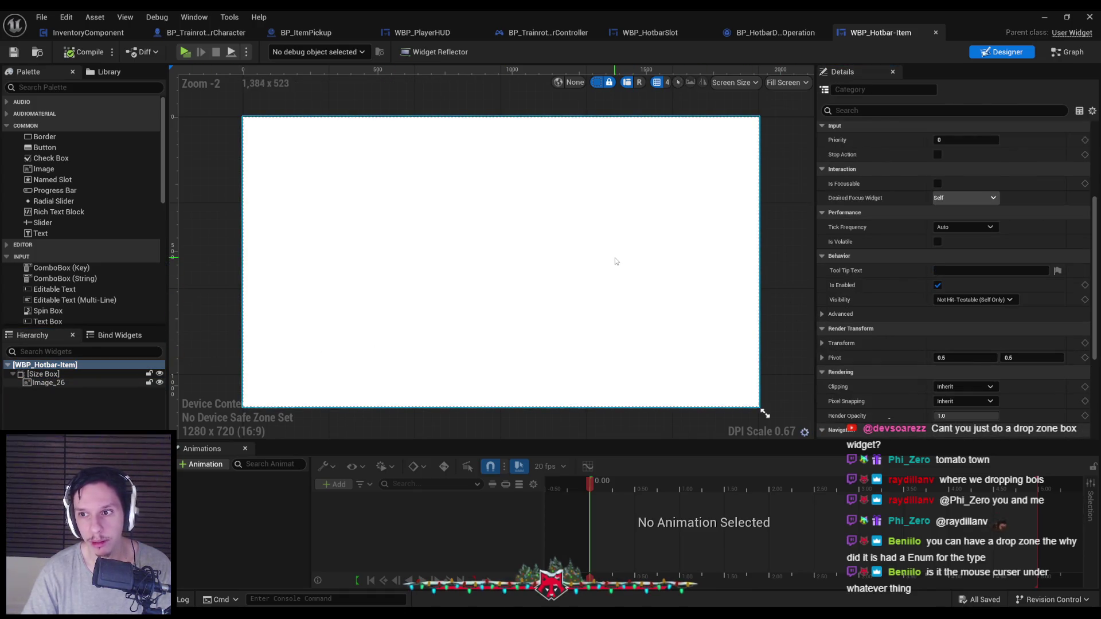
pyautogui.scroll(4, 858, 303)
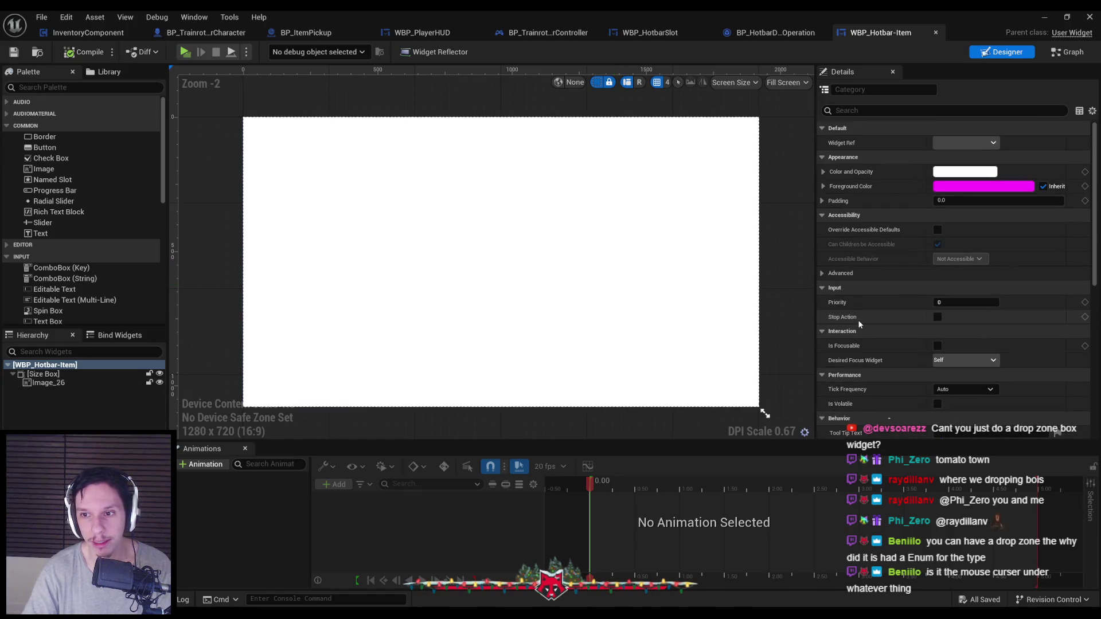
pyautogui.scroll(-5, 886, 341)
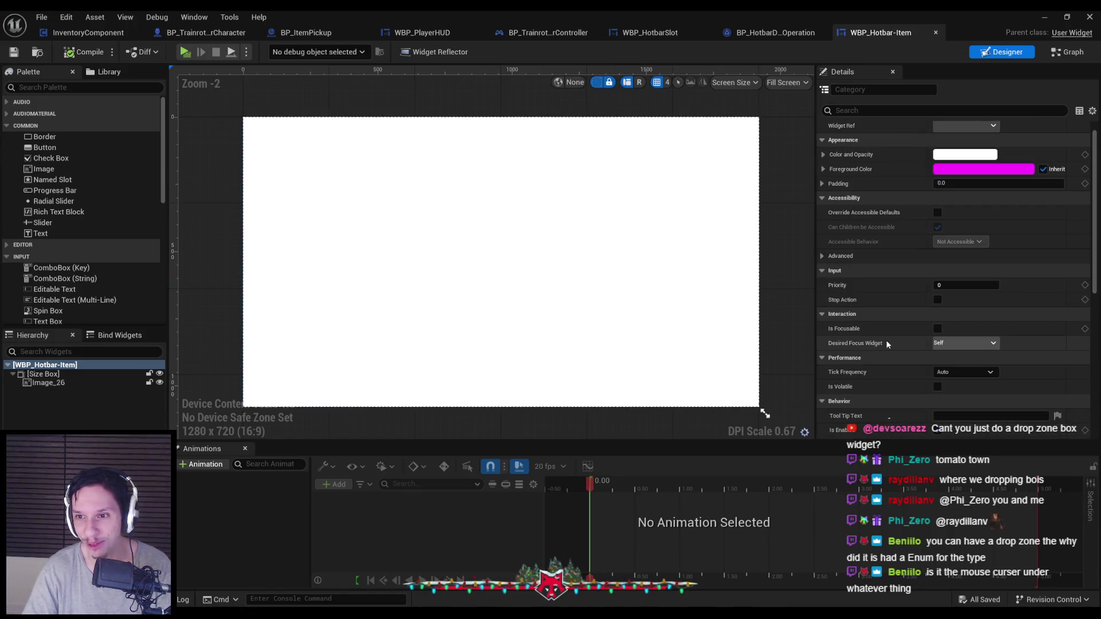
pyautogui.scroll(-8, 886, 340)
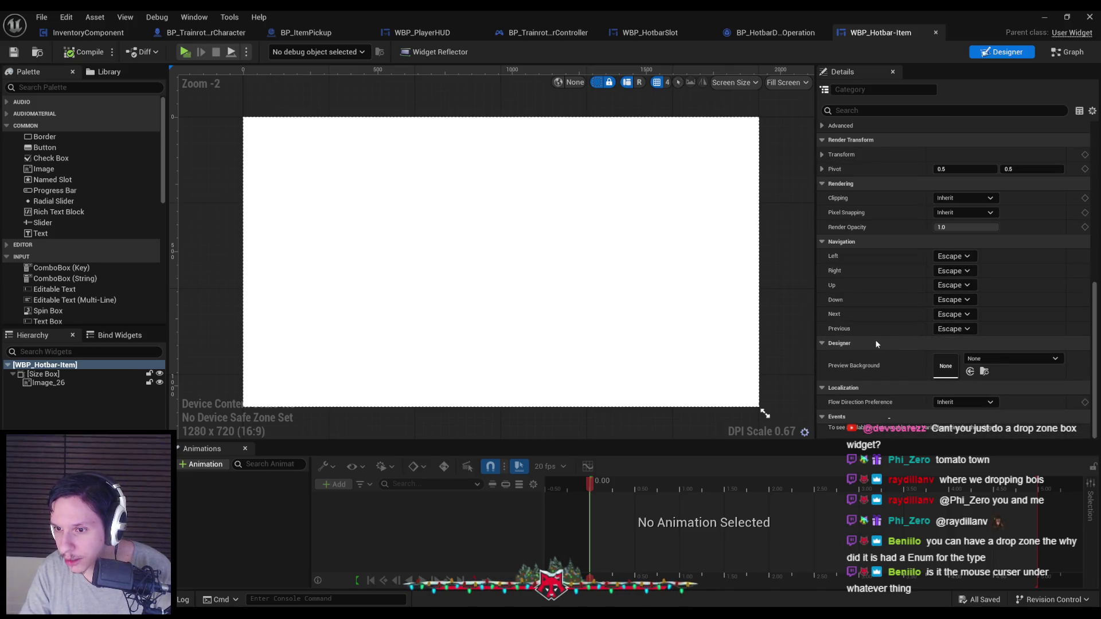
pyautogui.scroll(8, 876, 342)
pyautogui.click(985, 317)
pyautogui.click(978, 359)
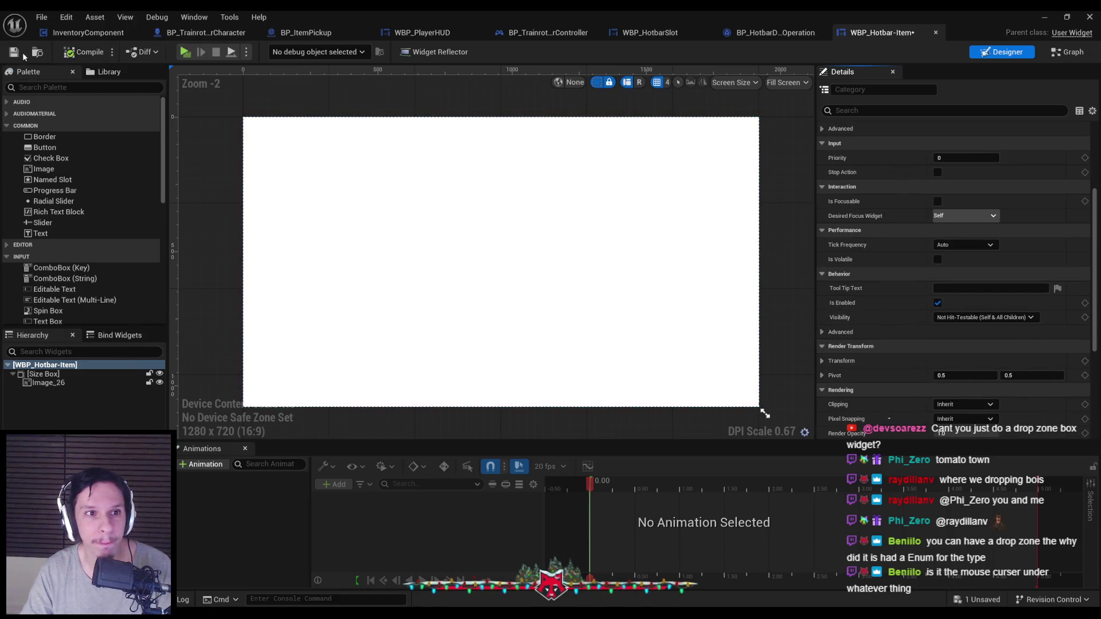
# Step: Filter the properties for 'mio' and switch WBP_Hotbar-Item to its EventGraph
pyautogui.scroll(2, 927, 187)
pyautogui.click(892, 109)
pyautogui.write('mio')
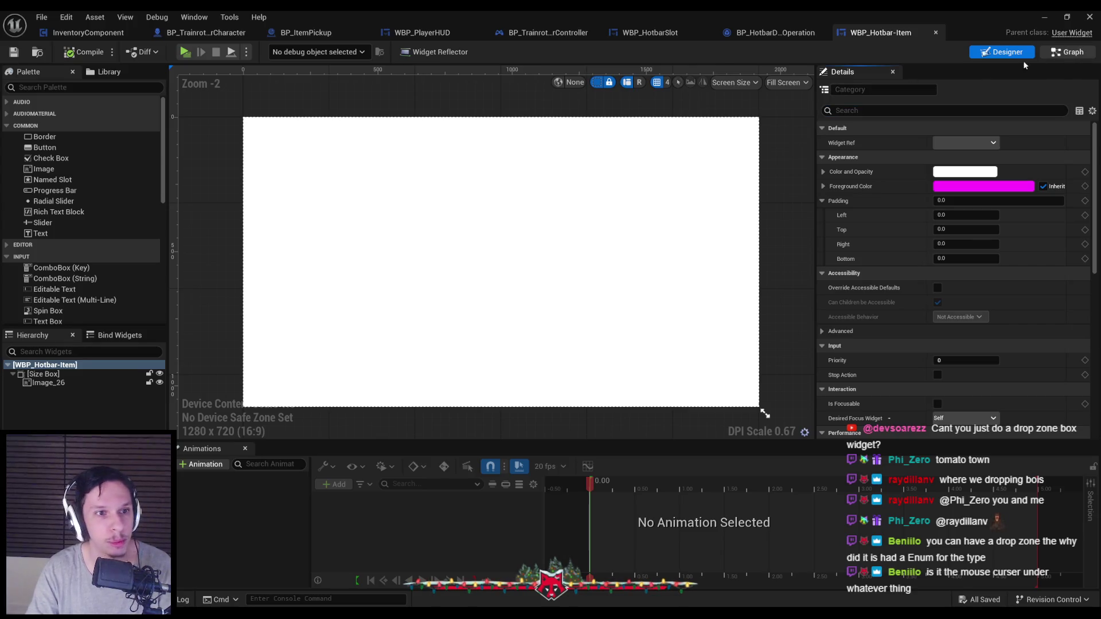
pyautogui.click(1066, 53)
pyautogui.click(156, 138)
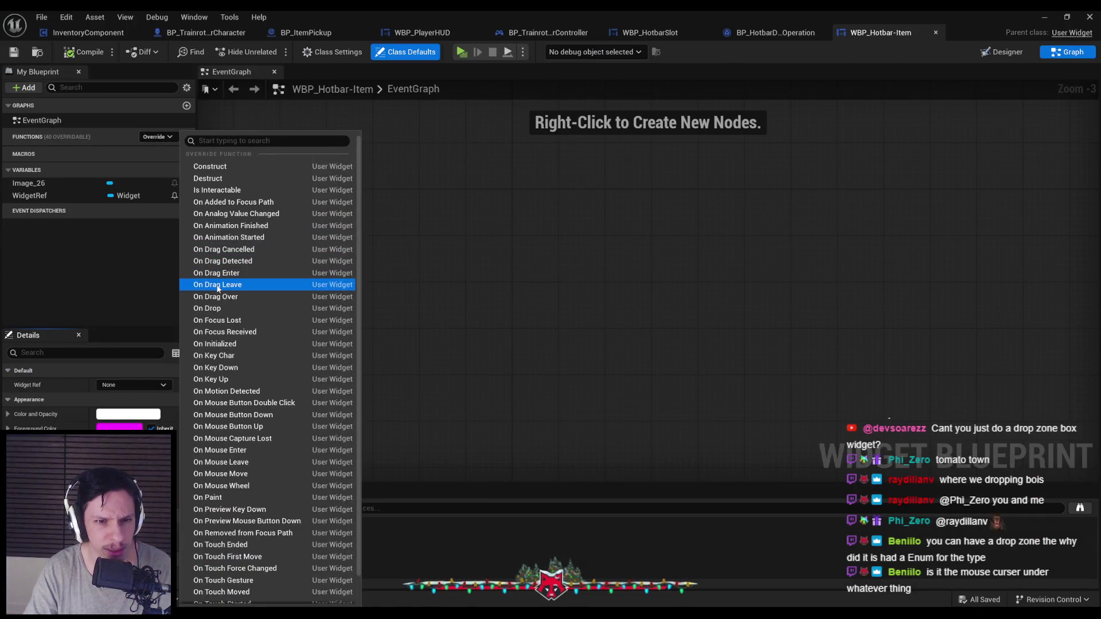
# Step: Close WBP_Hotbar-Item's override list without picking one and minimize the Blueprint editor
pyautogui.scroll(-2, 217, 324)
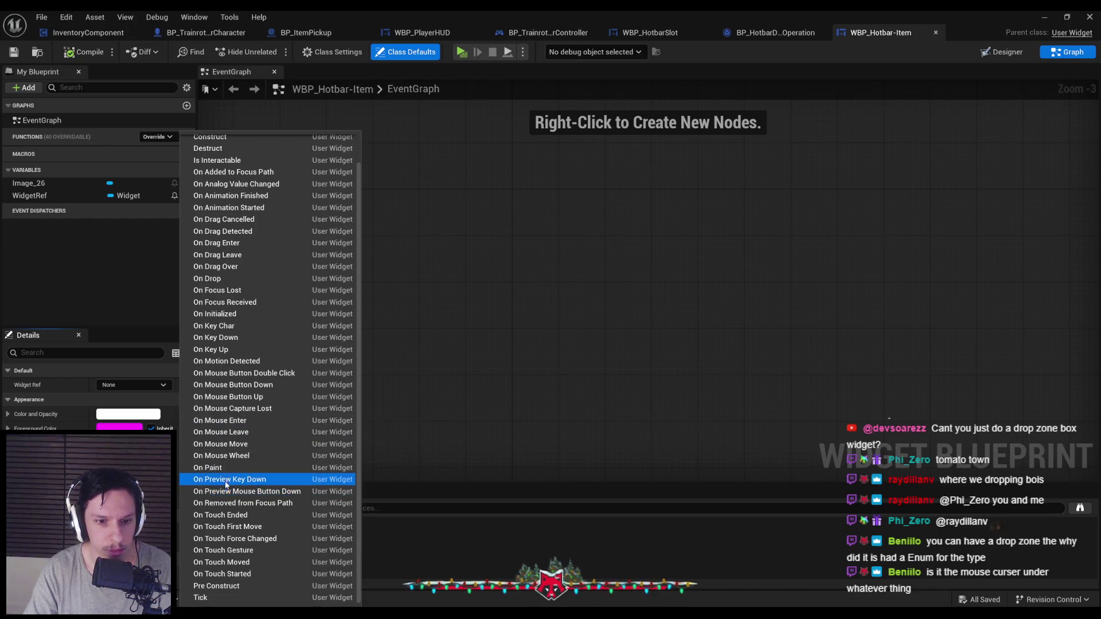
pyautogui.click(532, 309)
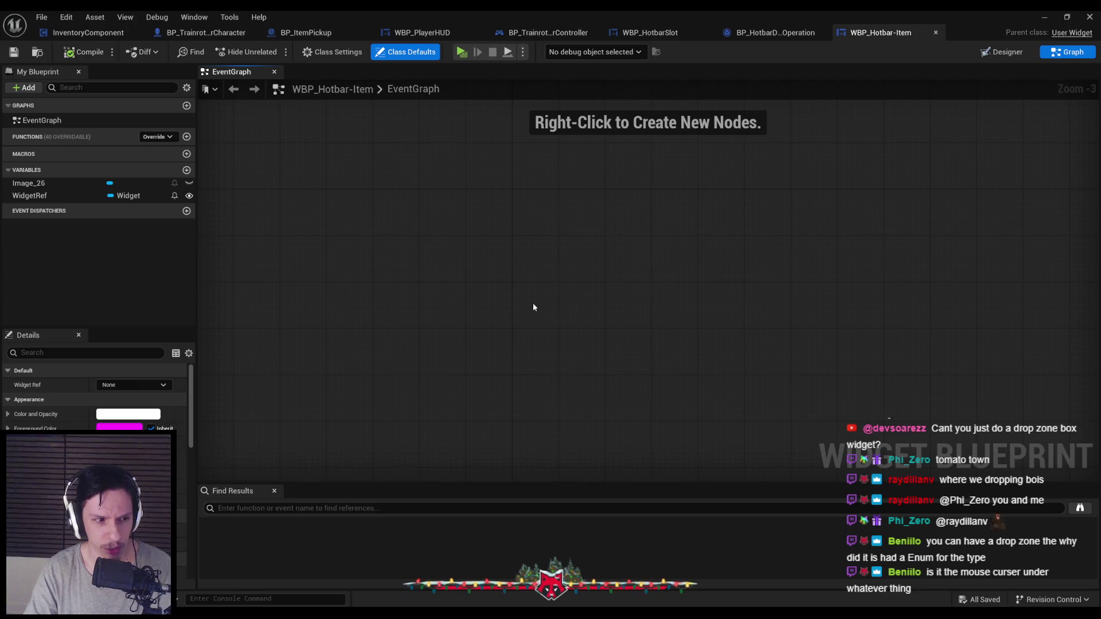
pyautogui.click(1053, 16)
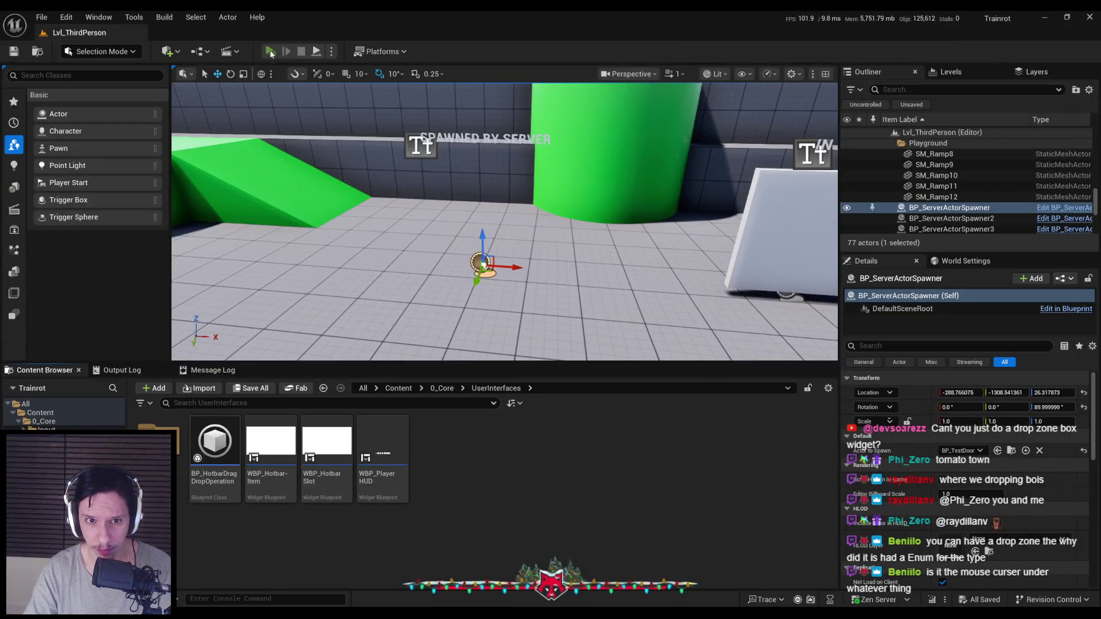
# Step: Start a playtest and pick up the green item into the hotbar
pyautogui.click(269, 51)
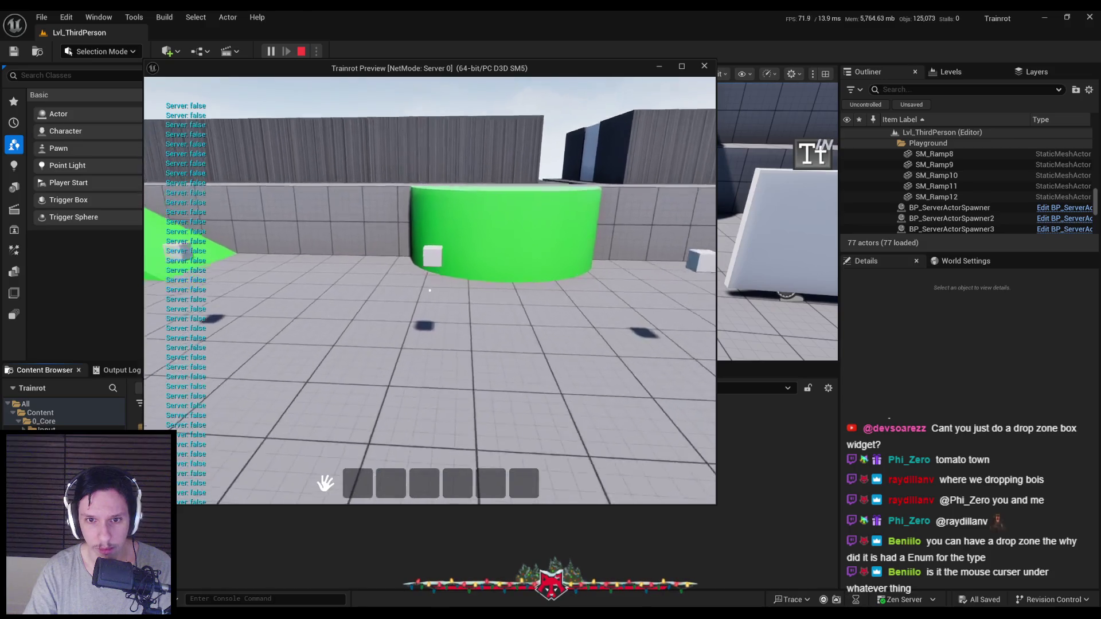
pyautogui.press('w')
pyautogui.press('e')
# Step: Drag the green item out and drop it onto a hotbar slot, then reopen WBP_Hotbar-Item's Designer
pyautogui.moveTo(361, 481)
pyautogui.mouseDown()
pyautogui.moveTo(401, 375)
pyautogui.moveTo(455, 333)
pyautogui.moveTo(286, 321)
pyautogui.moveTo(505, 315)
pyautogui.moveTo(453, 320)
pyautogui.mouseUp()
pyautogui.moveTo(477, 442); pyautogui.dragTo(430, 332)
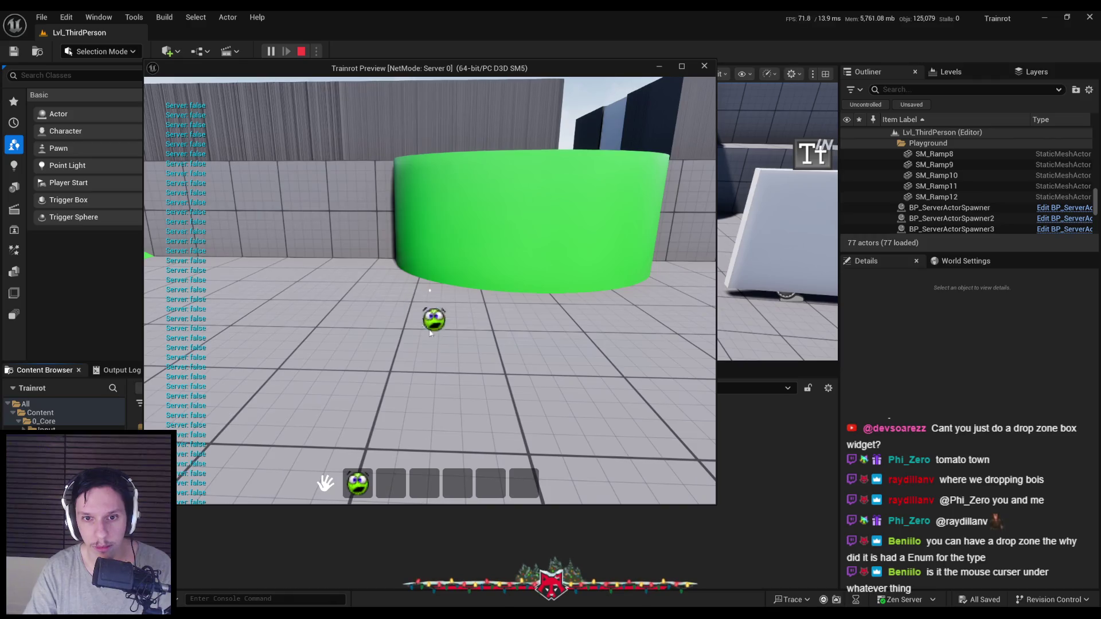
pyautogui.moveTo(396, 480); pyautogui.dragTo(397, 488)
pyautogui.click(393, 488)
pyautogui.click(397, 488)
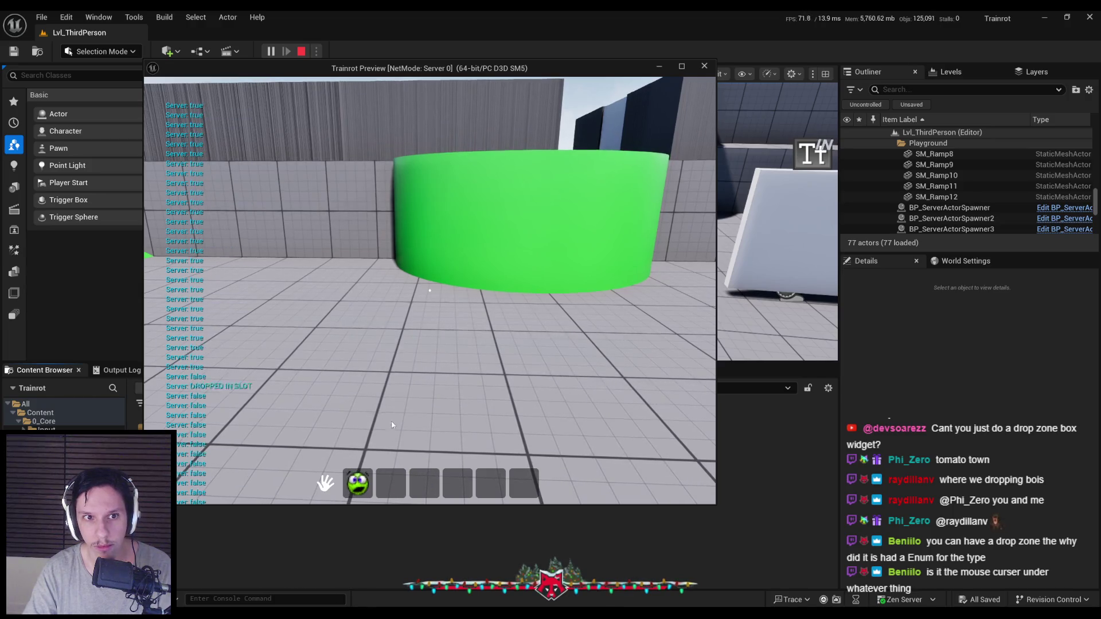
pyautogui.press('Escape')
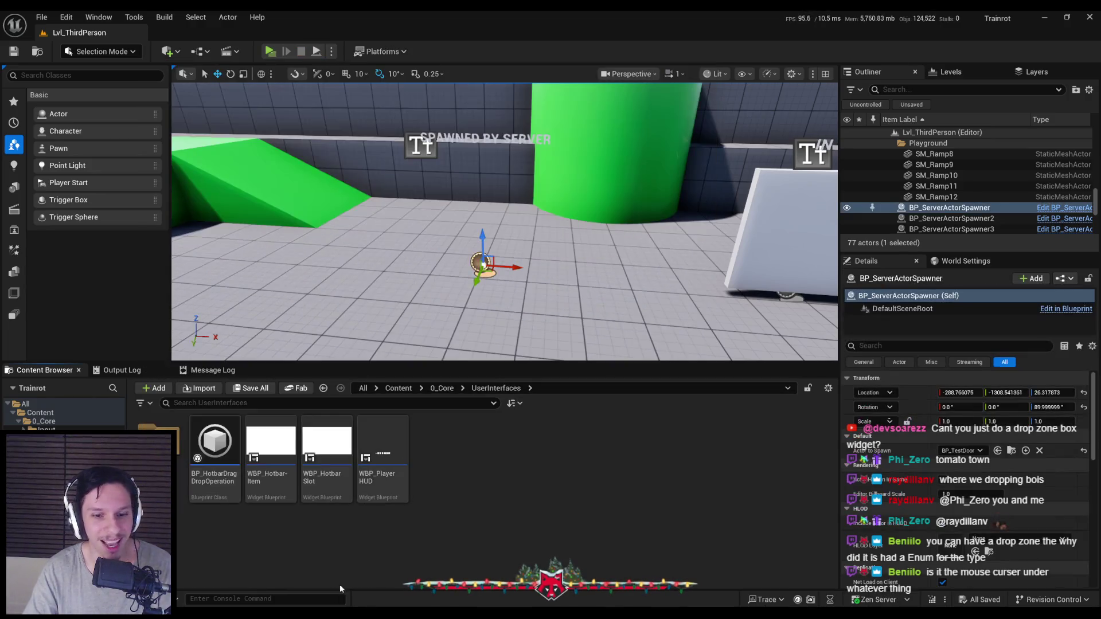
pyautogui.click(394, 577)
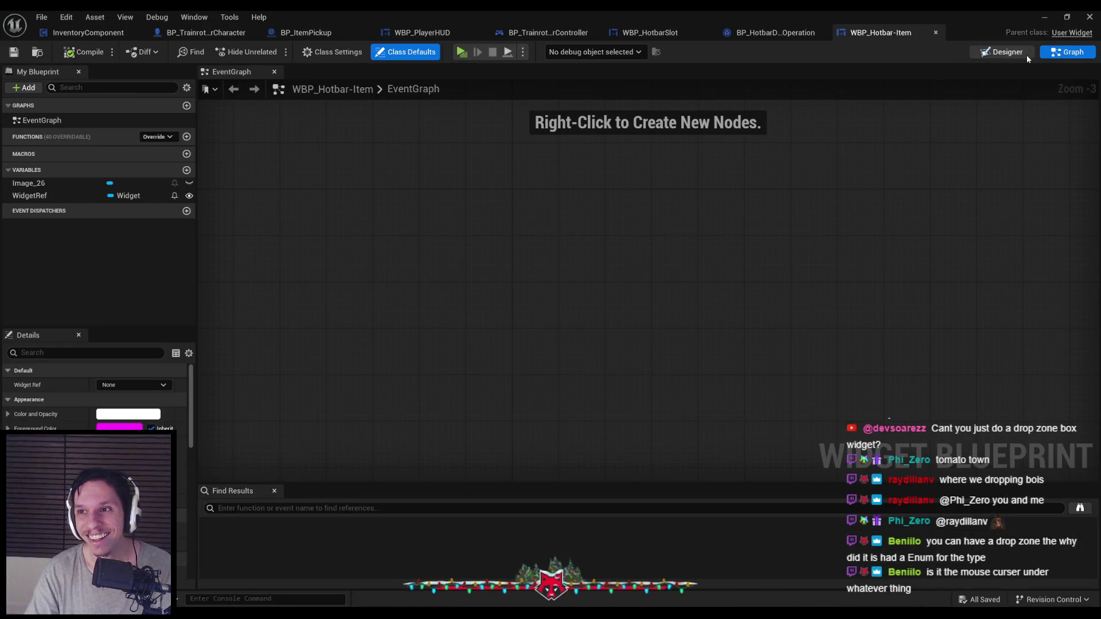
pyautogui.click(1015, 52)
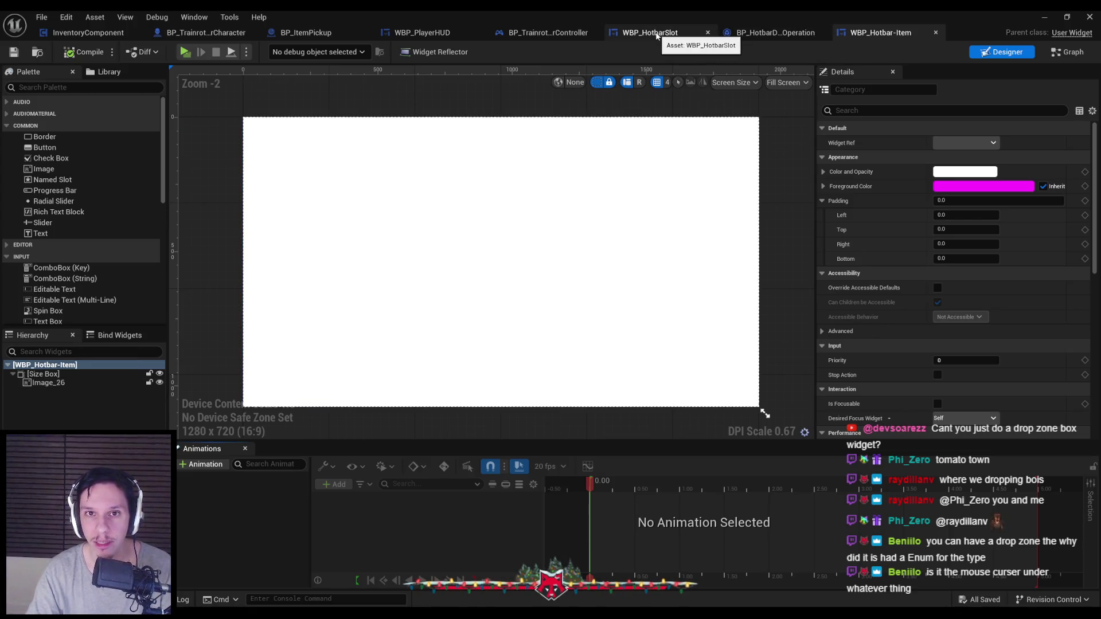
# Step: Delete every node in WBP_PlayerHUD's EventGraph
pyautogui.click(419, 33)
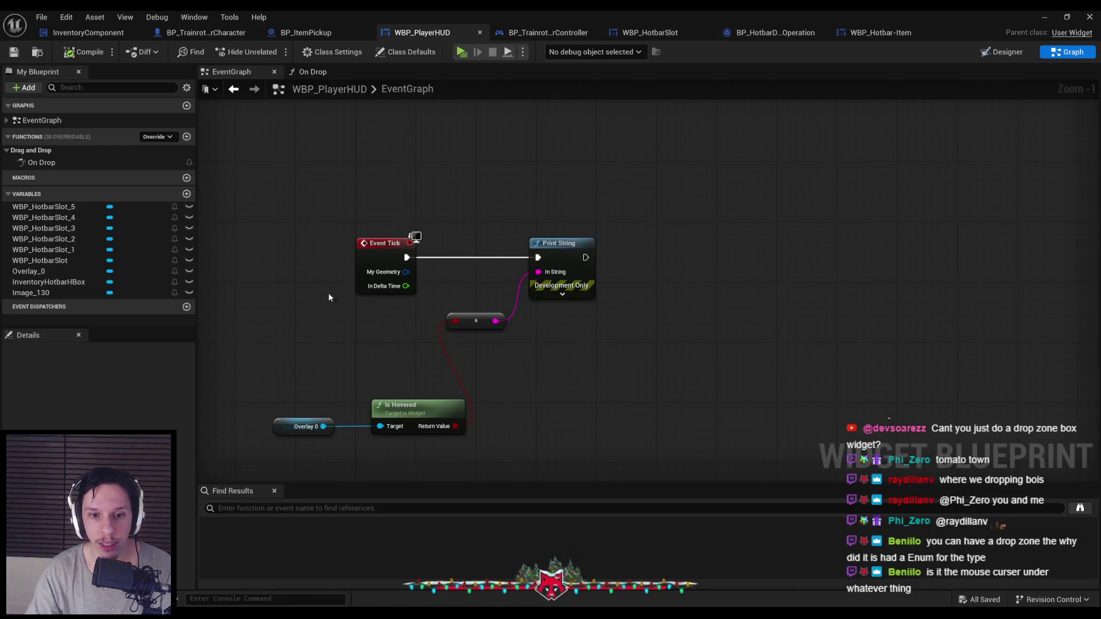
pyautogui.scroll(-2, 359, 202)
pyautogui.hotkey('ctrl', 'a')
pyautogui.press('Delete')
# Step: Remove the On Drop function override and compile WBP_PlayerHUD
pyautogui.click(46, 163)
pyautogui.press('Delete')
pyautogui.click(84, 52)
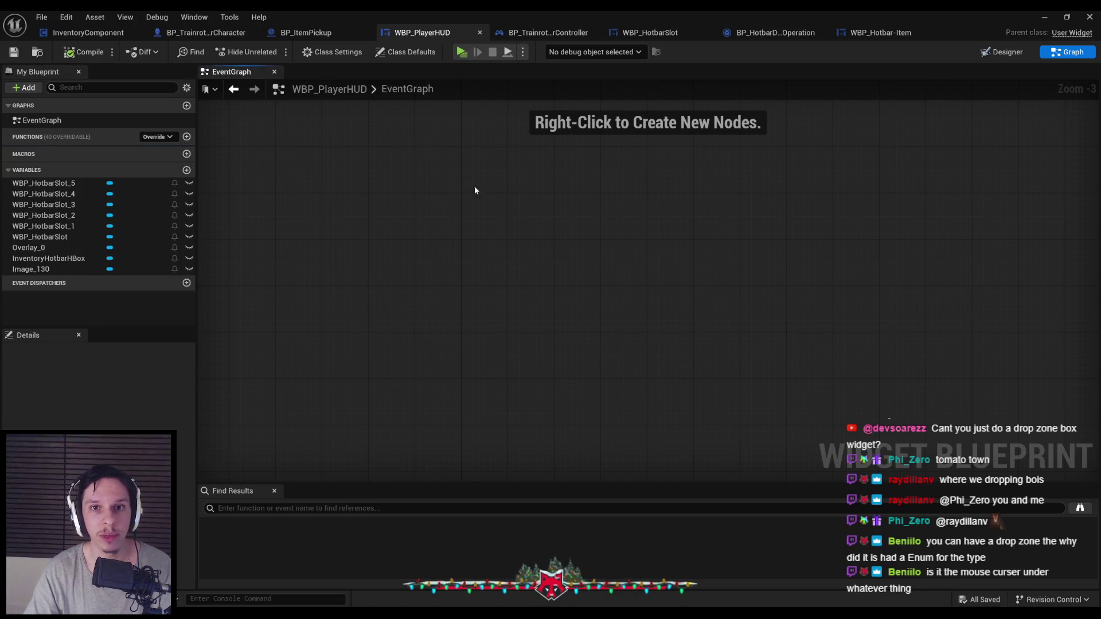
pyautogui.click(1042, 17)
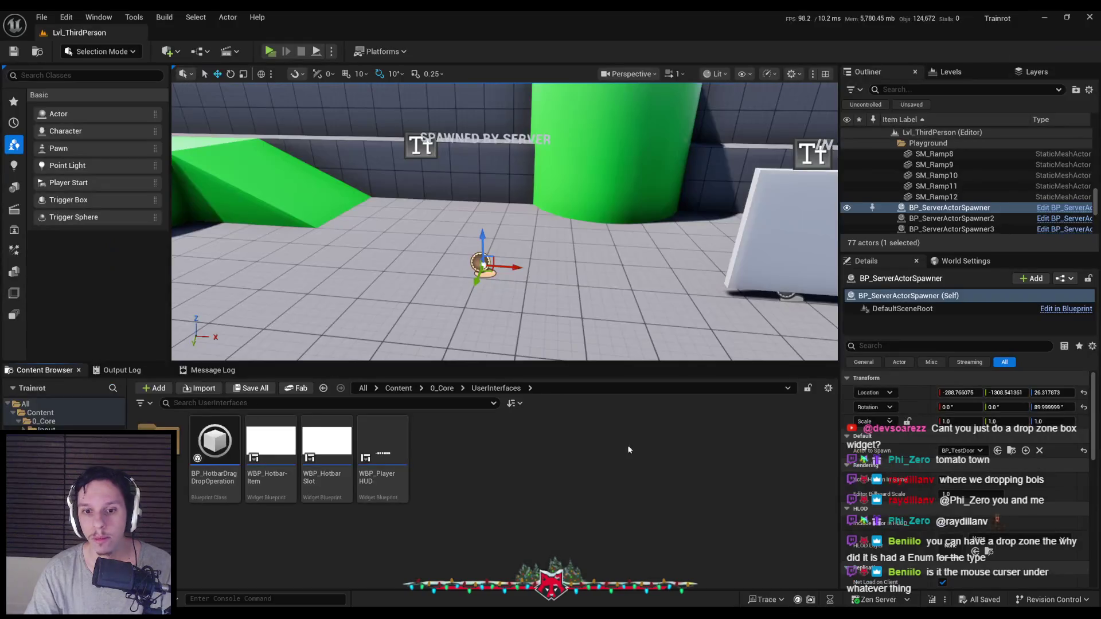
# Step: Add a User Widget blueprint named WBP_ItemHotbarDropZone in UserInterfaces and open it in the Designer
pyautogui.rightClick(510, 475)
pyautogui.moveTo(602, 448)
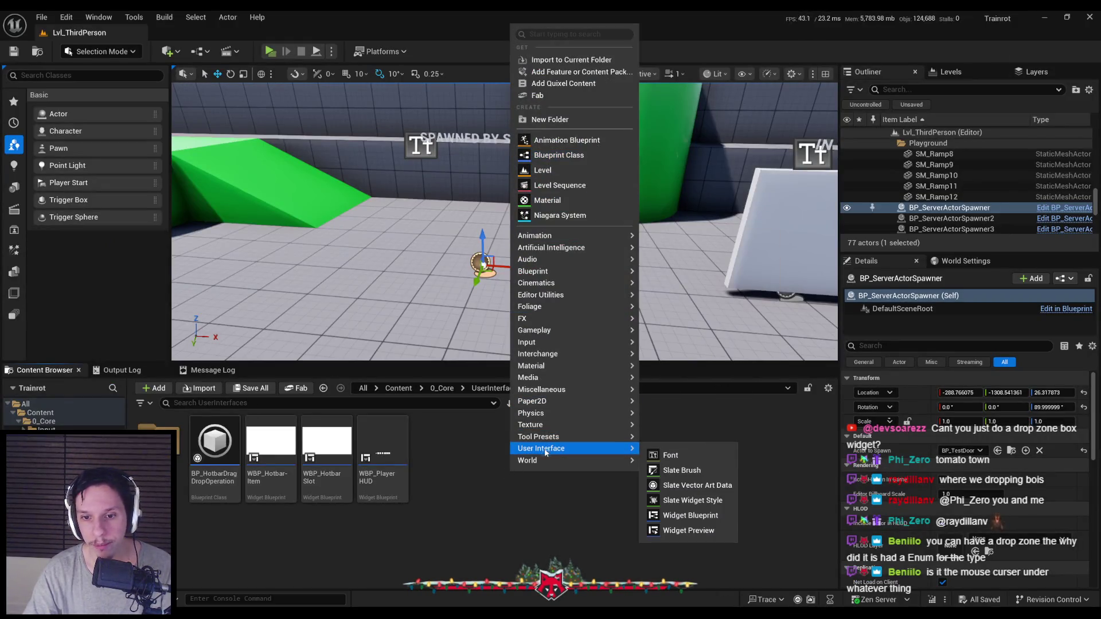
pyautogui.click(690, 515)
pyautogui.click(431, 220)
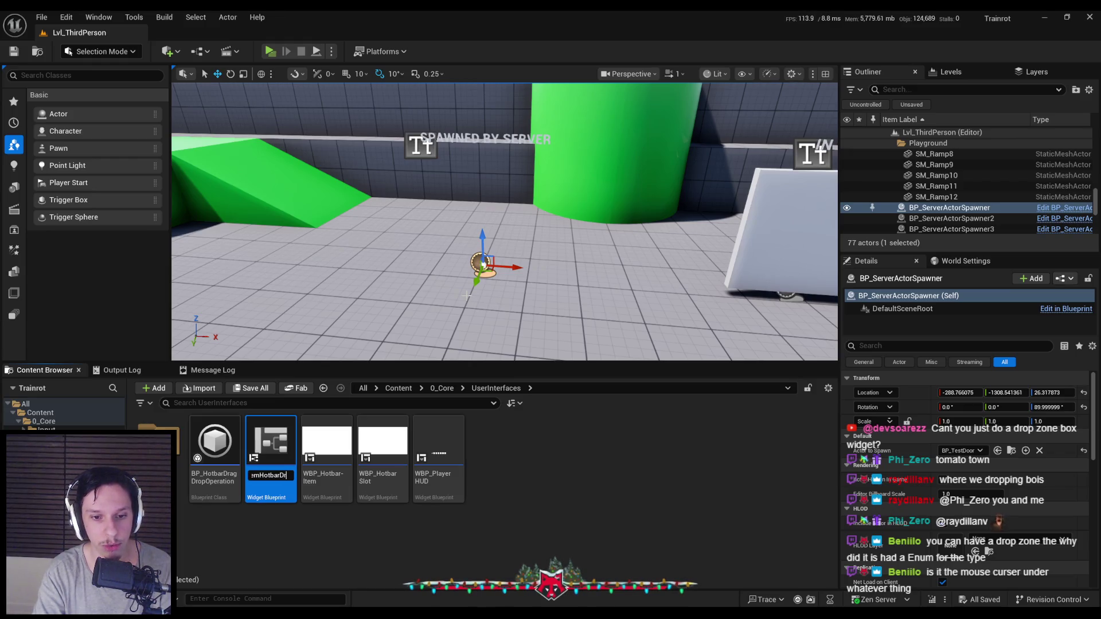
pyautogui.write('e')
pyautogui.press('Return')
pyautogui.doubleClick(383, 441)
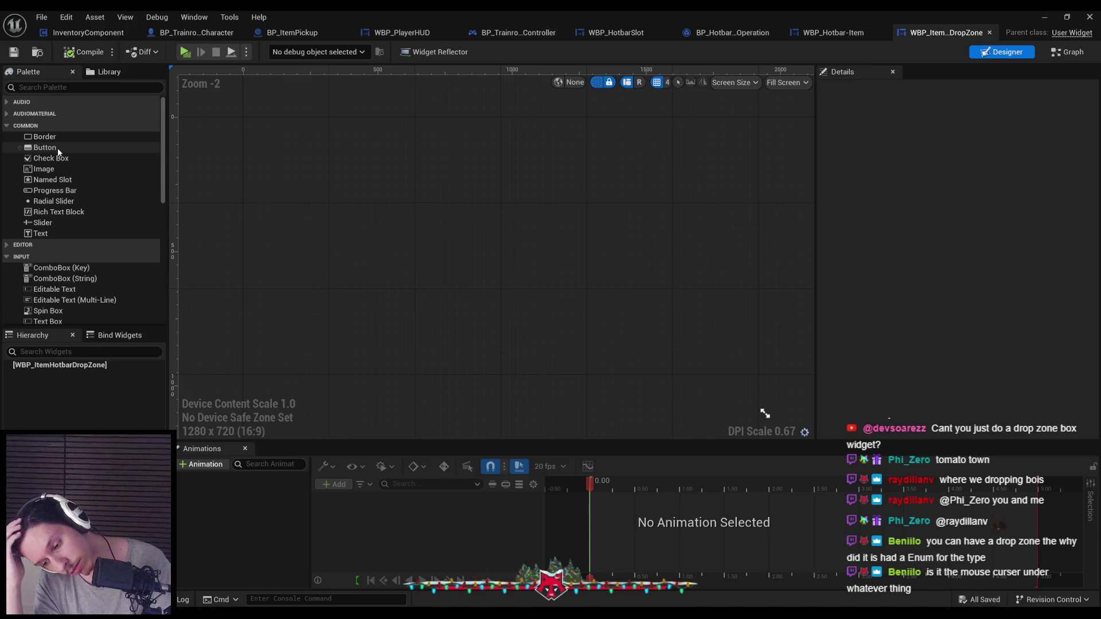
# Step: Add a Border as the drop zone's root widget and compile, leaving its colour white
pyautogui.moveTo(45, 137); pyautogui.dragTo(51, 379)
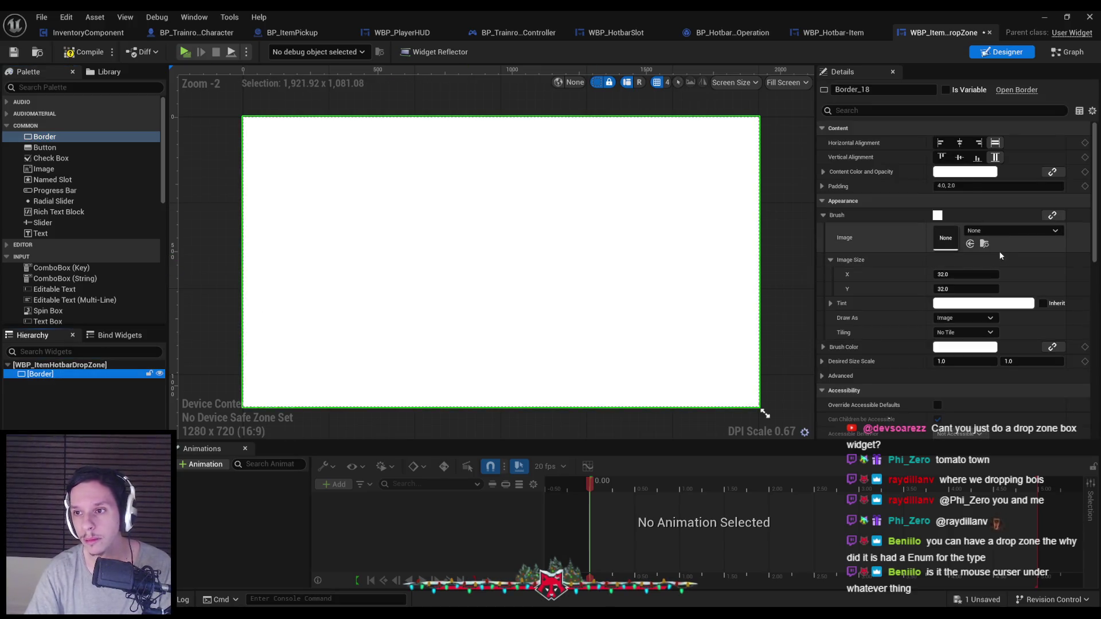
pyautogui.click(81, 54)
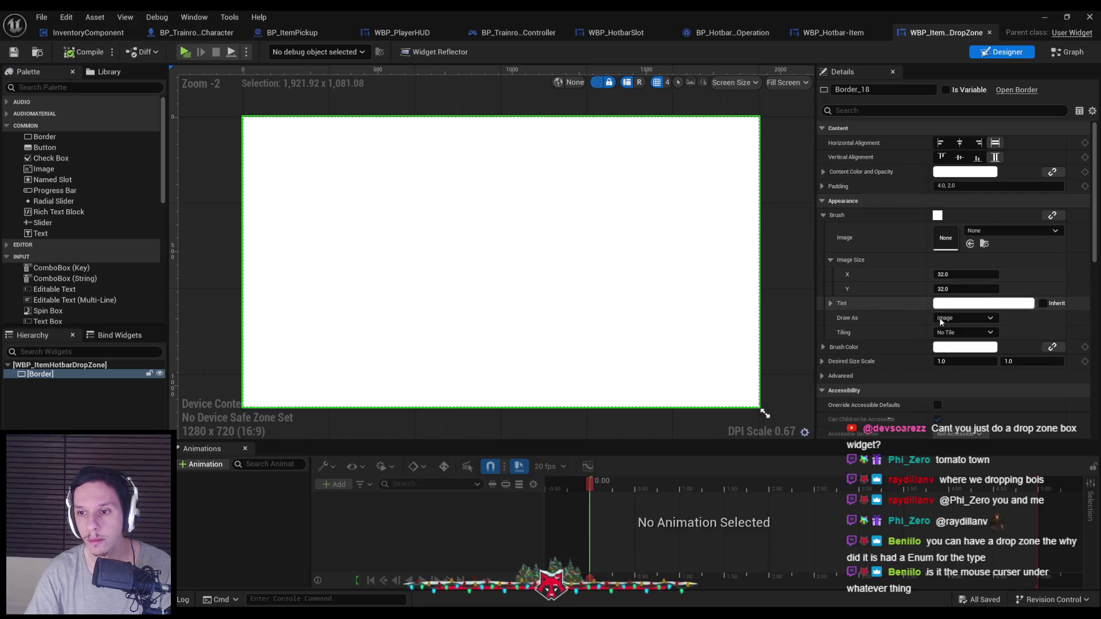
pyautogui.click(945, 348)
pyautogui.click(857, 431)
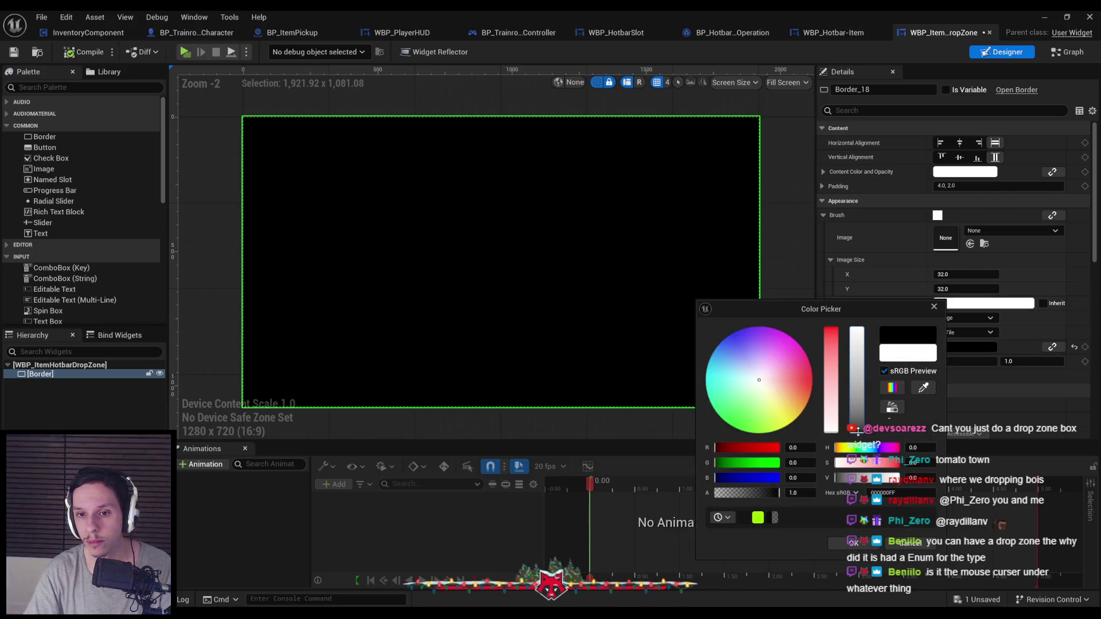
pyautogui.click(909, 543)
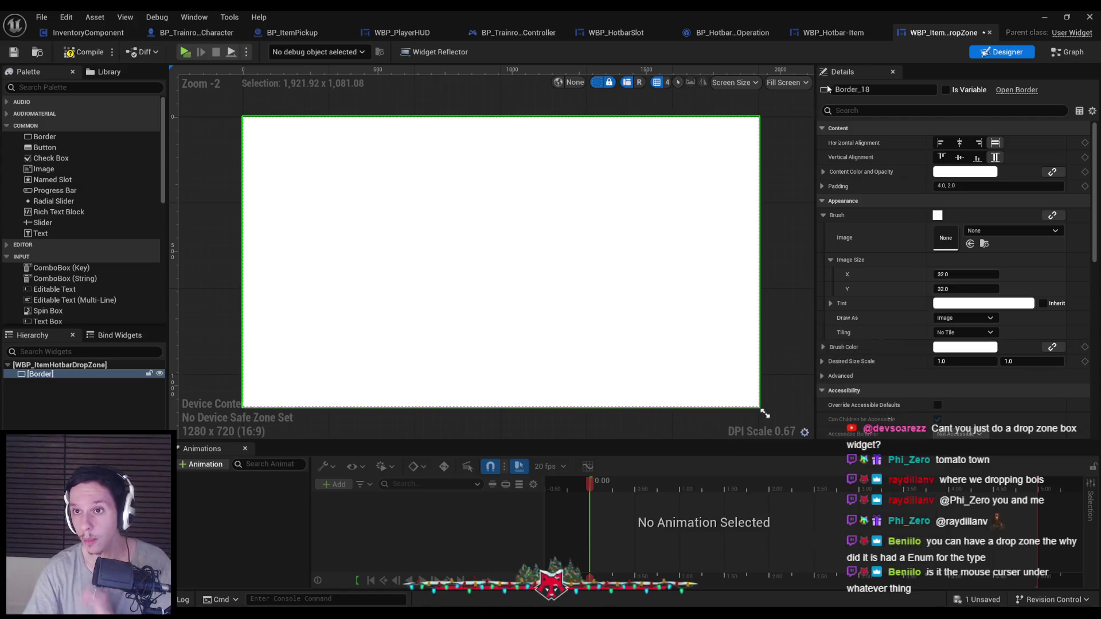
# Step: Copy the Brush Color from WBP_HotbarSlot's Border
pyautogui.click(650, 38)
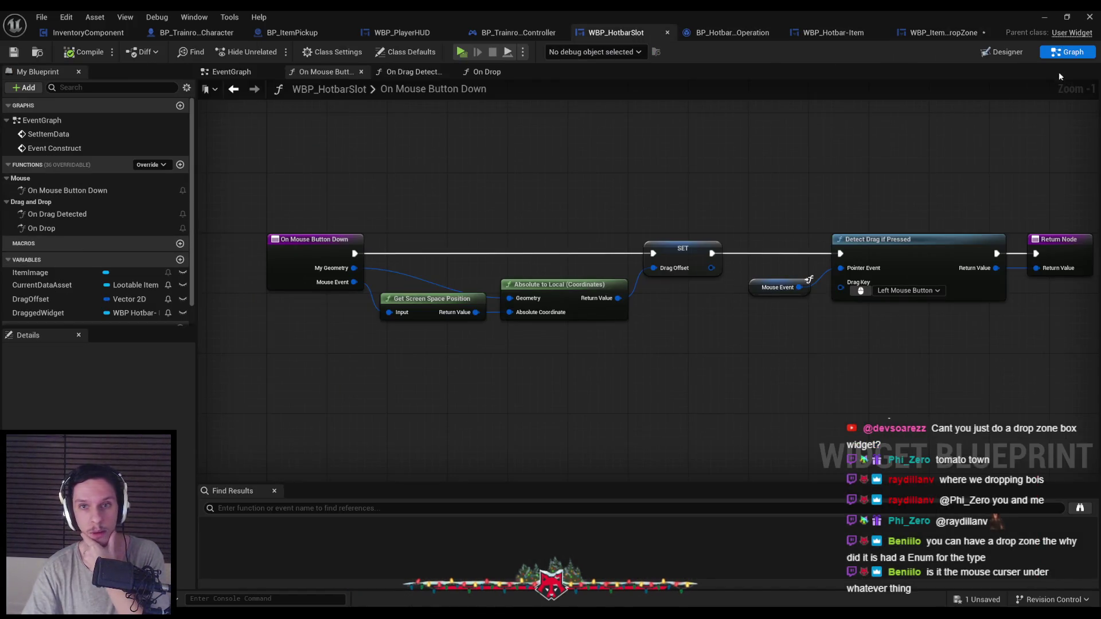
pyautogui.click(1000, 52)
pyautogui.click(46, 383)
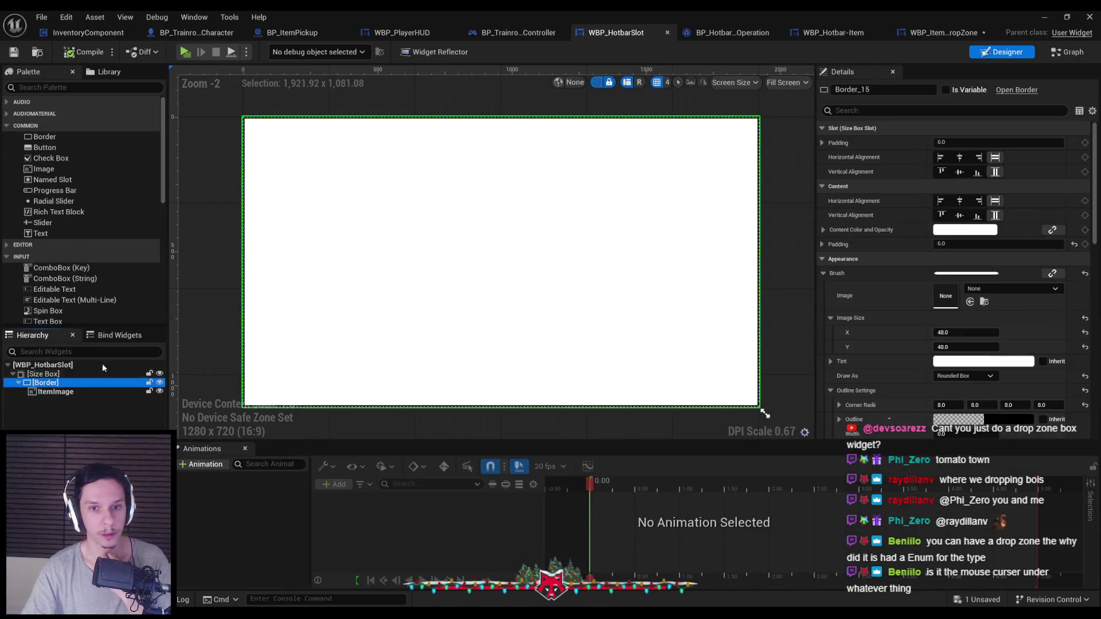
pyautogui.scroll(-3, 929, 321)
pyautogui.rightClick(894, 395)
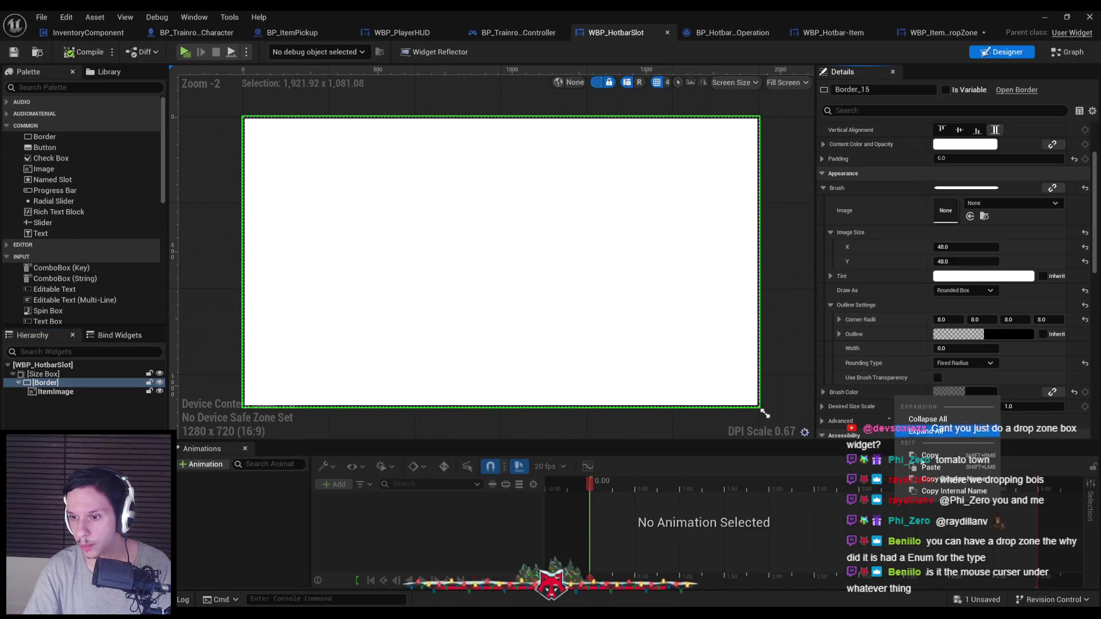
pyautogui.click(927, 456)
# Step: Paste that dark colour onto the drop zone Border, lower its alpha, and save
pyautogui.click(943, 33)
pyautogui.rightClick(873, 347)
pyautogui.click(902, 421)
pyautogui.hotkey('ctrl', 's')
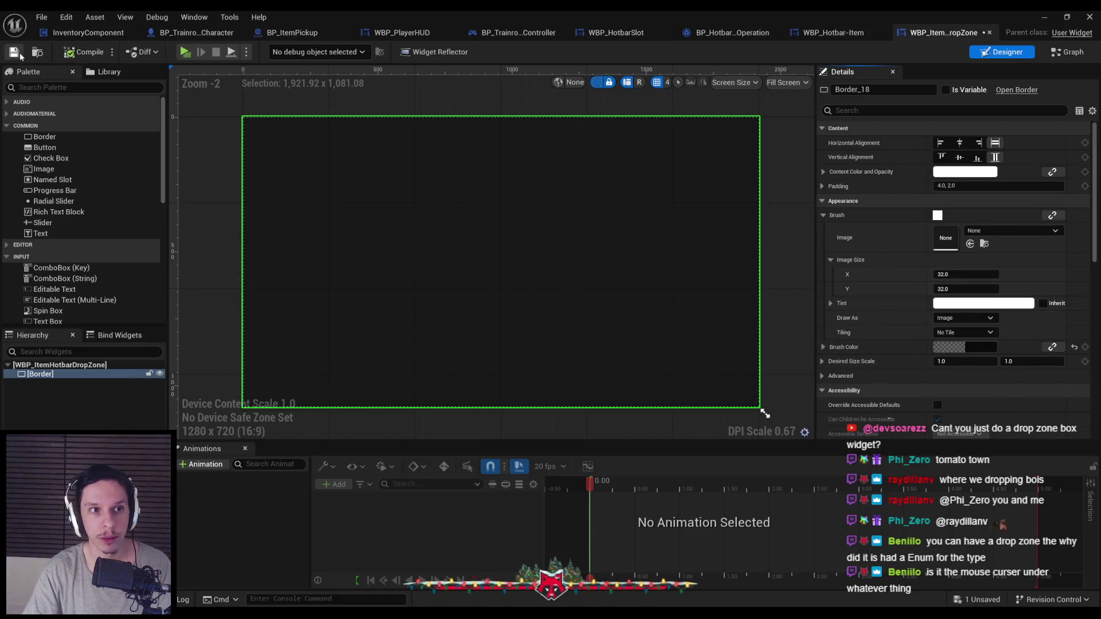
pyautogui.click(978, 351)
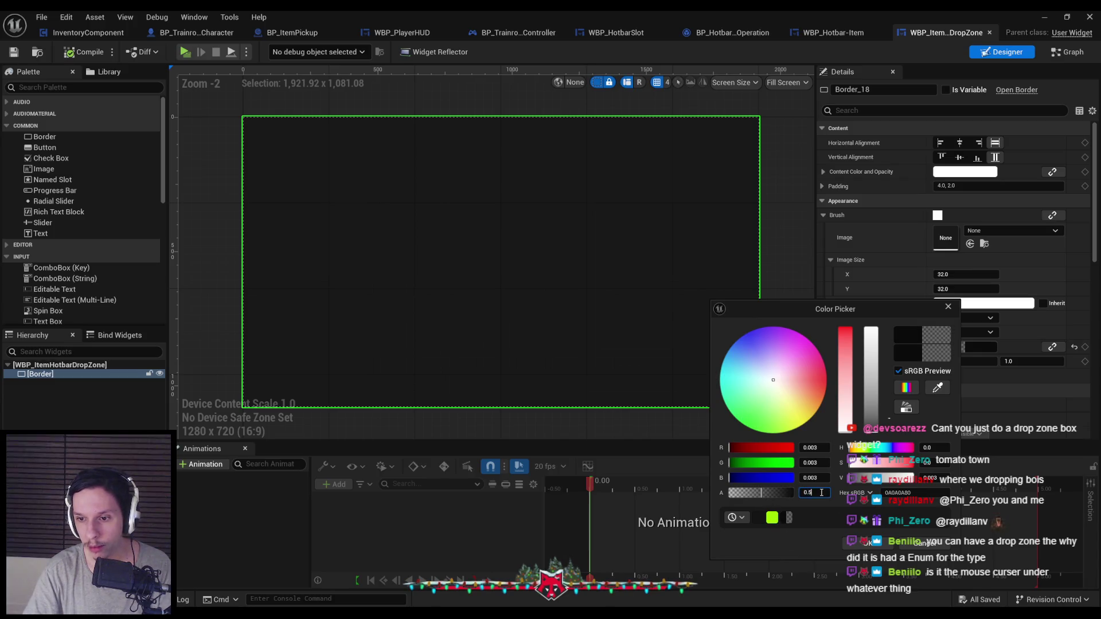
pyautogui.click(885, 543)
pyautogui.hotkey('ctrl', 's')
# Step: Place an Image inside the Border, centred horizontally and vertically, with padding 4
pyautogui.click(54, 169)
pyautogui.moveTo(55, 179); pyautogui.dragTo(40, 374)
pyautogui.click(959, 158)
pyautogui.click(957, 171)
pyautogui.click(964, 143)
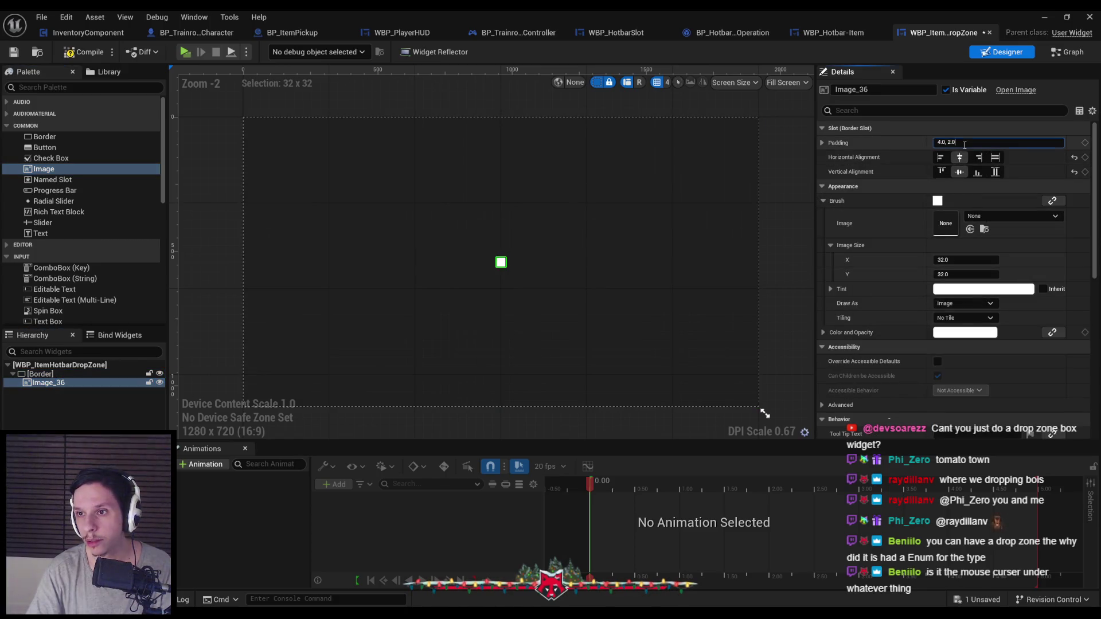
# Step: Open Image_36's Brush Image asset picker and scroll through the available engine textures
pyautogui.click(991, 217)
pyautogui.scroll(-3, 998, 369)
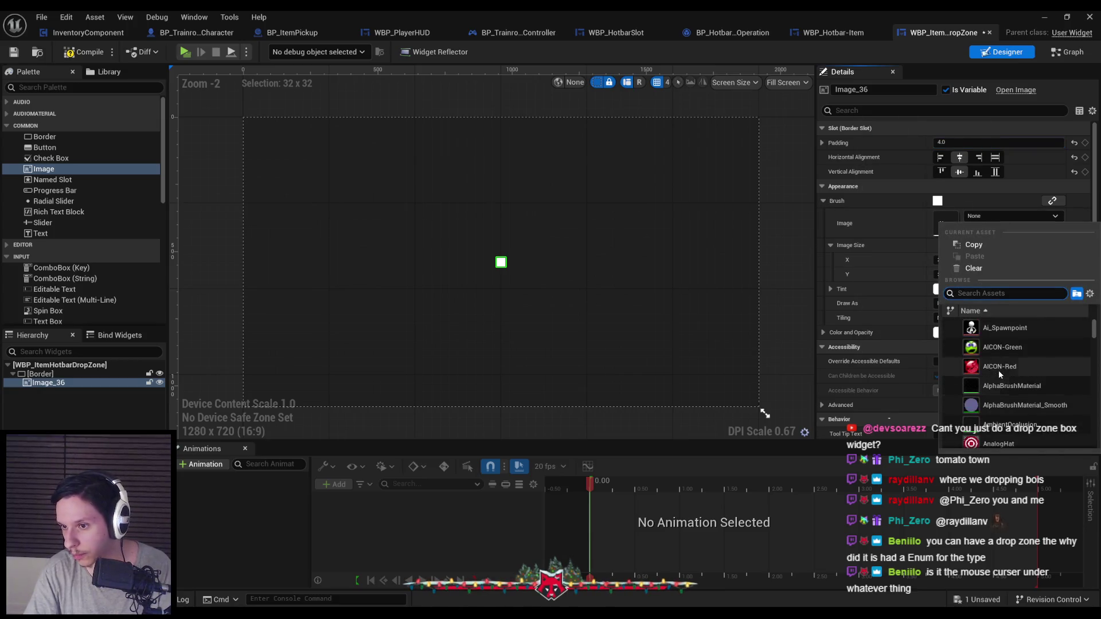
pyautogui.scroll(-5, 999, 372)
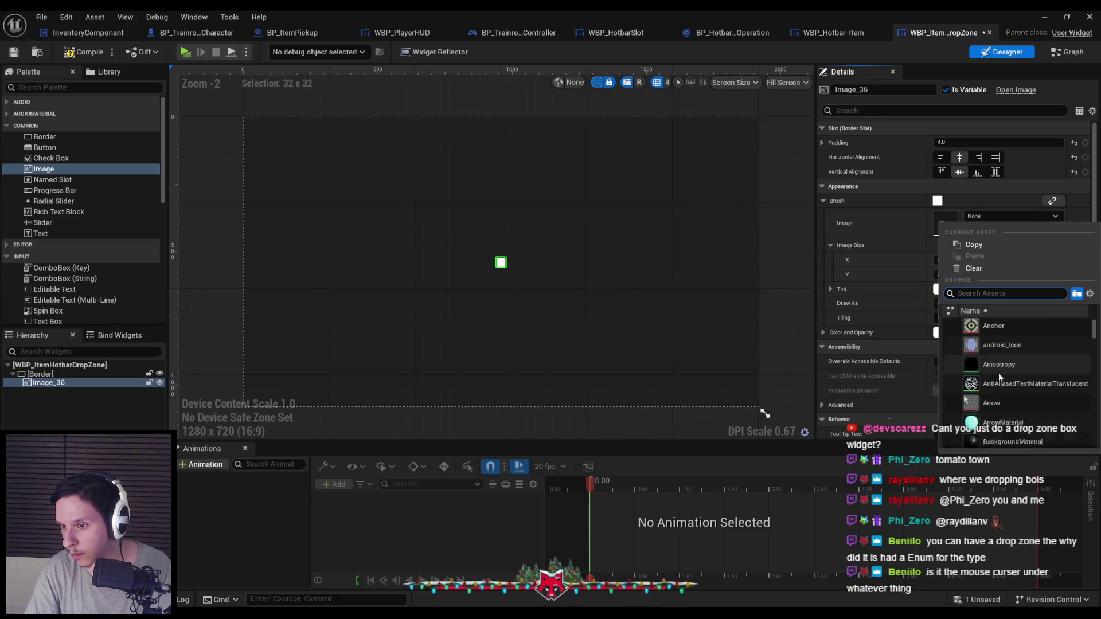
pyautogui.scroll(-5, 998, 376)
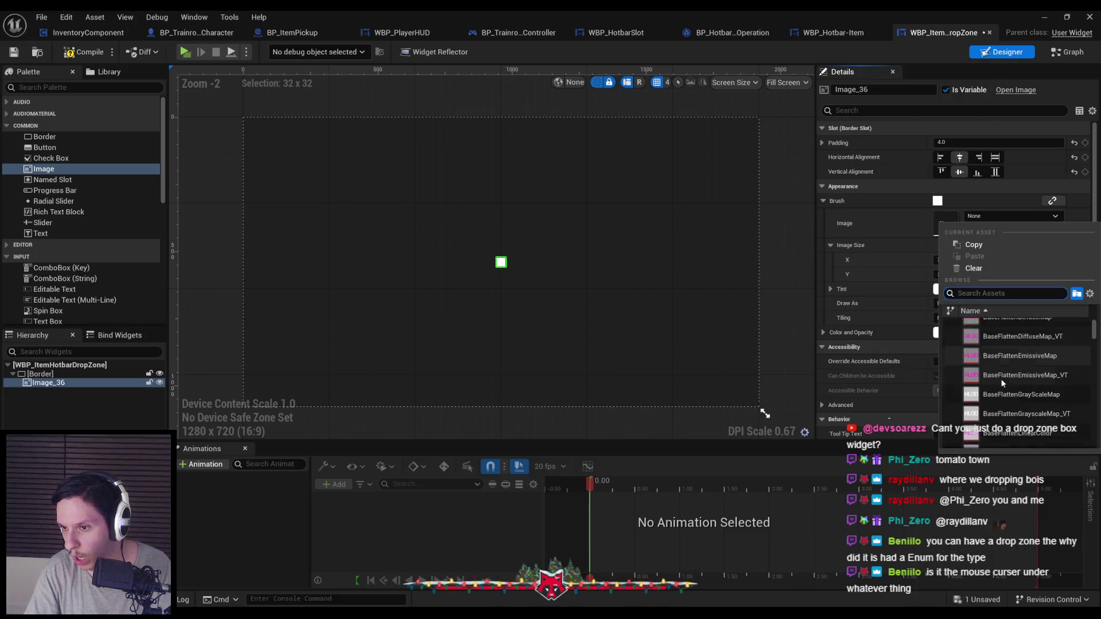
pyautogui.write('frog')
pyautogui.press('BackSpace')
pyautogui.press('BackSpace')
pyautogui.press('BackSpace')
pyautogui.scroll(-5, 1001, 378)
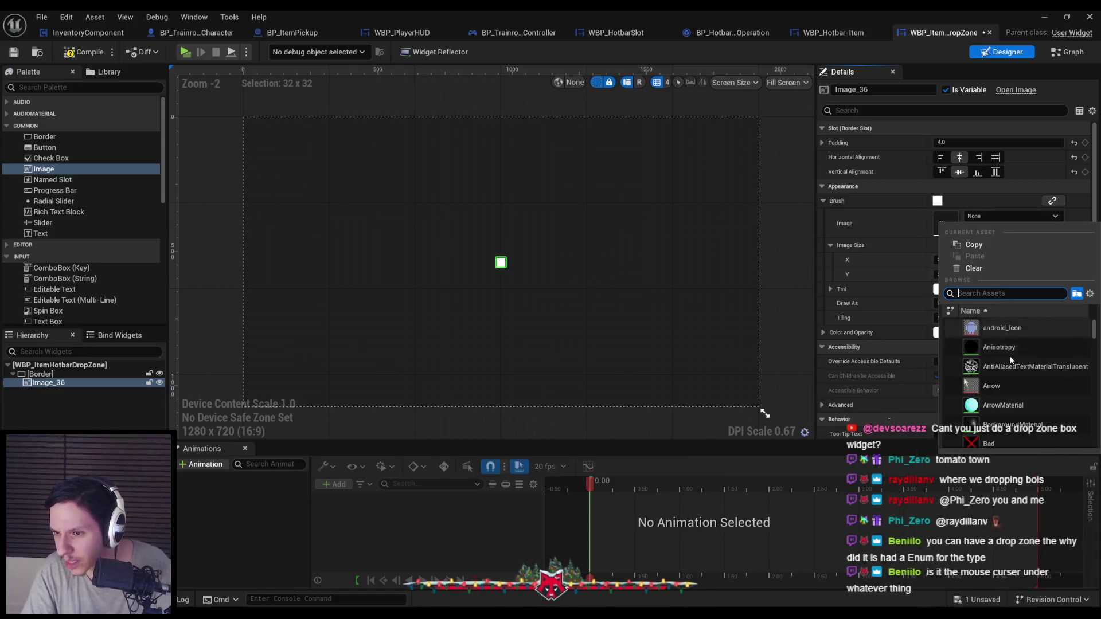
pyautogui.scroll(-5, 1007, 350)
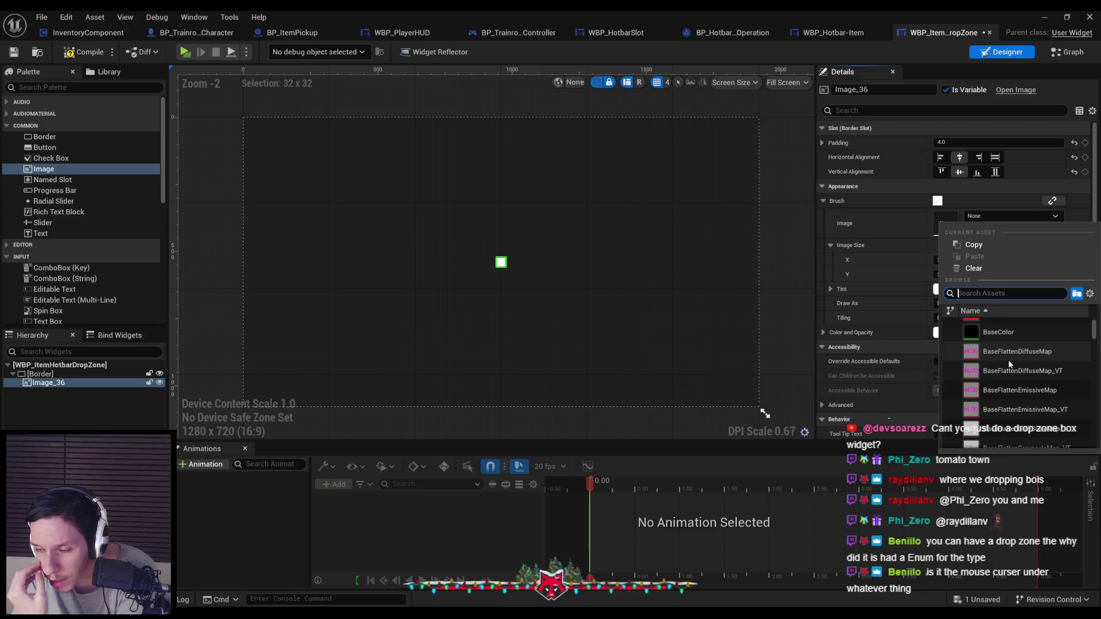
pyautogui.scroll(-5, 1008, 359)
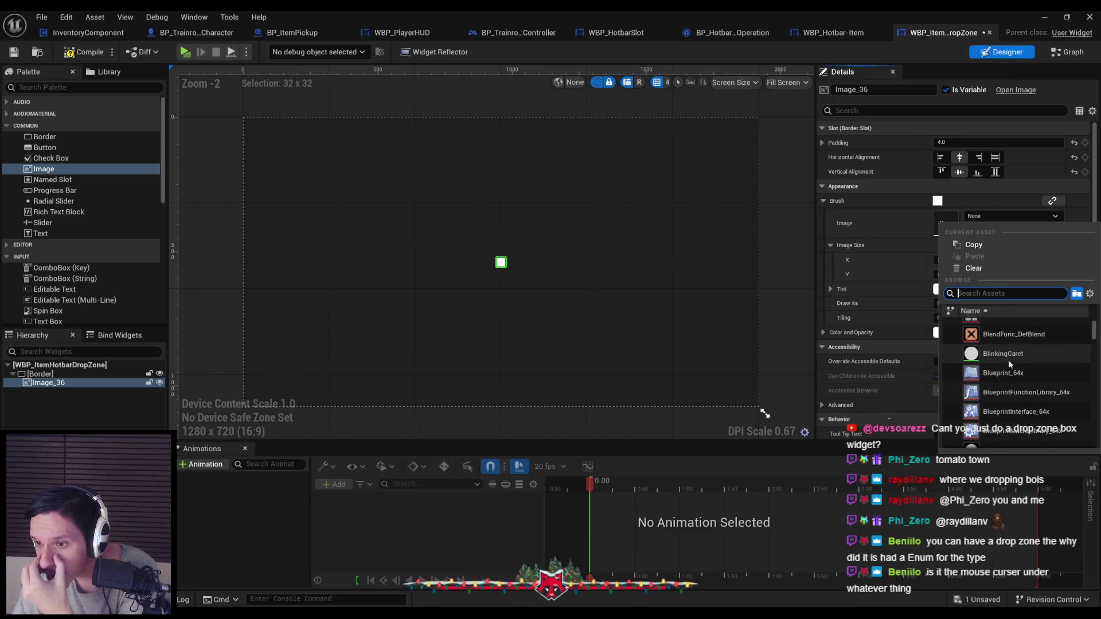
pyautogui.scroll(-5, 1007, 360)
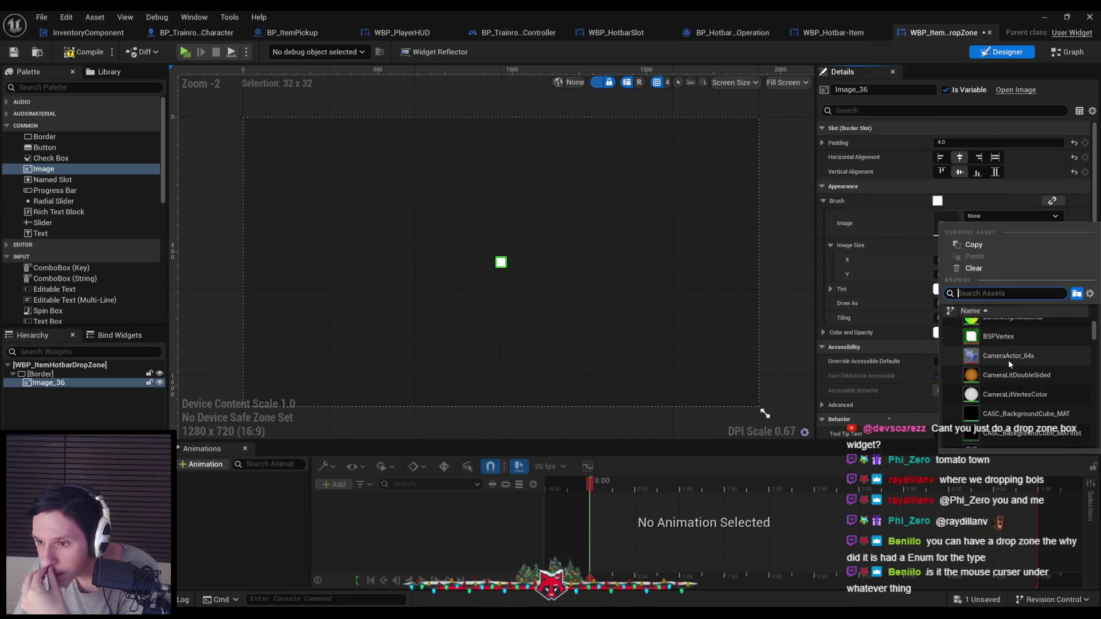
pyautogui.scroll(-5, 1007, 359)
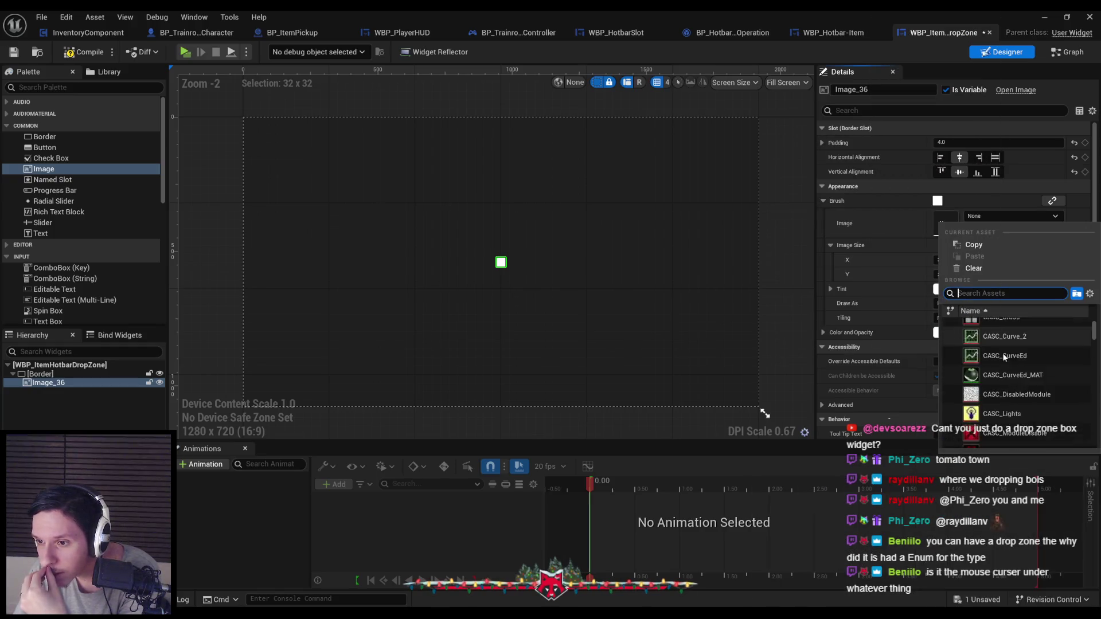
pyautogui.scroll(-5, 1002, 353)
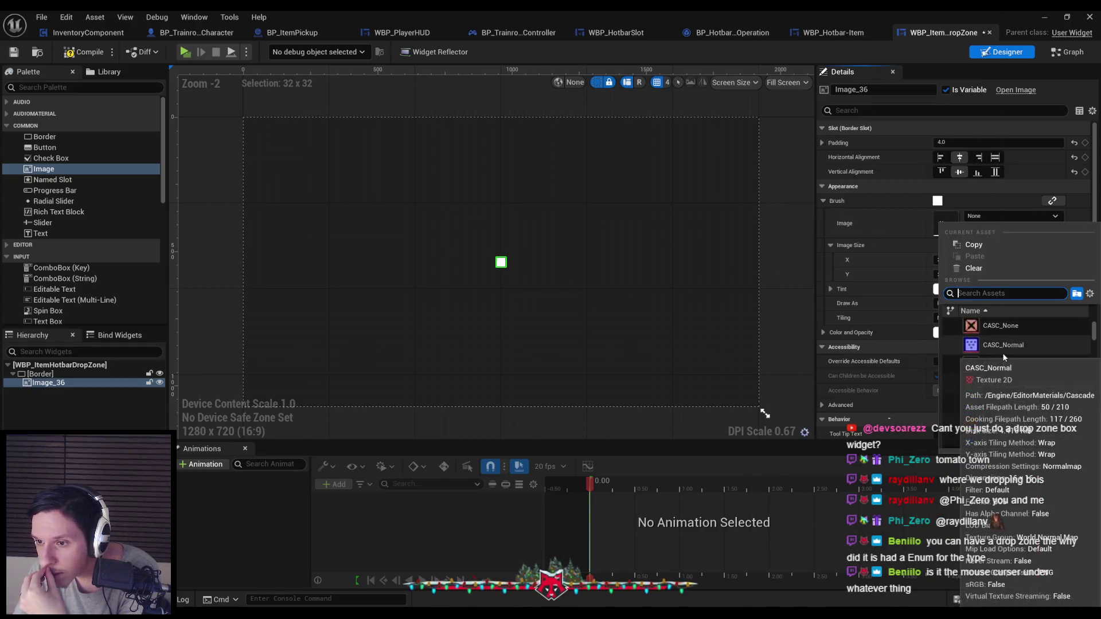
pyautogui.scroll(-5, 1003, 356)
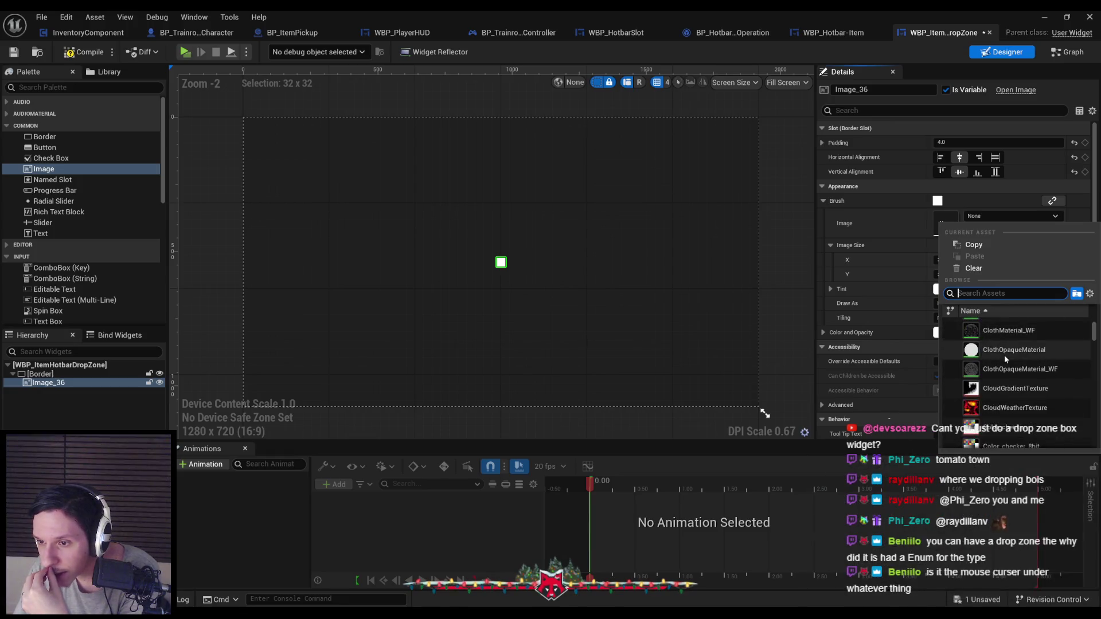
pyautogui.scroll(-3, 1003, 355)
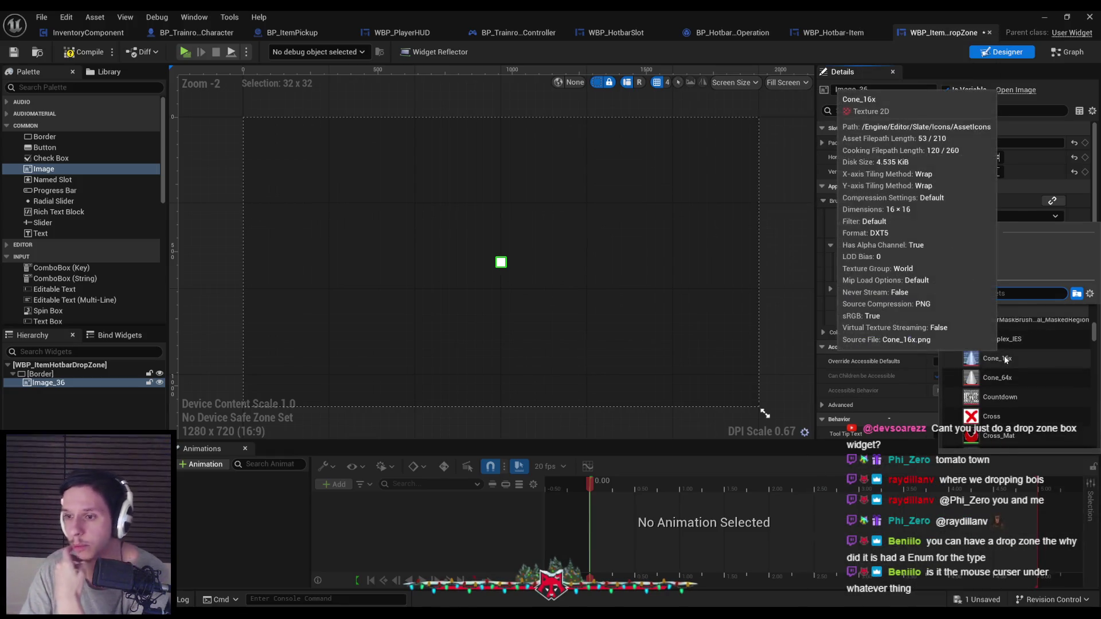
pyautogui.scroll(-1, 1003, 361)
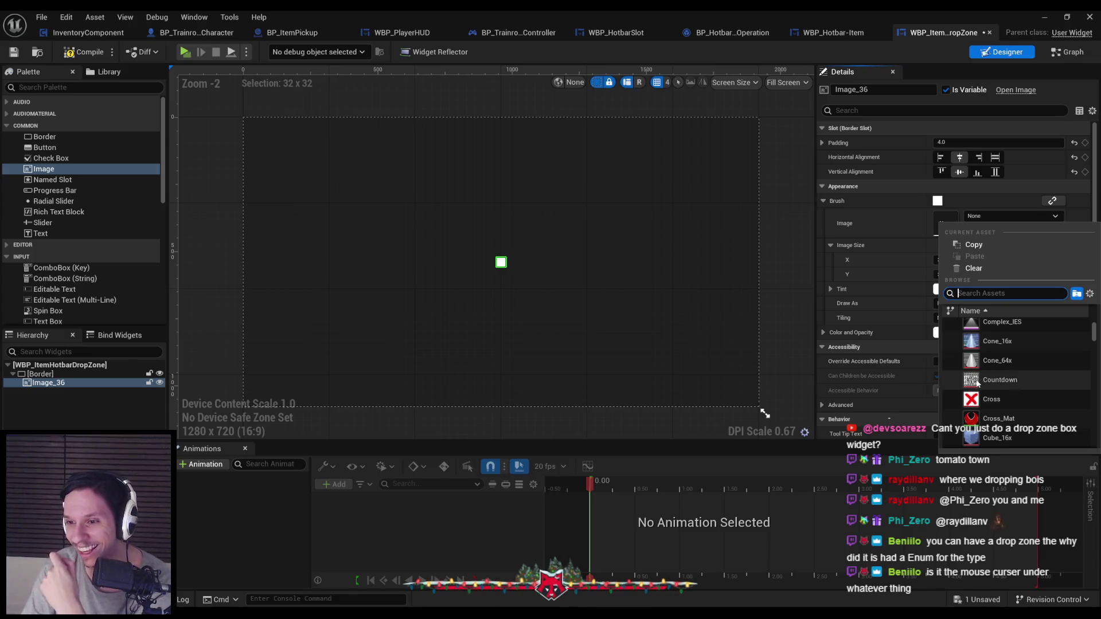
pyautogui.scroll(-3, 998, 367)
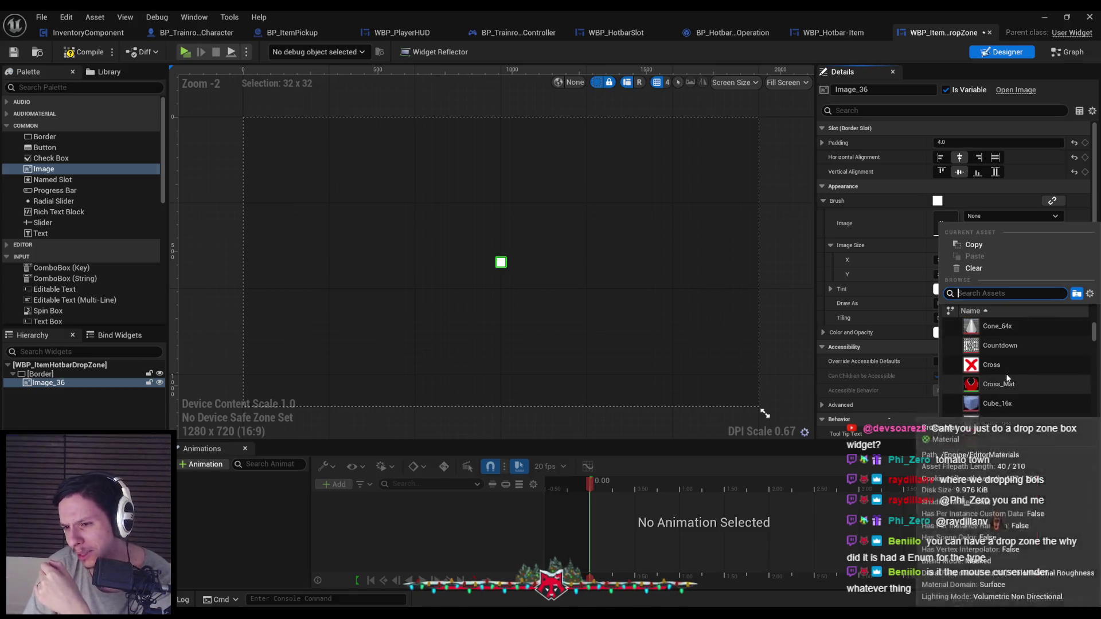
pyautogui.scroll(-10, 1000, 377)
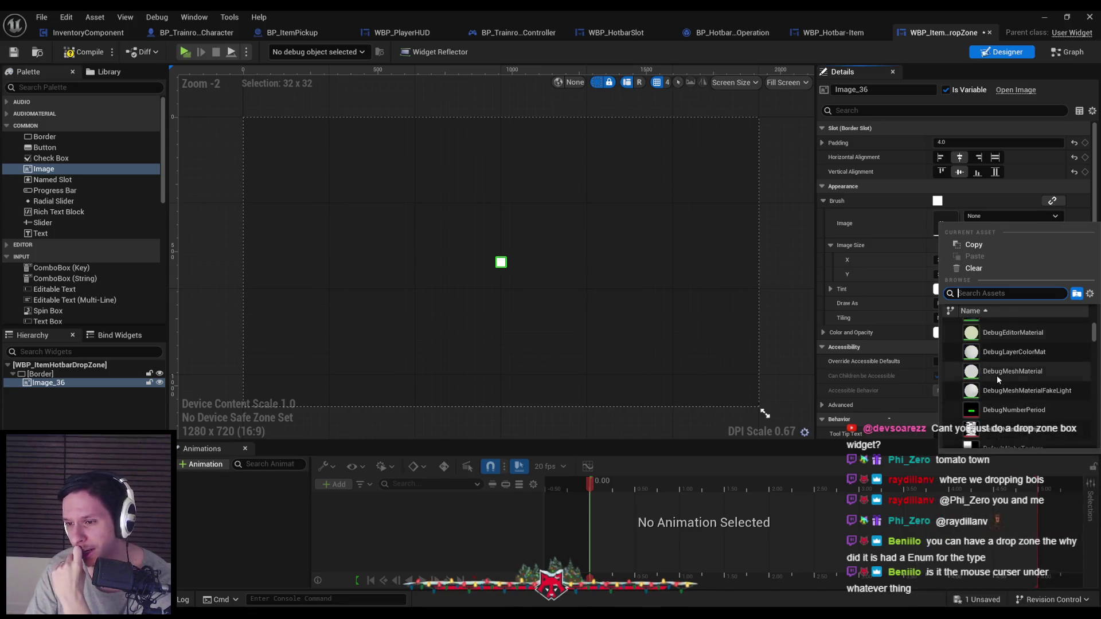
pyautogui.scroll(-5, 997, 379)
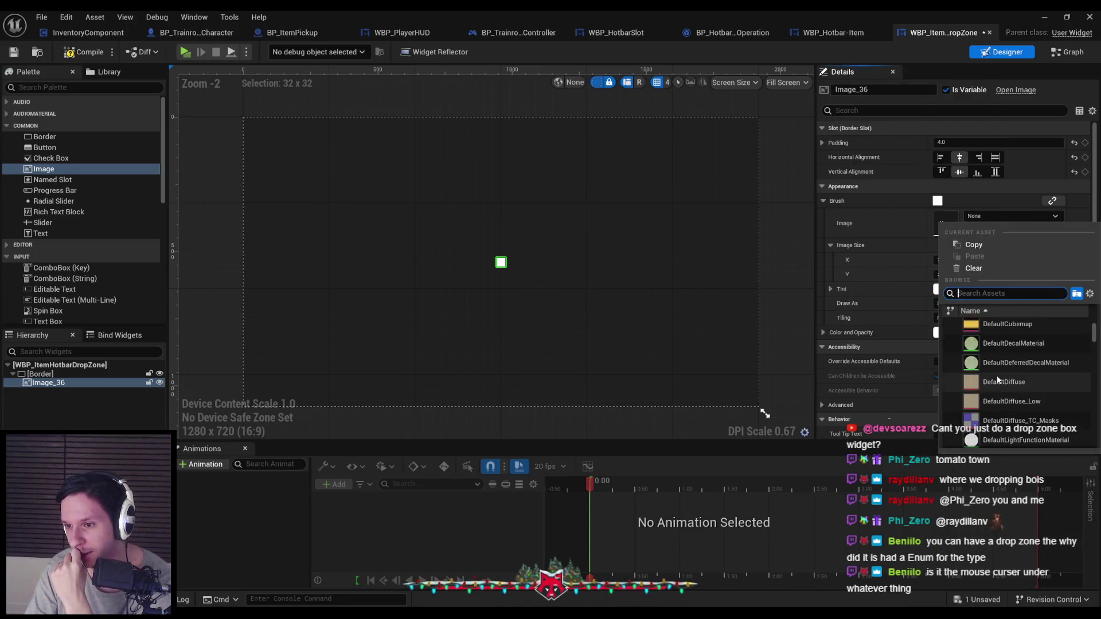
pyautogui.scroll(-5, 996, 375)
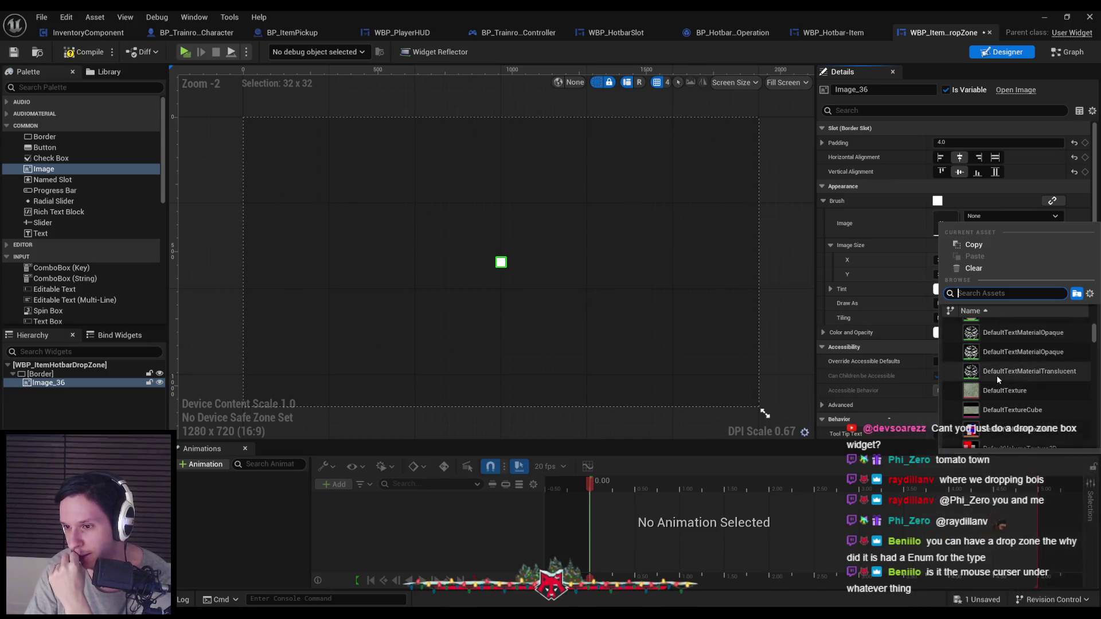
pyautogui.scroll(-5, 996, 375)
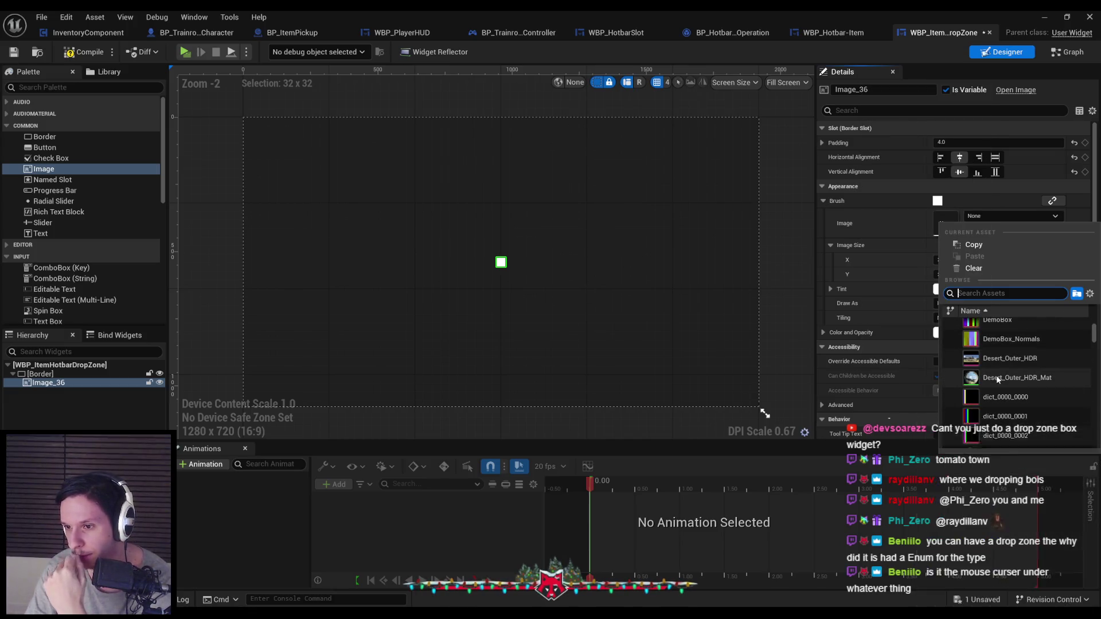
pyautogui.scroll(-3, 995, 375)
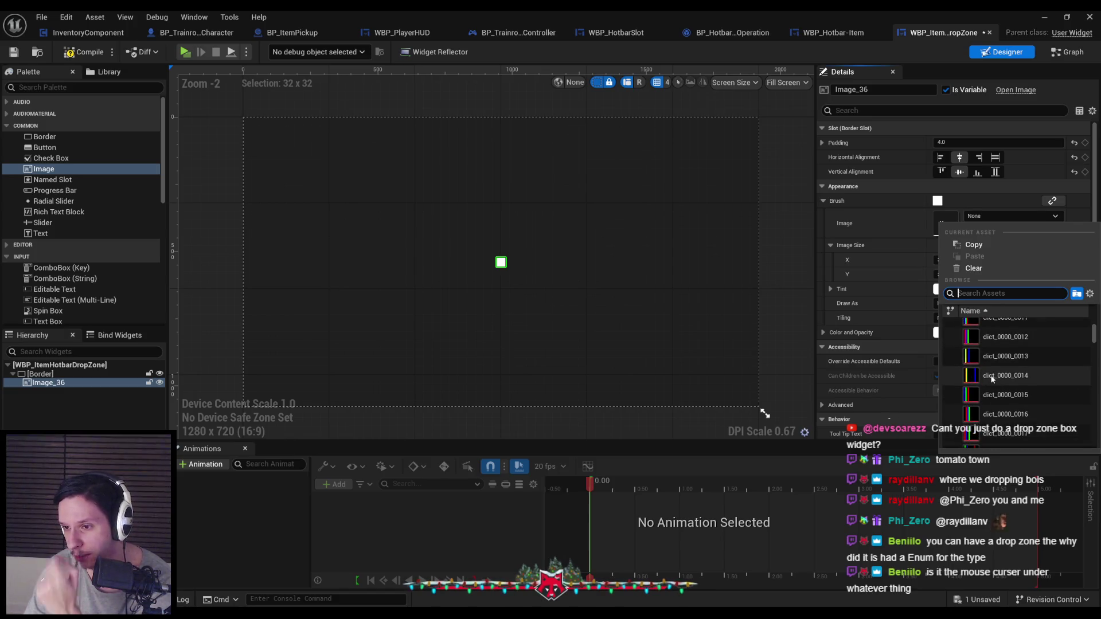
pyautogui.scroll(-3, 991, 379)
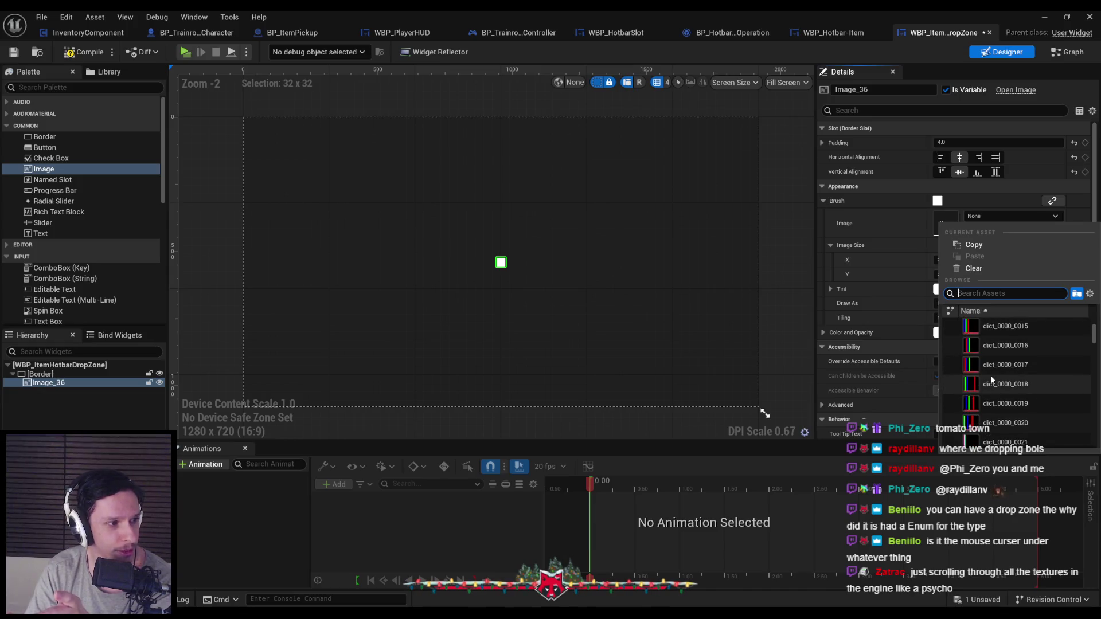
pyautogui.scroll(-9, 989, 376)
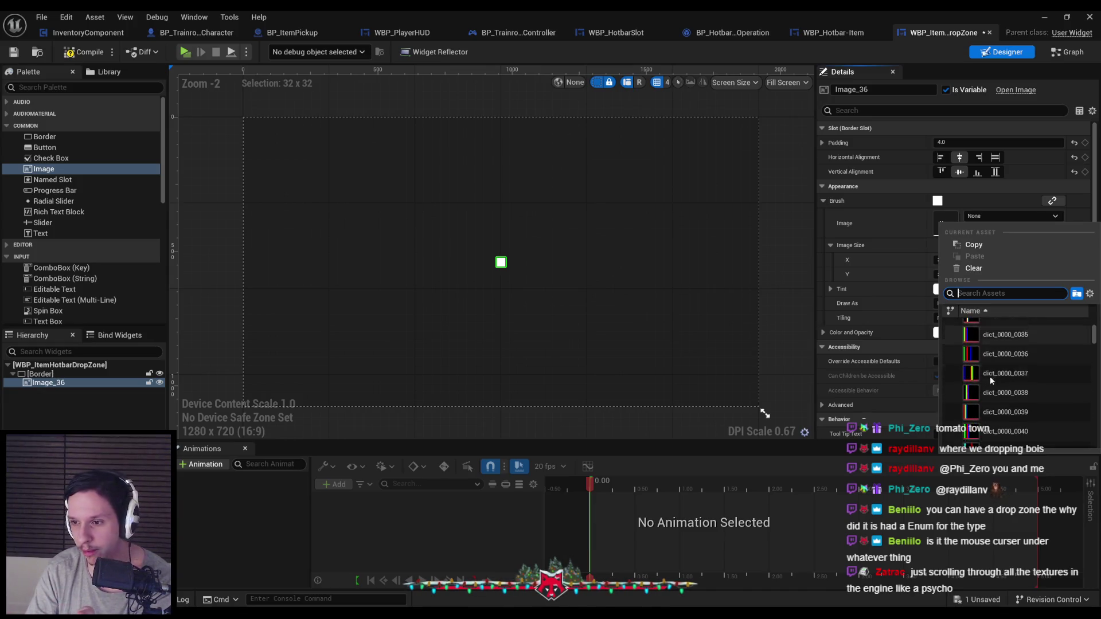
pyautogui.scroll(-15, 983, 374)
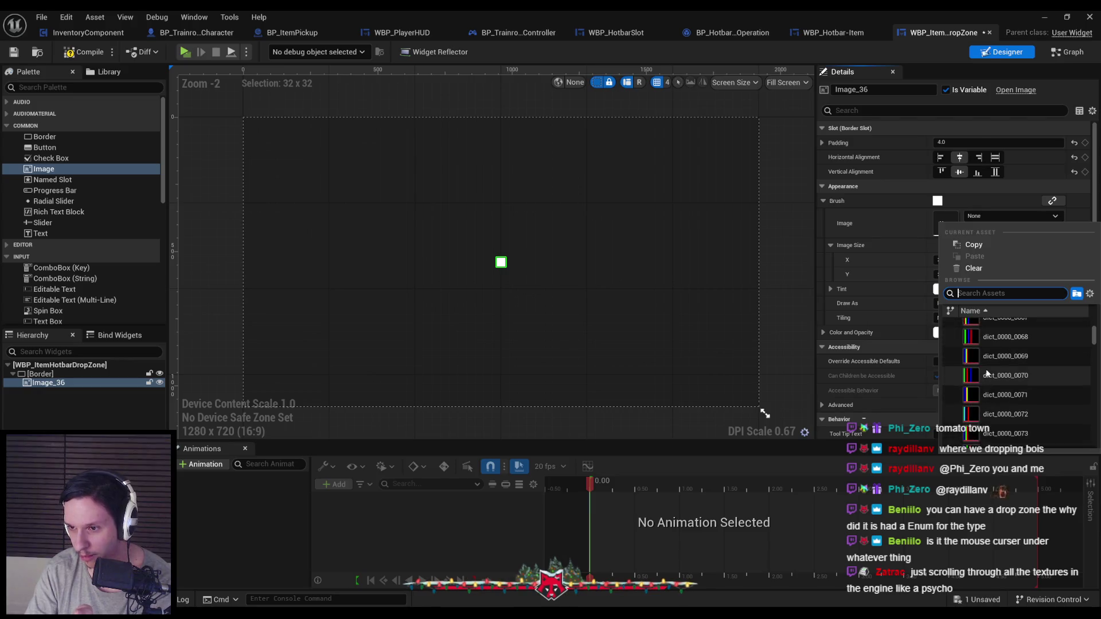
pyautogui.scroll(-15, 986, 371)
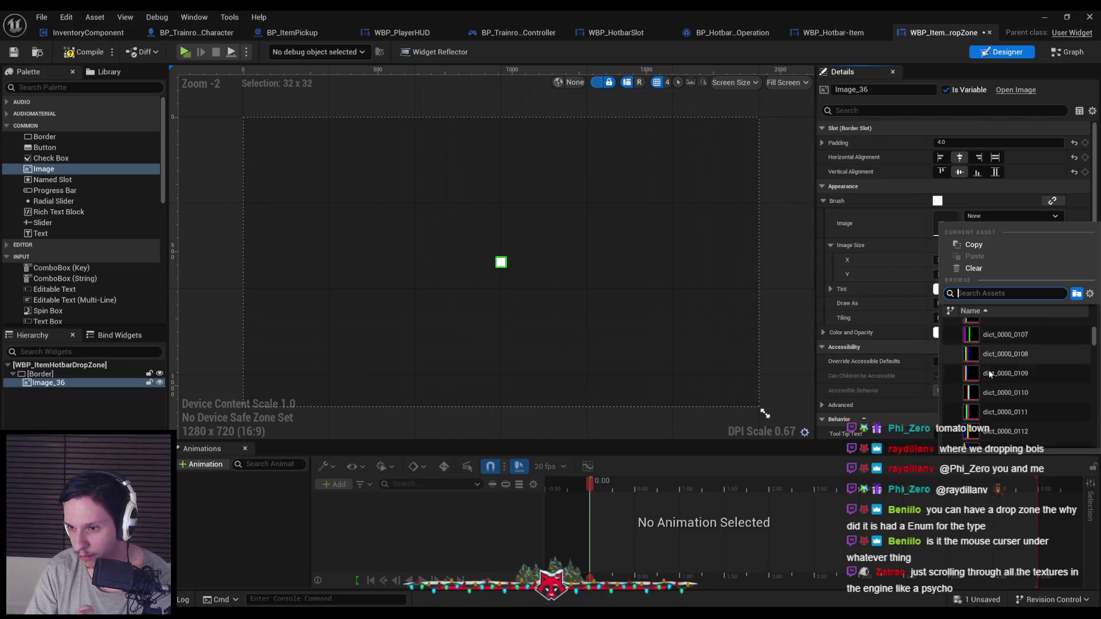
pyautogui.scroll(-12, 988, 369)
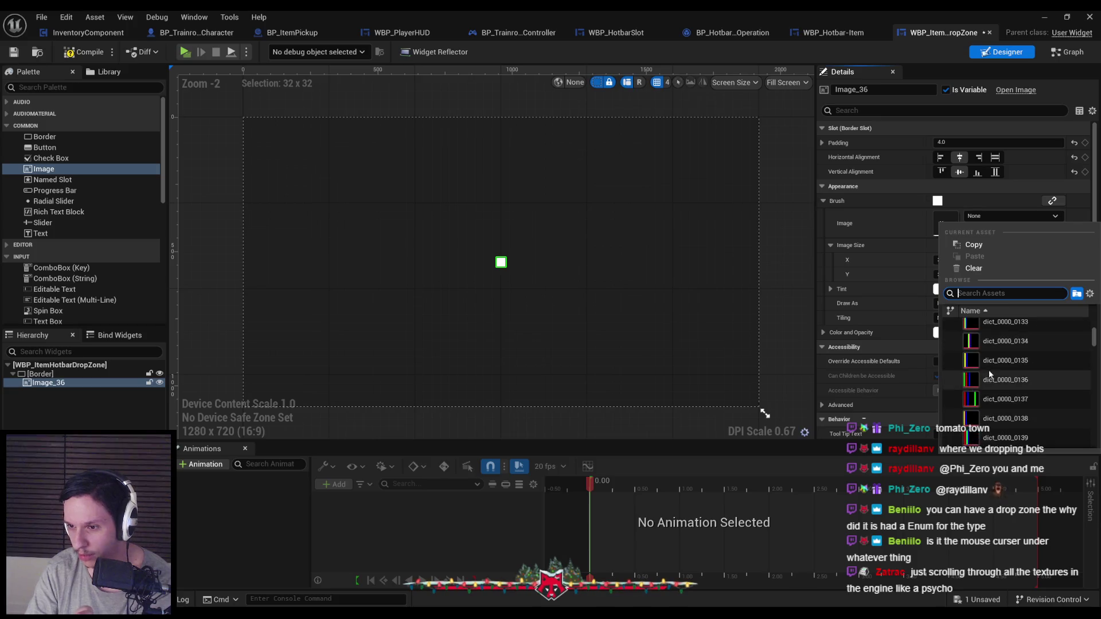
pyautogui.moveTo(1093, 339); pyautogui.dragTo(1086, 405)
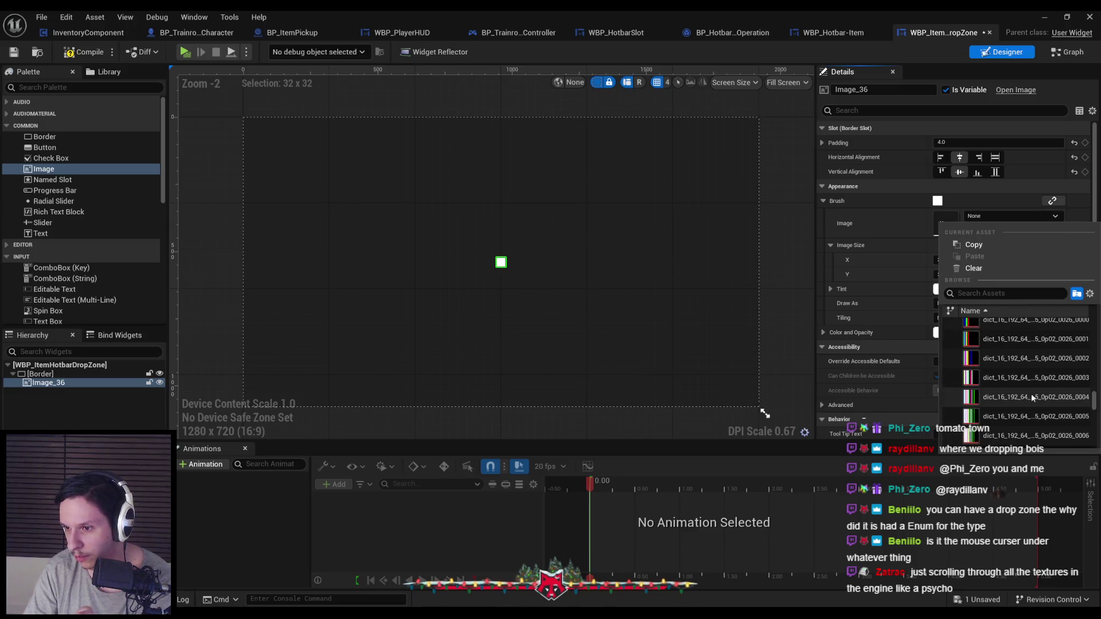
pyautogui.moveTo(974, 397)
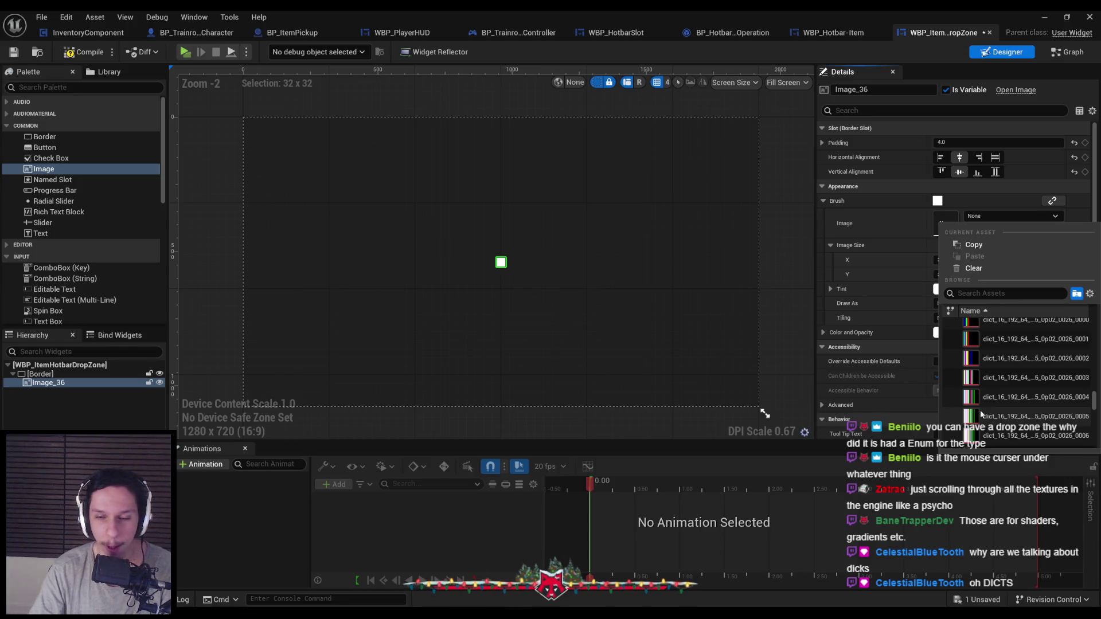
pyautogui.scroll(-3, 975, 395)
pyautogui.scroll(2, 973, 393)
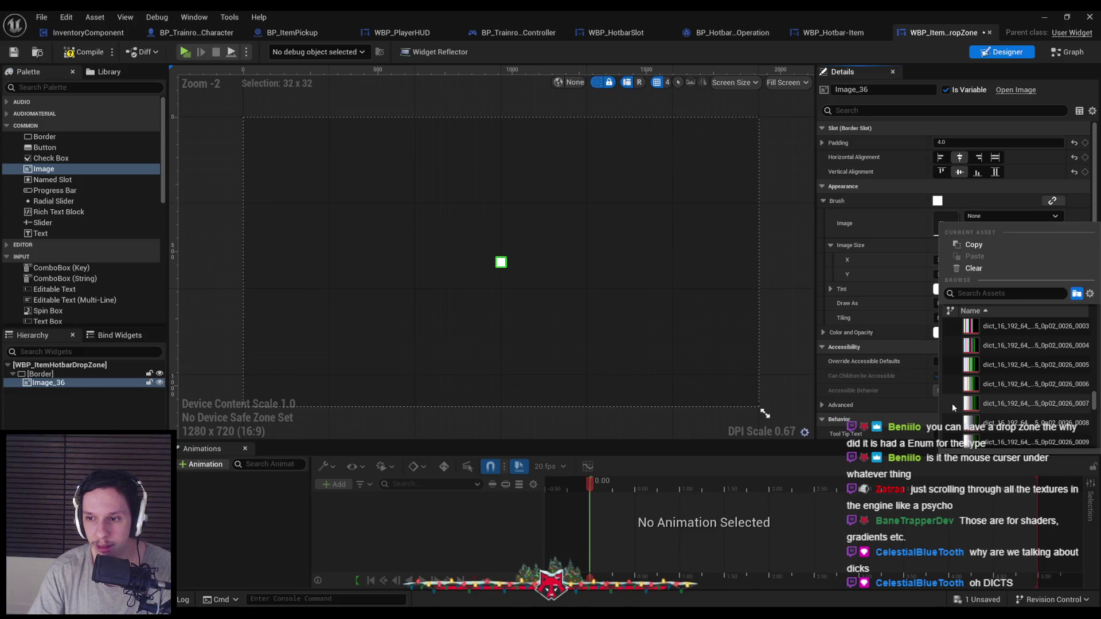
pyautogui.scroll(-2, 968, 413)
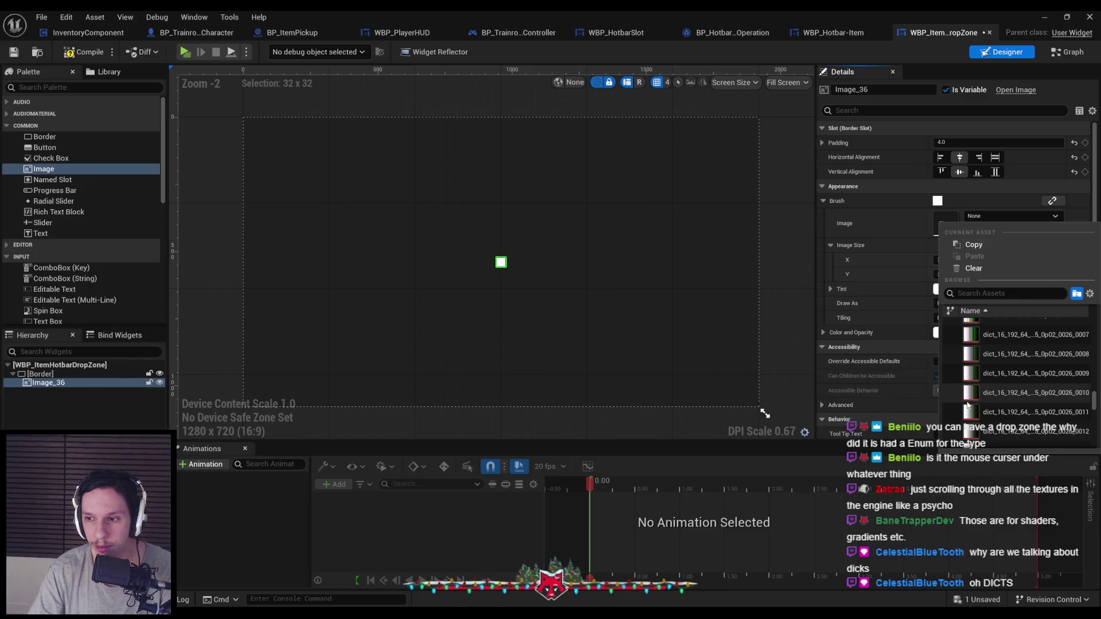
pyautogui.scroll(-1, 969, 401)
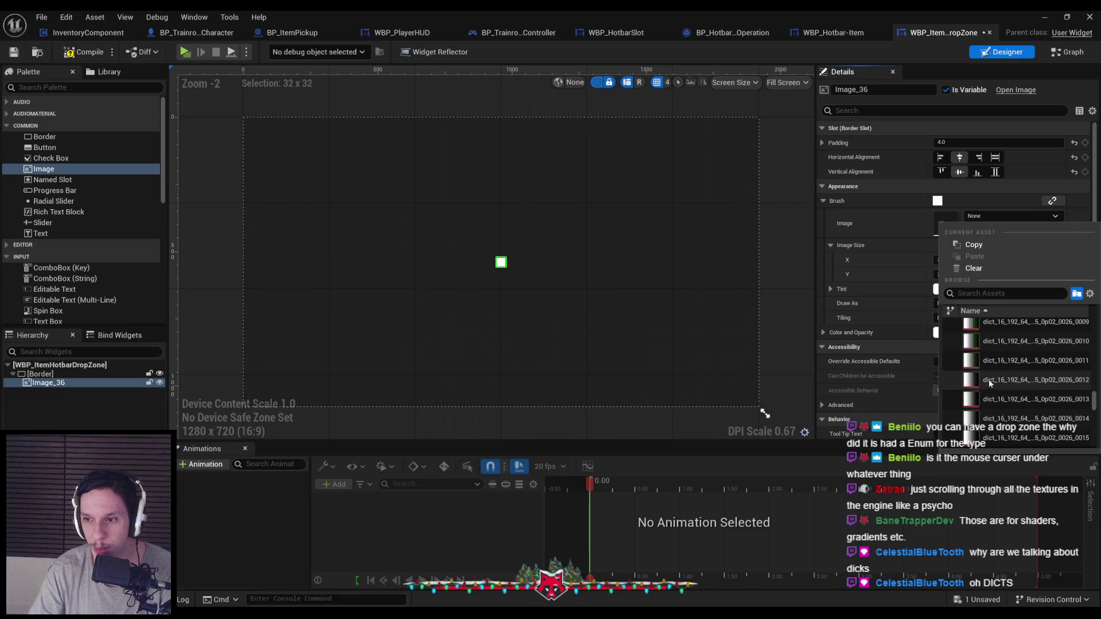
pyautogui.scroll(-10, 968, 382)
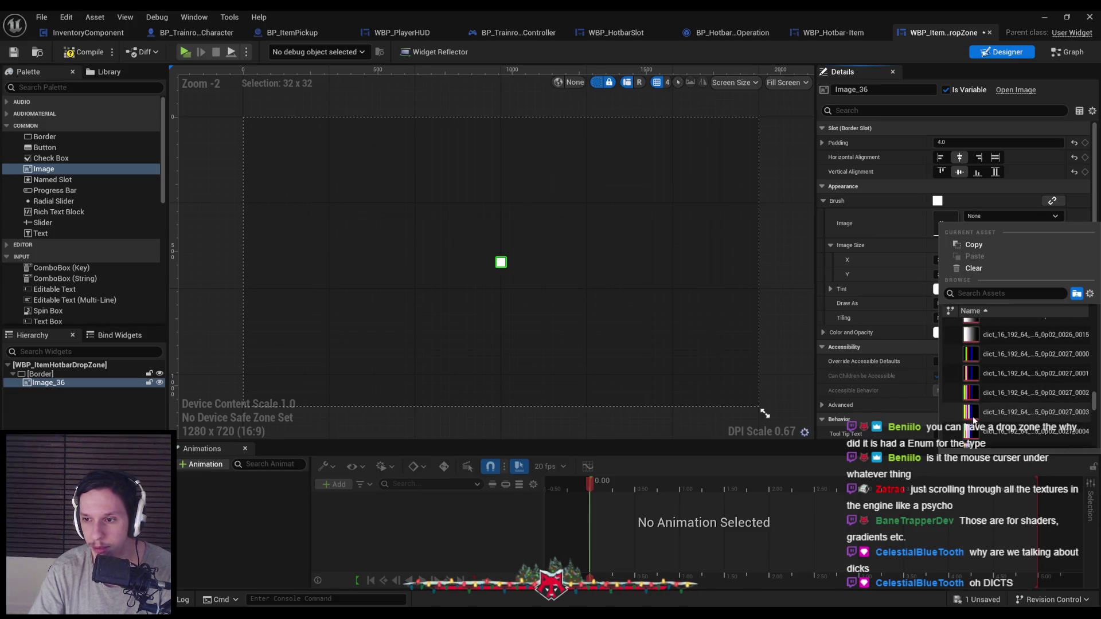
pyautogui.moveTo(1094, 406)
pyautogui.mouseDown()
pyautogui.moveTo(1093, 422)
pyautogui.moveTo(1093, 409)
pyautogui.moveTo(1012, 410)
pyautogui.mouseUp()
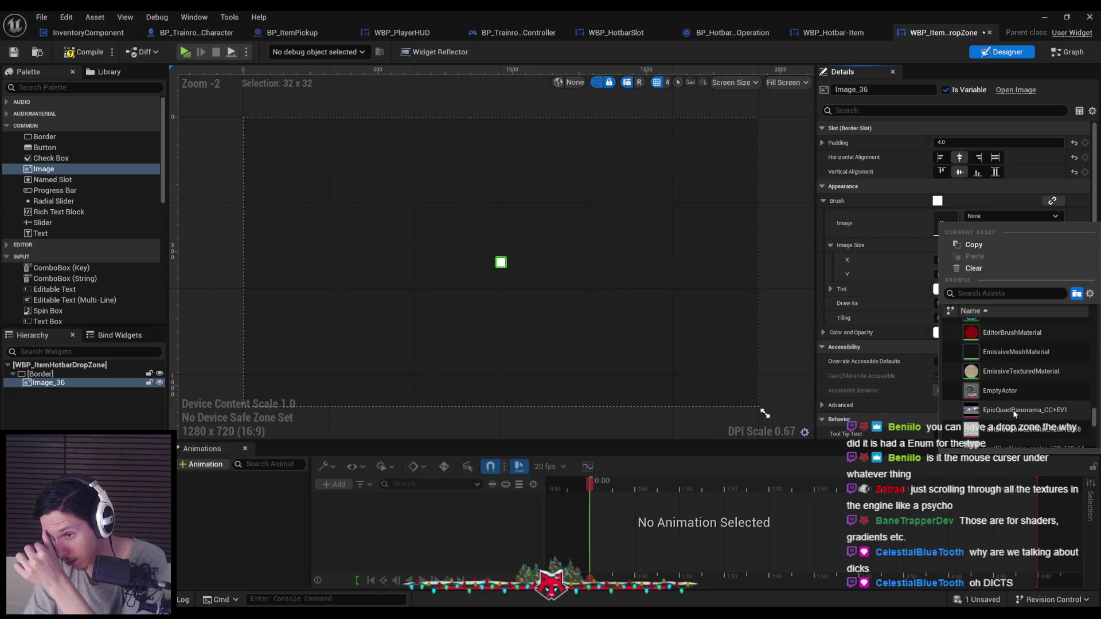
pyautogui.scroll(-3, 1012, 409)
pyautogui.scroll(-5, 1013, 413)
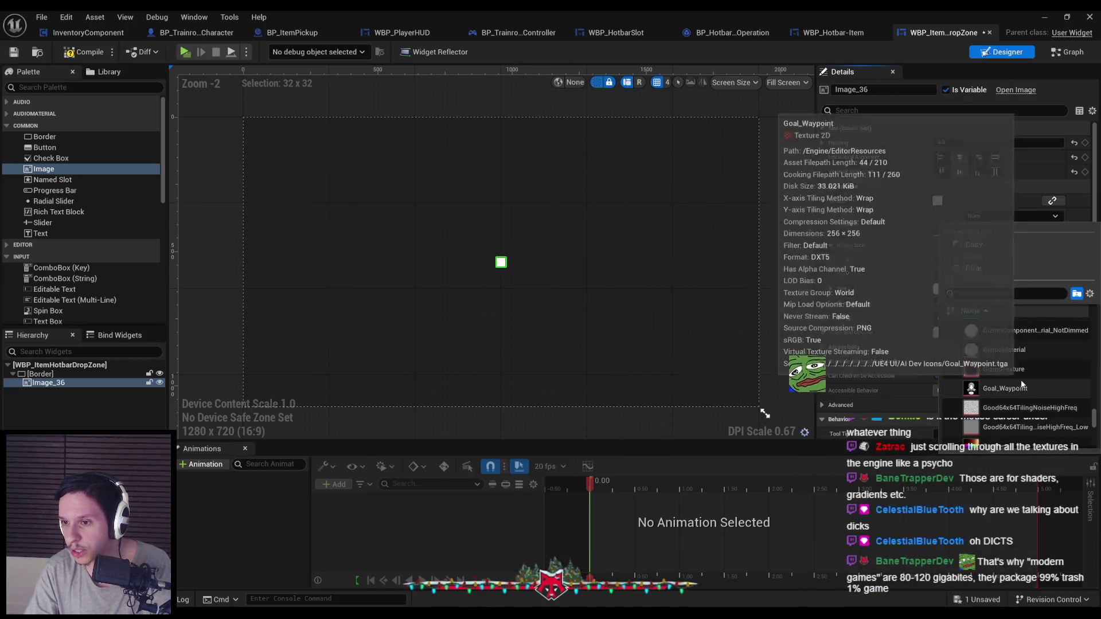
pyautogui.scroll(-3, 1017, 401)
pyautogui.scroll(-5, 1013, 376)
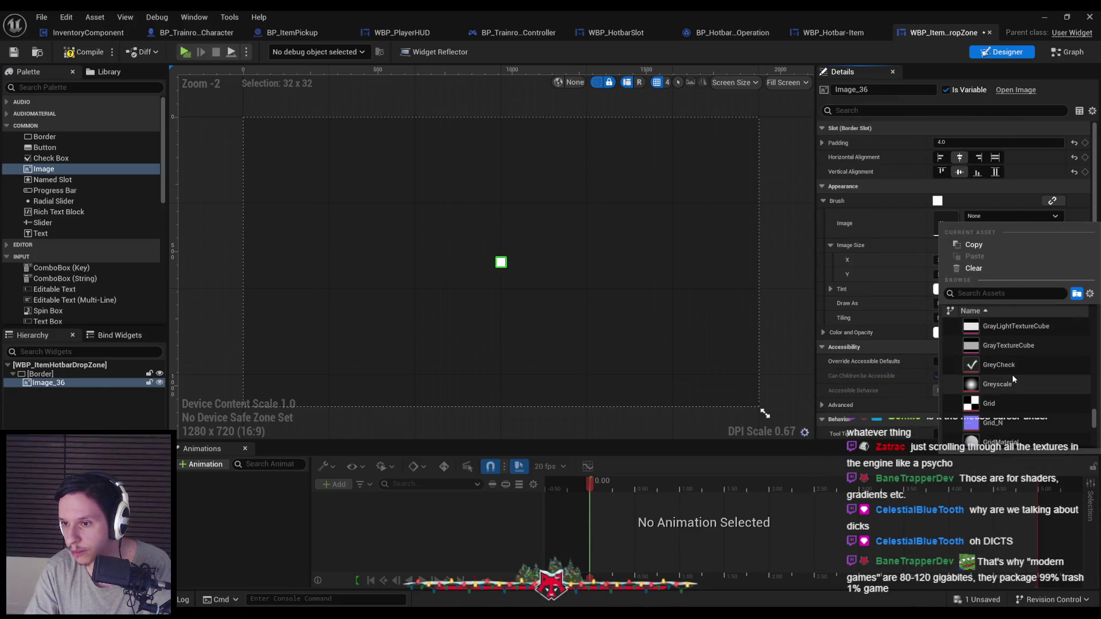
pyautogui.scroll(-8, 1010, 376)
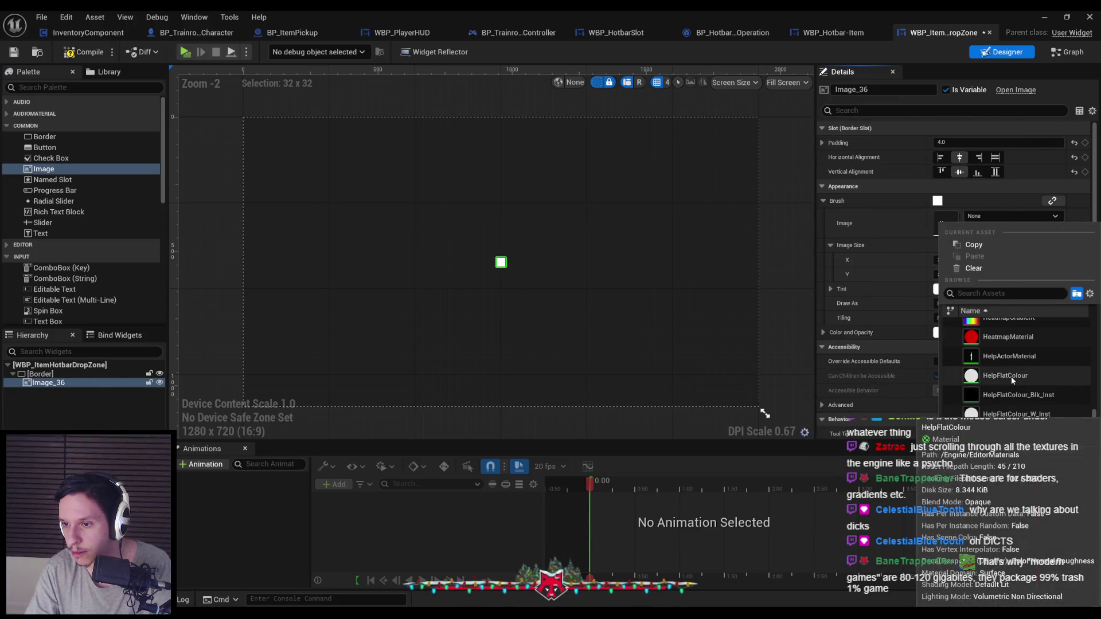
pyautogui.scroll(5, 1010, 376)
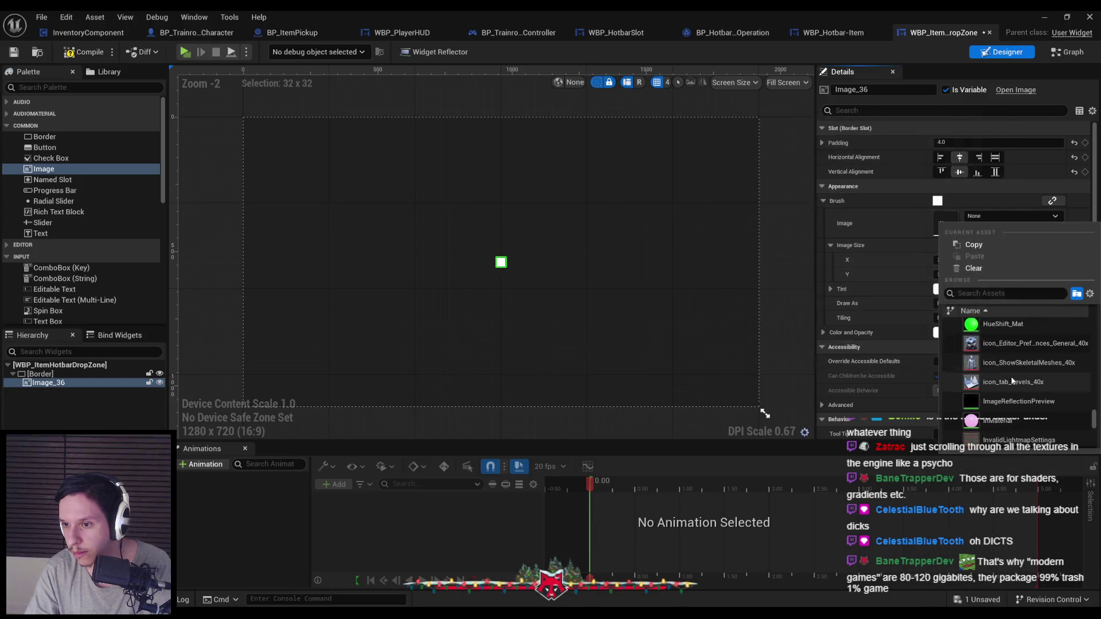
pyautogui.scroll(-7, 1000, 397)
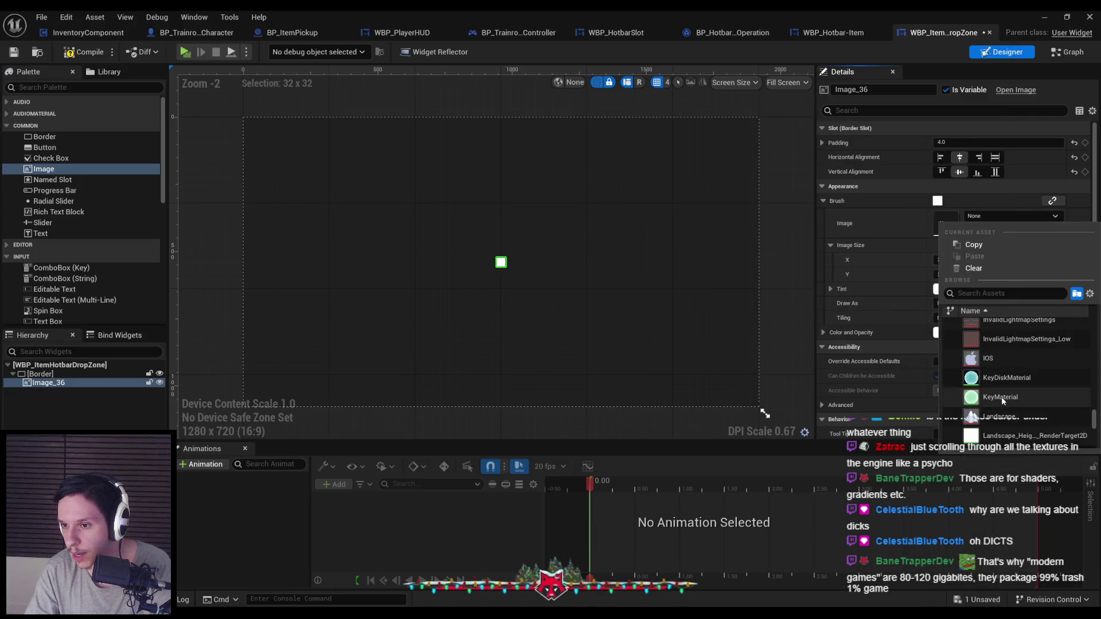
pyautogui.moveTo(979, 345)
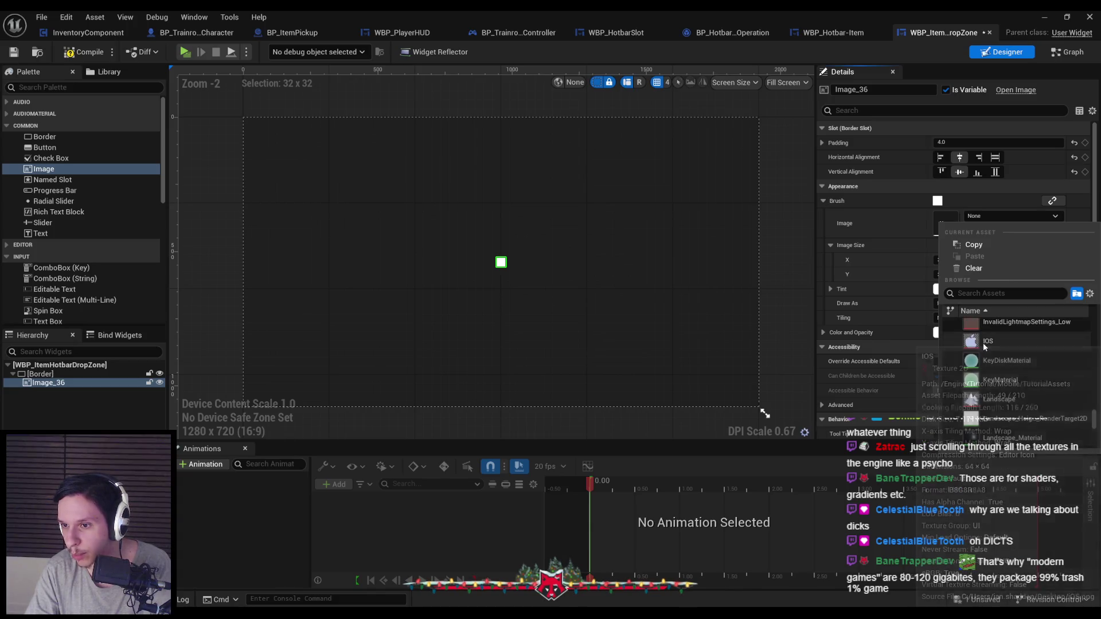
pyautogui.scroll(-5, 979, 344)
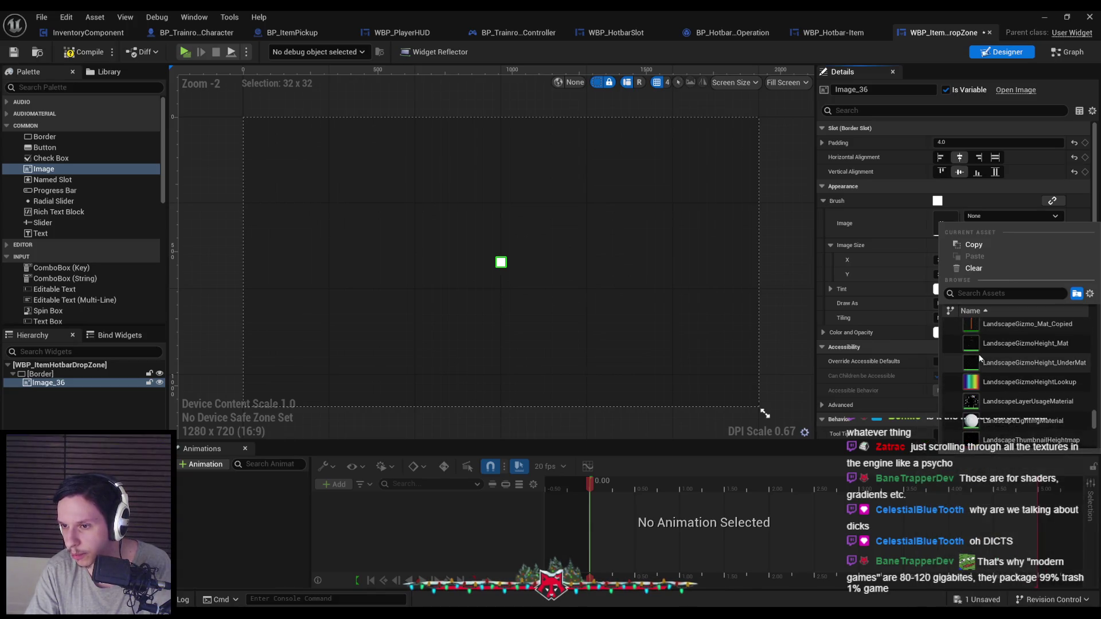
pyautogui.scroll(-3, 981, 361)
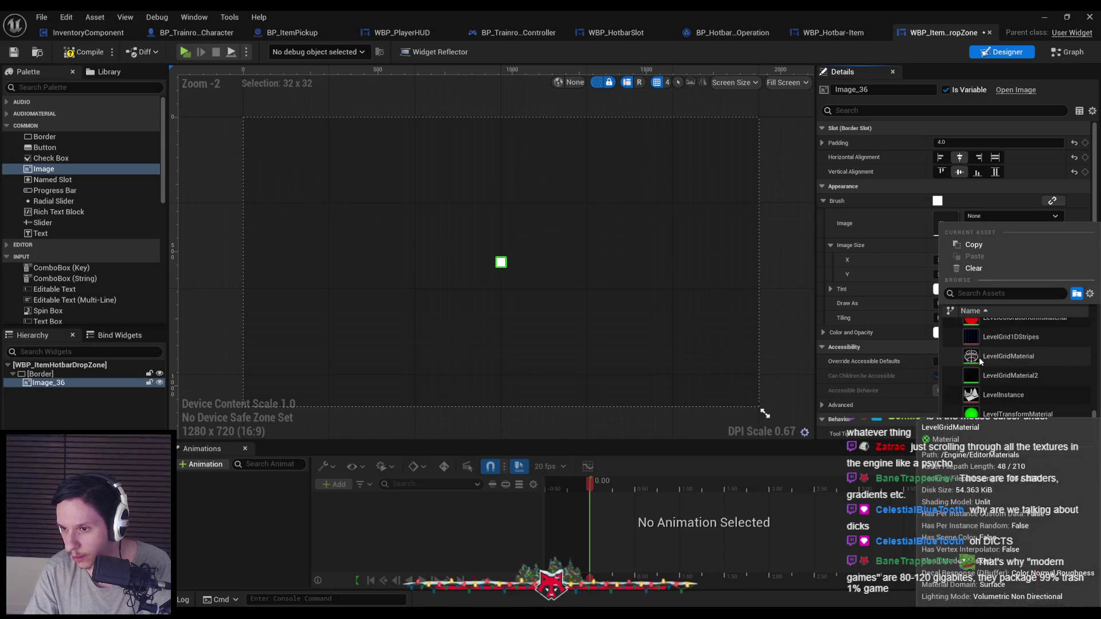
pyautogui.scroll(-5, 980, 361)
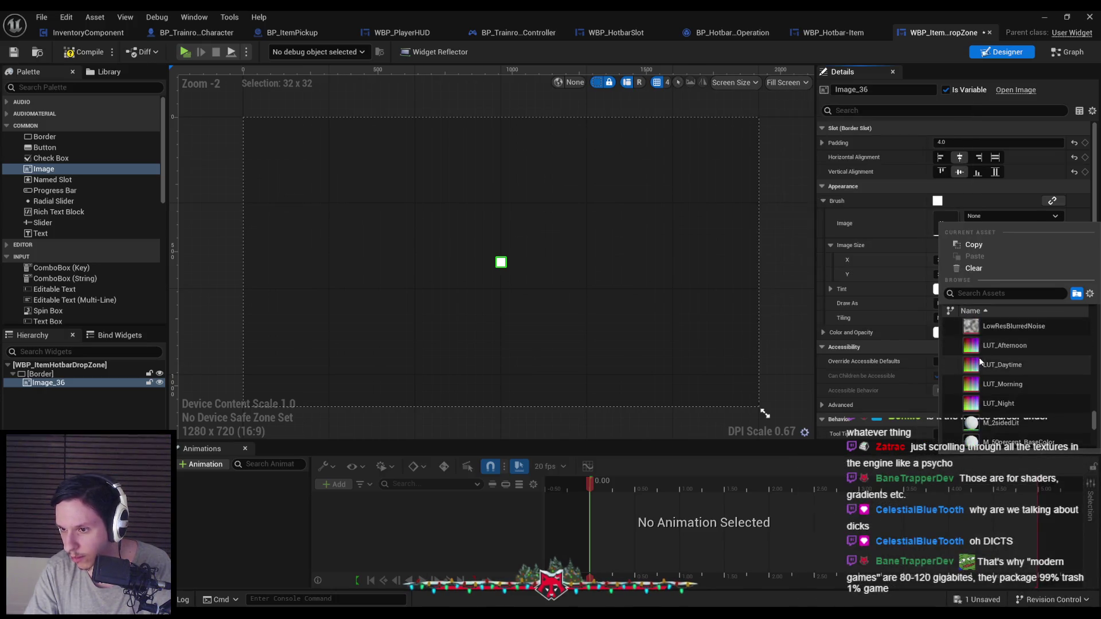
pyautogui.scroll(-6, 980, 361)
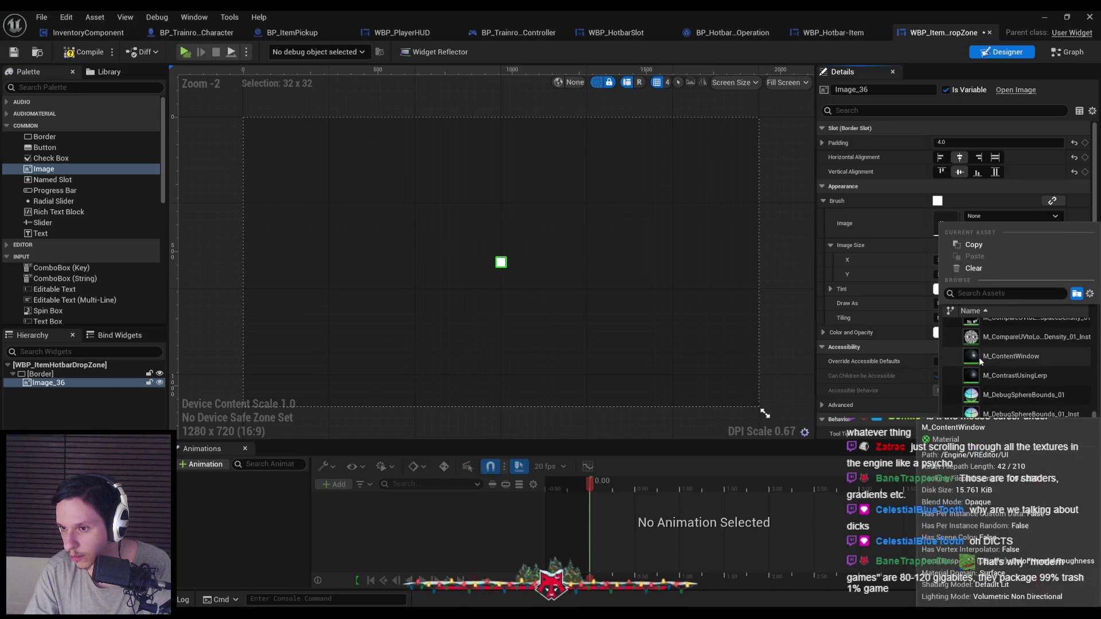
pyautogui.scroll(-2, 980, 361)
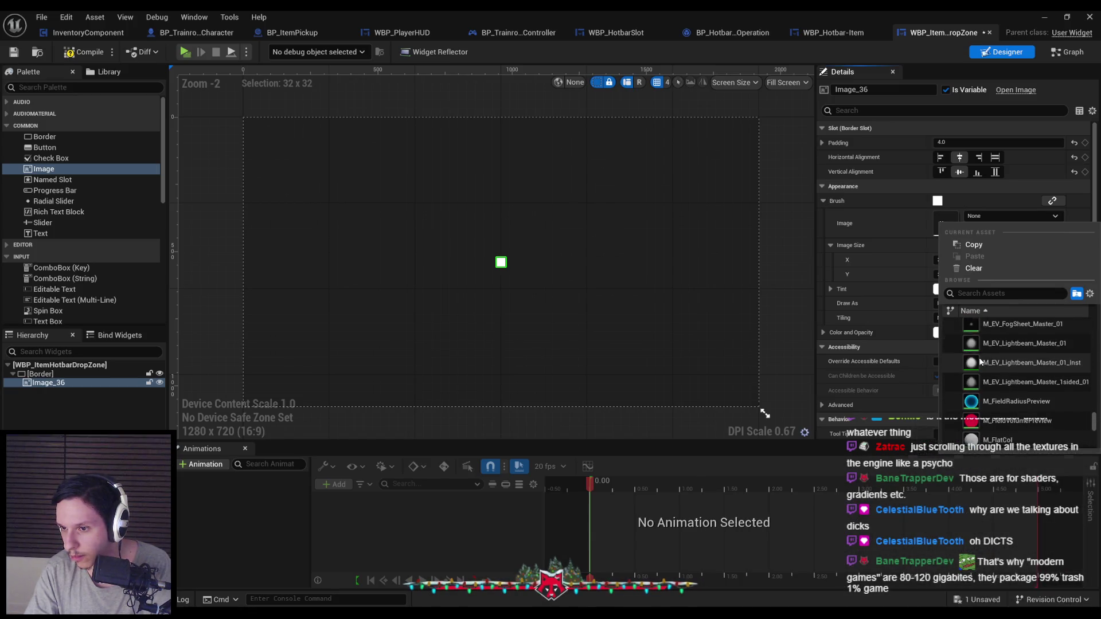
pyautogui.scroll(-5, 980, 362)
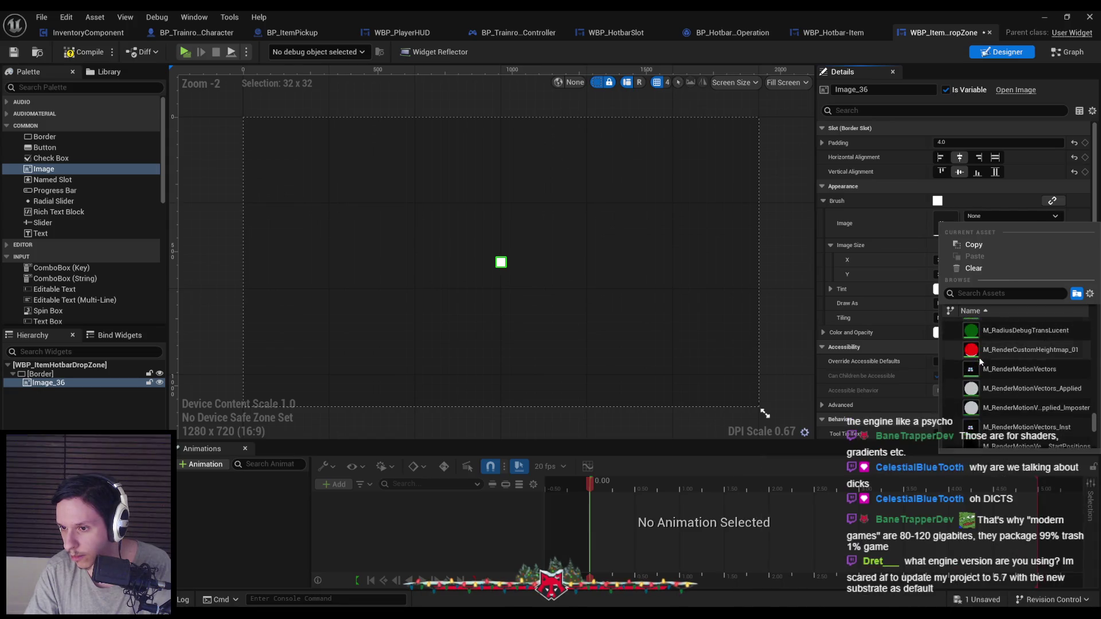
pyautogui.scroll(-10, 980, 361)
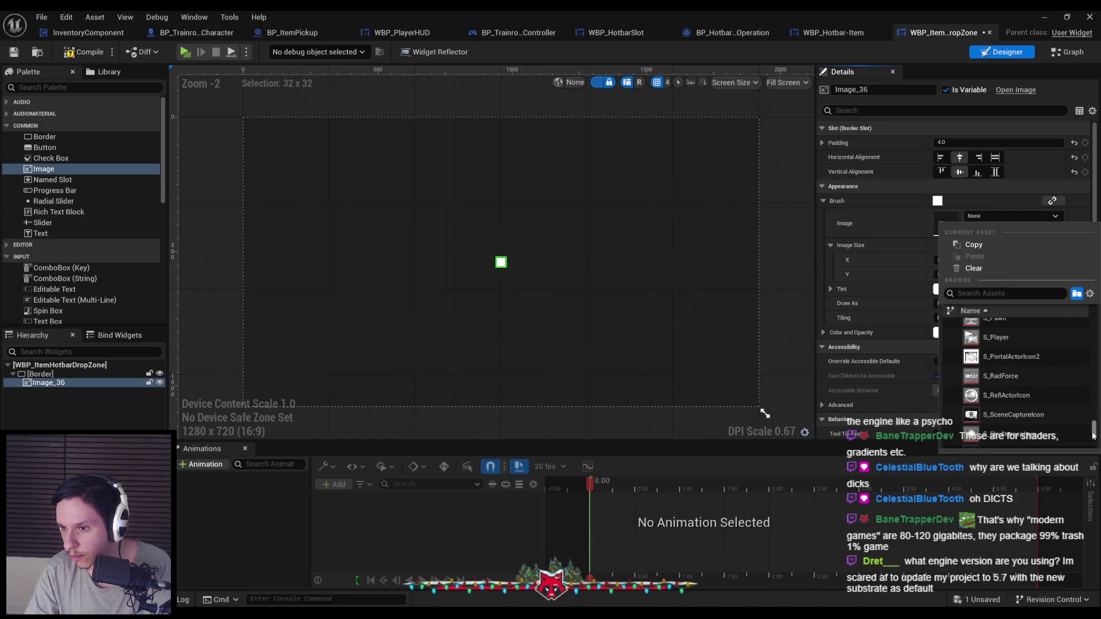
pyautogui.moveTo(1093, 435); pyautogui.dragTo(1093, 432)
pyautogui.click(980, 294)
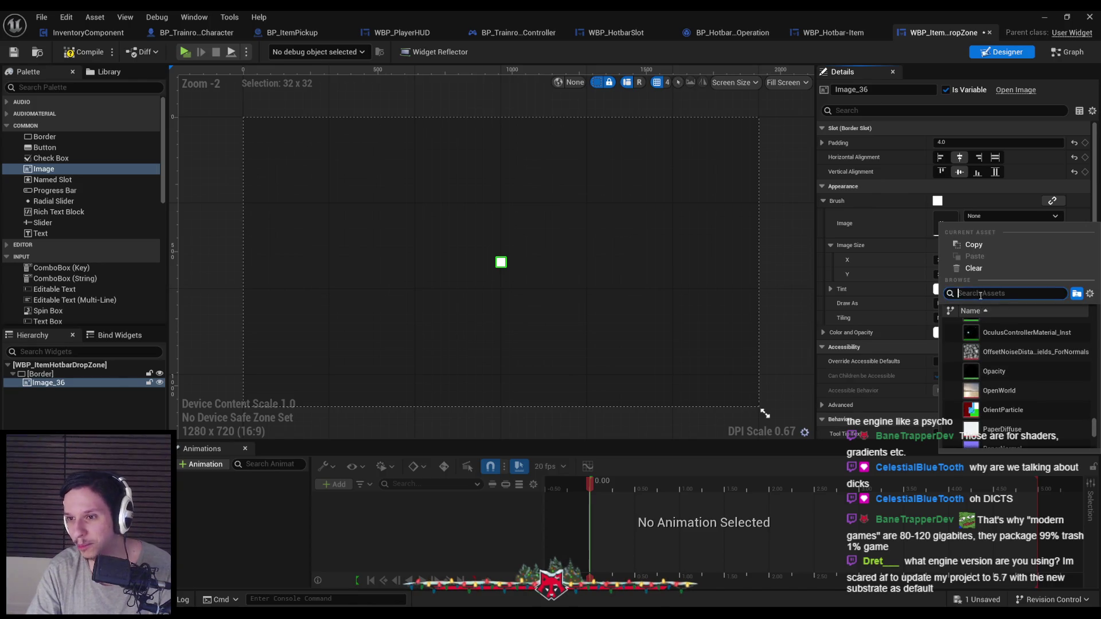
# Step: Assign the Cross texture to Image_36's brush and compile the widget
pyautogui.write('ejectcross')
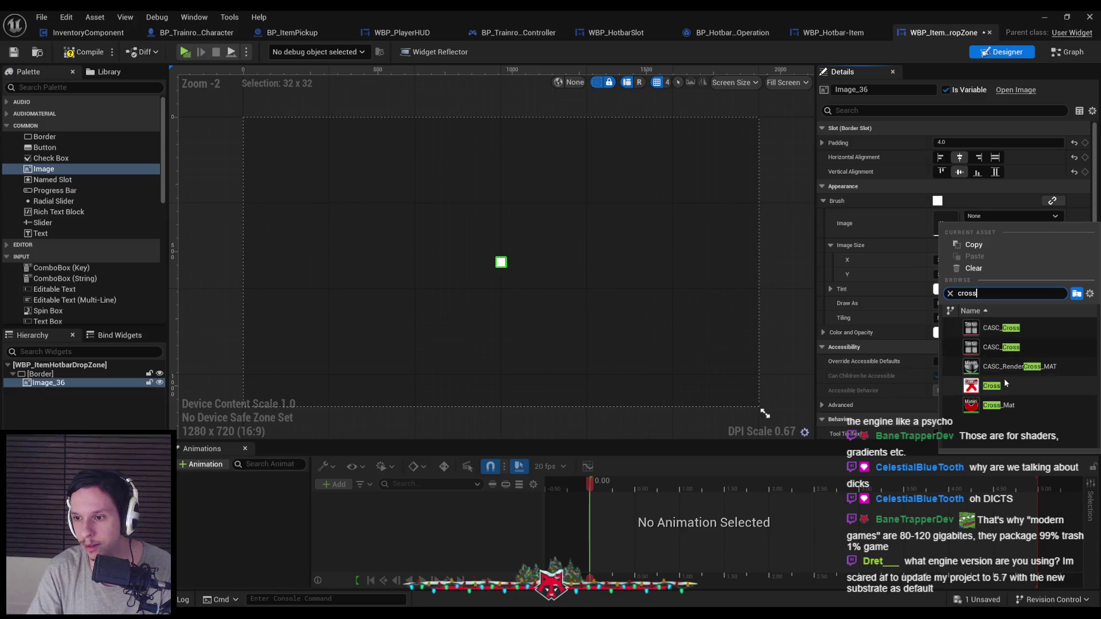
pyautogui.click(1007, 385)
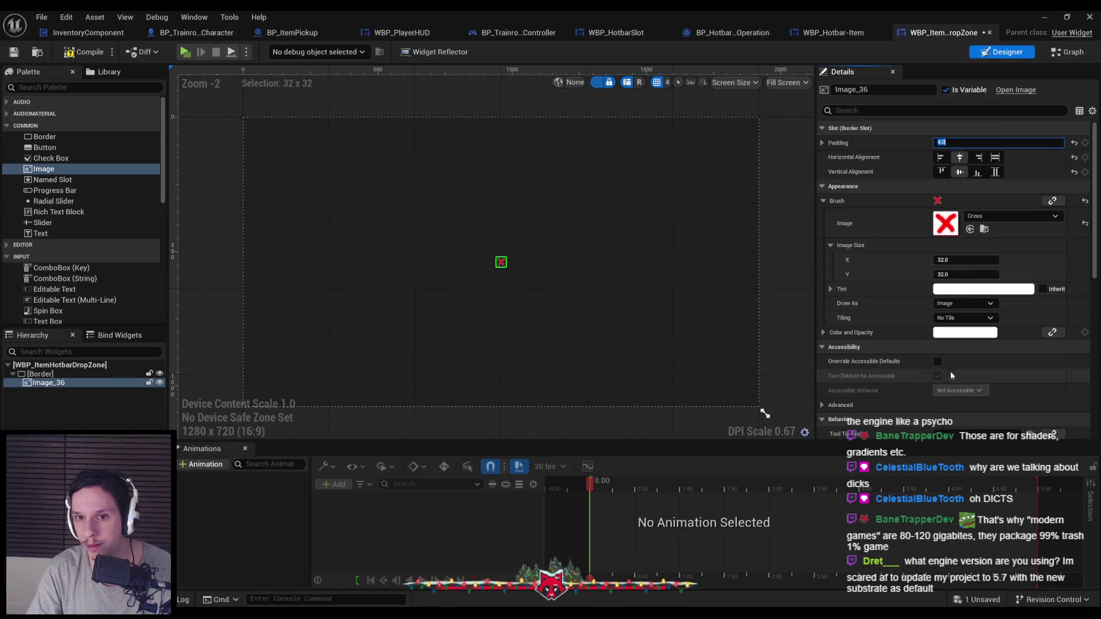
pyautogui.click(503, 411)
pyautogui.scroll(8, 498, 268)
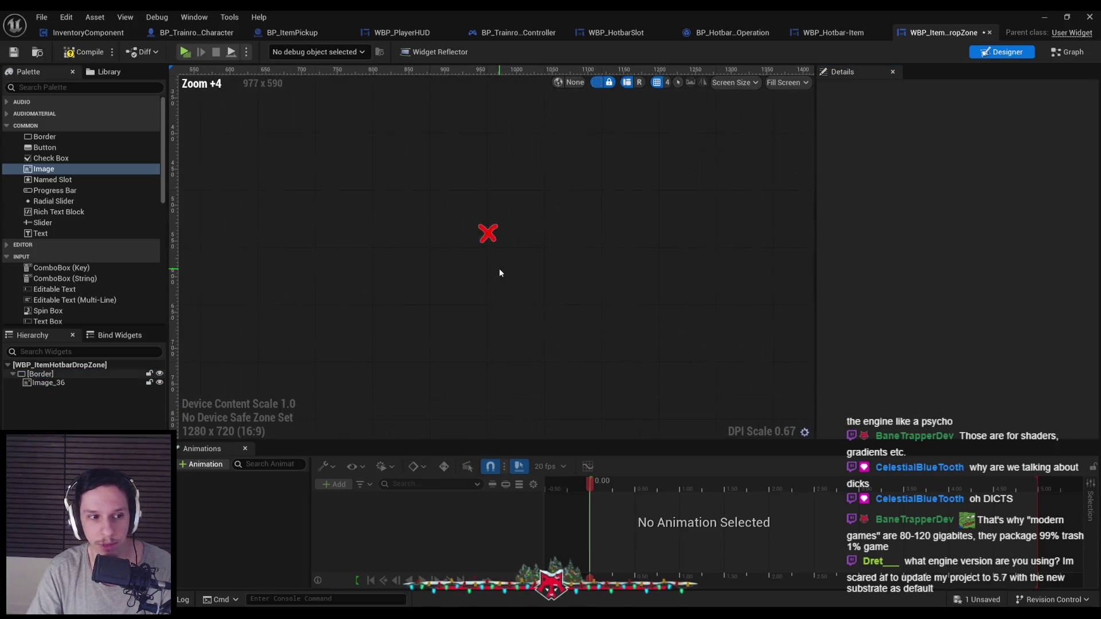
pyautogui.scroll(-10, 479, 249)
pyautogui.scroll(4, 393, 214)
pyautogui.click(81, 52)
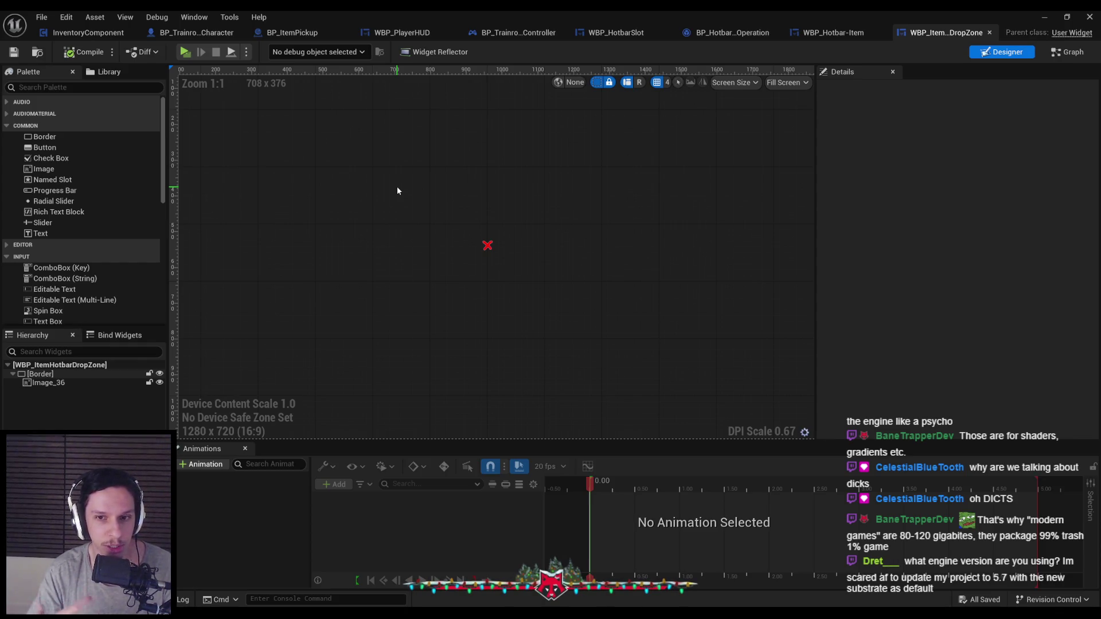
# Step: Set the Cross image size to 64 by 64, then compile and save
pyautogui.scroll(2, 453, 232)
pyautogui.click(487, 237)
pyautogui.scroll(6, 461, 243)
pyautogui.scroll(-11, 461, 249)
pyautogui.click(966, 259)
pyautogui.write('64')
pyautogui.click(962, 274)
pyautogui.click(709, 248)
pyautogui.click(75, 55)
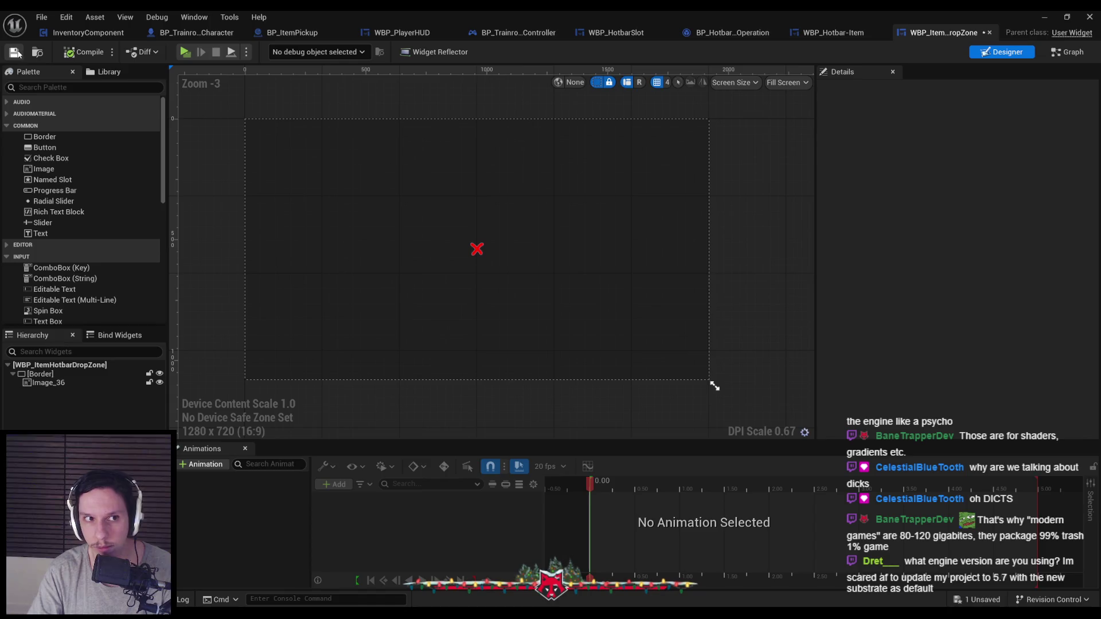
# Step: Select and deselect the Cross image to check the red X centred in the border
pyautogui.scroll(10, 448, 230)
pyautogui.scroll(-3, 513, 283)
pyautogui.scroll(-1, 514, 286)
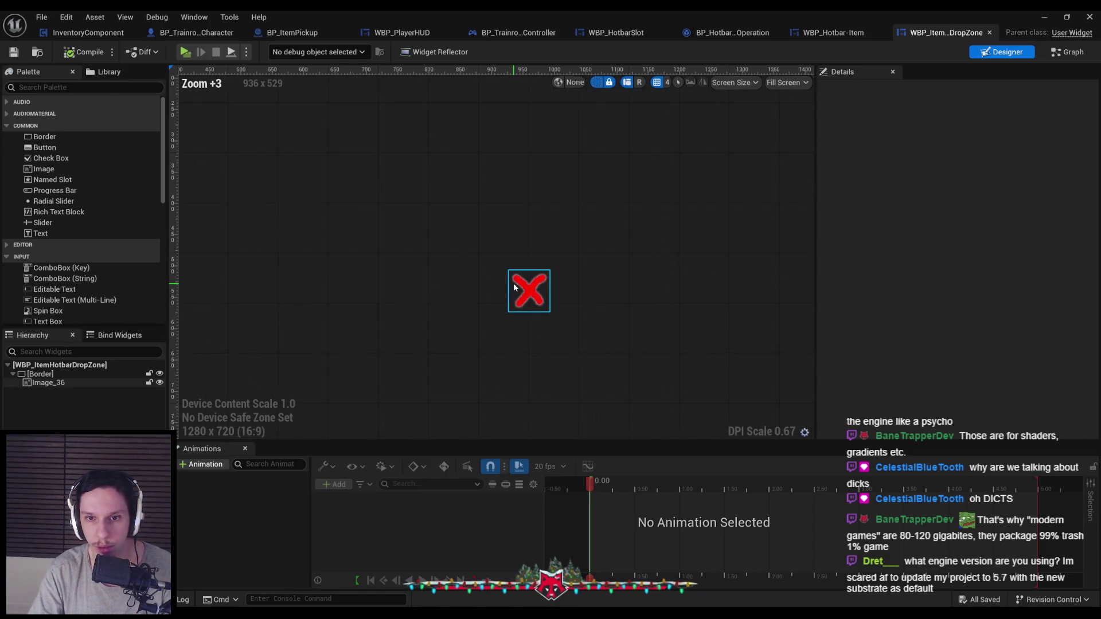
pyautogui.click(516, 287)
pyautogui.scroll(-4, 516, 287)
pyautogui.scroll(-2, 466, 274)
pyautogui.click(699, 289)
pyautogui.click(512, 262)
pyautogui.scroll(-1, 512, 262)
pyautogui.click(631, 270)
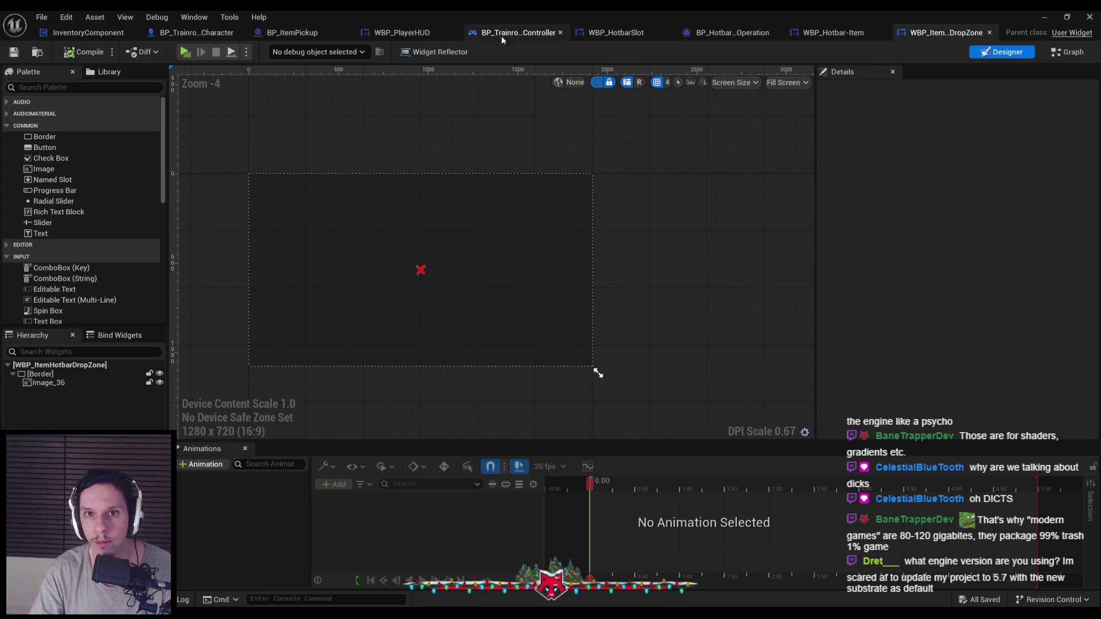
# Step: Add WBP Item Hotbar Drop Zone from the Palette into WBP_PlayerHUD's Overlay_0
pyautogui.click(404, 35)
pyautogui.click(978, 51)
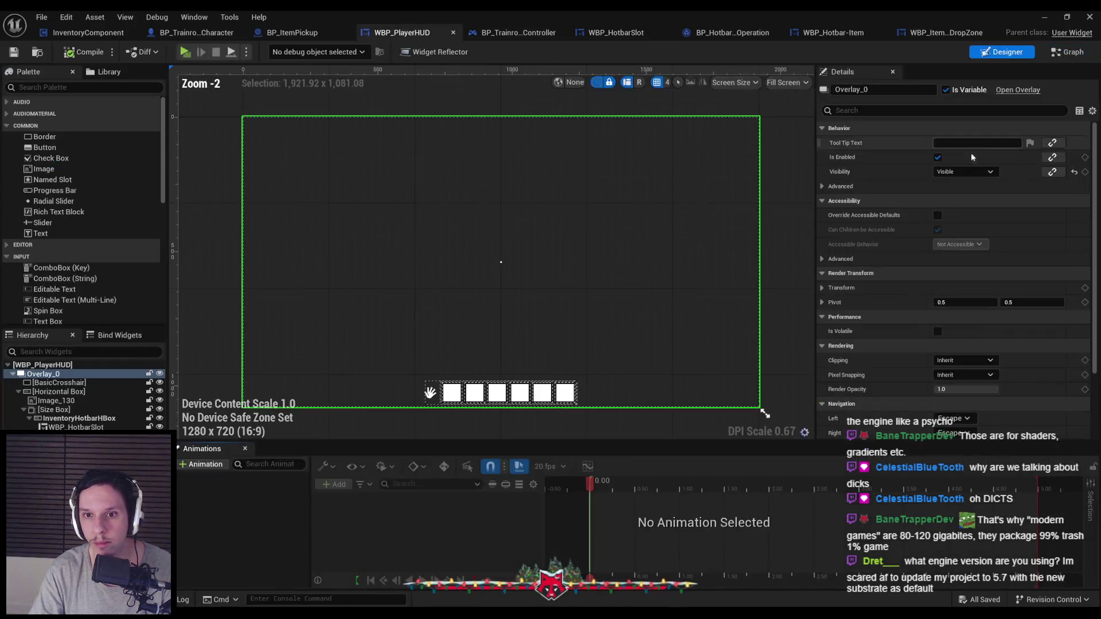
pyautogui.scroll(2, 474, 292)
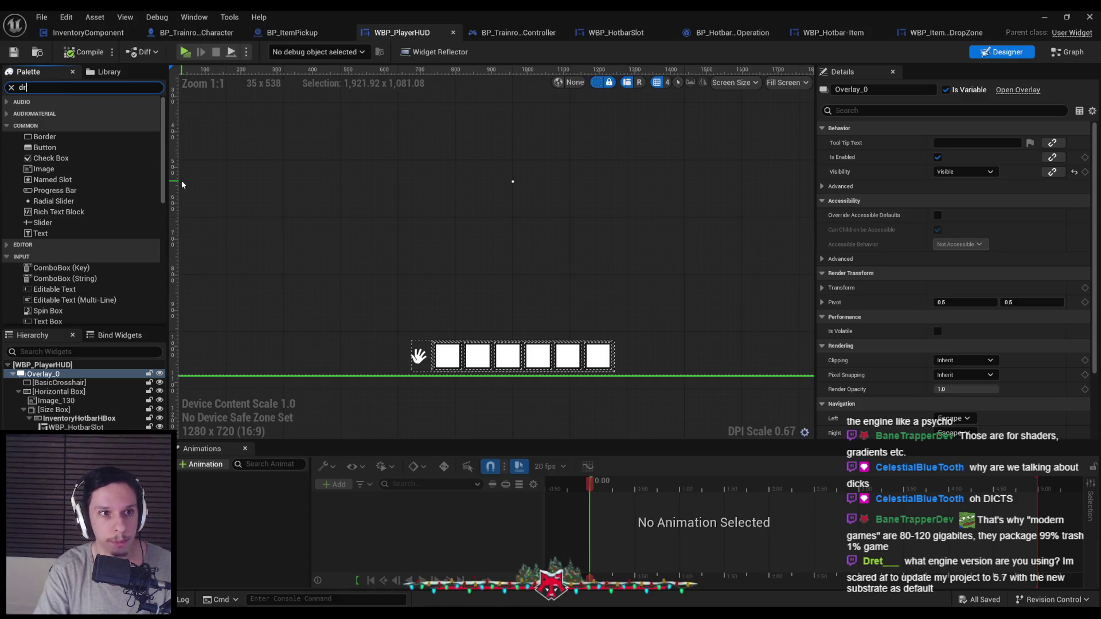
pyautogui.write('drop')
pyautogui.moveTo(71, 114)
pyautogui.mouseDown()
pyautogui.moveTo(84, 353)
pyautogui.moveTo(48, 377)
pyautogui.mouseUp()
# Step: Align the drop zone to the bottom with 120 bottom padding and full-width horizontal fill
pyautogui.scroll(-4, 373, 294)
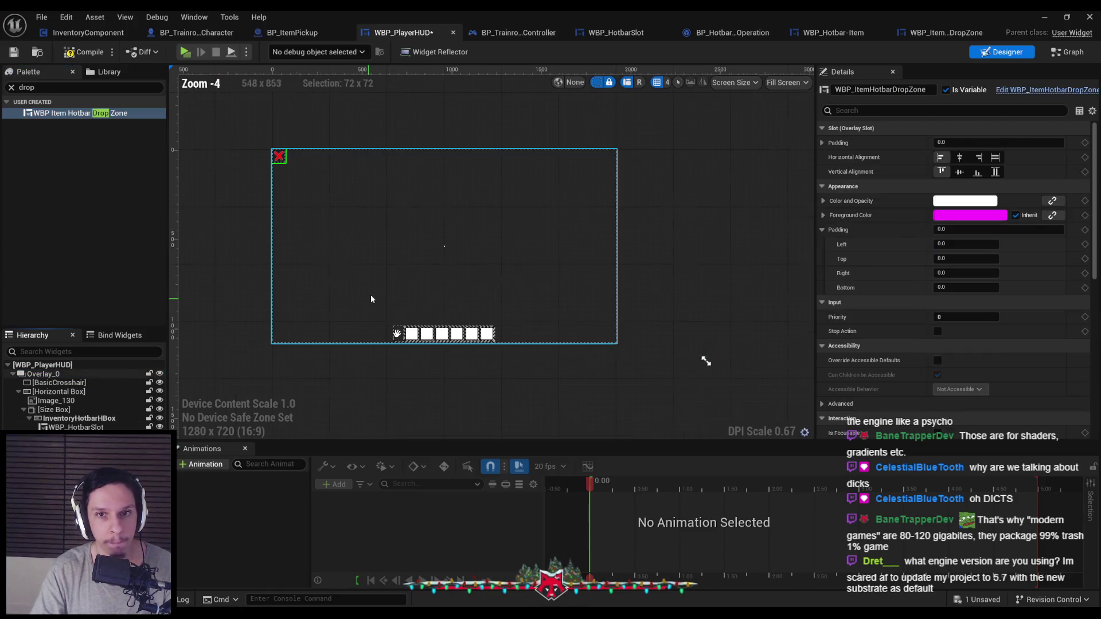
pyautogui.click(959, 157)
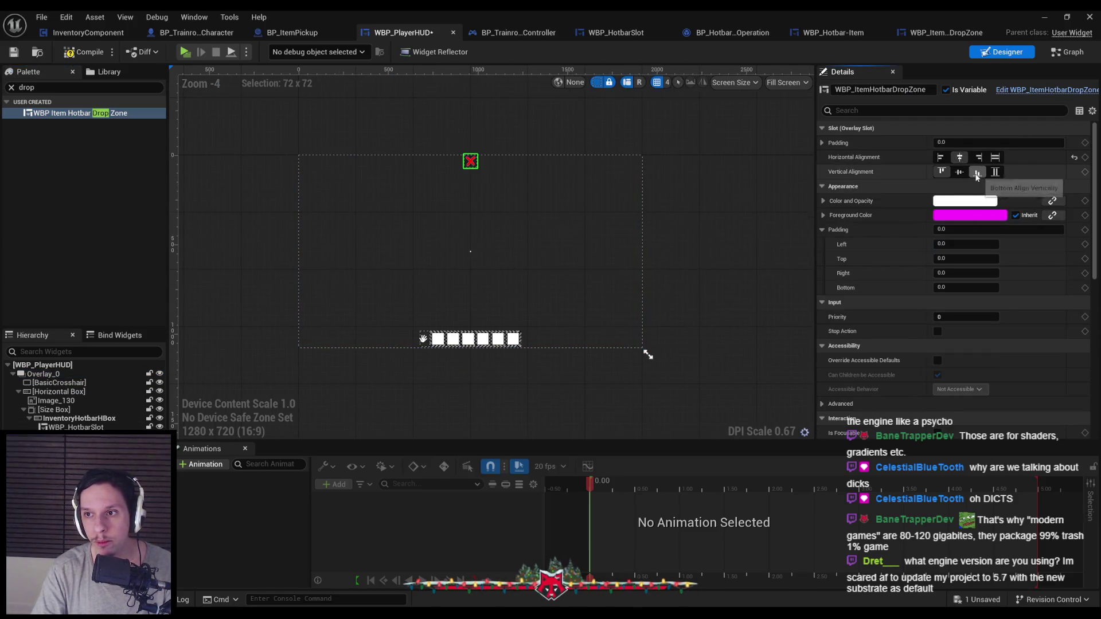
pyautogui.click(959, 172)
pyautogui.scroll(2, 553, 250)
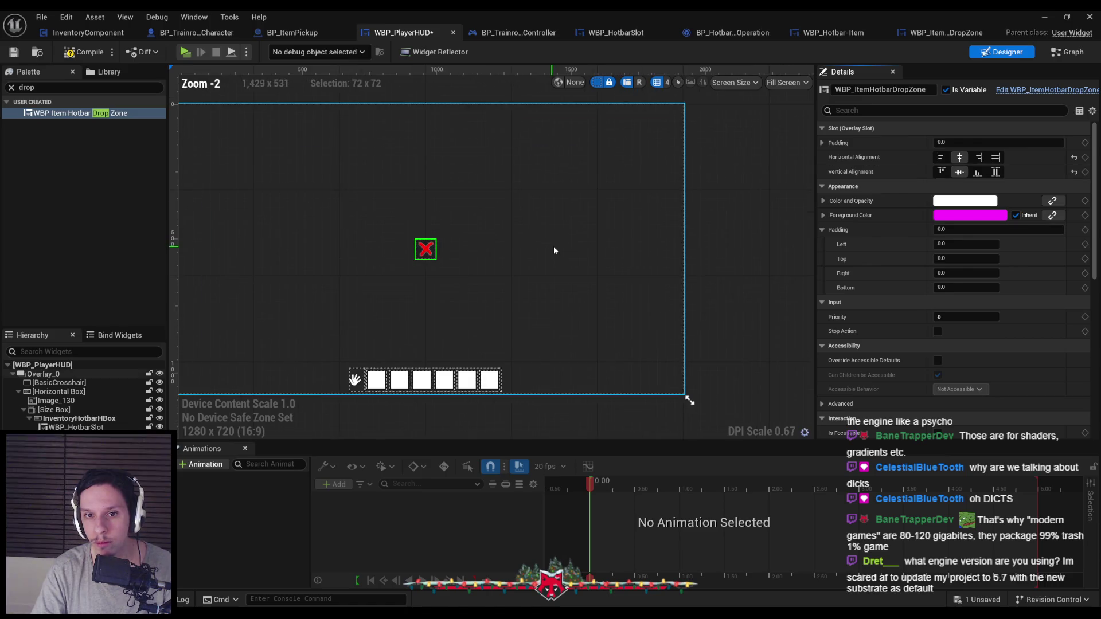
pyautogui.click(976, 172)
pyautogui.click(822, 143)
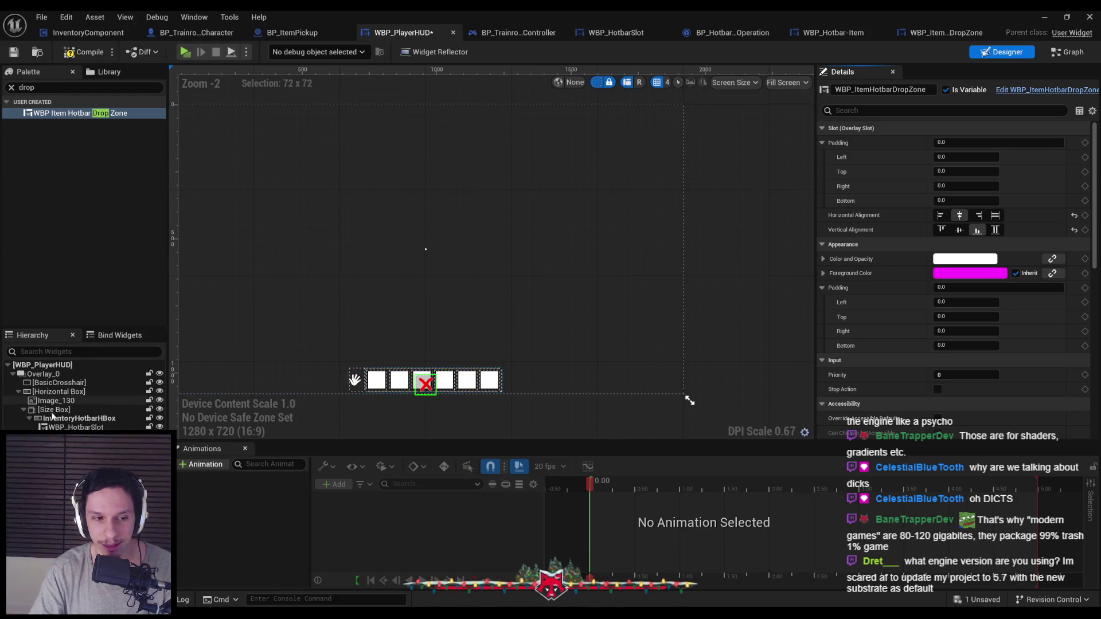
pyautogui.click(959, 202)
pyautogui.write('120')
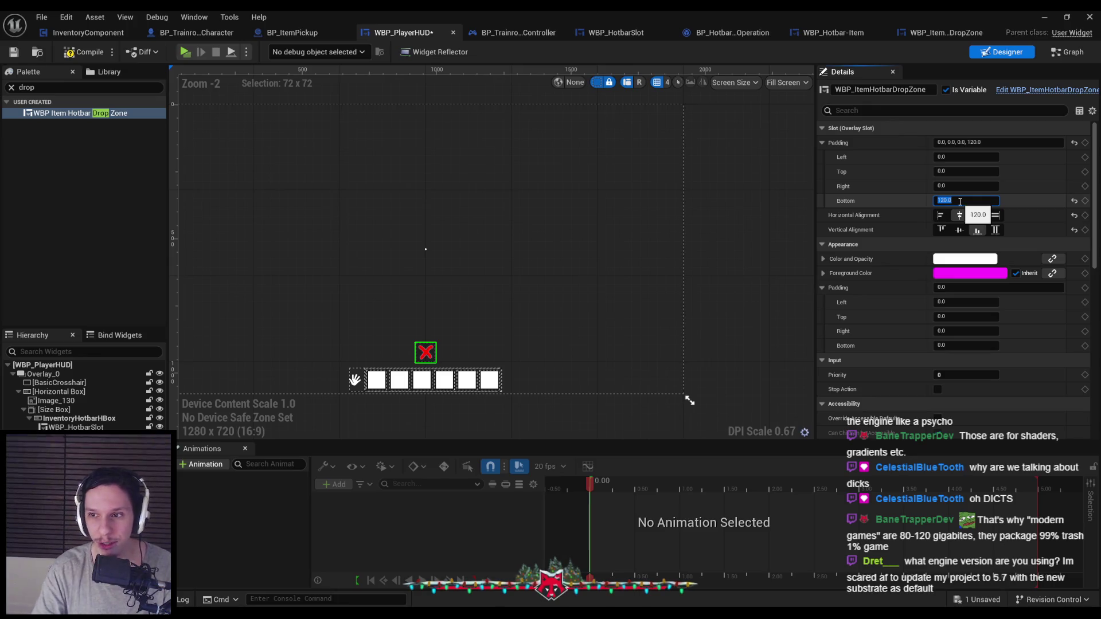
pyautogui.click(995, 215)
pyautogui.scroll(1, 468, 350)
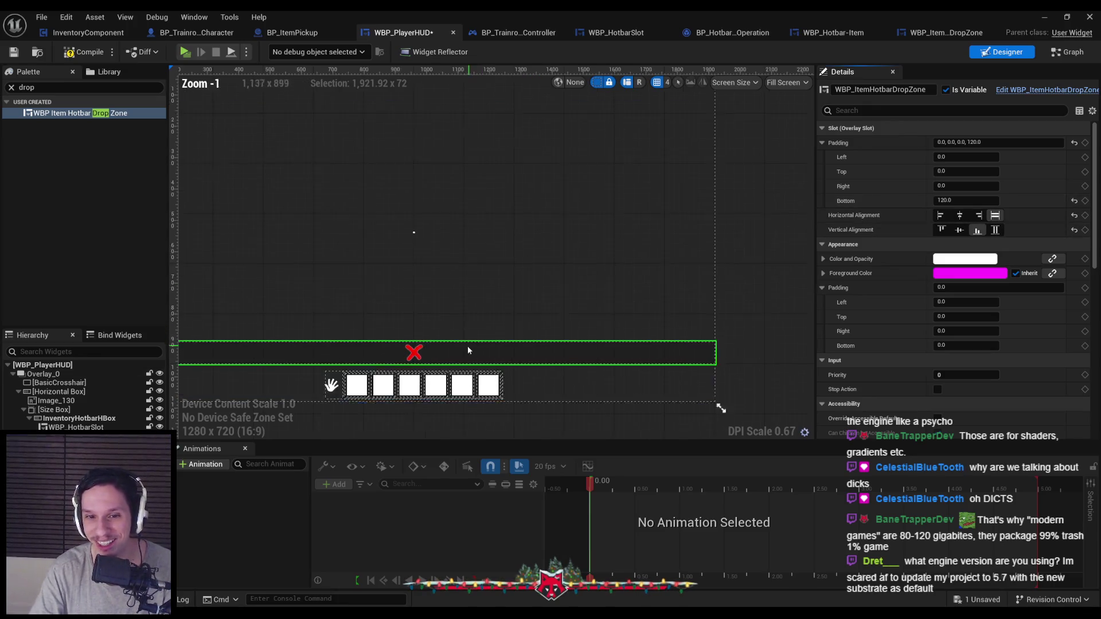
pyautogui.scroll(1, 468, 350)
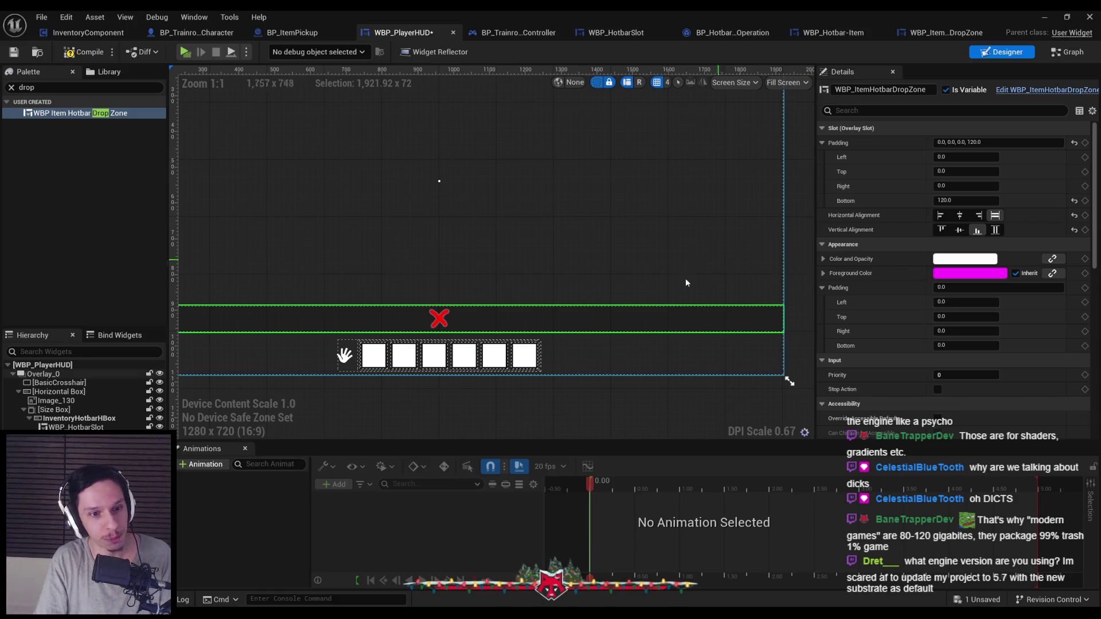
pyautogui.click(55, 409)
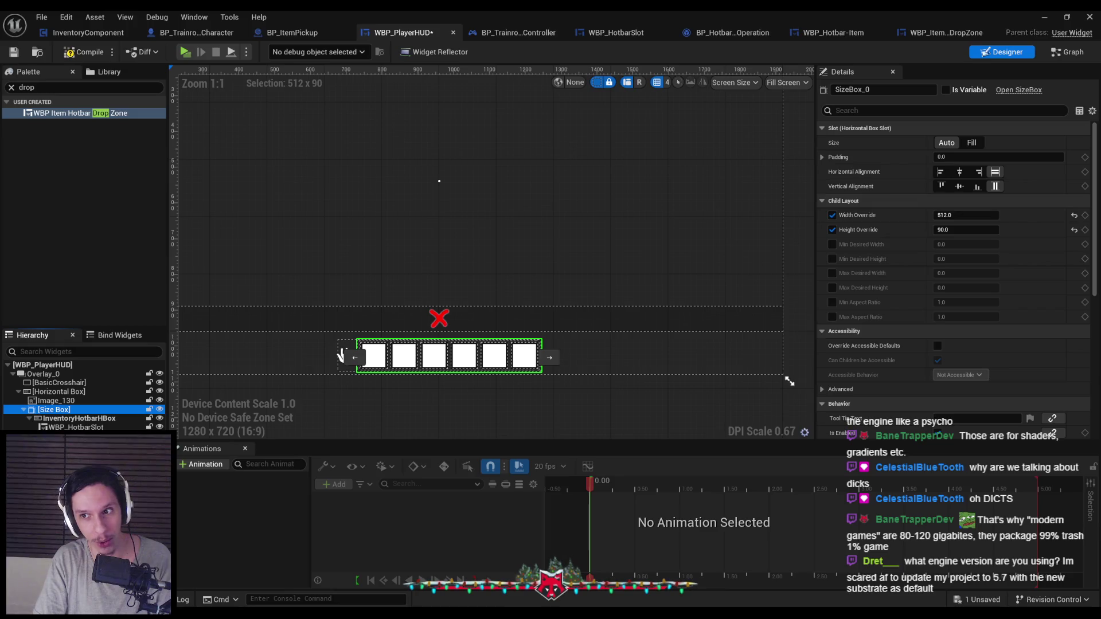
# Step: Wrap the drop zone in a Size Box 512 wide, centred horizontally
pyautogui.rightClick(344, 355)
pyautogui.moveTo(101, 423)
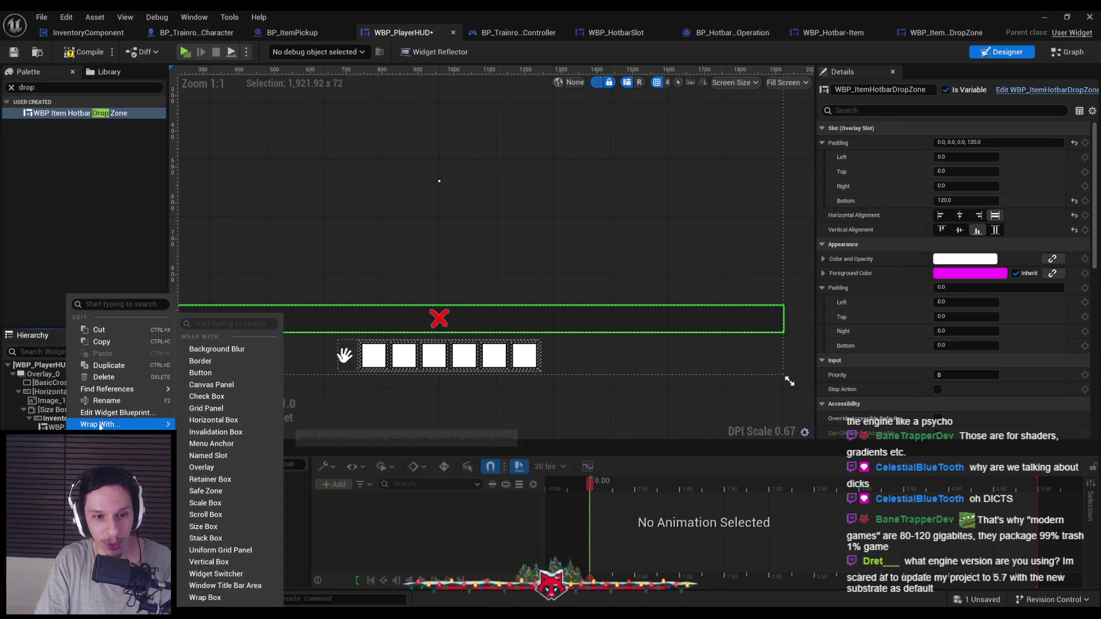
pyautogui.click(214, 526)
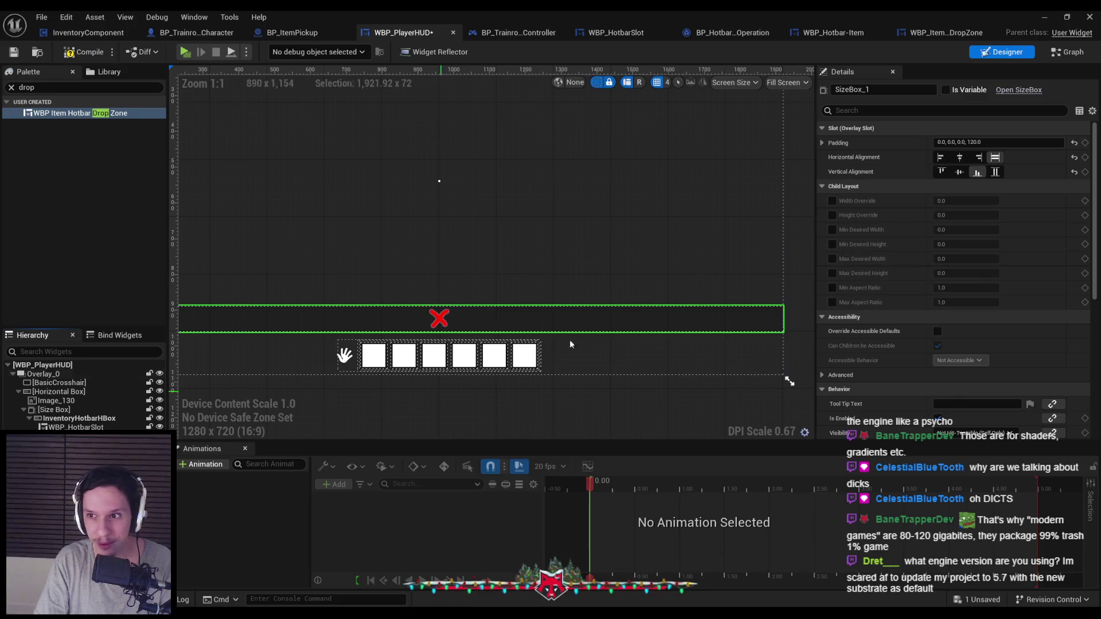
pyautogui.write('512')
pyautogui.press('Return')
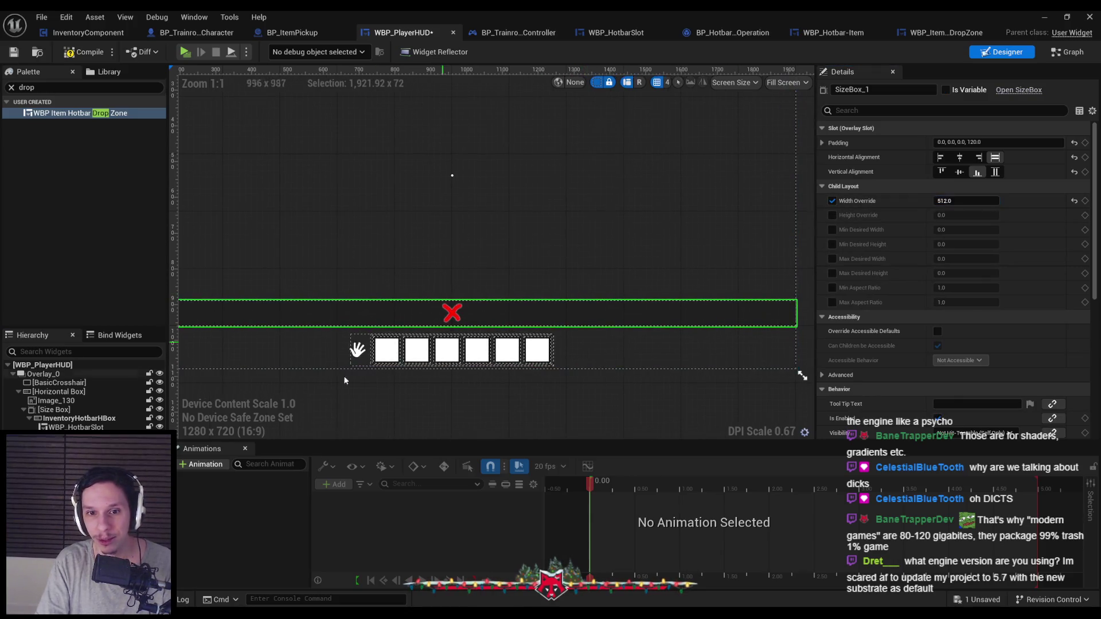
pyautogui.click(959, 157)
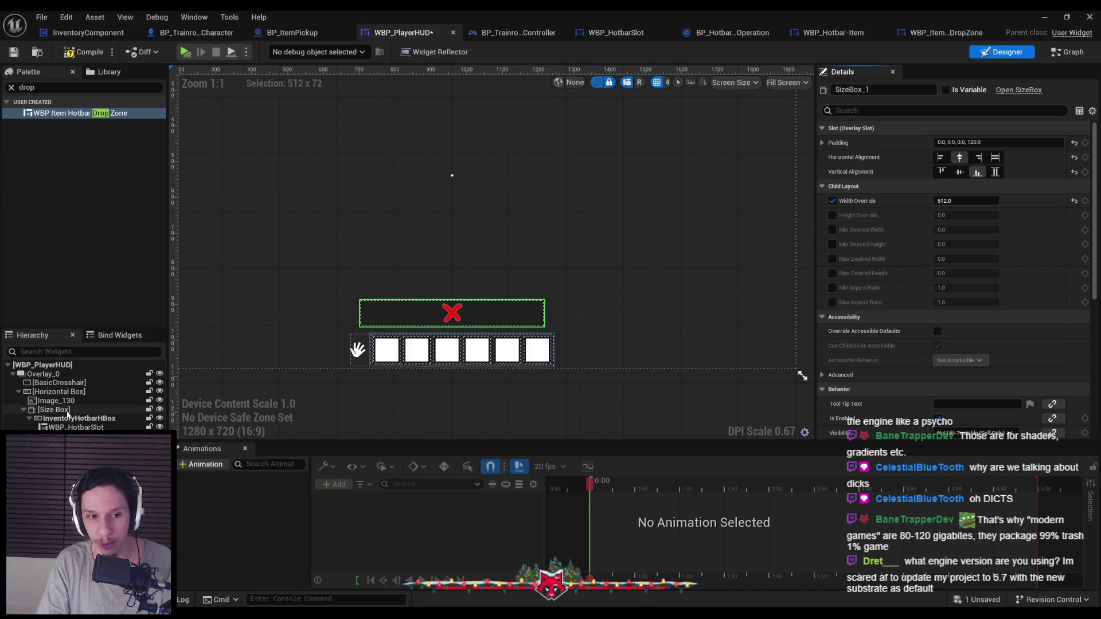
# Step: Give the drop zone's Size Box a fixed height of 90
pyautogui.click(61, 410)
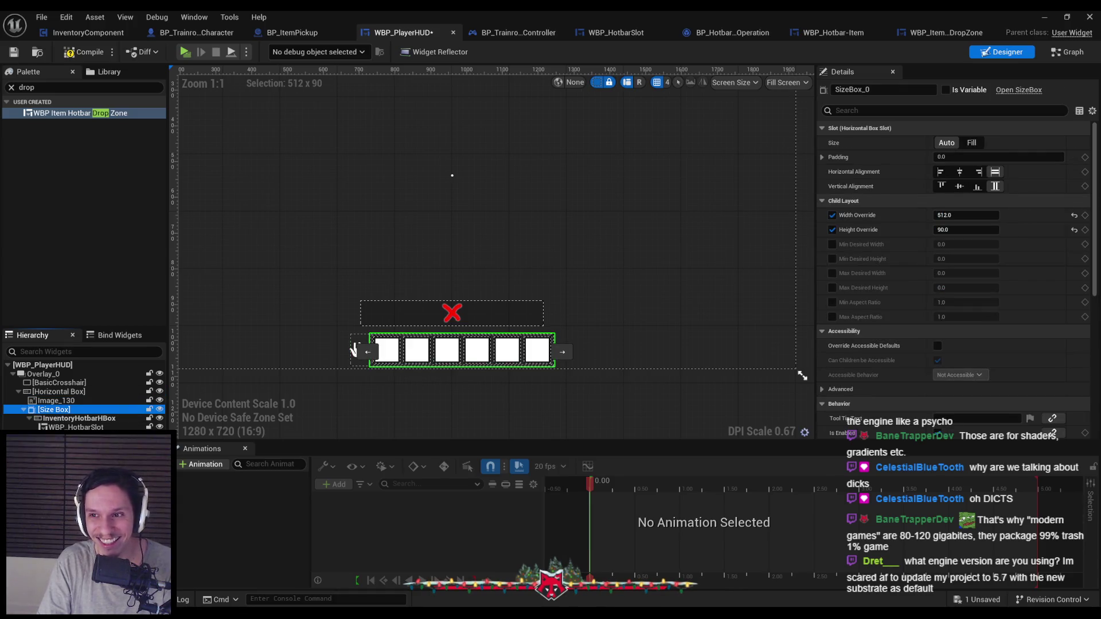
pyautogui.click(413, 314)
pyautogui.click(966, 201)
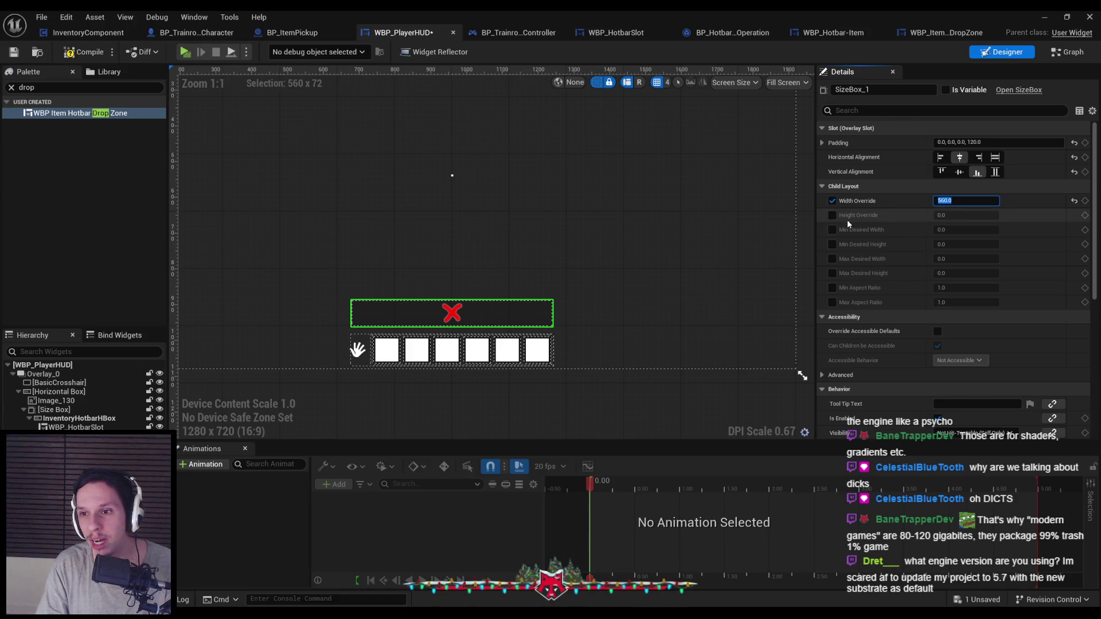
pyautogui.click(832, 215)
pyautogui.write('4')
pyautogui.press('Return')
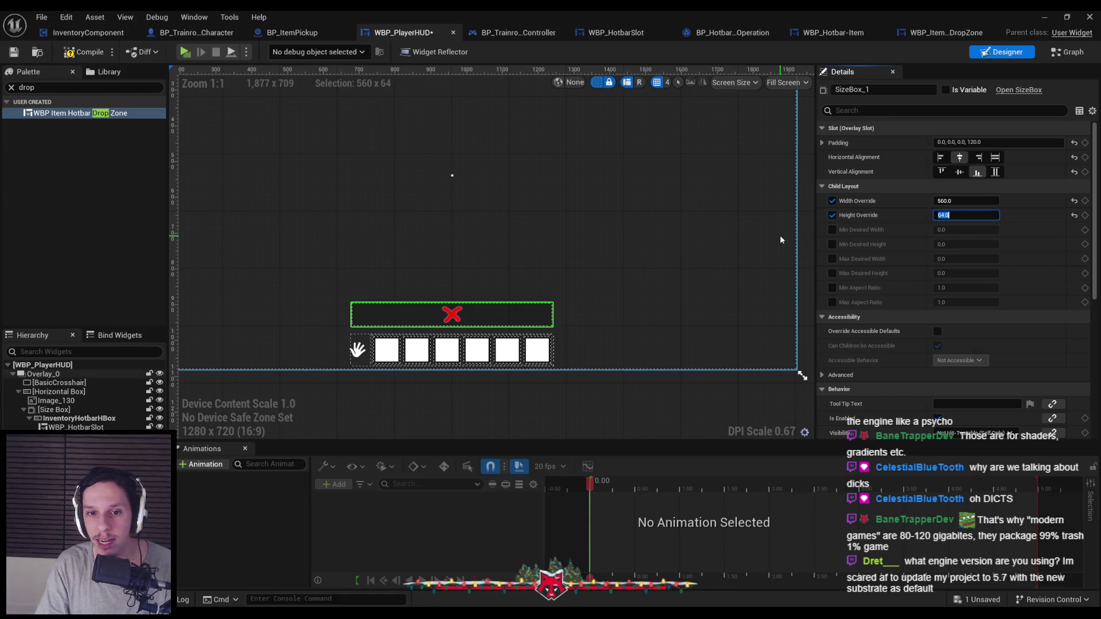
pyautogui.write('90')
pyautogui.press('Return')
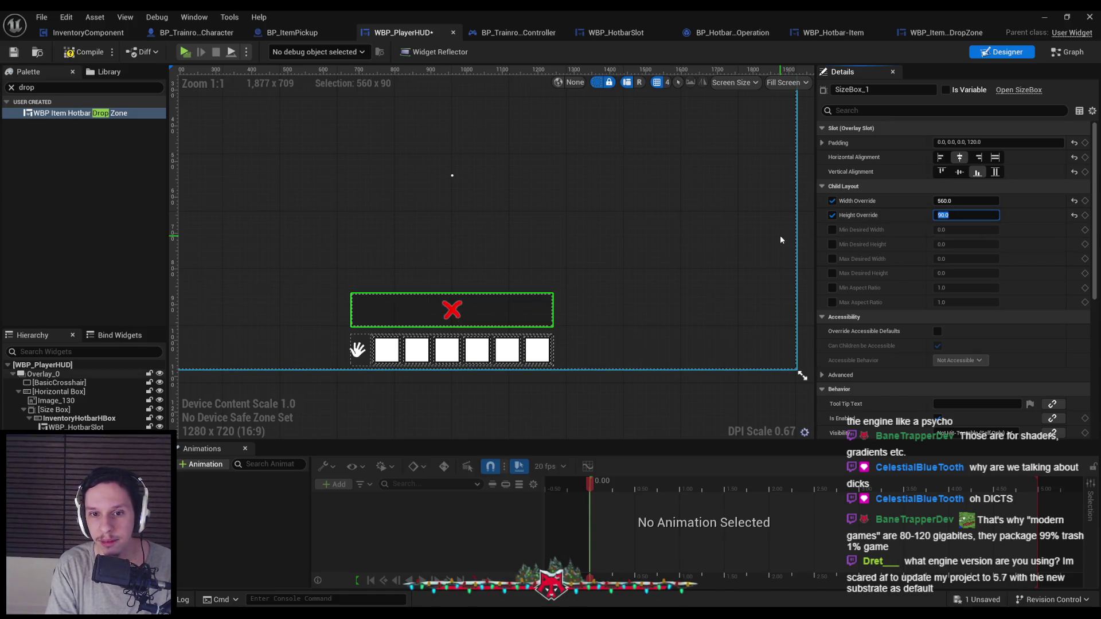
# Step: Set the drop zone Size Box's bottom padding to 110 and save the HUD
pyautogui.click(529, 377)
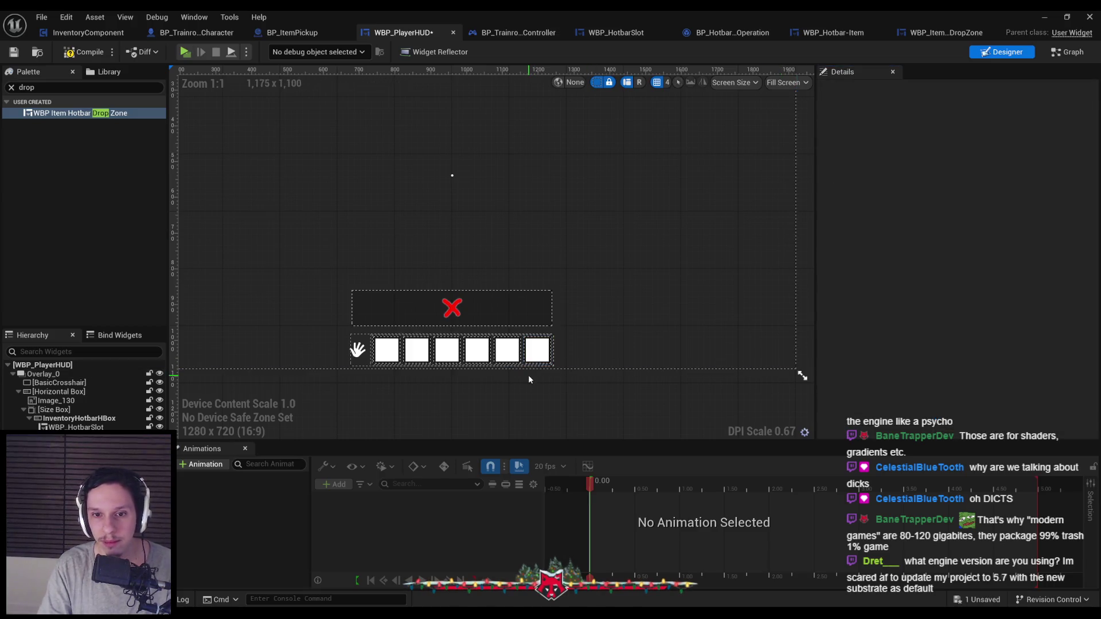
pyautogui.click(517, 390)
pyautogui.scroll(-2, 486, 394)
pyautogui.scroll(7, 419, 314)
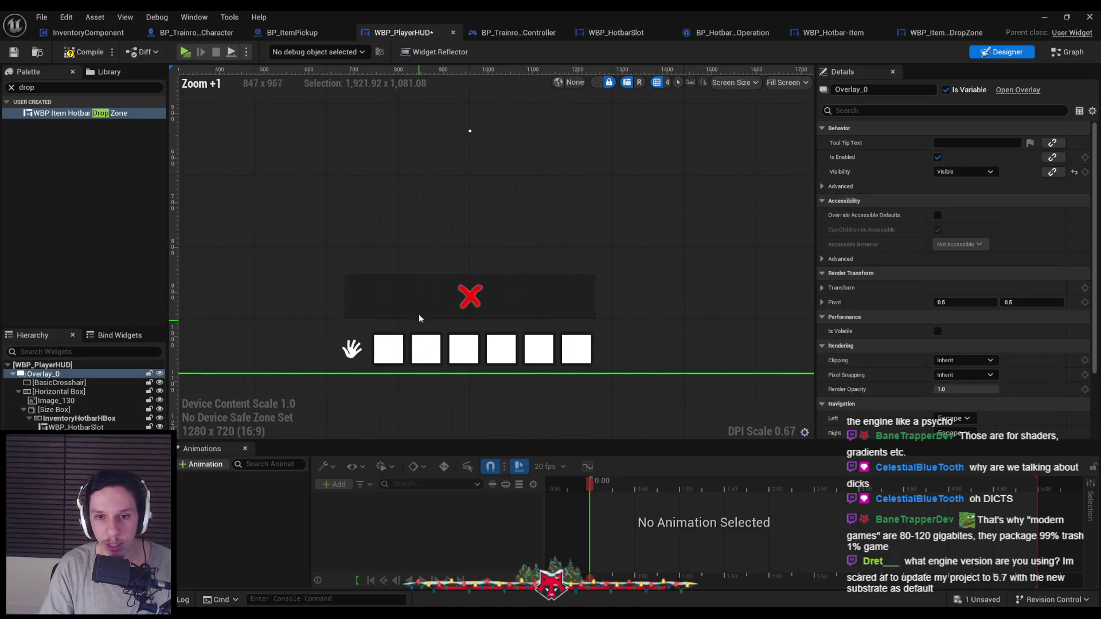
pyautogui.scroll(-2, 390, 303)
pyautogui.click(386, 303)
pyautogui.scroll(-1, 386, 302)
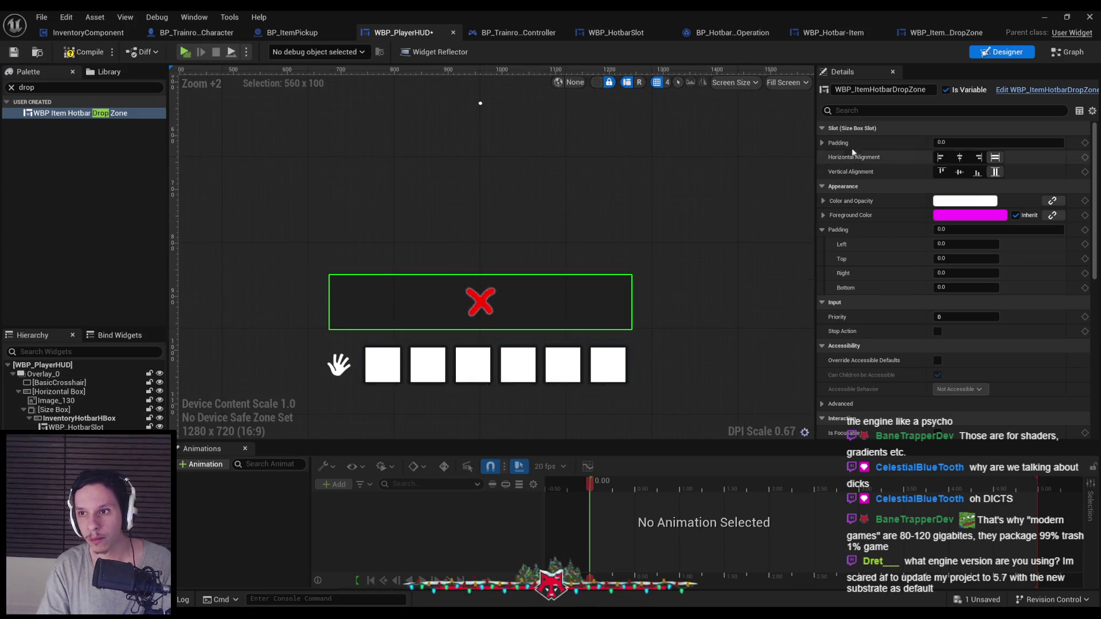
pyautogui.click(387, 303)
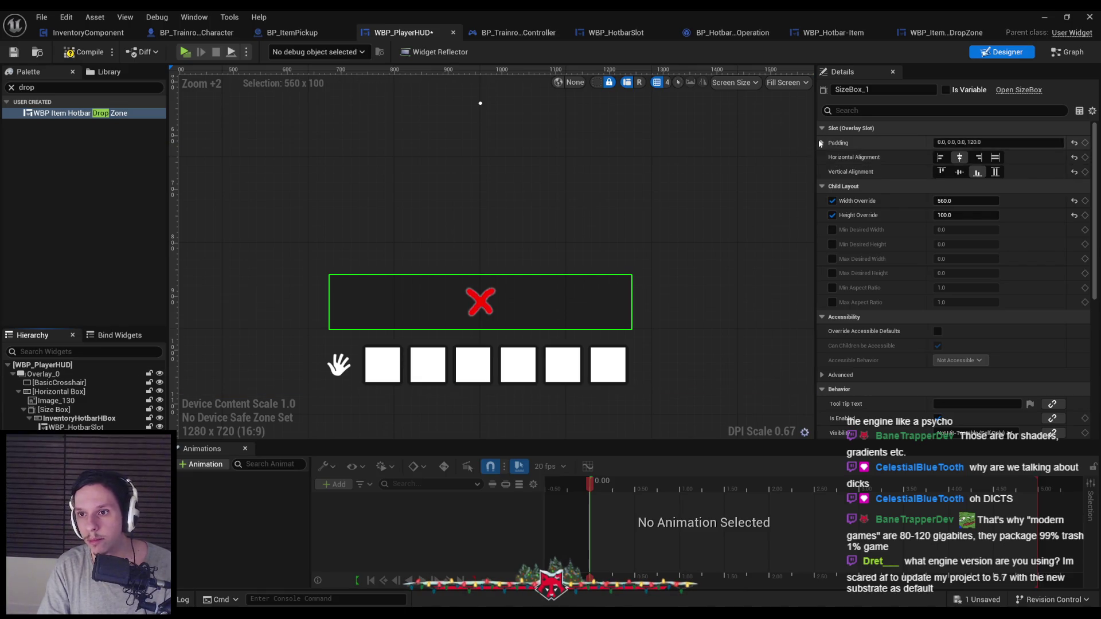
pyautogui.click(821, 143)
pyautogui.click(964, 201)
pyautogui.write('10')
pyautogui.press('Return')
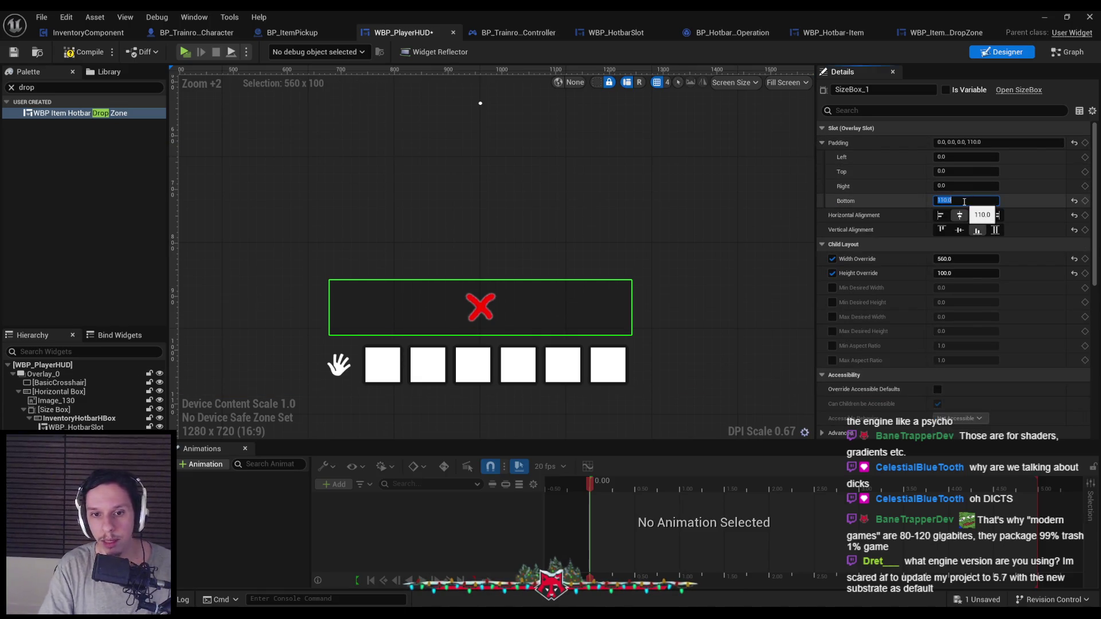
pyautogui.hotkey('ctrl', 's')
# Step: Compare the hotbar row and drop zone in the hierarchy, then save WBP_PlayerHUD
pyautogui.scroll(-2, 466, 285)
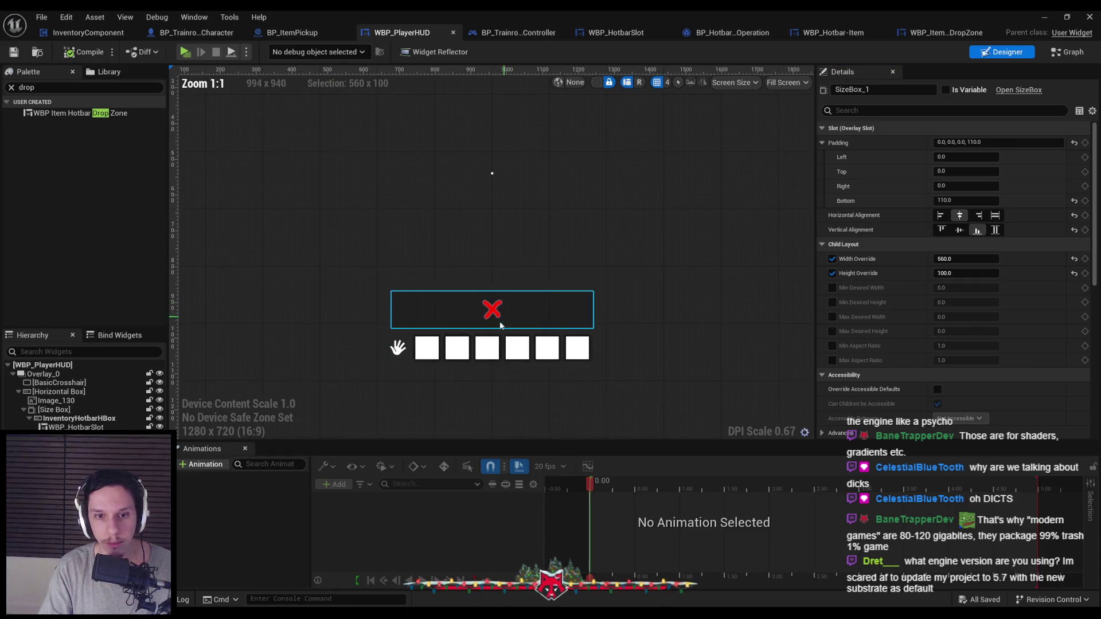
pyautogui.scroll(1, 450, 392)
pyautogui.scroll(2, 443, 357)
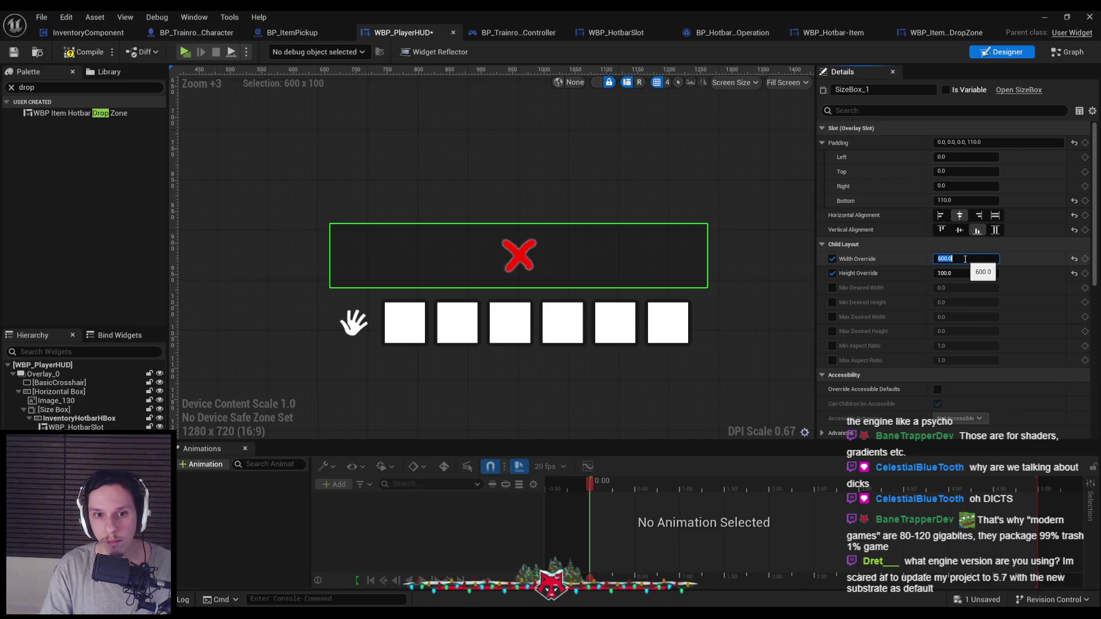
pyautogui.click(371, 309)
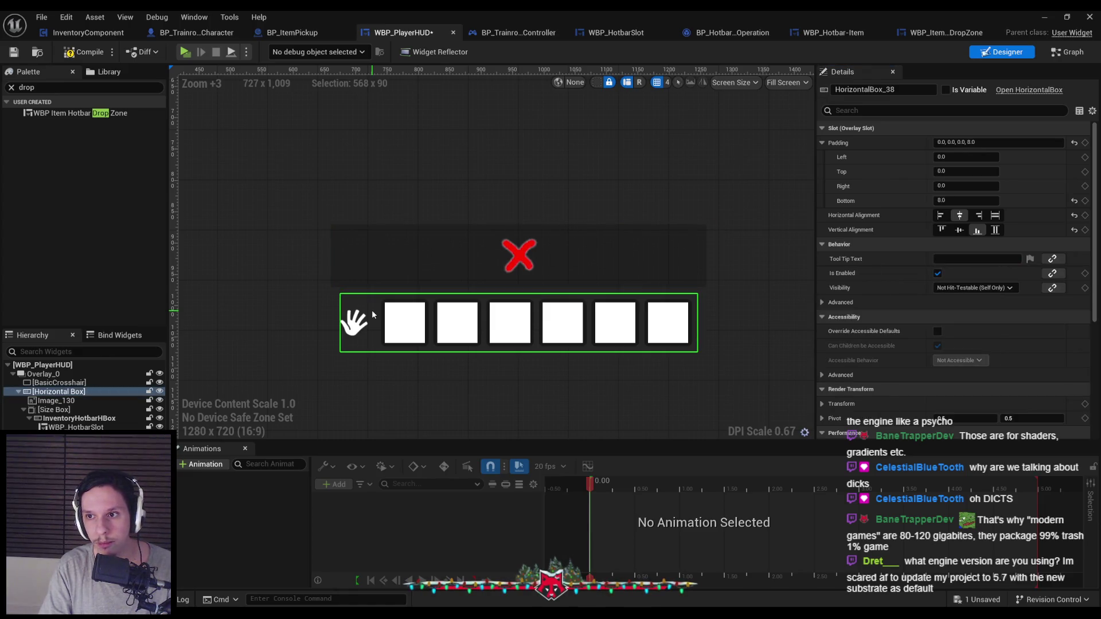
pyautogui.click(64, 402)
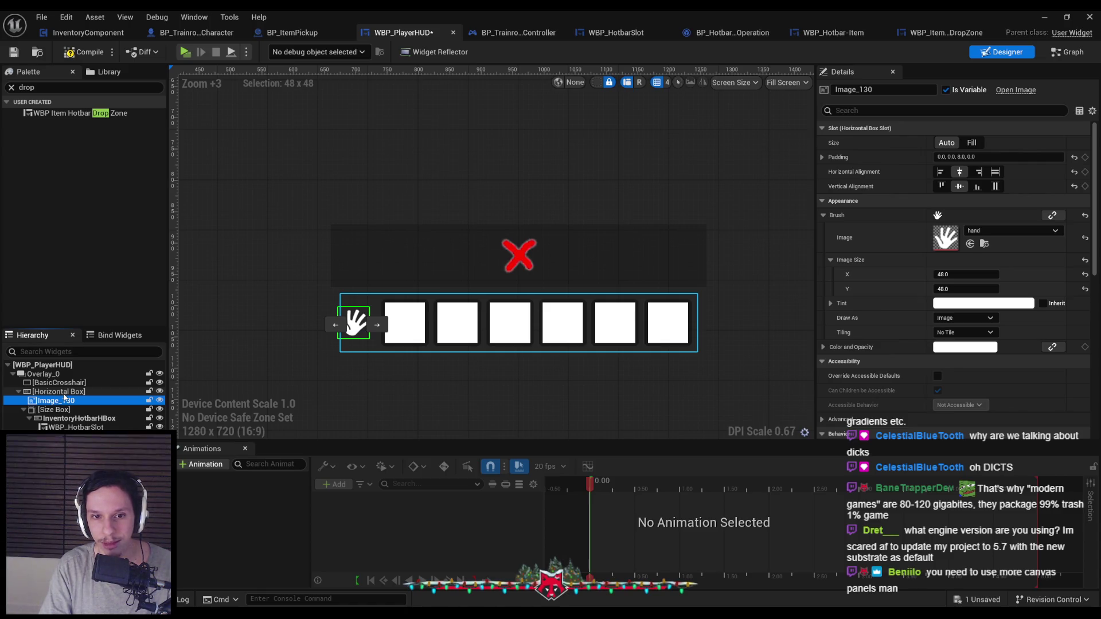
pyautogui.click(63, 393)
pyautogui.click(467, 407)
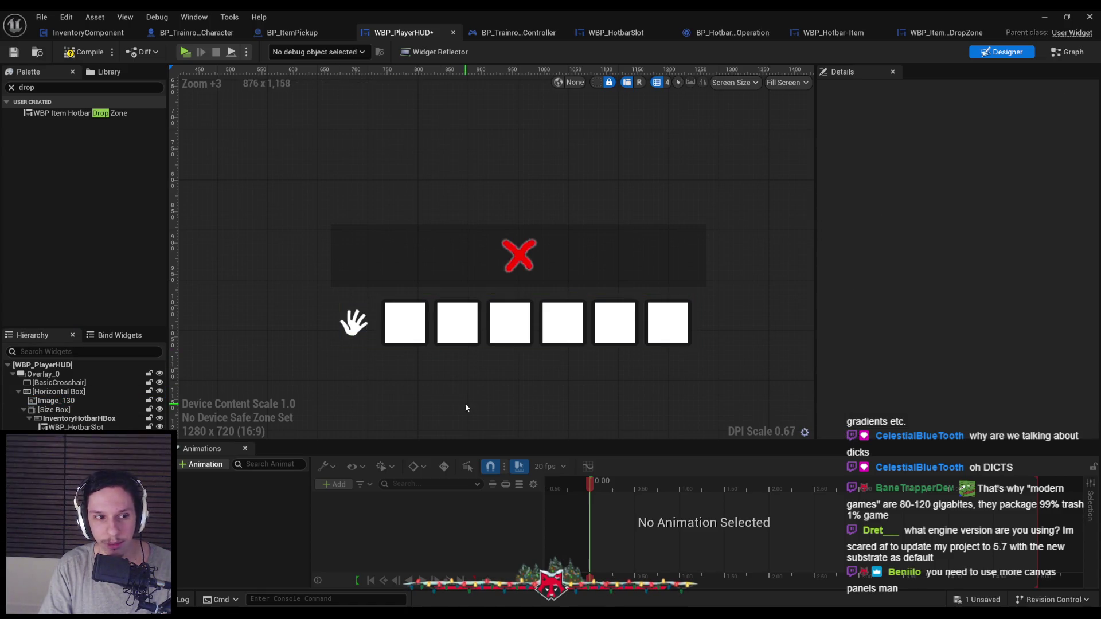
pyautogui.scroll(-2, 464, 404)
pyautogui.scroll(1, 459, 396)
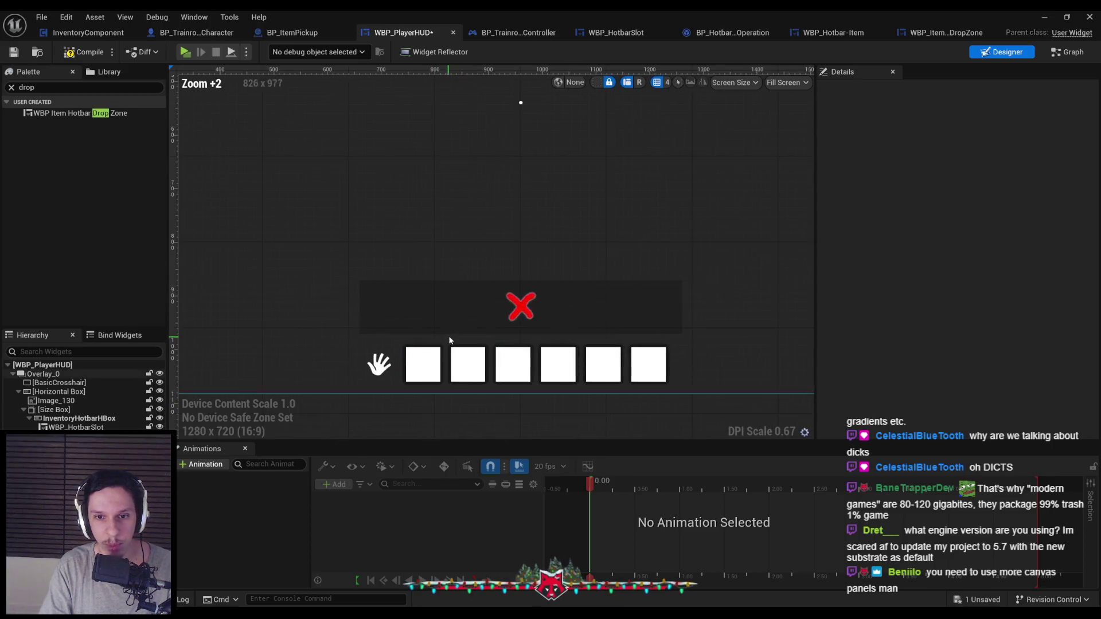
pyautogui.click(460, 316)
pyautogui.scroll(1, 426, 337)
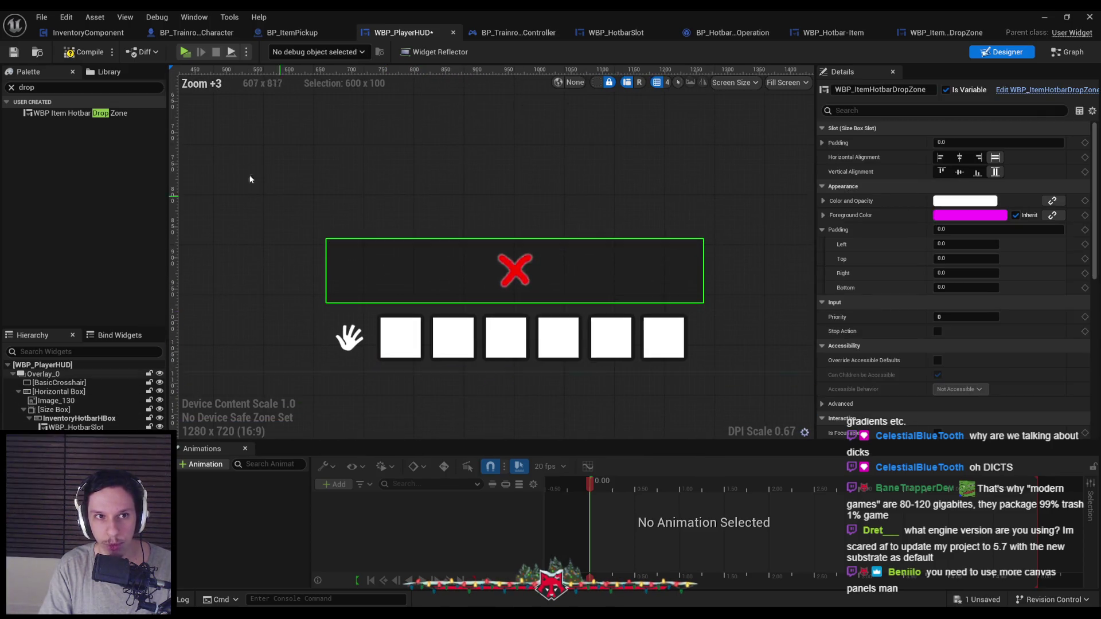
pyautogui.click(17, 53)
# Step: Inspect the drop zone's Size Box and its Visibility options in the HUD
pyautogui.scroll(-3, 543, 226)
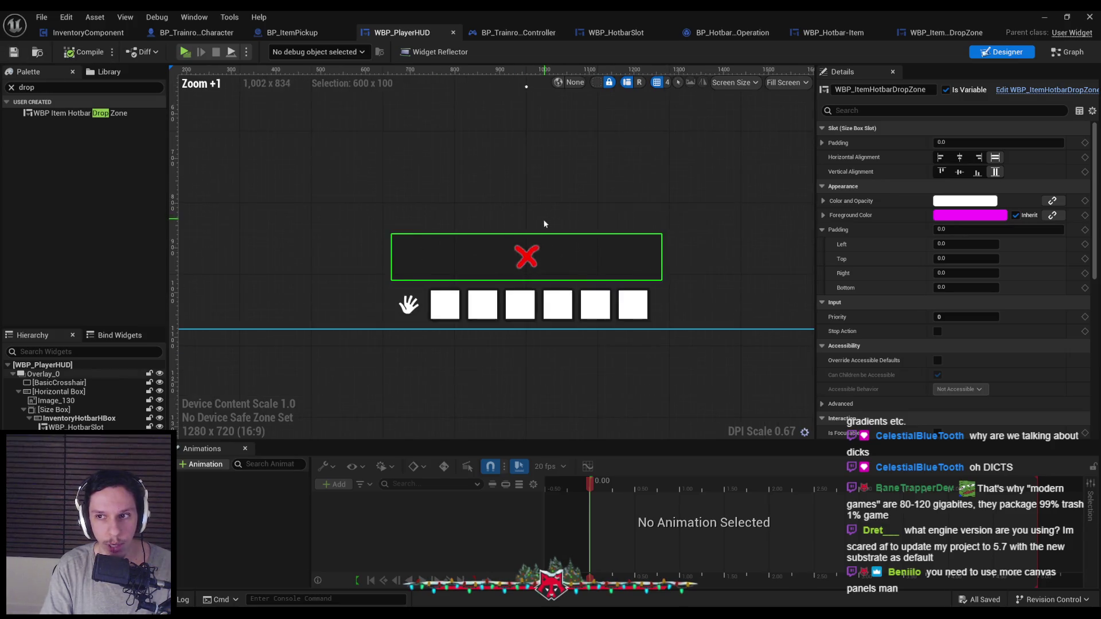
pyautogui.scroll(2, 519, 259)
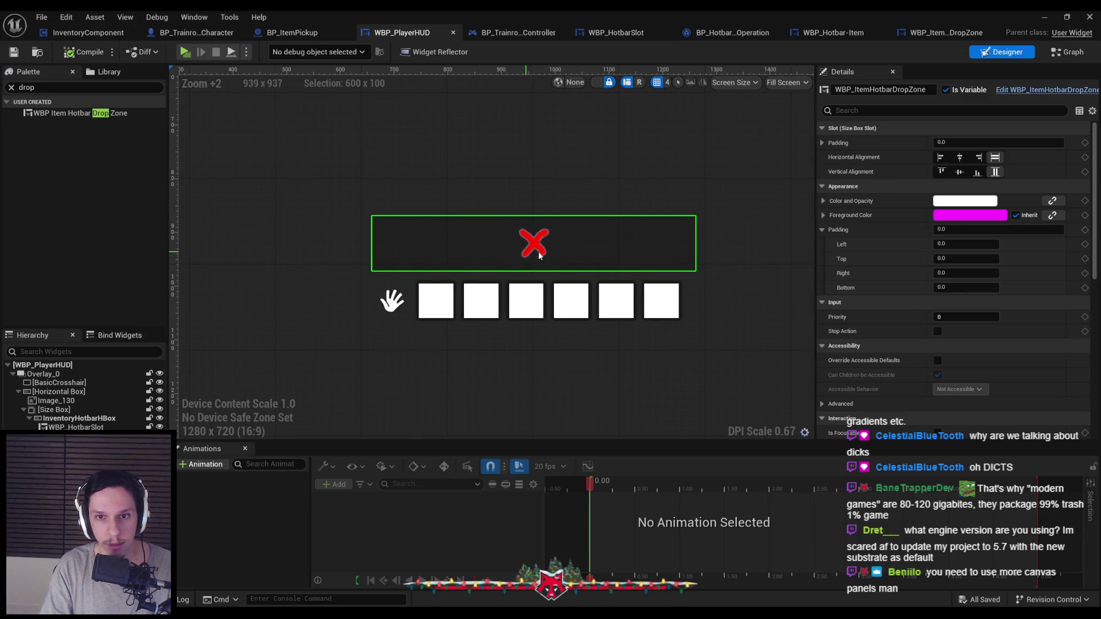
pyautogui.scroll(-1, 538, 255)
pyautogui.click(404, 252)
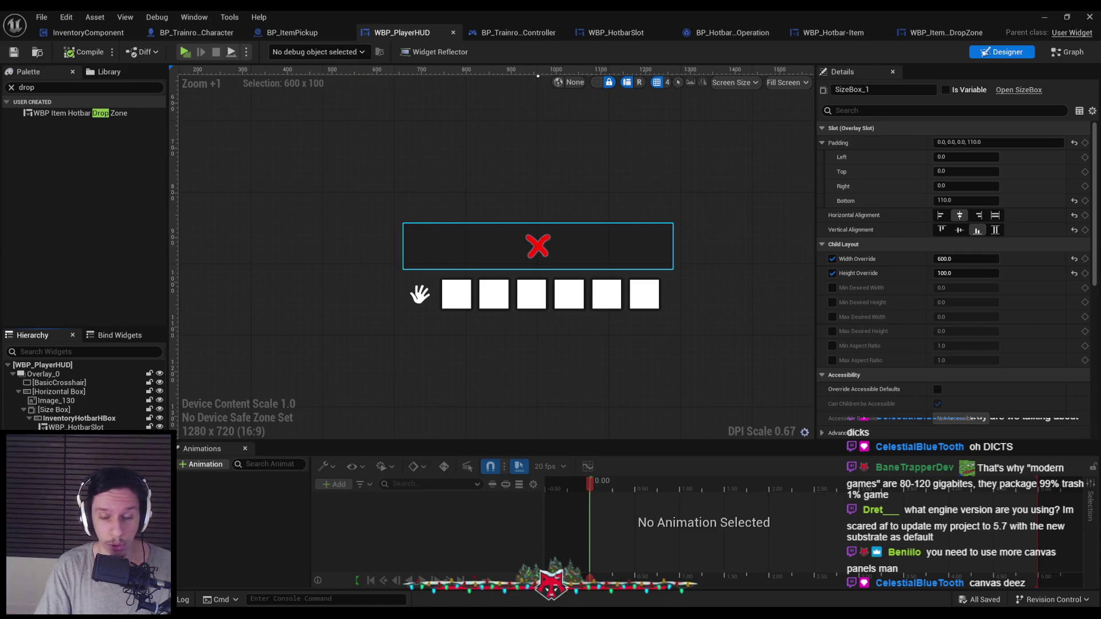
pyautogui.scroll(-5, 909, 364)
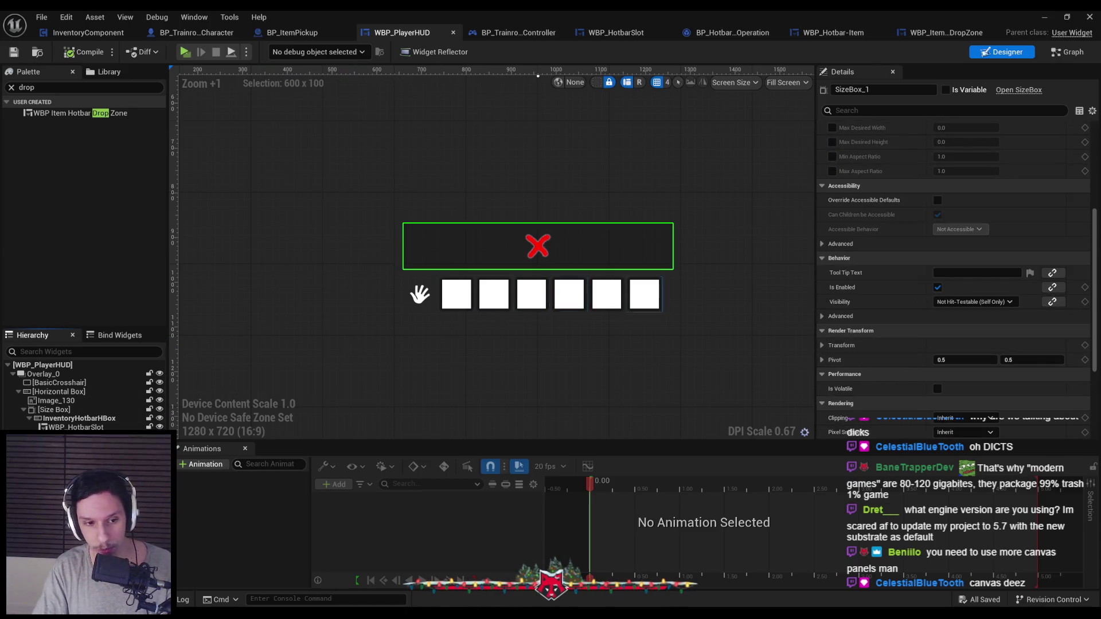
pyautogui.click(607, 246)
pyautogui.click(982, 331)
pyautogui.click(983, 331)
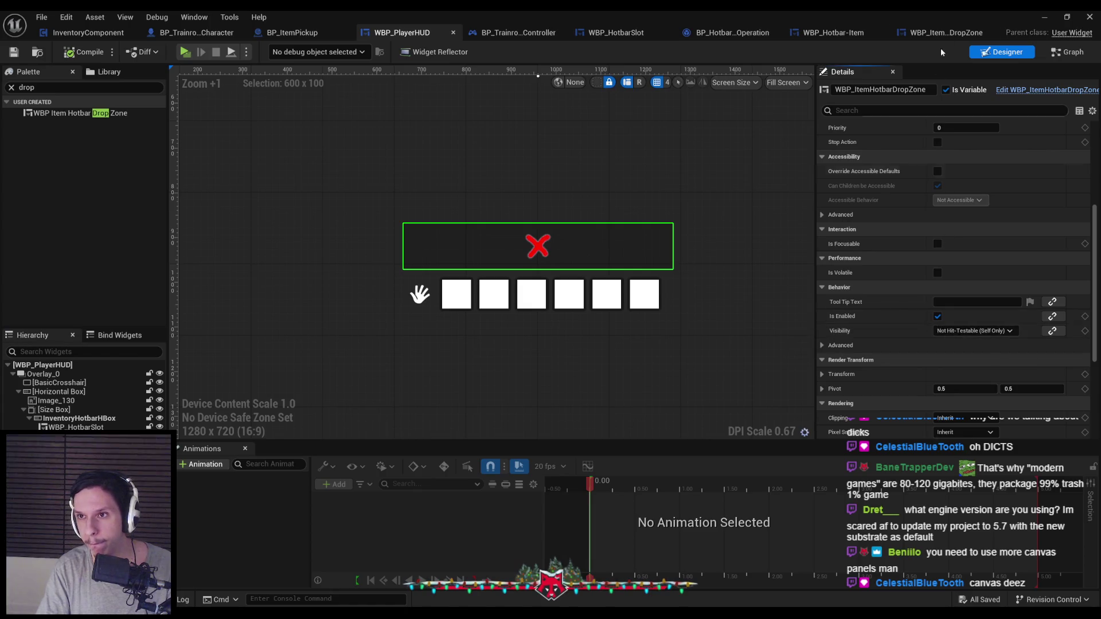
# Step: Set Image_36 in WBP_ItemHotbarDropZone to Not Hit-Testable (Self Only), compile, and start Play
pyautogui.click(943, 32)
pyautogui.click(49, 373)
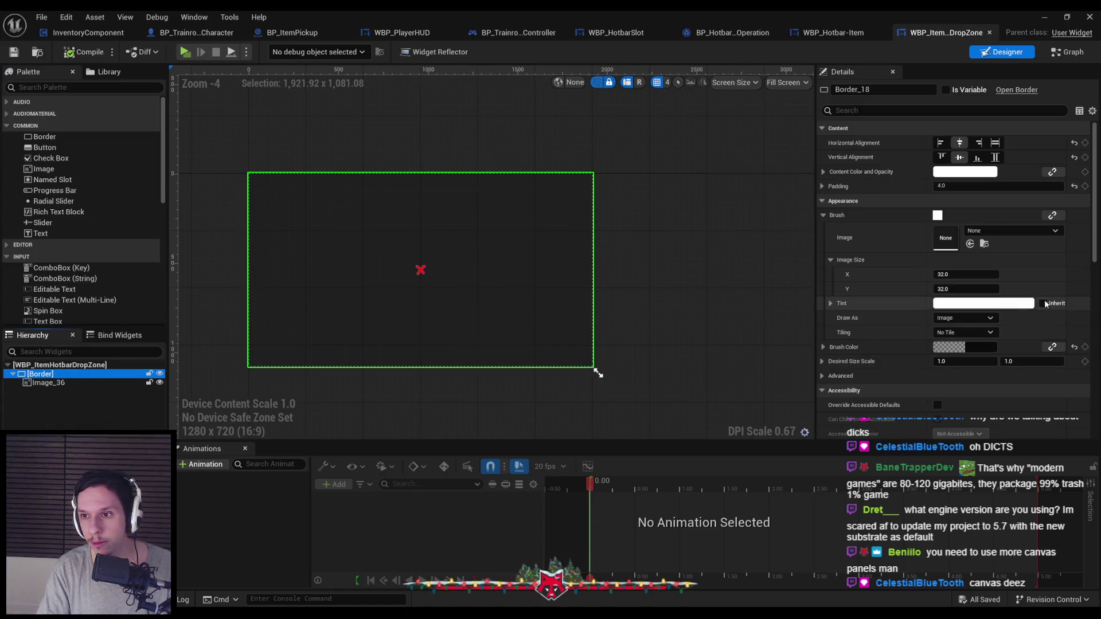
pyautogui.click(49, 382)
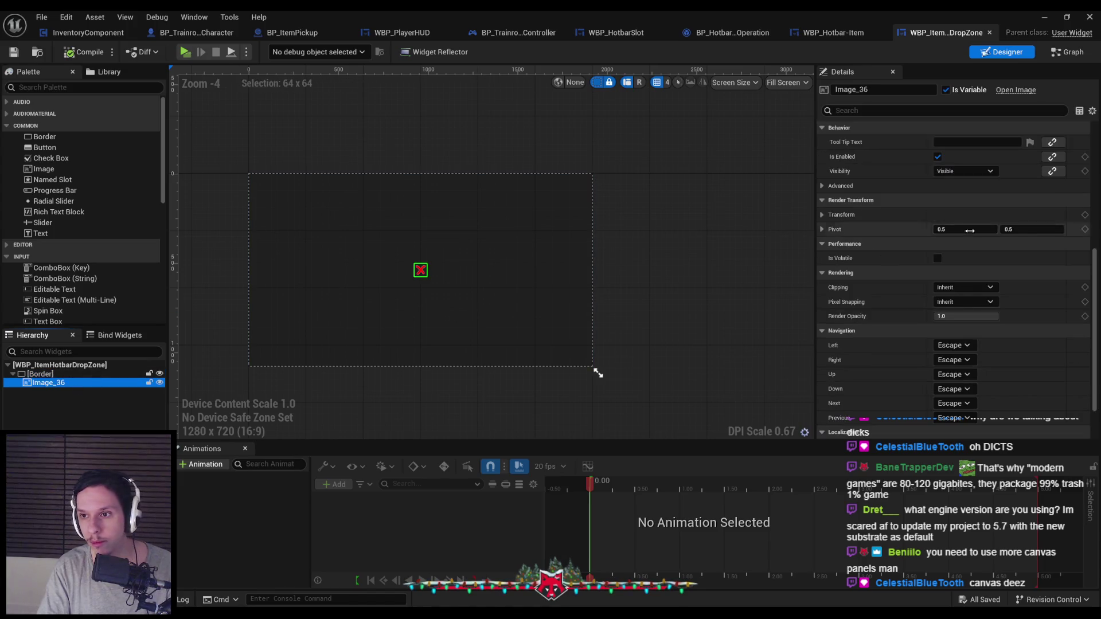
pyautogui.click(974, 171)
pyautogui.click(969, 217)
pyautogui.click(81, 53)
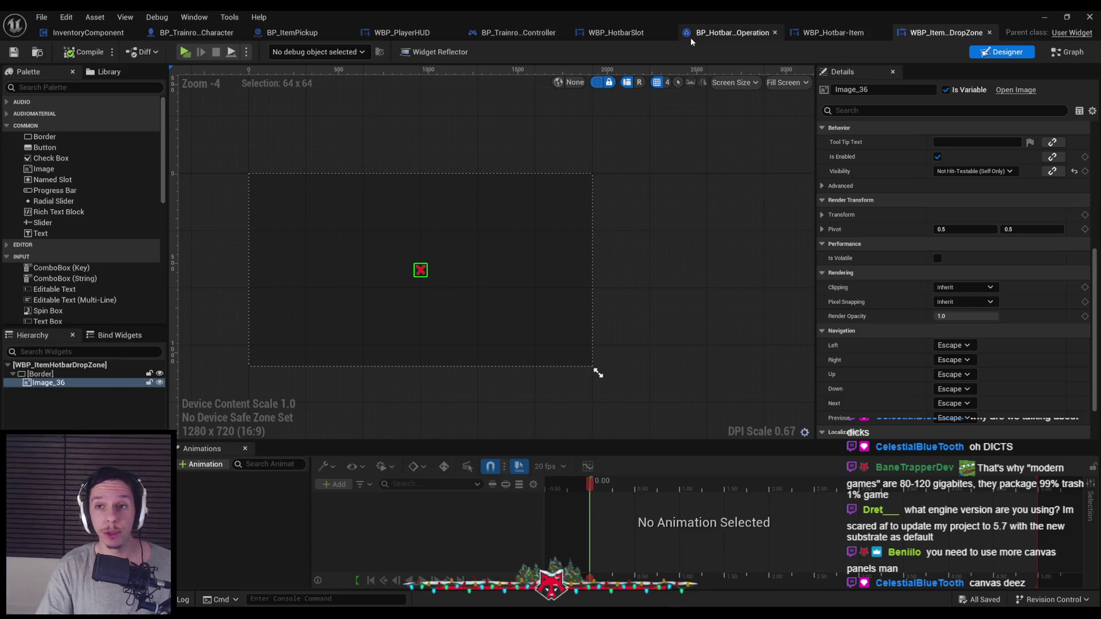
pyautogui.click(1043, 17)
pyautogui.click(269, 52)
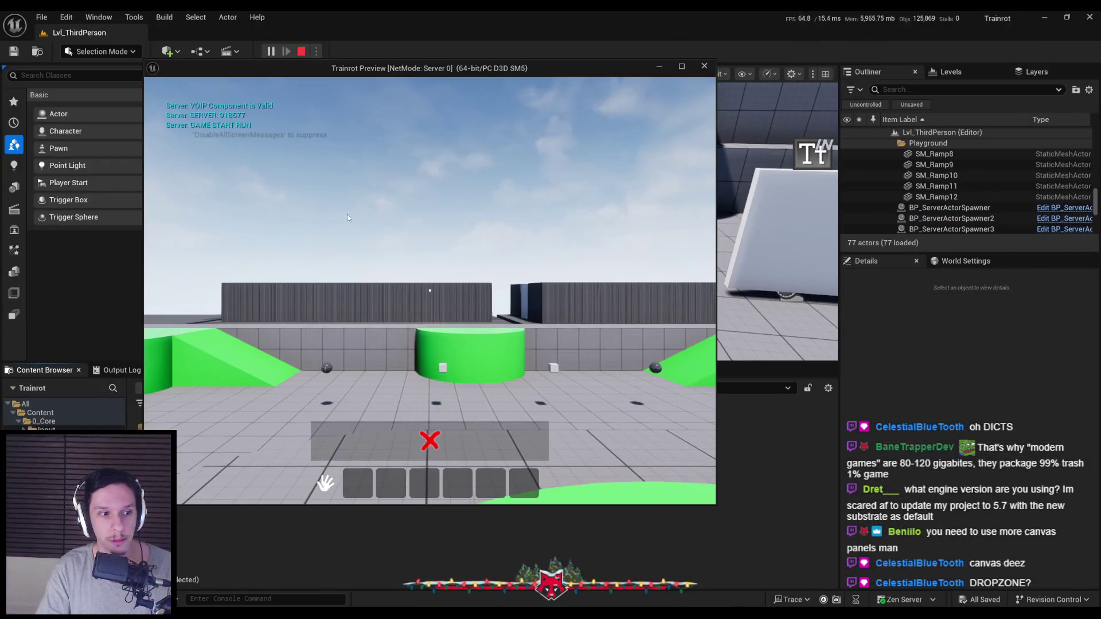
# Step: Walk to the cube, drag its item out of hotbar slot 1, stop play, and restore WBP_ItemHotbarDropZone
pyautogui.press('w')
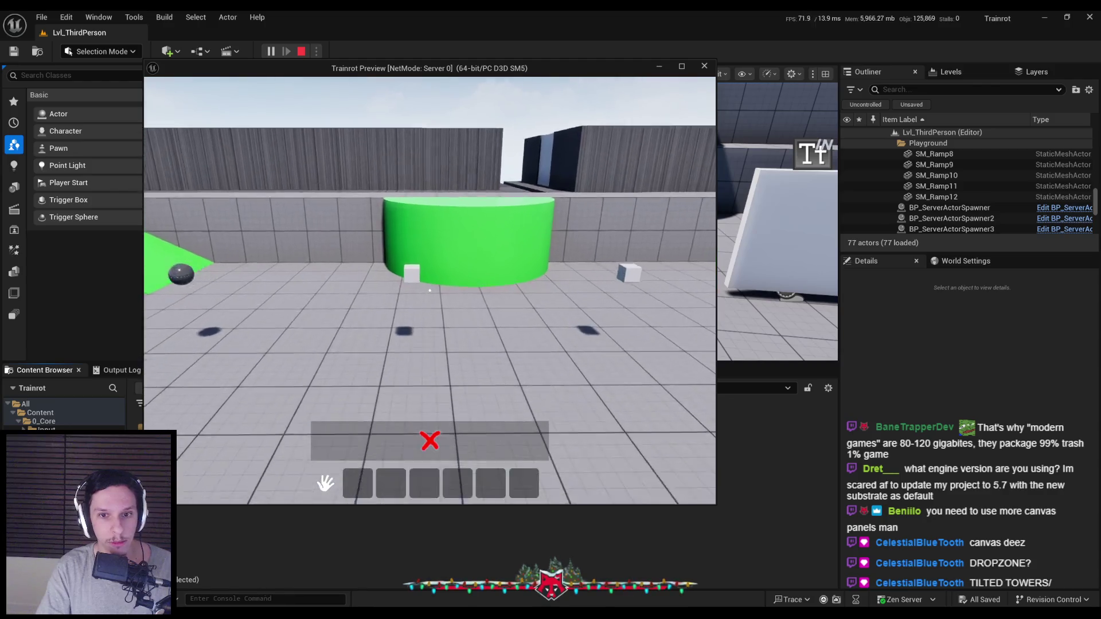
pyautogui.moveTo(357, 483)
pyautogui.mouseDown()
pyautogui.moveTo(356, 447)
pyautogui.moveTo(387, 484)
pyautogui.mouseUp()
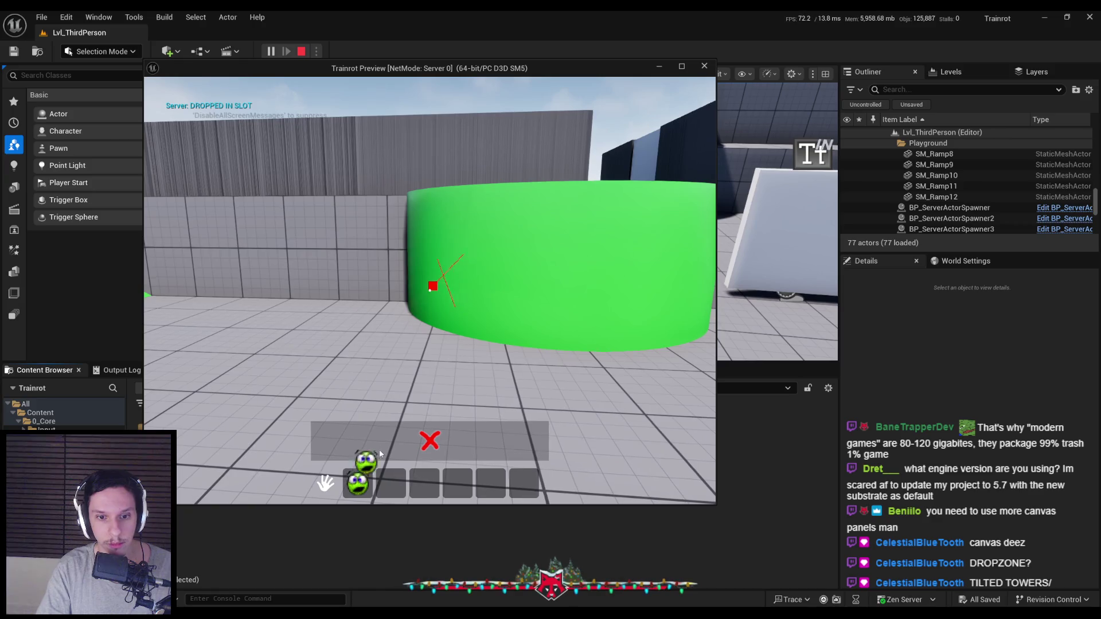
pyautogui.press('Escape')
pyautogui.moveTo(332, 613)
pyautogui.click(391, 571)
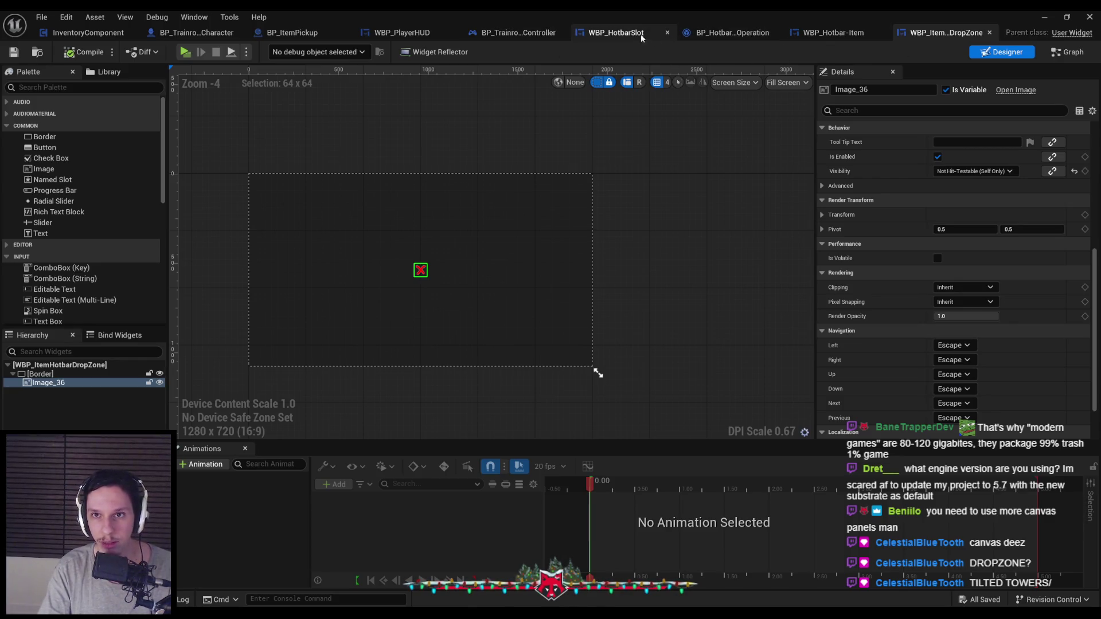
# Step: Clear WBP_PlayerHUD's Palette filter, browse the Graph's overridable functions, and return to Designer
pyautogui.click(417, 33)
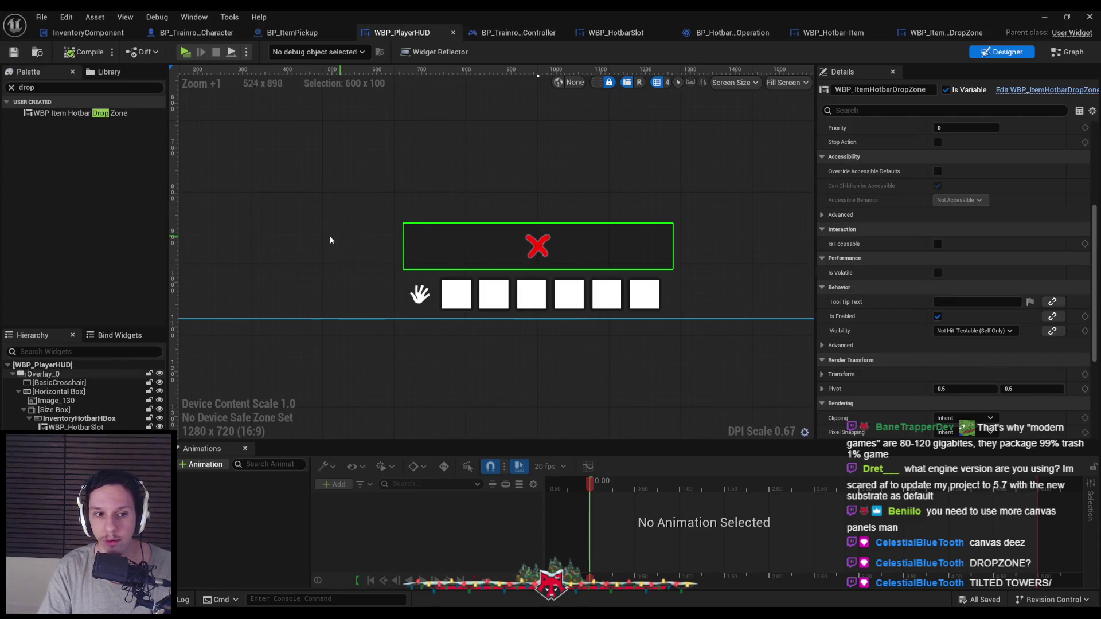
pyautogui.click(12, 87)
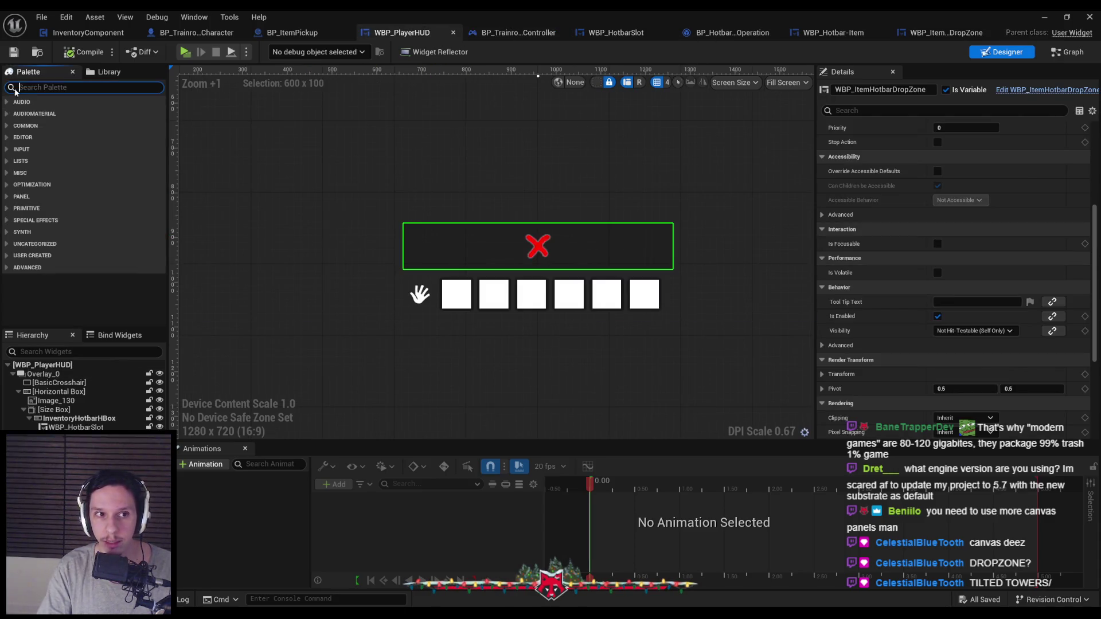
pyautogui.click(1060, 53)
pyautogui.click(156, 136)
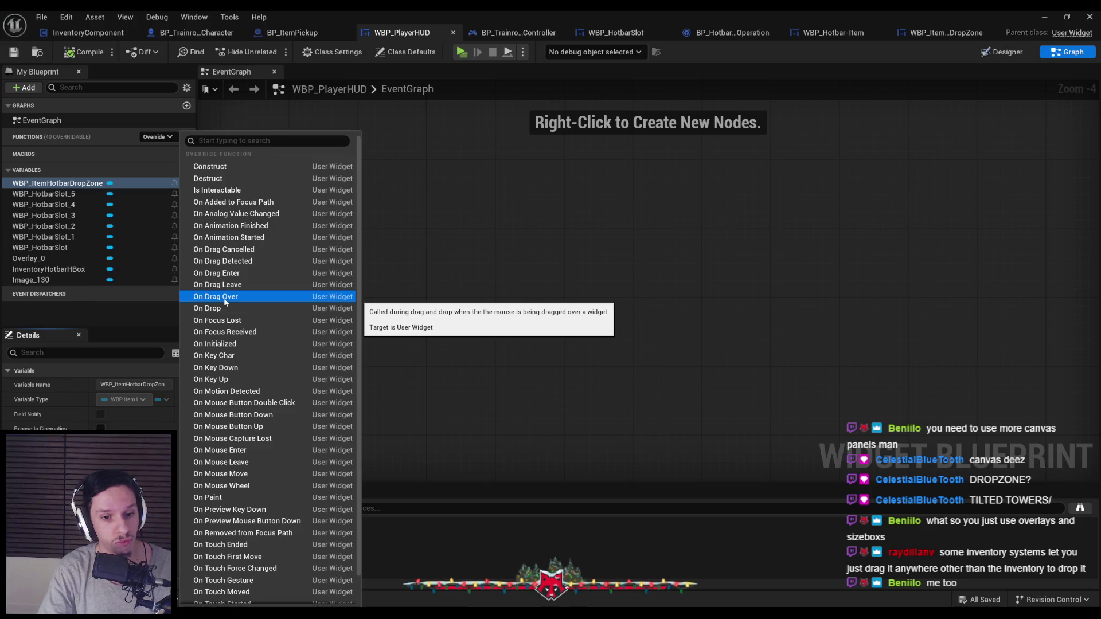
pyautogui.click(620, 271)
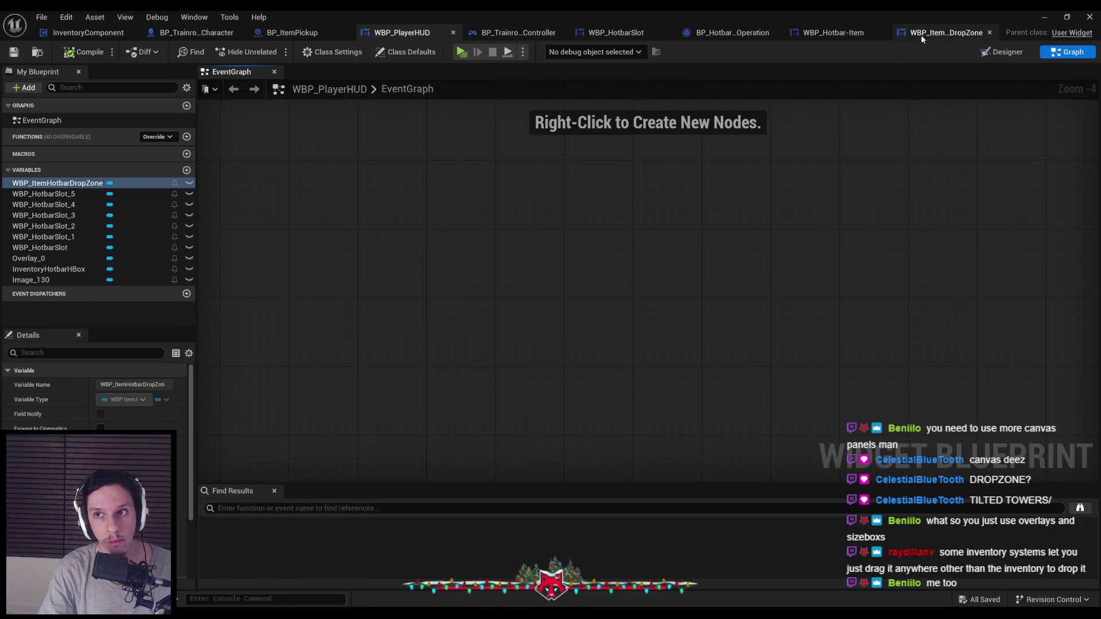
pyautogui.click(1012, 54)
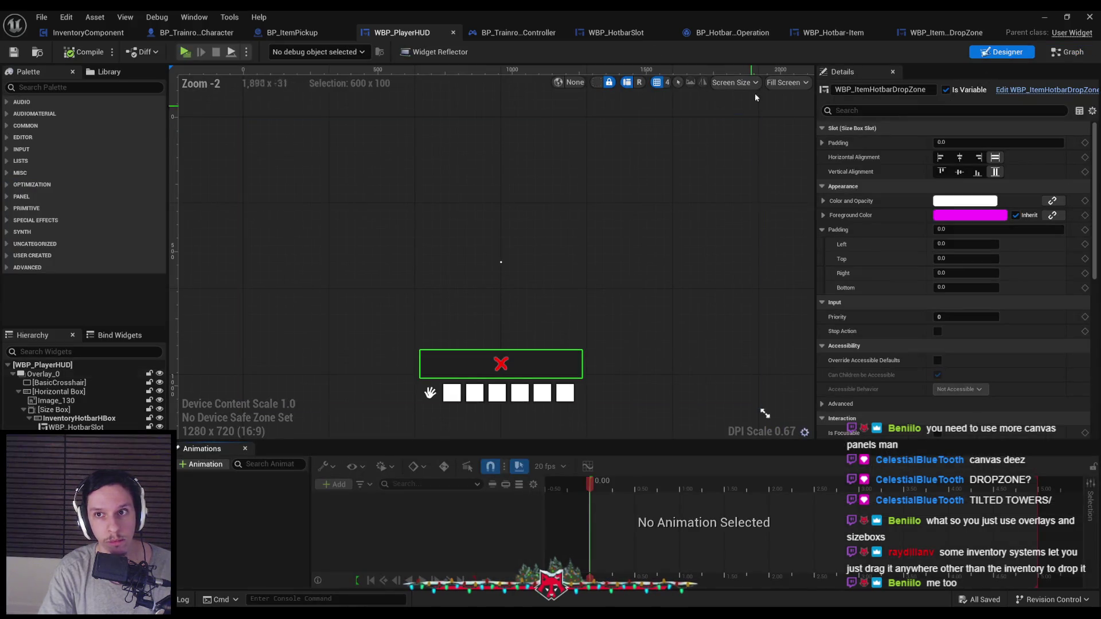
pyautogui.click(733, 33)
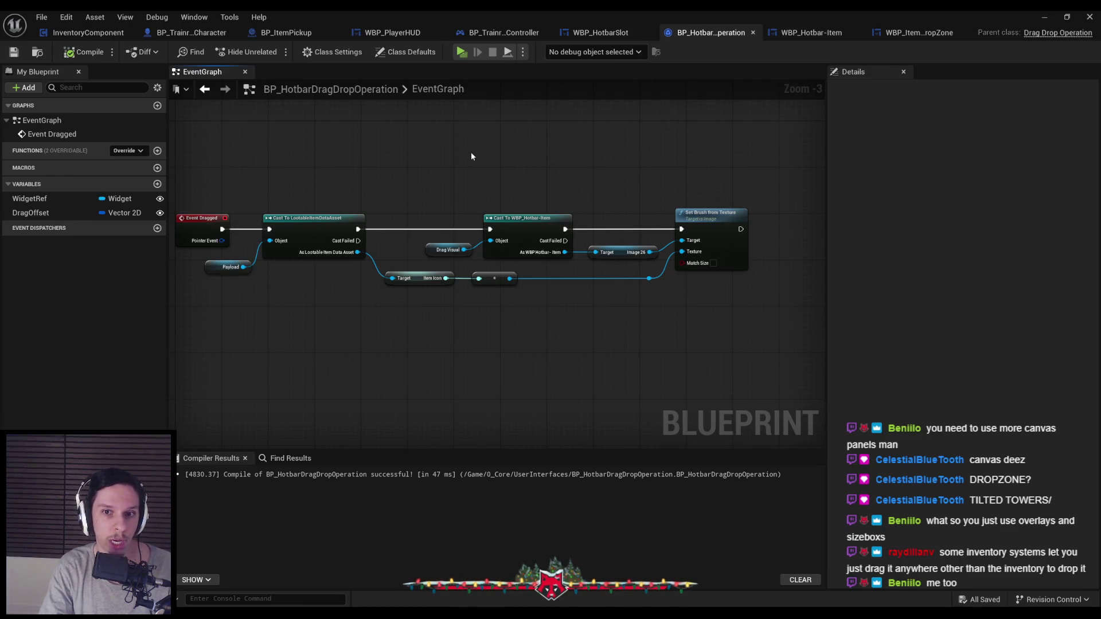
# Step: Search the EventGraph node menu for Get Player Controller, then for Get Owner
pyautogui.scroll(-1, 442, 184)
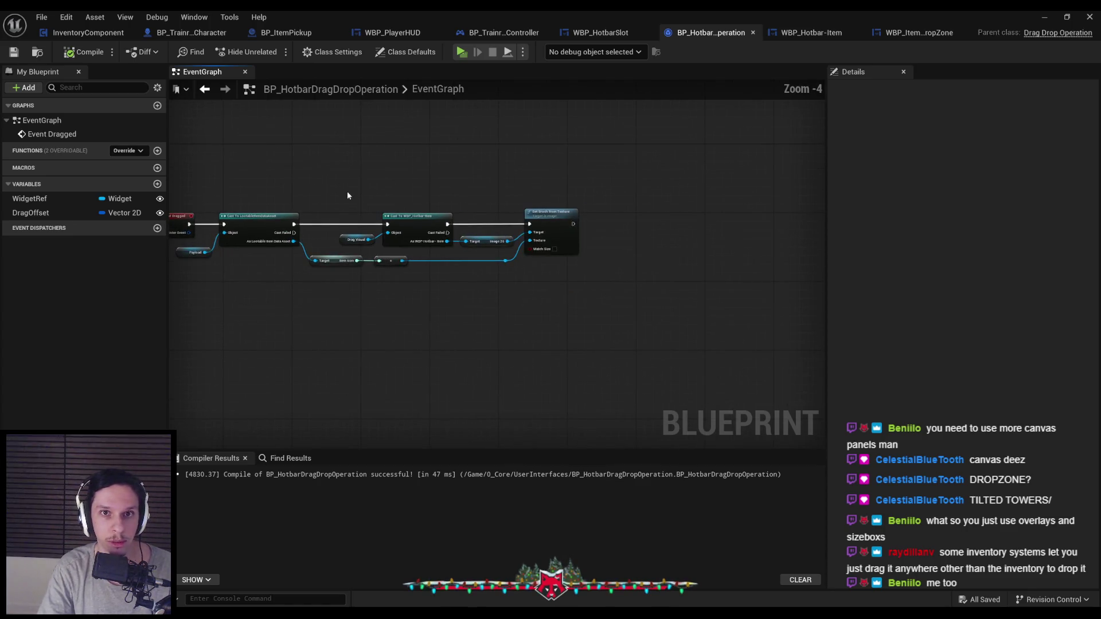
pyautogui.rightClick(597, 290)
pyautogui.write('get playe')
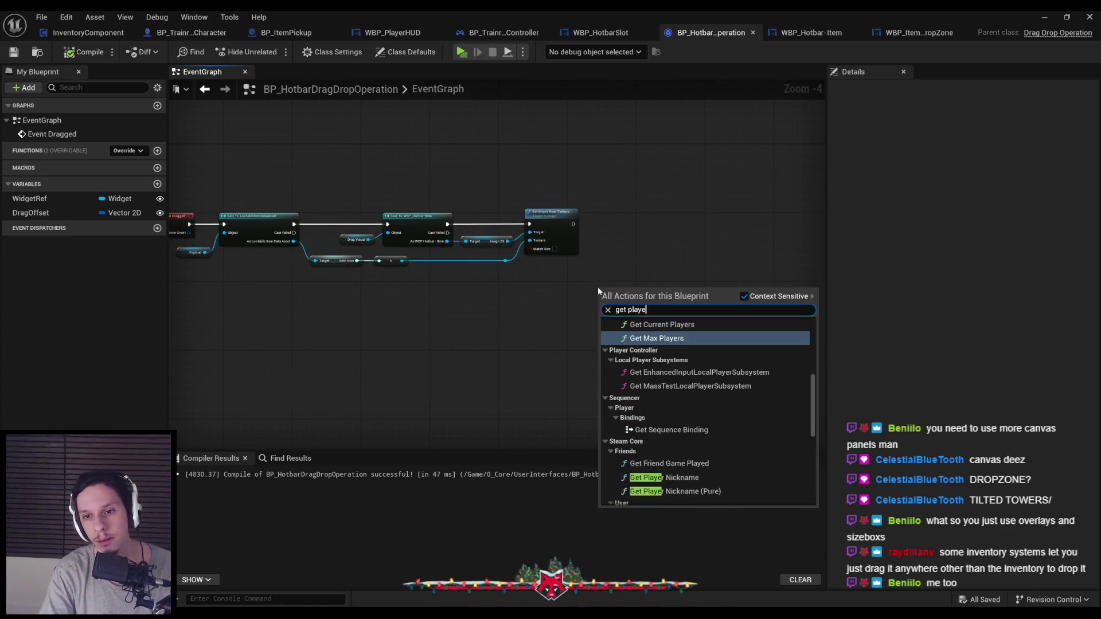
pyautogui.write('r contr')
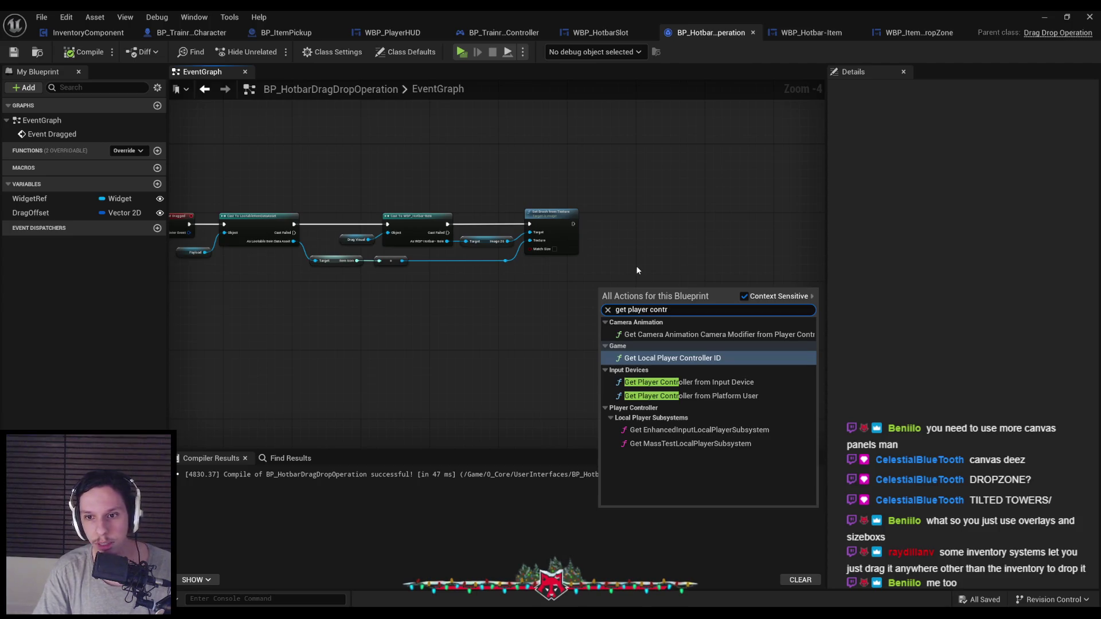
pyautogui.press('Escape')
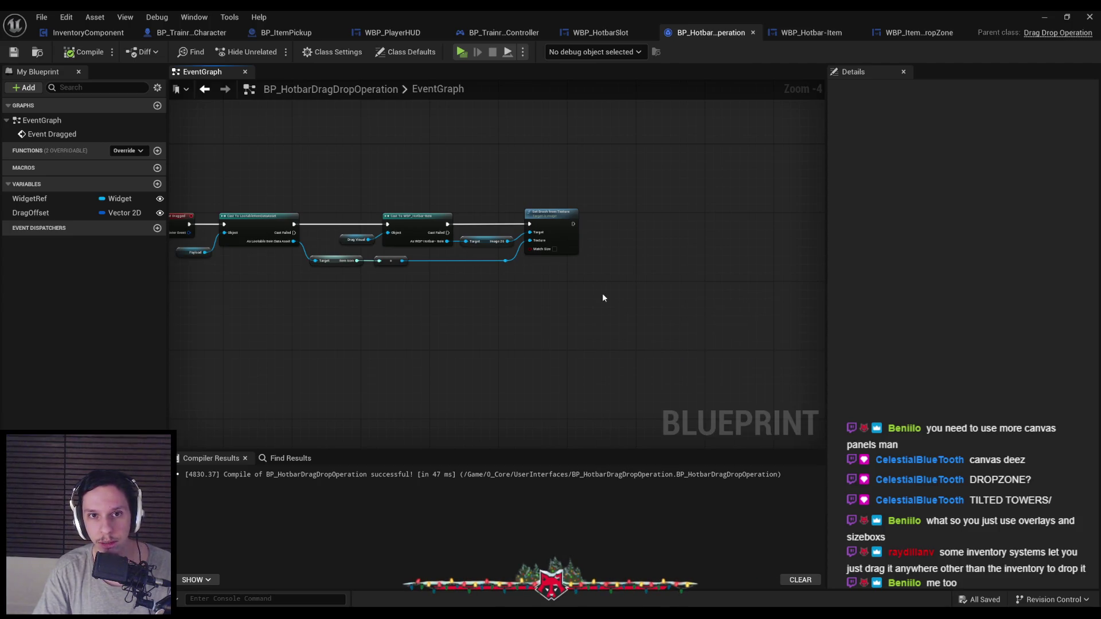
pyautogui.rightClick(602, 293)
pyautogui.write('player controller')
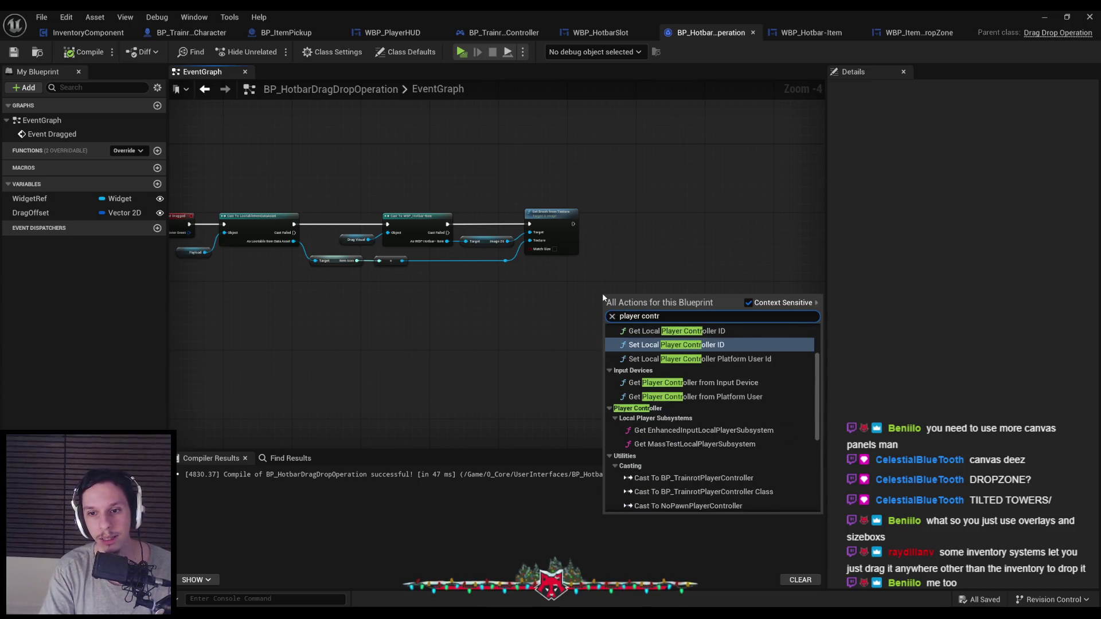
pyautogui.press('Escape')
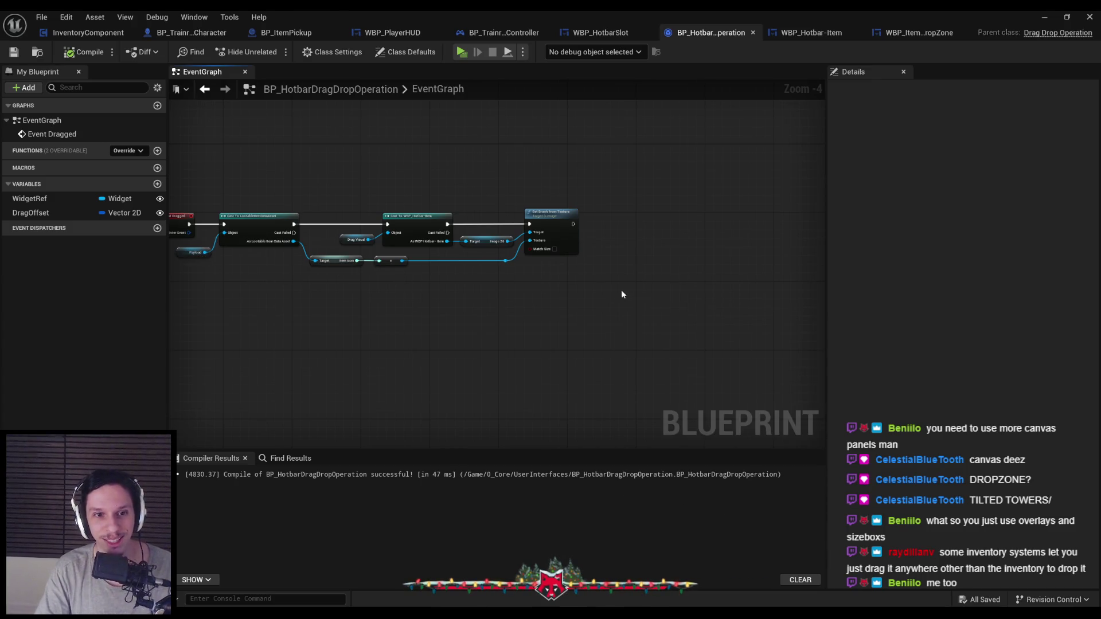
pyautogui.rightClick(621, 291)
pyautogui.write('get owner')
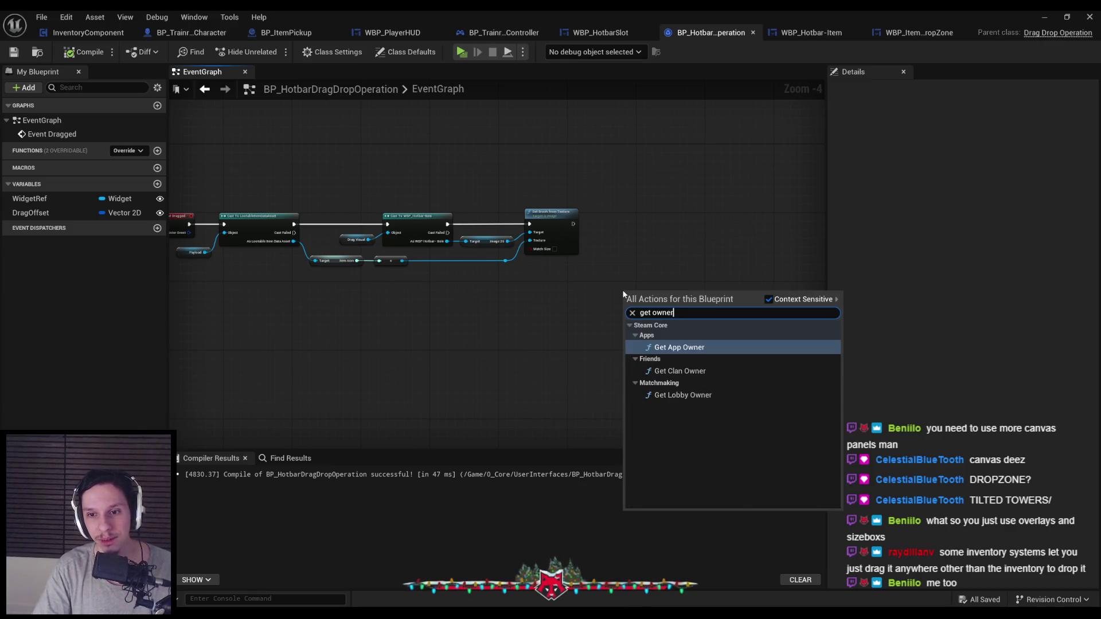